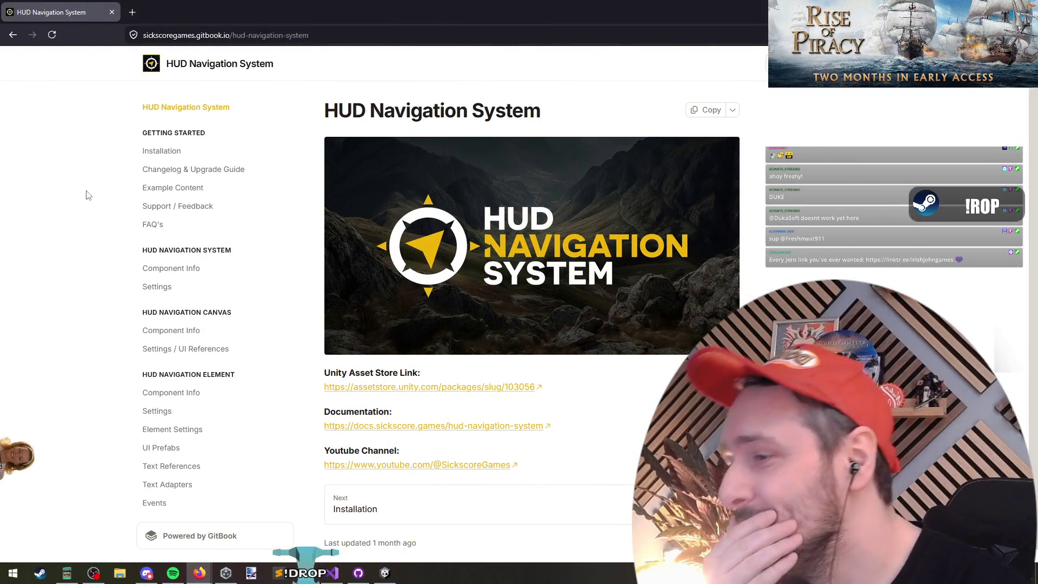
Browse the HUD Navigation System GitBook sidebar and bring up the documentation search.
scroll(92, 227, down, 1)
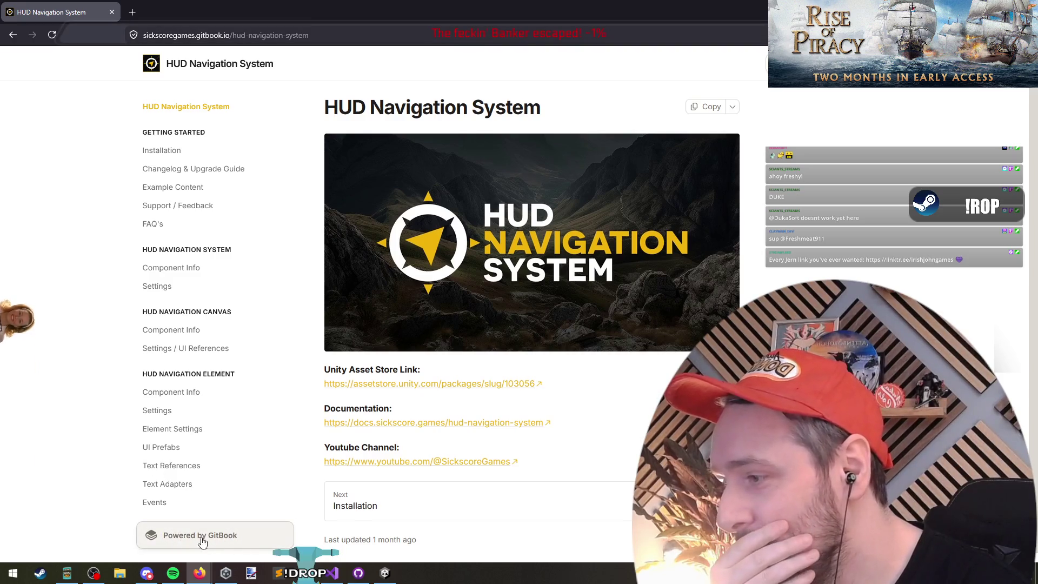
scroll(346, 432, up, 1)
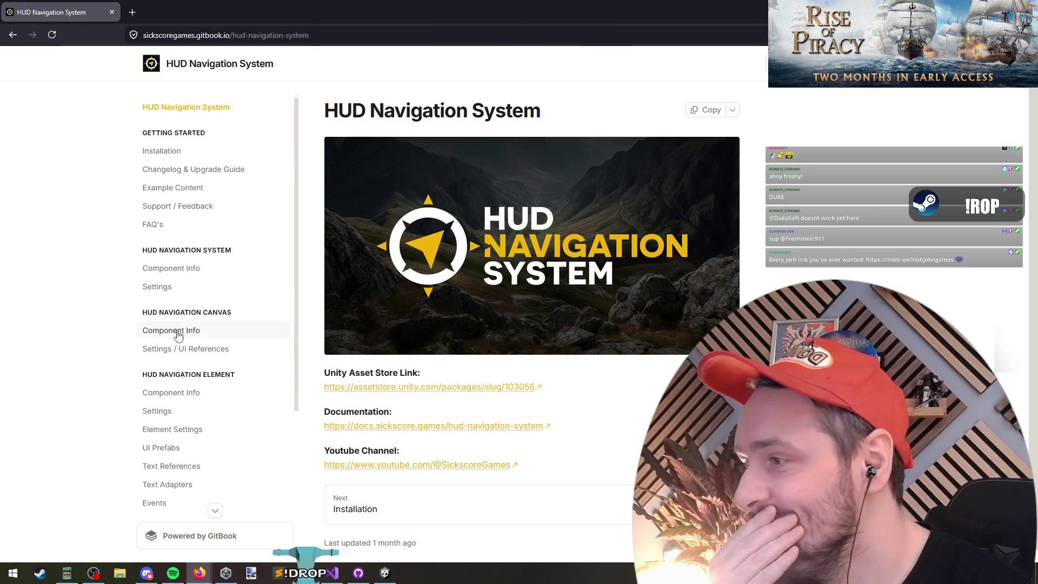
scroll(176, 422, down, 3)
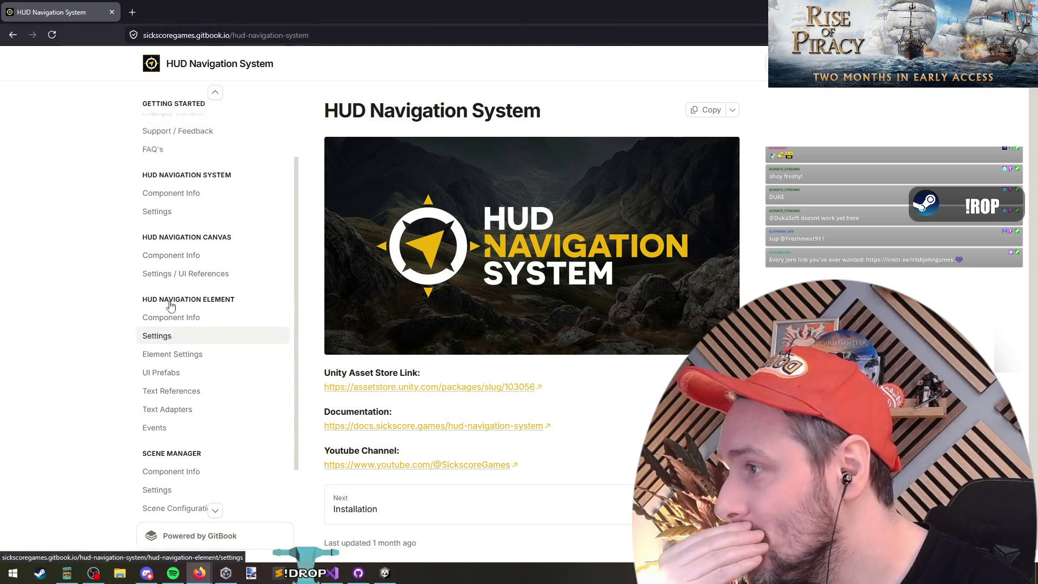
scroll(171, 305, up, 3)
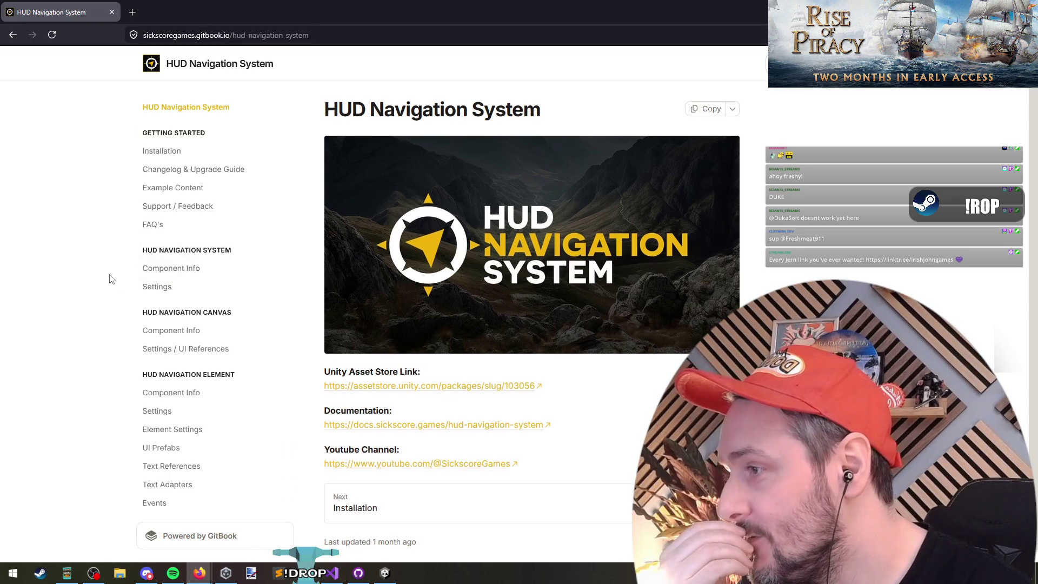
scroll(216, 336, down, 5)
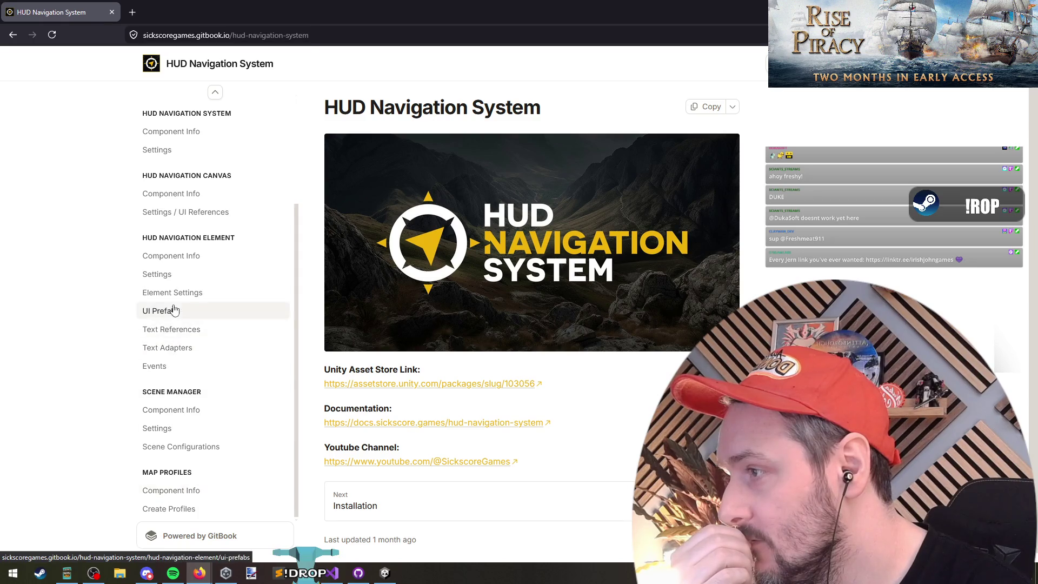
scroll(178, 238, up, 5)
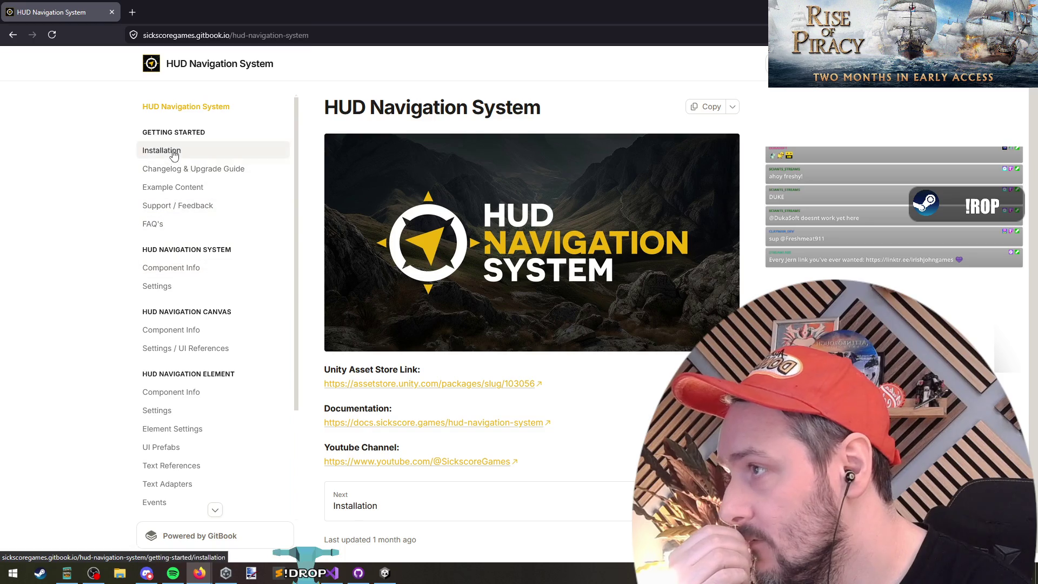
key(ctrl+k)
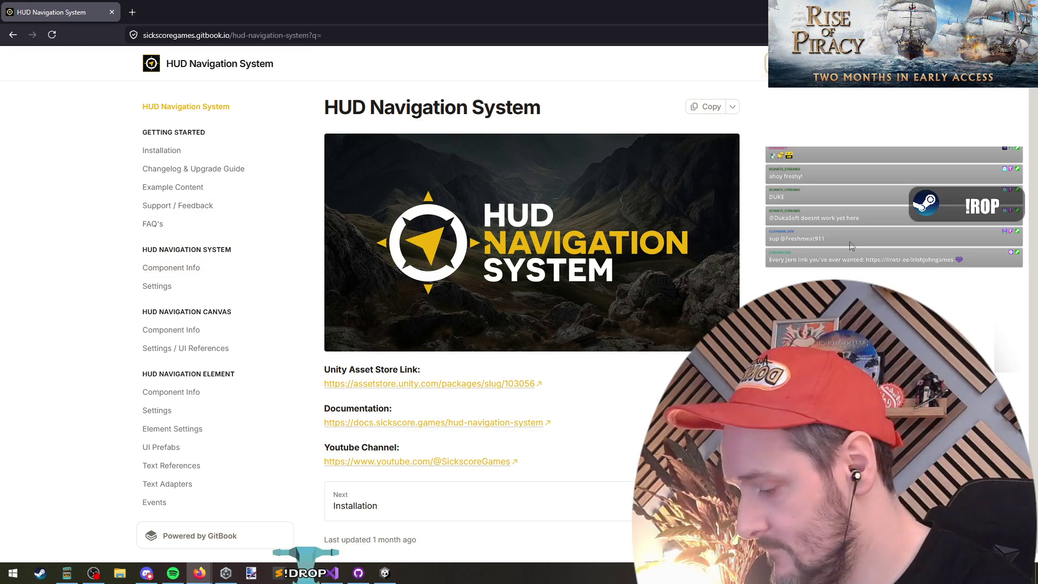
Search 'indi' and open the HUD Navigation Element Settings page, highlighting the override sentence.
text(indi)
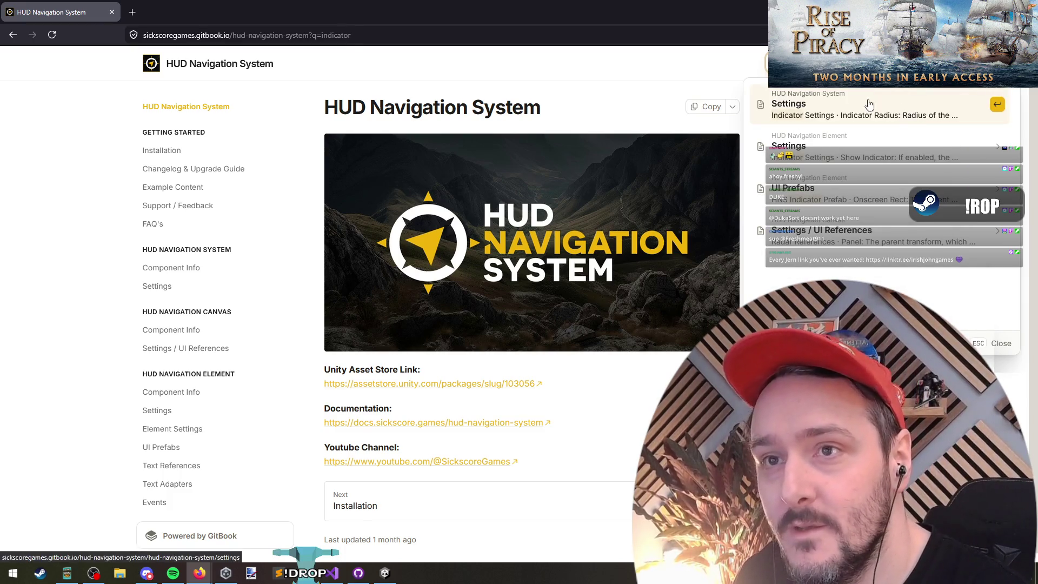
click(884, 149)
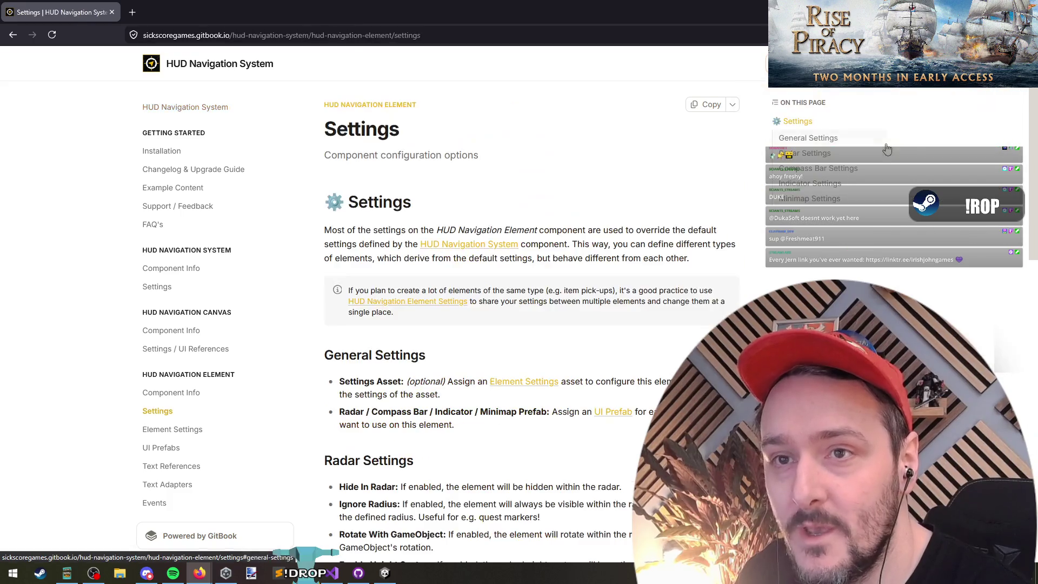
mouse_move(357, 230)
mouse_down()
mouse_move(718, 230)
mouse_move(392, 244)
mouse_move(722, 245)
mouse_move(378, 272)
mouse_move(674, 260)
mouse_up()
scroll(391, 266, down, 2)
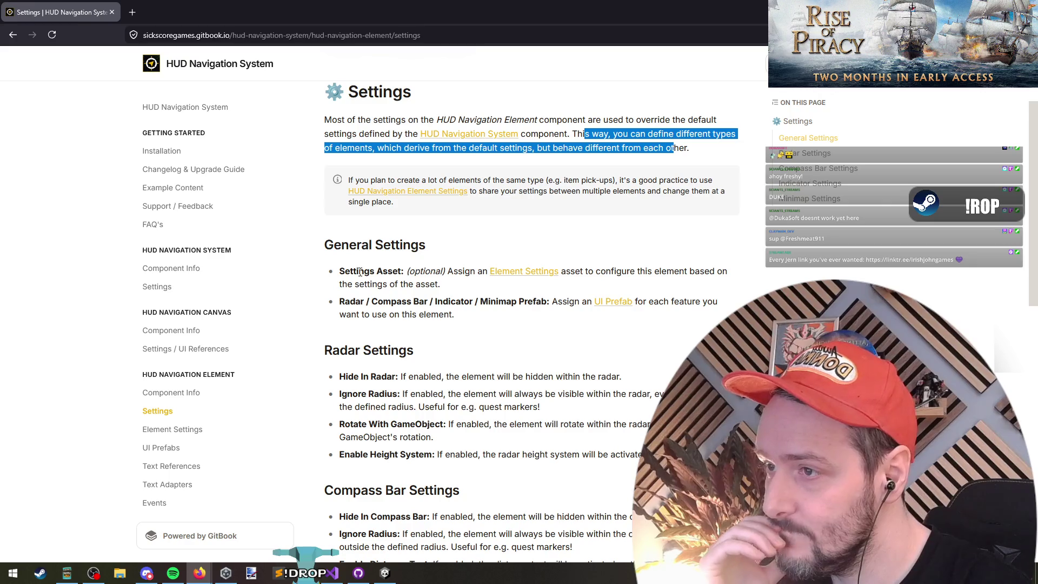
Highlight the Hide In Radar option, its description, and the Ignore Radius radar option.
drag(353, 306, 387, 314)
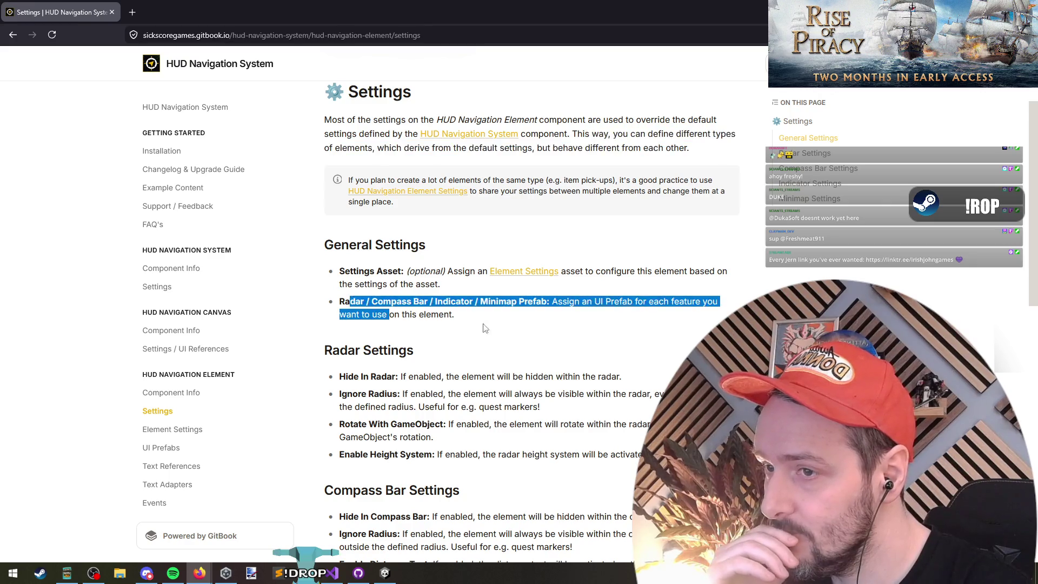
click(486, 328)
scroll(515, 331, down, 2)
drag(352, 270, 424, 269)
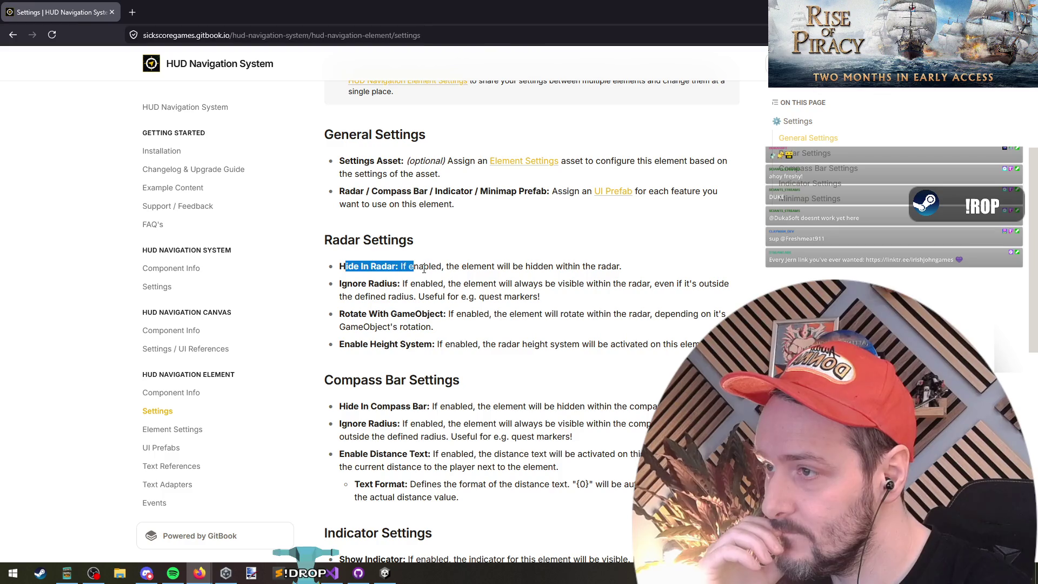
mouse_move(525, 291)
mouse_down()
mouse_move(208, 275)
mouse_move(570, 264)
mouse_move(294, 271)
mouse_up()
click(366, 285)
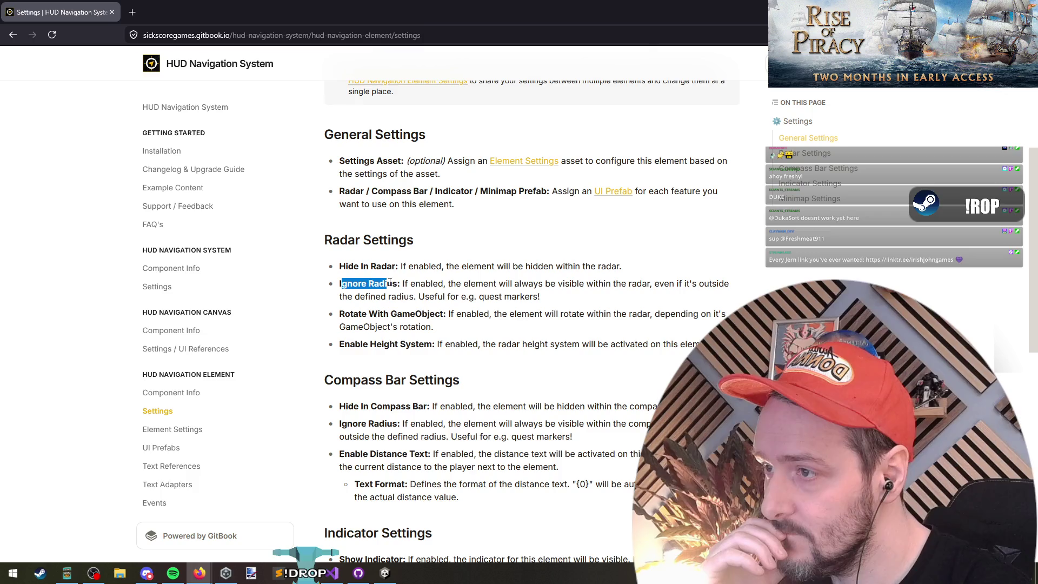
scroll(389, 282, down, 2)
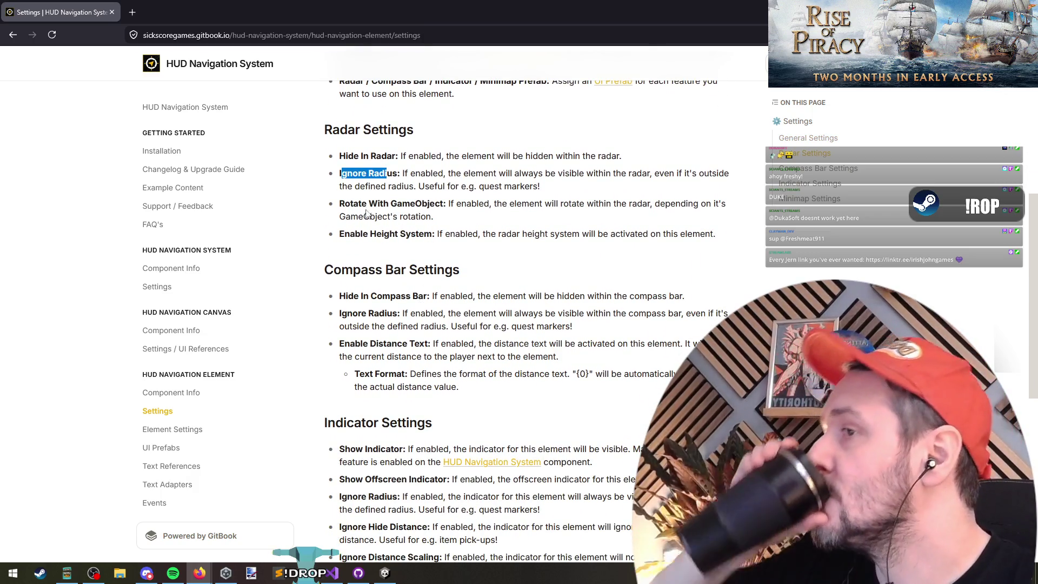
Highlight the Rotate With GameObject and Enable Height System options, then return to Unity.
drag(422, 203, 353, 203)
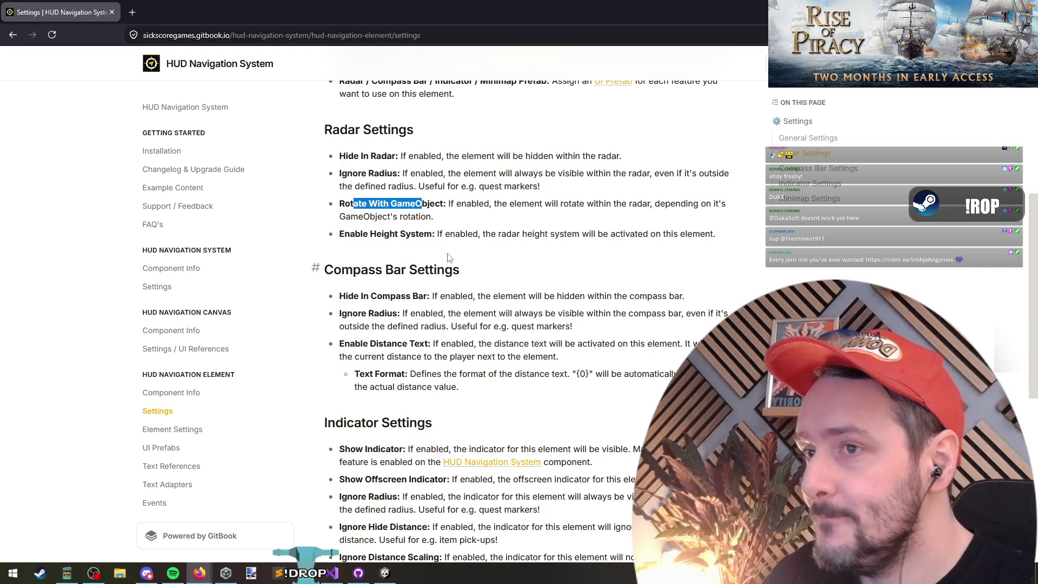
drag(346, 234, 424, 233)
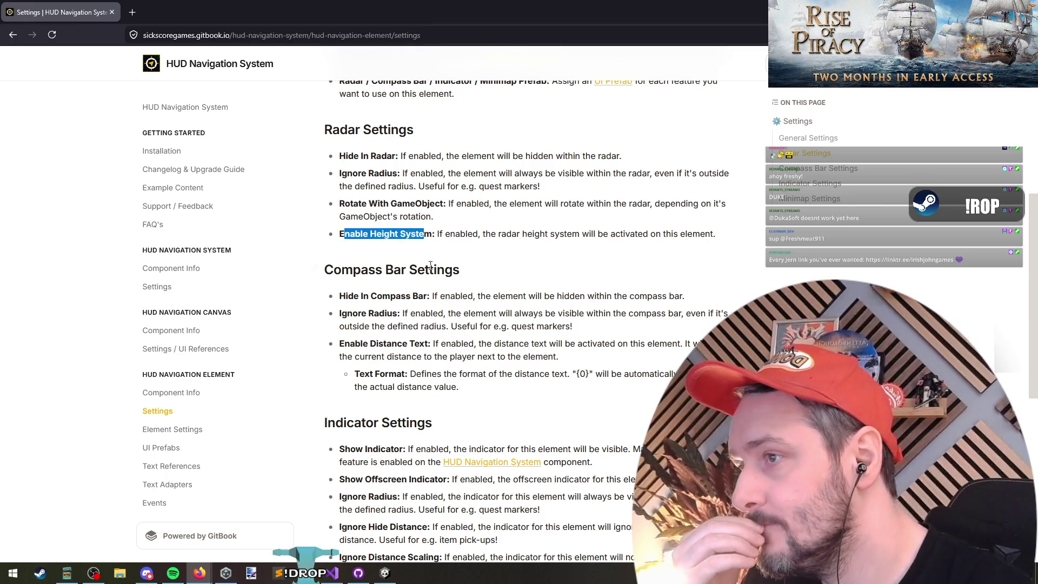
scroll(370, 272, down, 1)
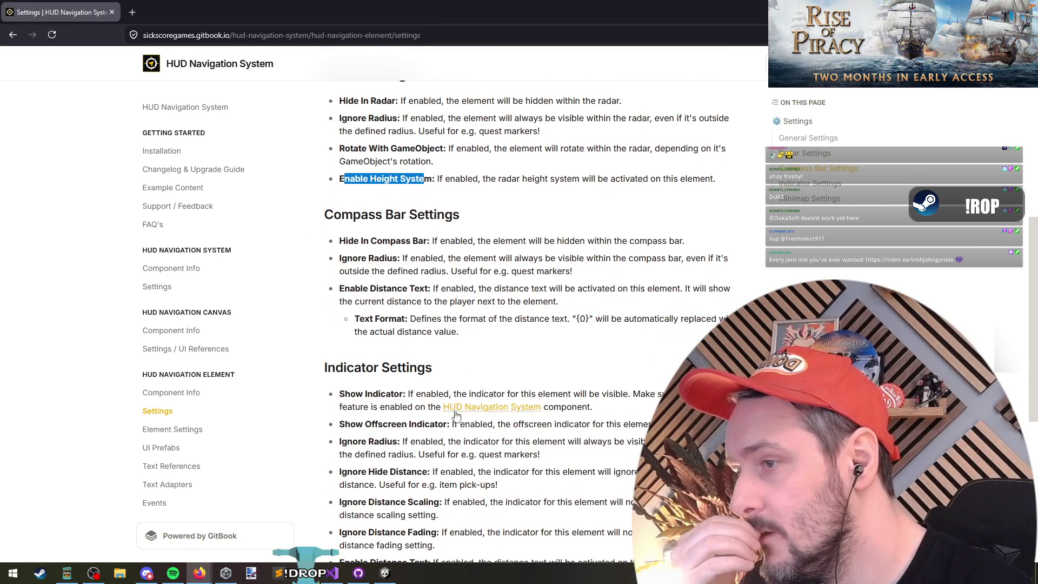
drag(351, 394, 397, 394)
scroll(589, 269, down, 2)
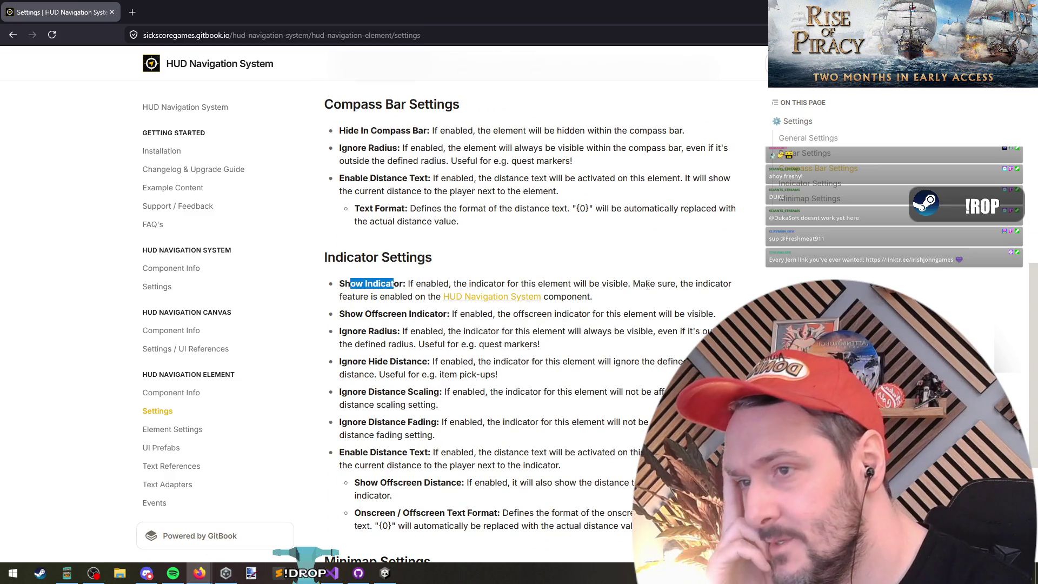
key(alt+Tab)
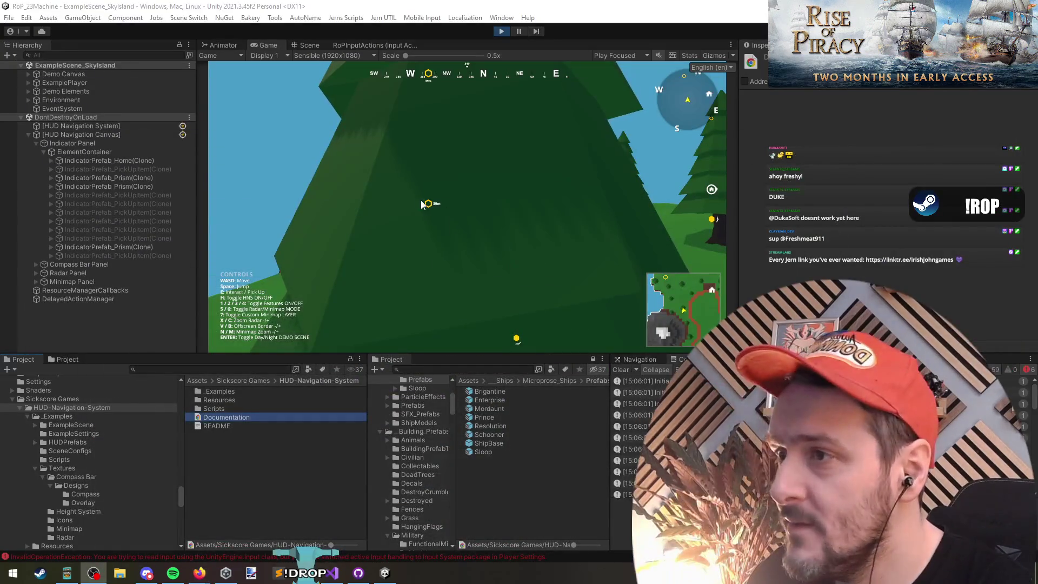
In the Scene view, select the Prism and then its HUD Element Pivot child.
click(319, 43)
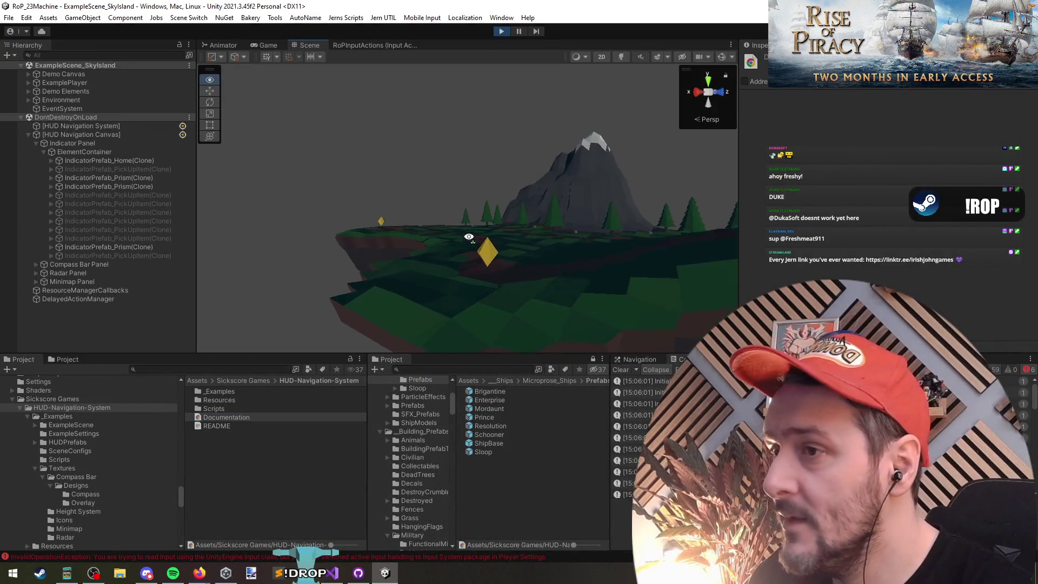
click(477, 250)
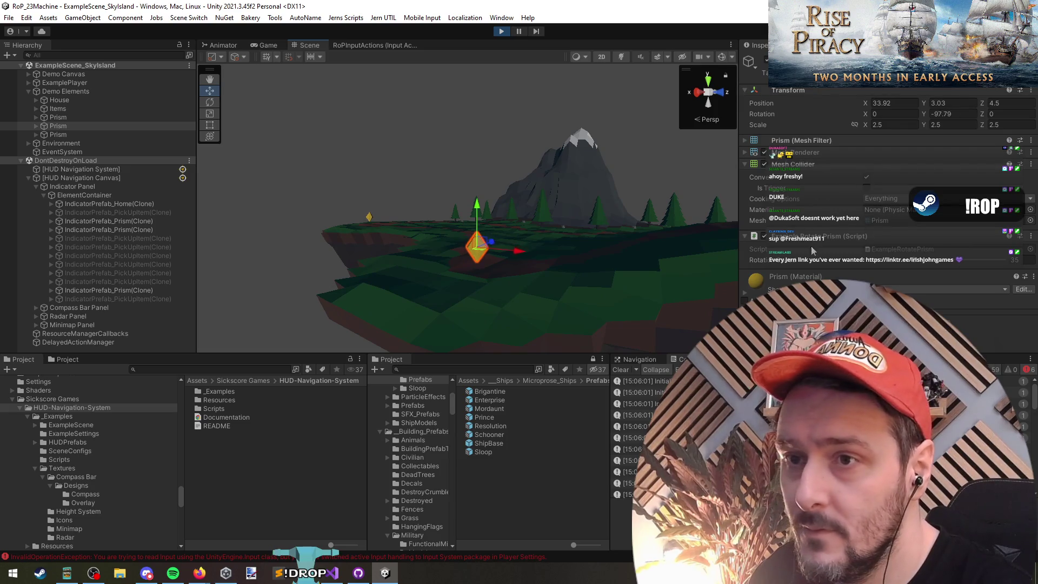
click(804, 168)
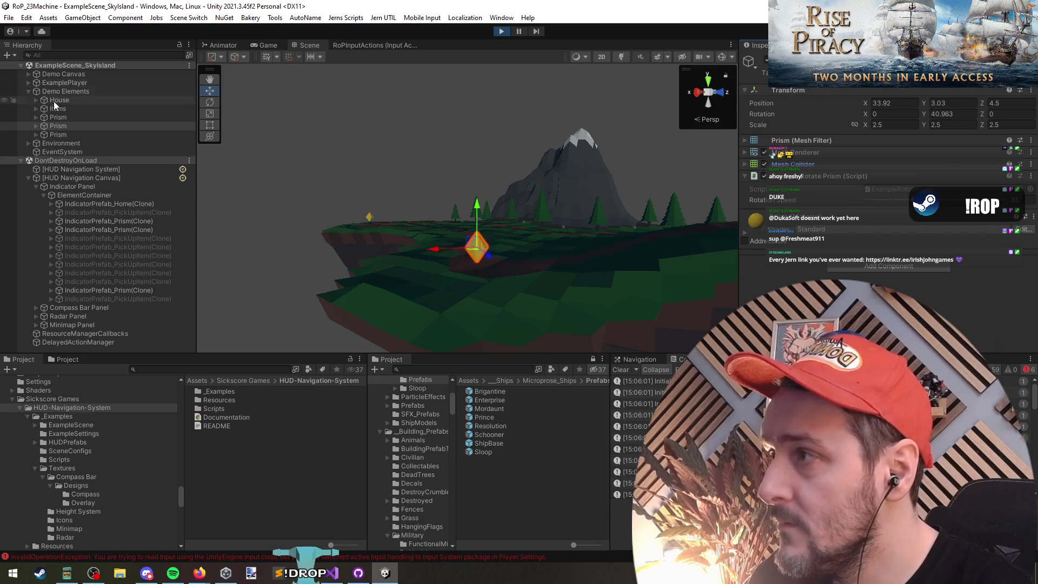
click(34, 126)
click(57, 134)
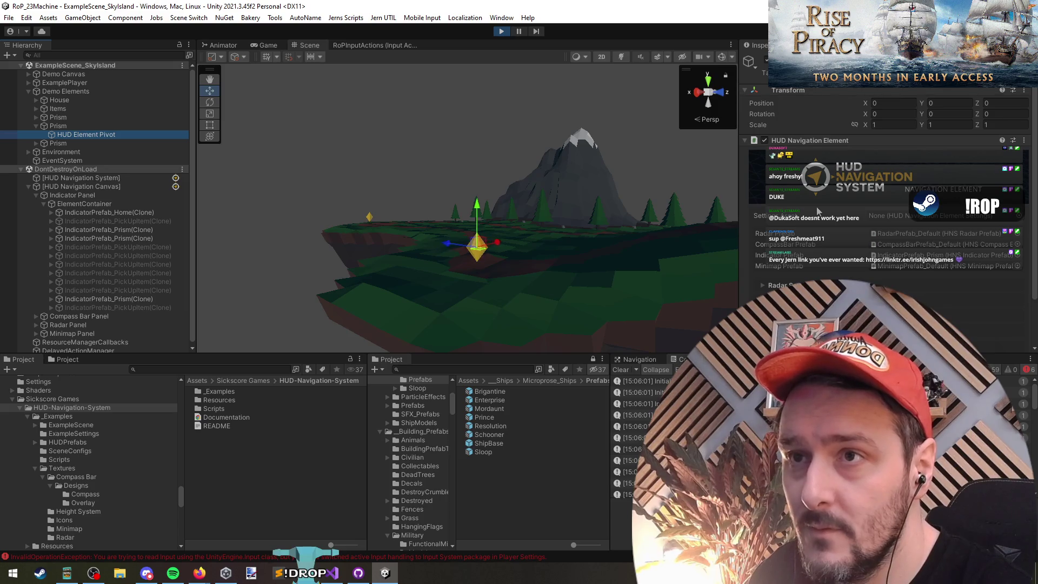
scroll(819, 212, down, 2)
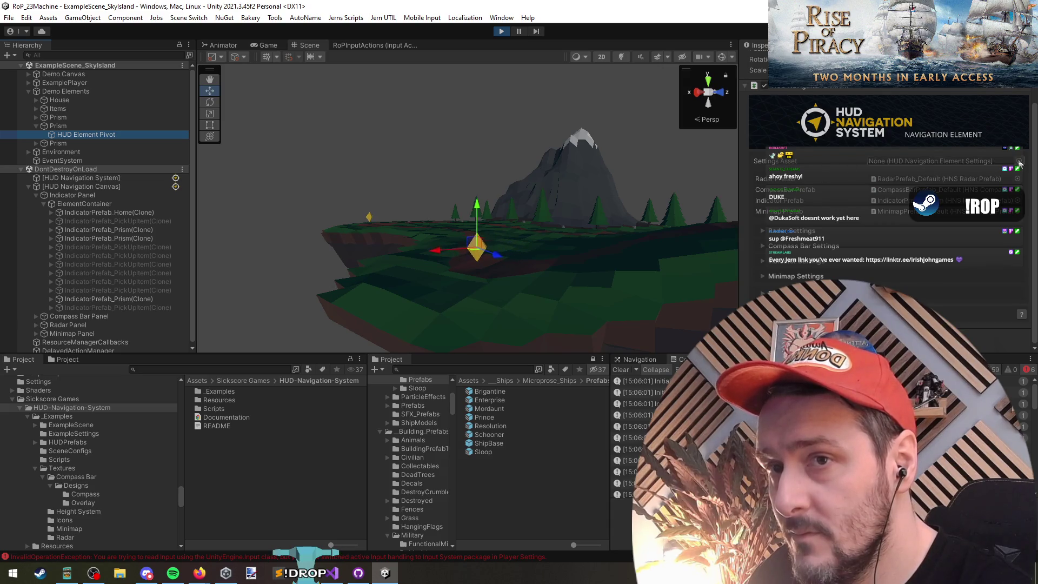
Try assigning PickUp_Settings as the element settings asset, then revert it to none.
click(1019, 161)
click(649, 221)
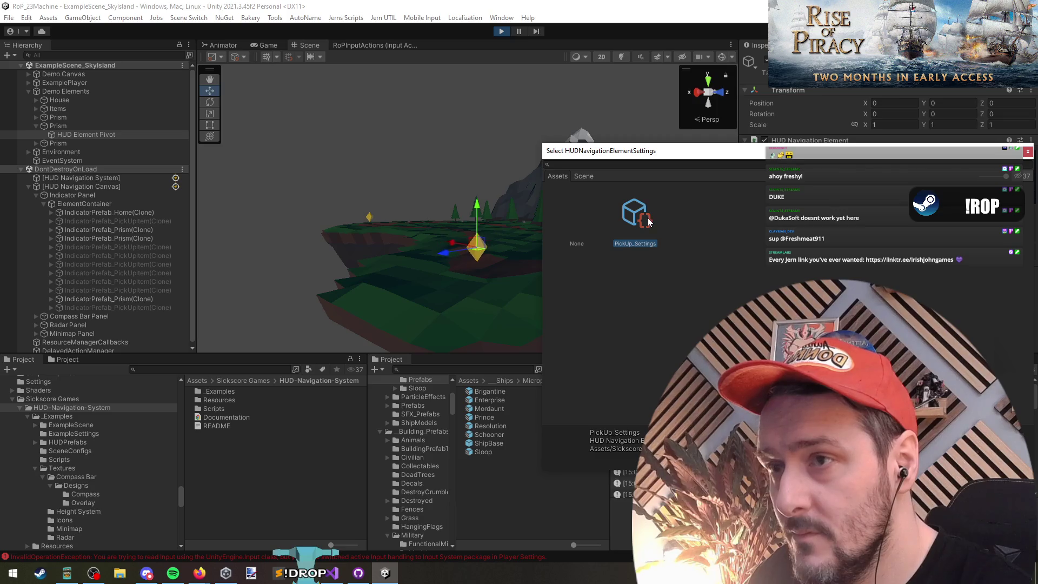
double_click(647, 221)
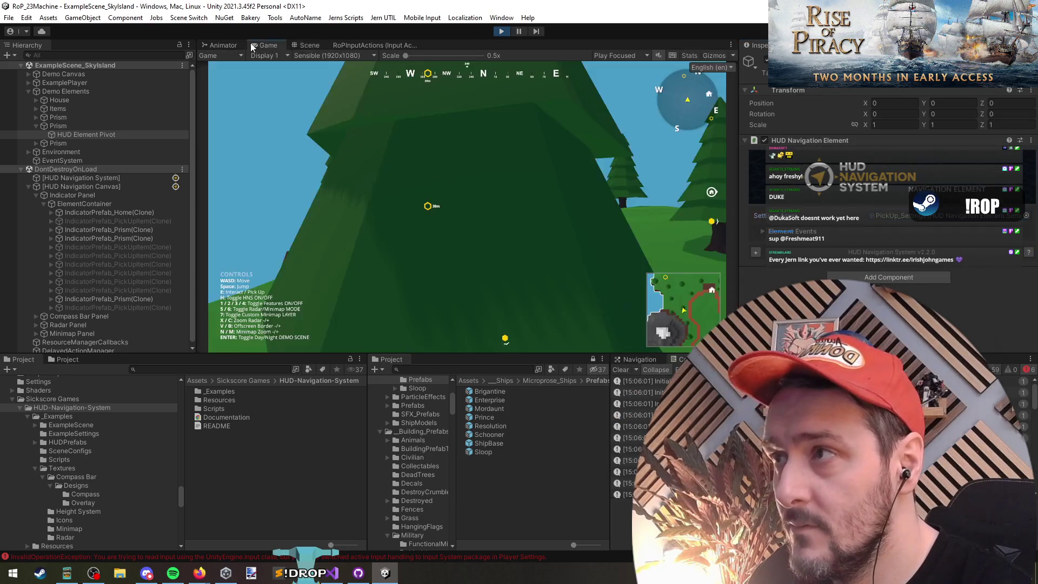
click(306, 45)
click(814, 233)
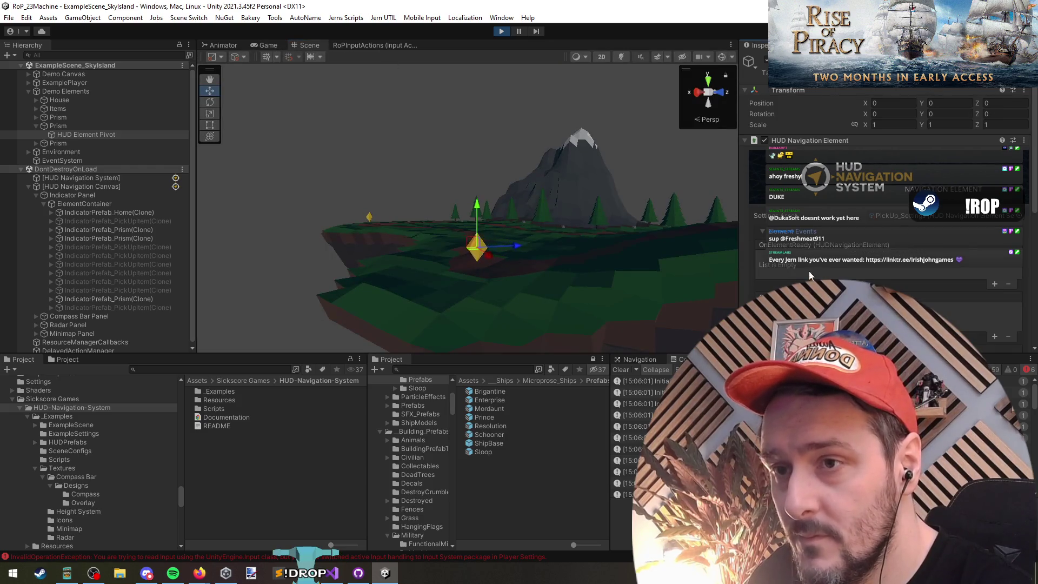
click(799, 233)
key(Delete)
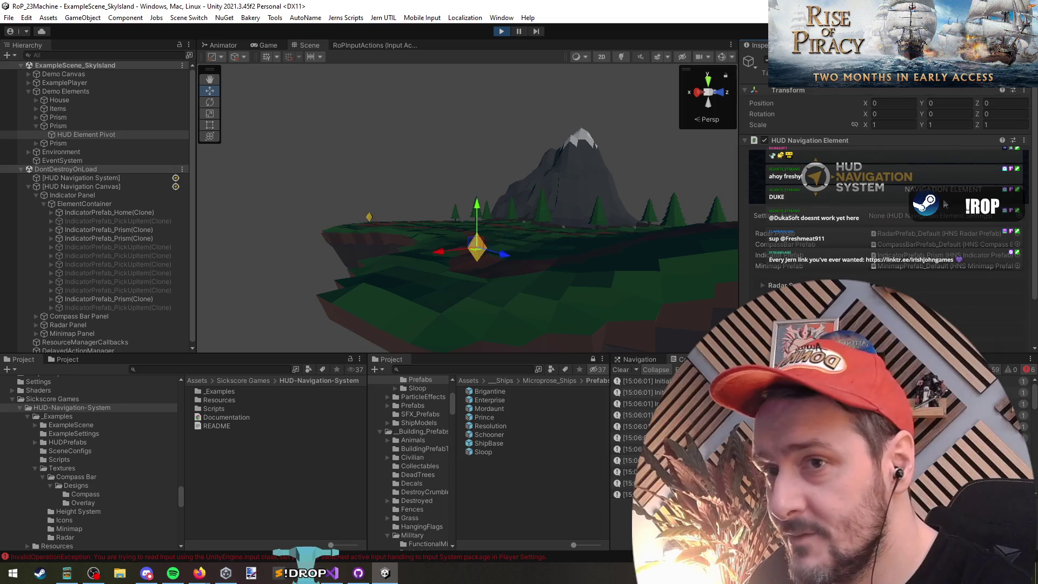
scroll(784, 274, down, 2)
Expand the Radar and Compass Bar settings of the HUD Navigation Element, then select DontDestroyOnLoad.
click(786, 232)
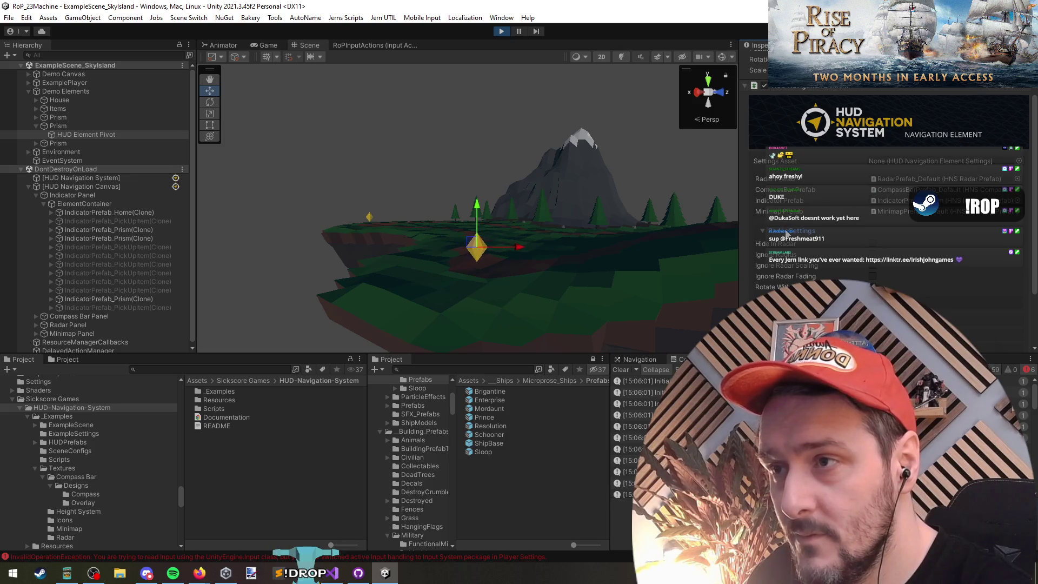
scroll(797, 265, down, 3)
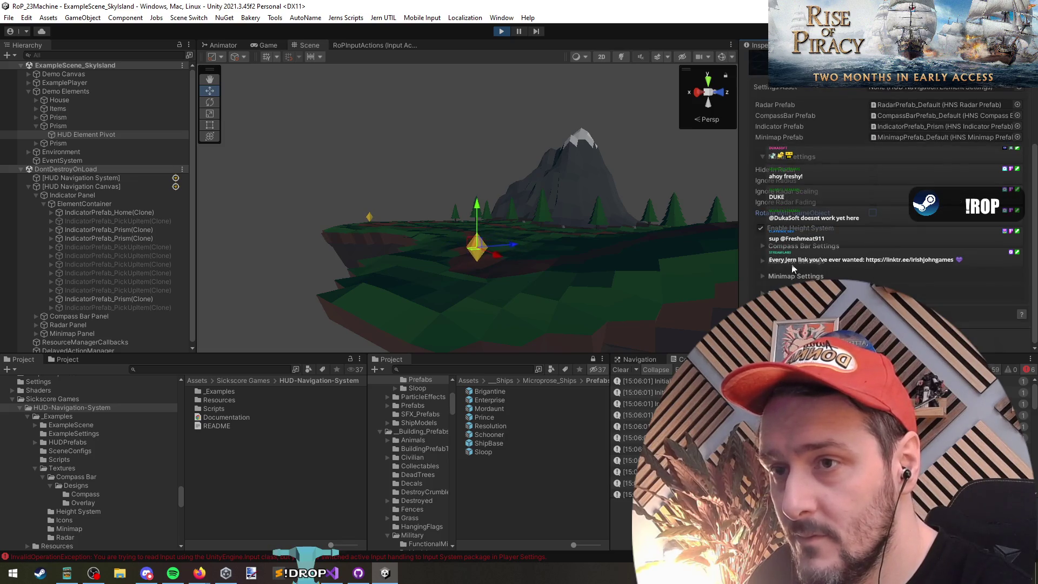
click(799, 246)
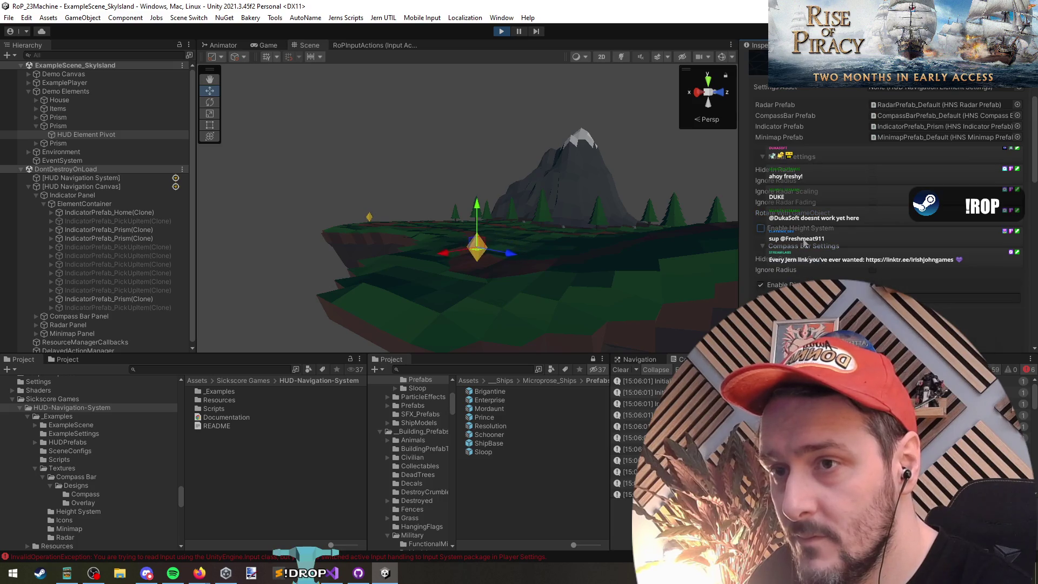
scroll(802, 243, up, 5)
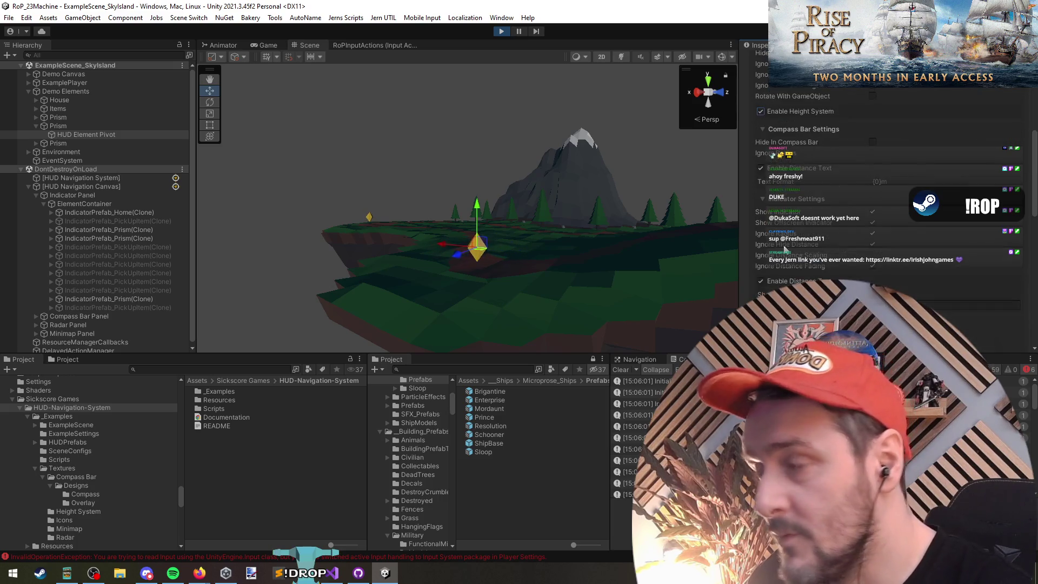
right_click(810, 140)
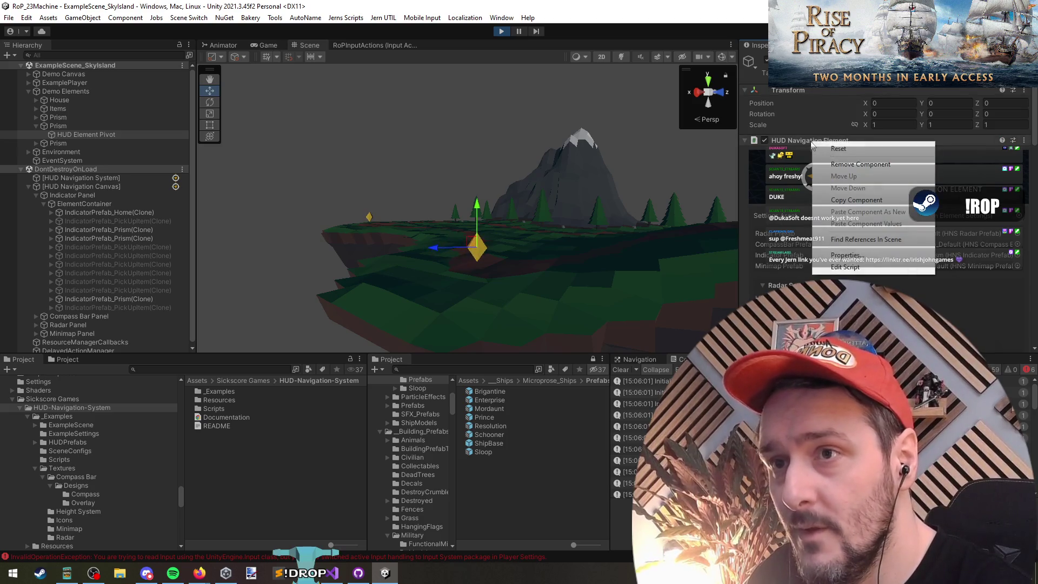
click(801, 143)
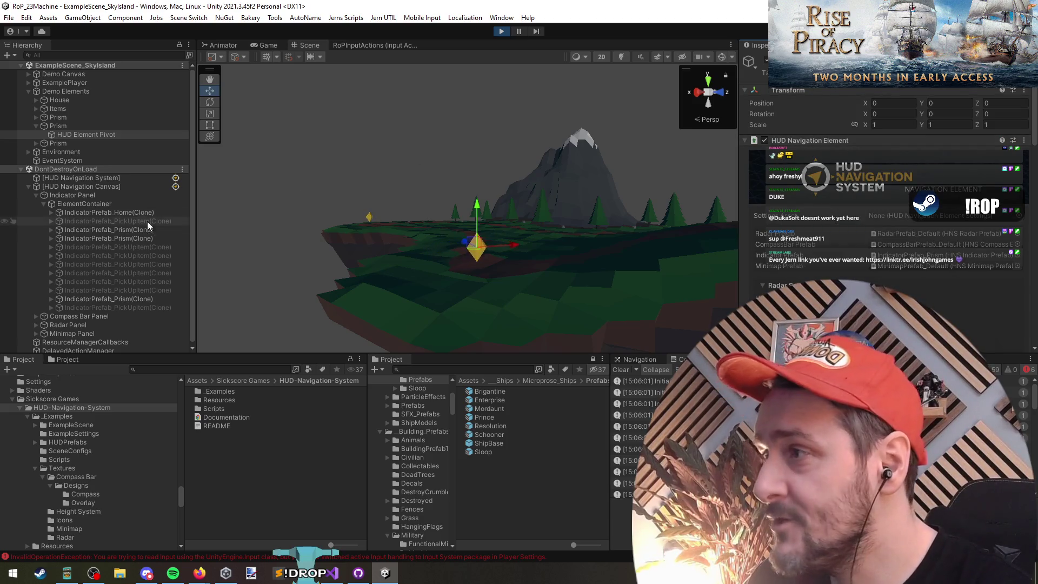
click(64, 169)
Collapse both scene roots in the Hierarchy and stop the running example scene.
click(83, 65)
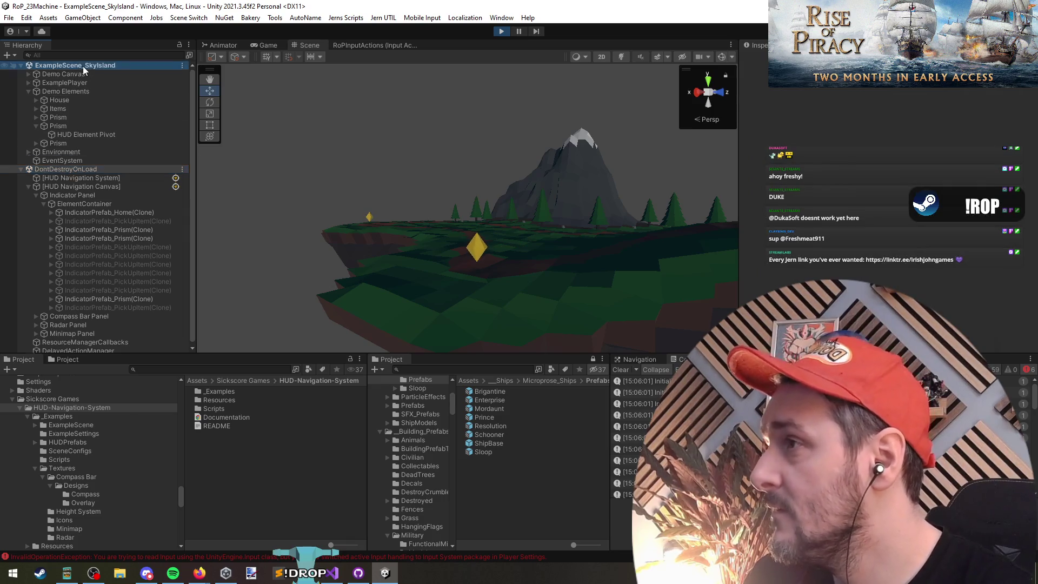
key(Left)
key(Down)
key(Left)
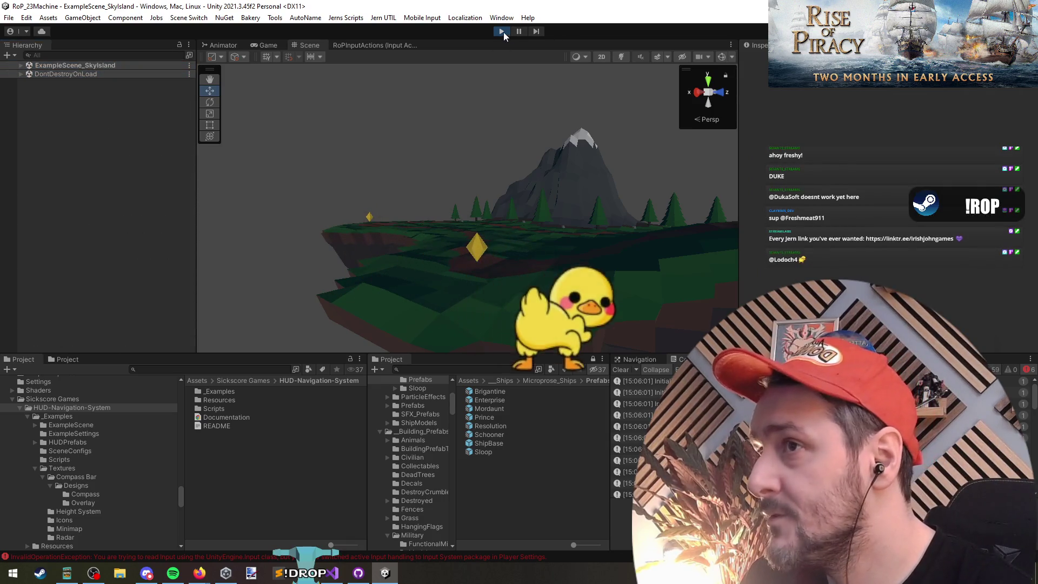
click(503, 31)
right_click(89, 128)
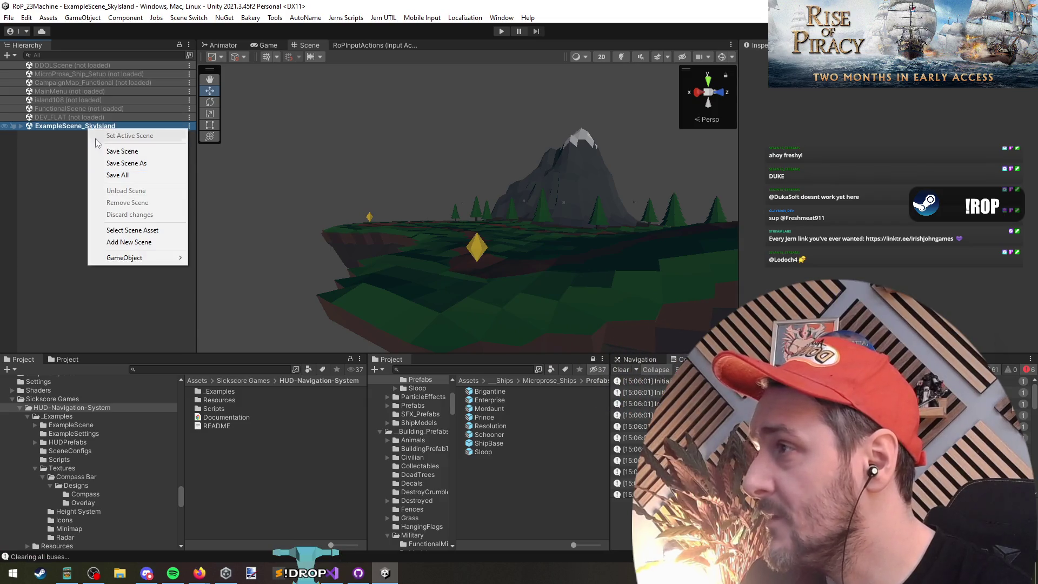
right_click(73, 65)
click(69, 126)
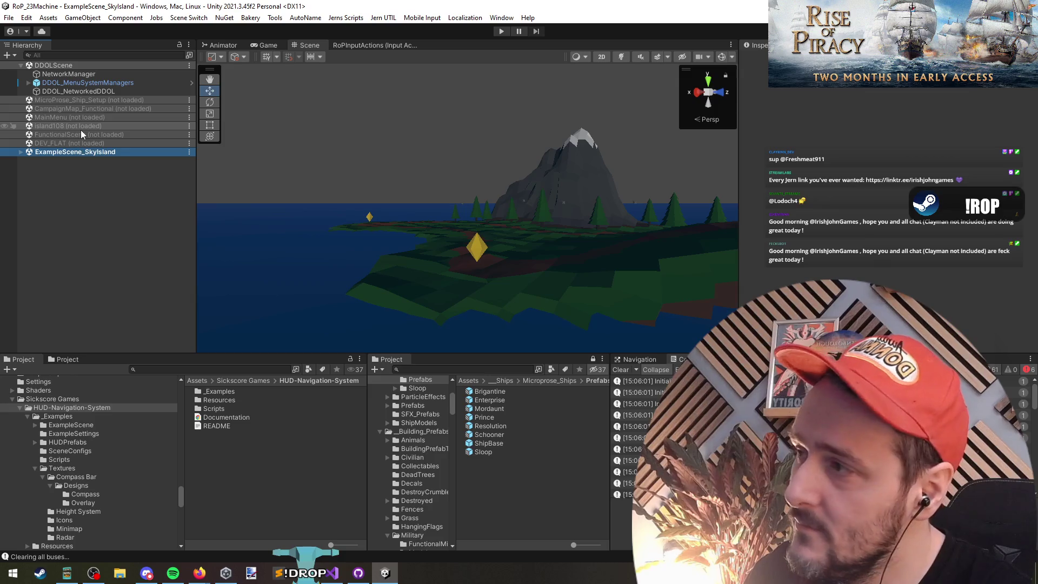
Unload ExampleScene_Skylsland and start play mode again.
right_click(65, 152)
click(87, 211)
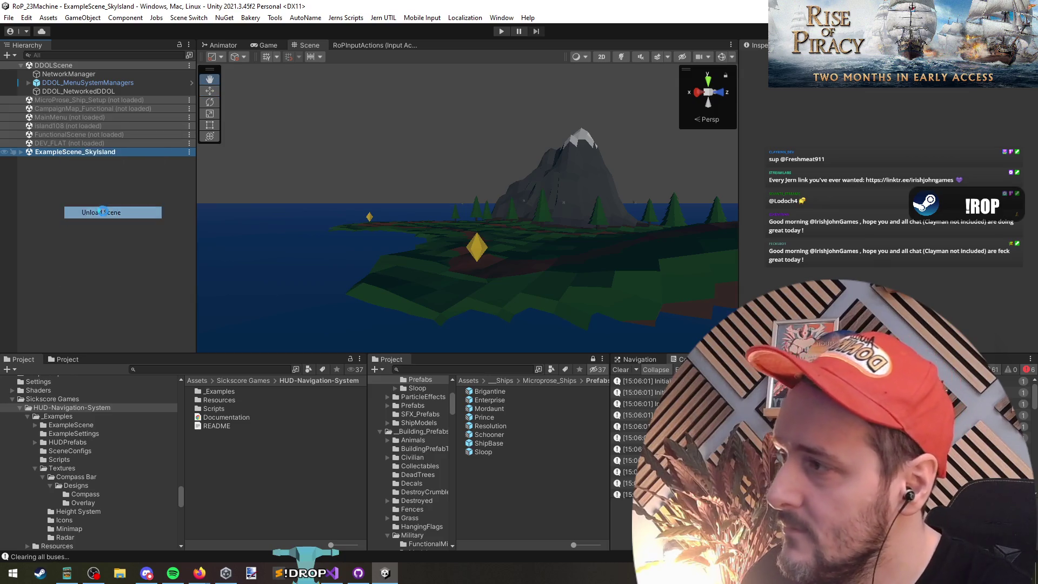
click(54, 82)
click(99, 212)
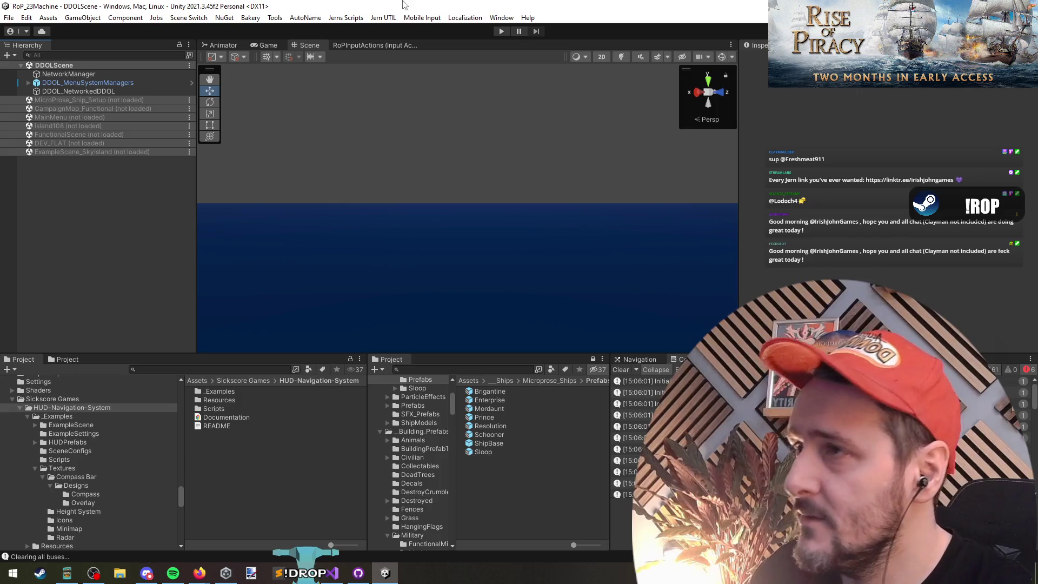
click(501, 32)
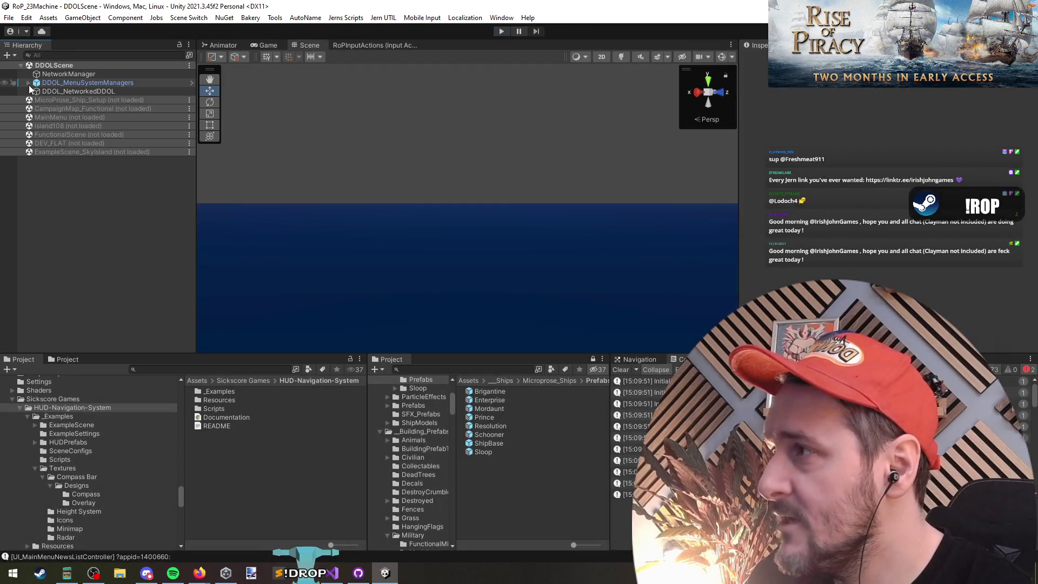
Under DDOL_MenuSystemManagers, disable DEV_TEST_SP_NEW_AND_CONTINUE, enable DEV_AUTO_FLOW, and enter play mode.
click(28, 82)
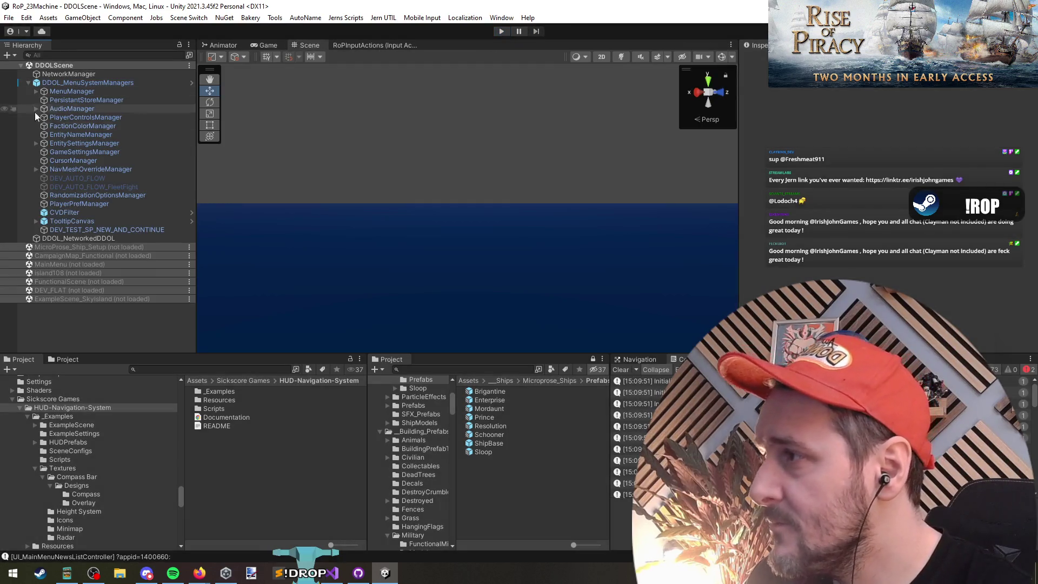
click(73, 230)
key(alt+shift+a)
click(64, 178)
key(alt+shift+a)
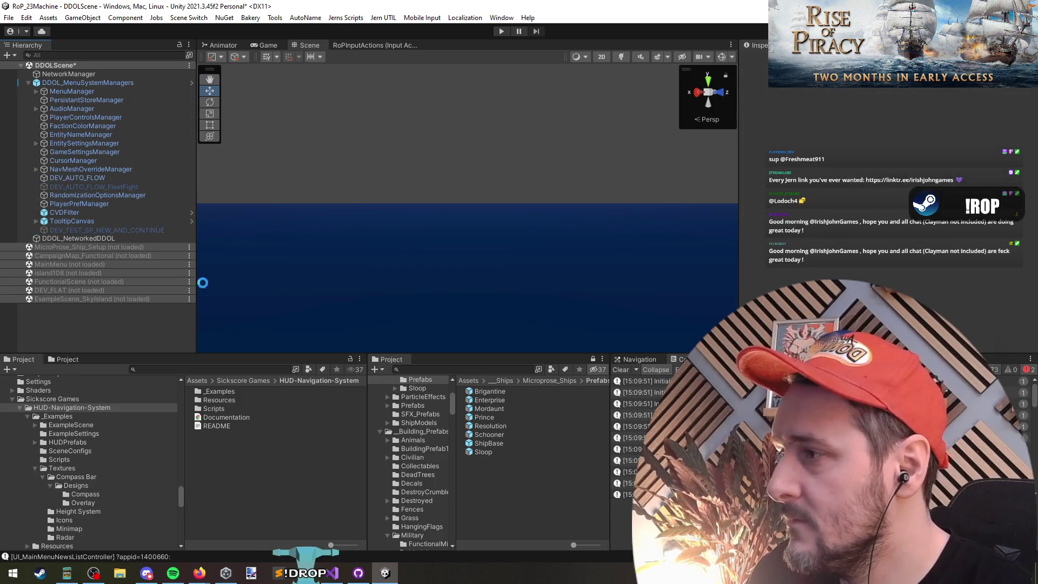
key(ctrl+p)
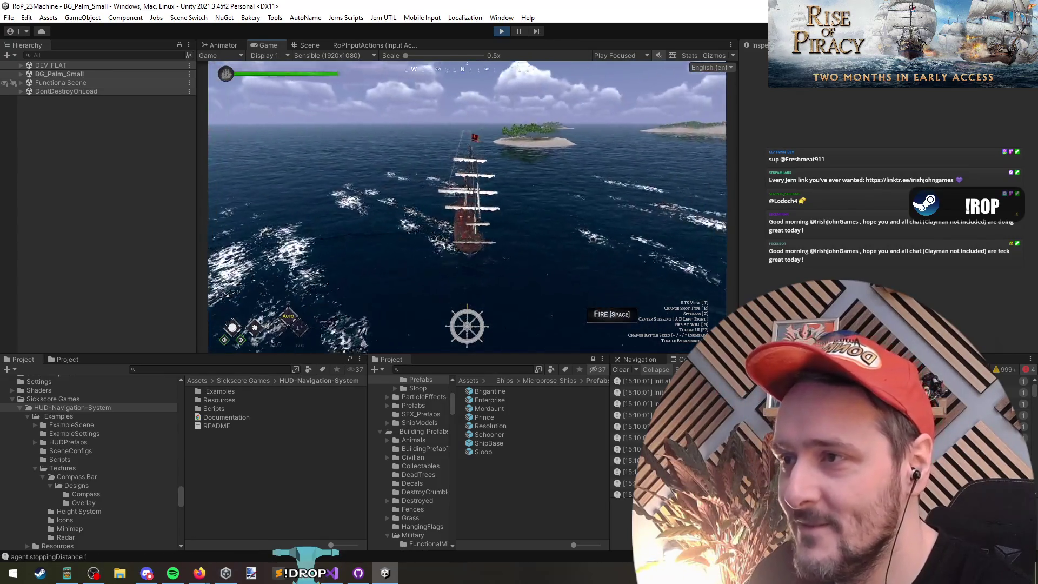
Switch to the RTS camera, open the debug menu, and select the player via Jern UTIL.
key(t)
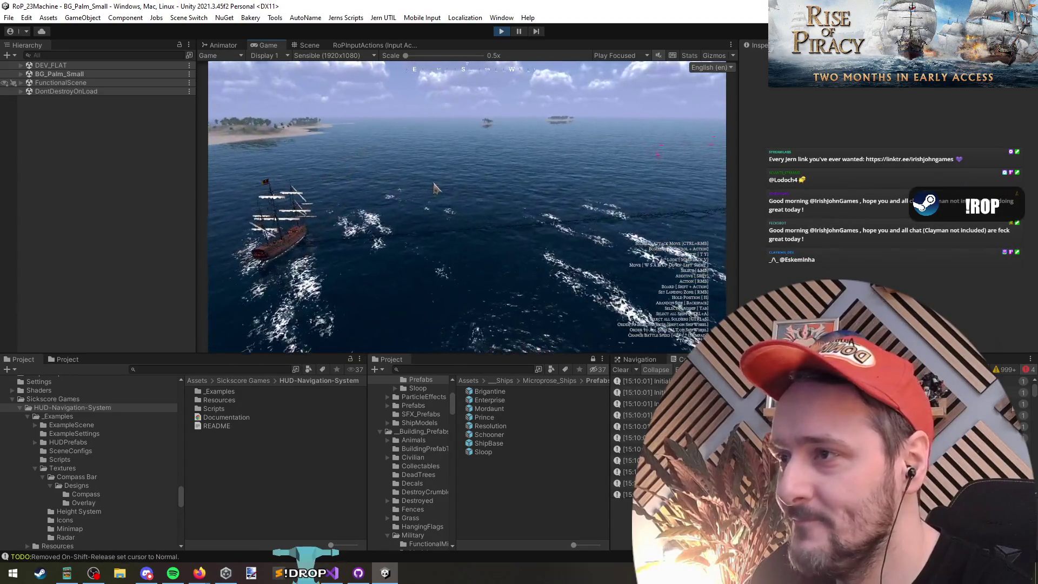
key(grave)
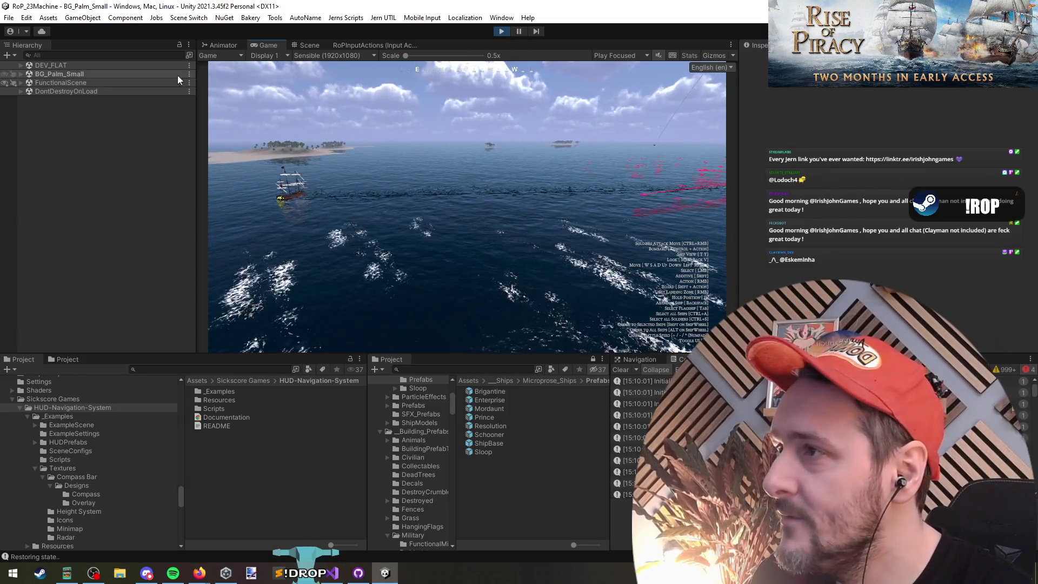
click(66, 56)
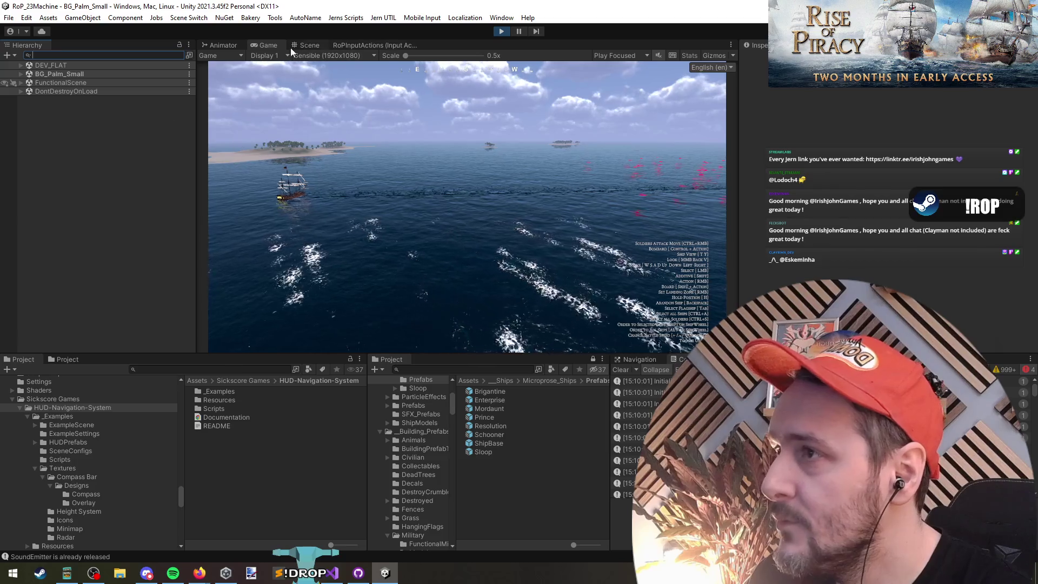
click(347, 18)
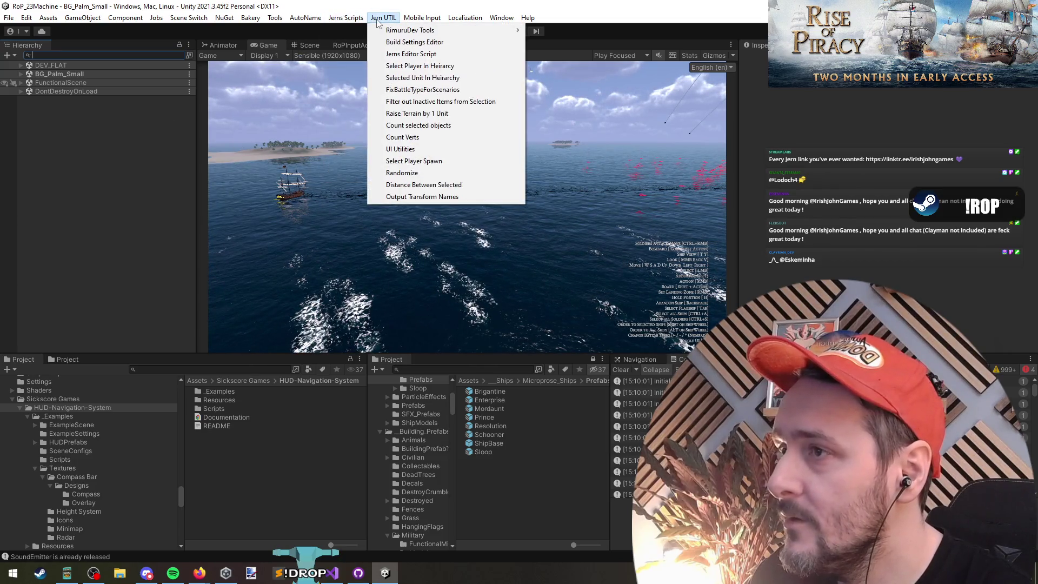
click(395, 69)
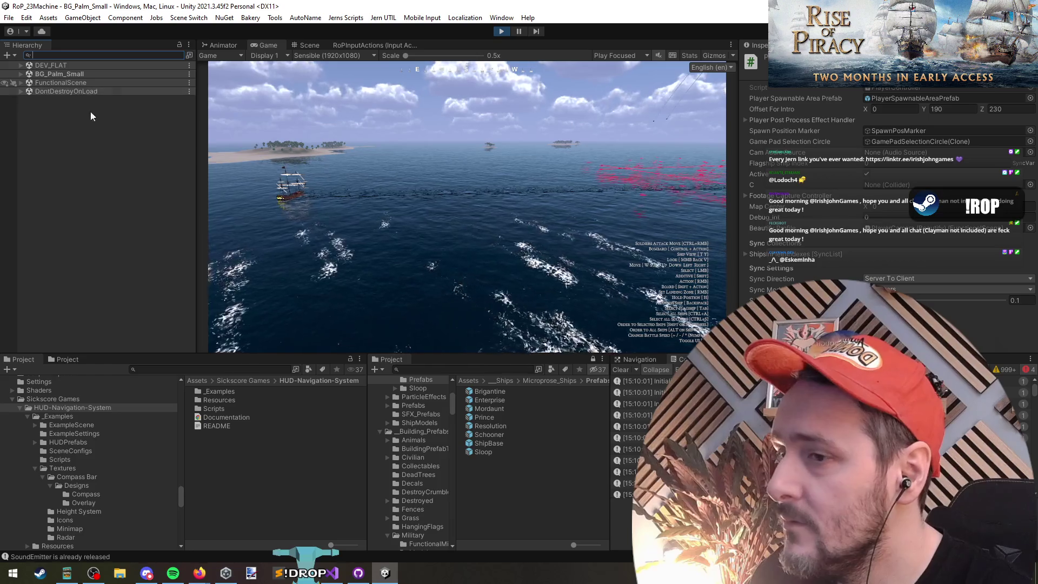
Expand FunctionalScene and use Selected Unit In Heirarchy to select the ship Mordaunt0.
click(21, 82)
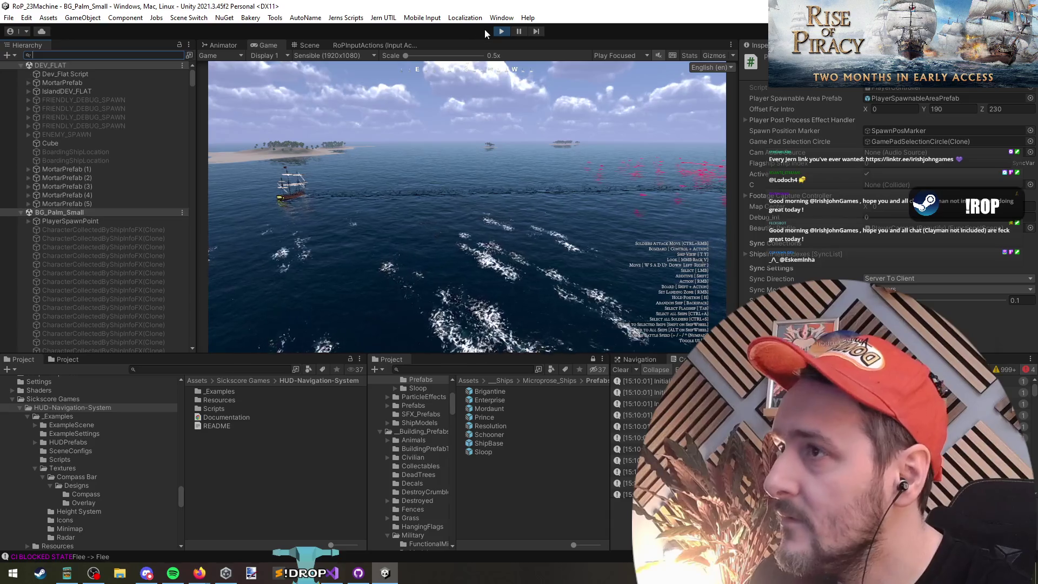
click(398, 70)
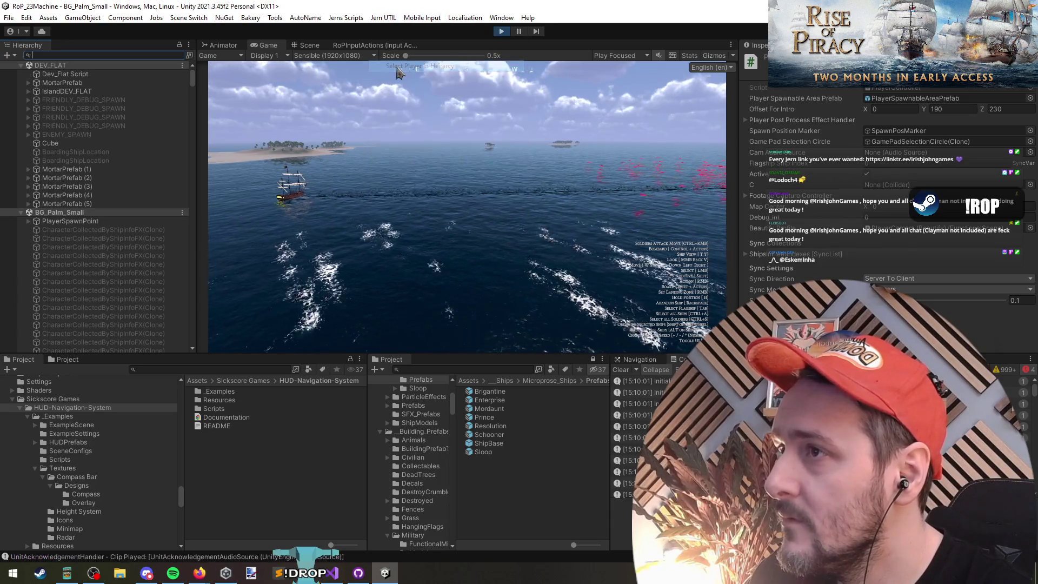
click(377, 19)
click(397, 80)
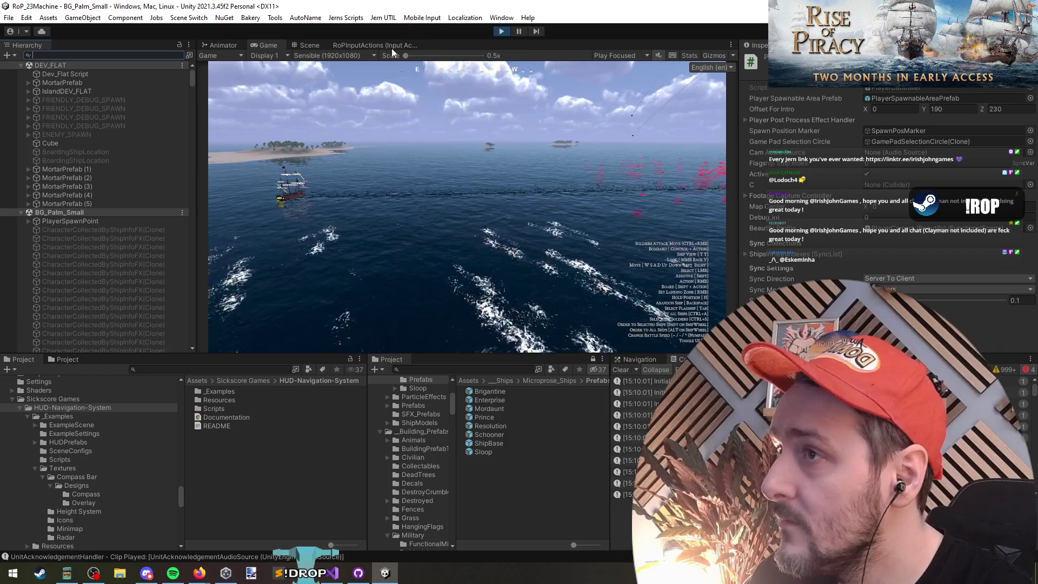
click(325, 188)
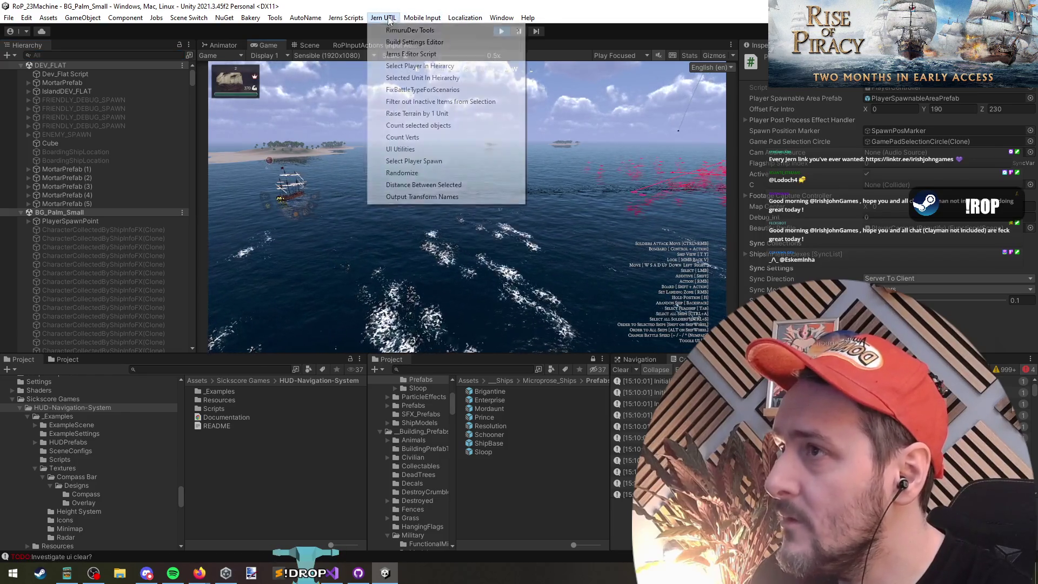
click(398, 78)
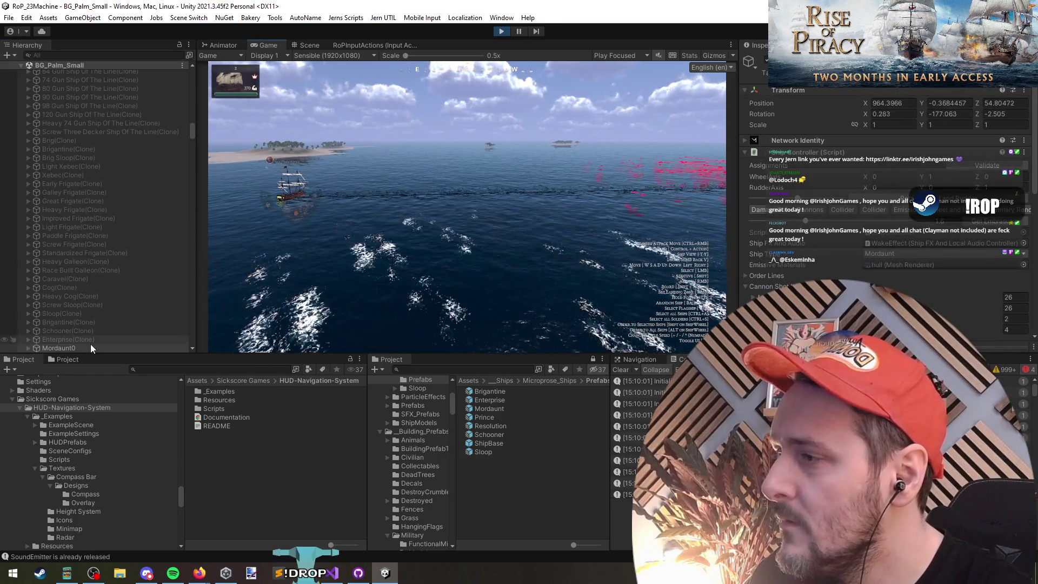
Add a HUD Navigation Element component to Mordaunt0 and collapse its Element Events section.
scroll(138, 233, down, 3)
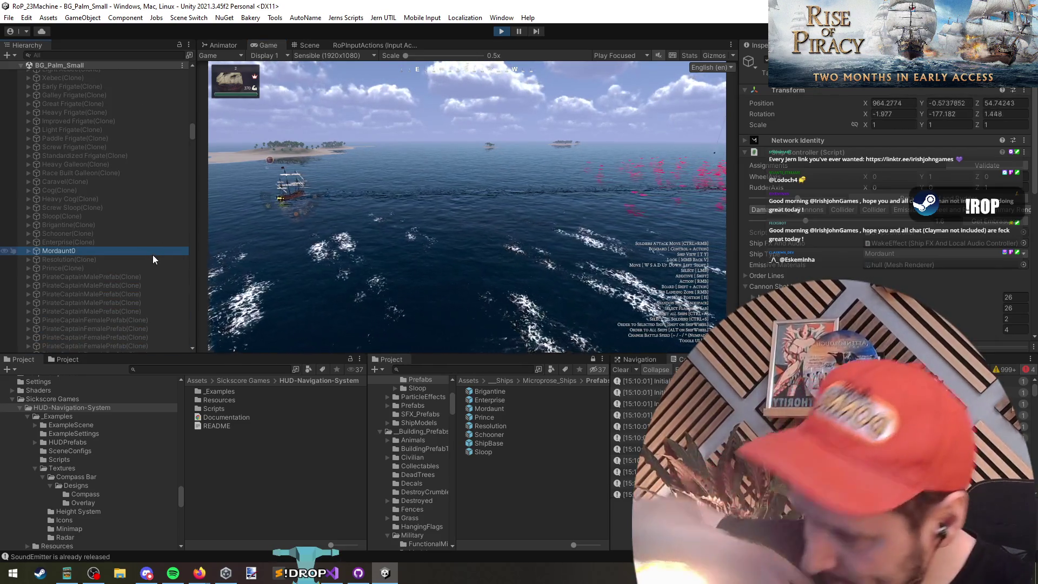
scroll(135, 267, down, 2)
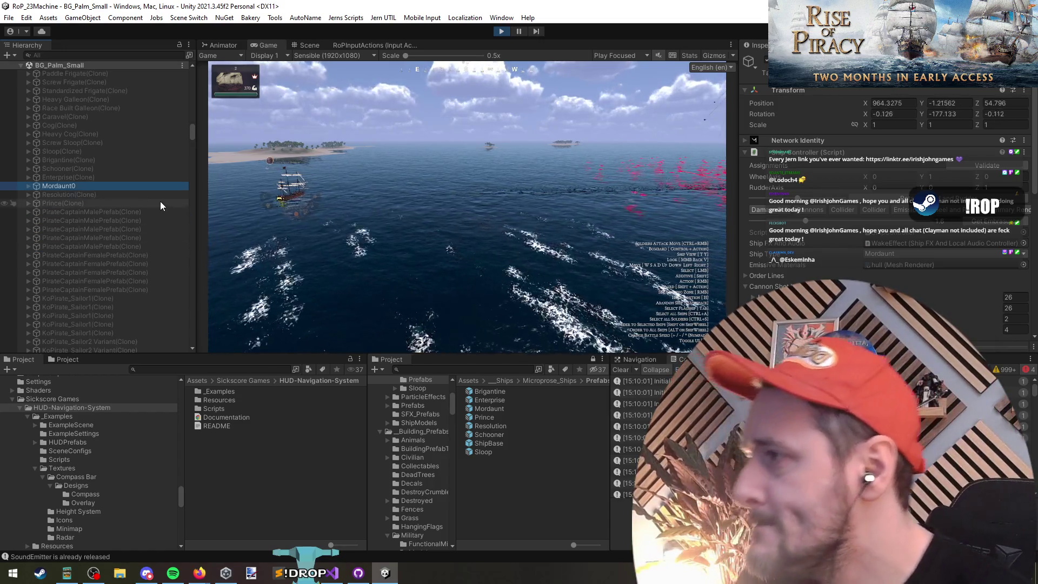
key(Right)
key(Down)
key(Up)
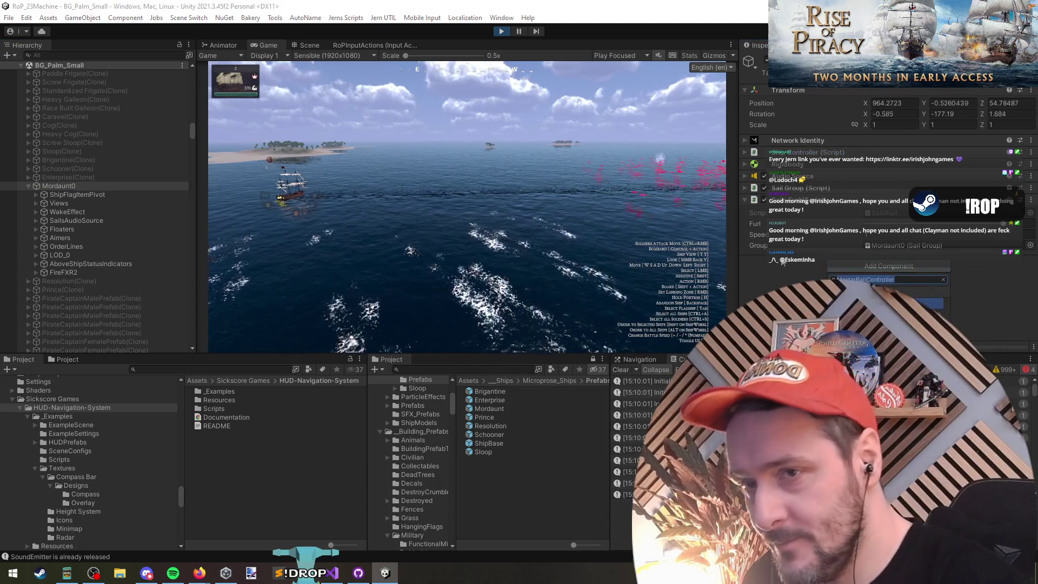
click(837, 222)
text(hud)
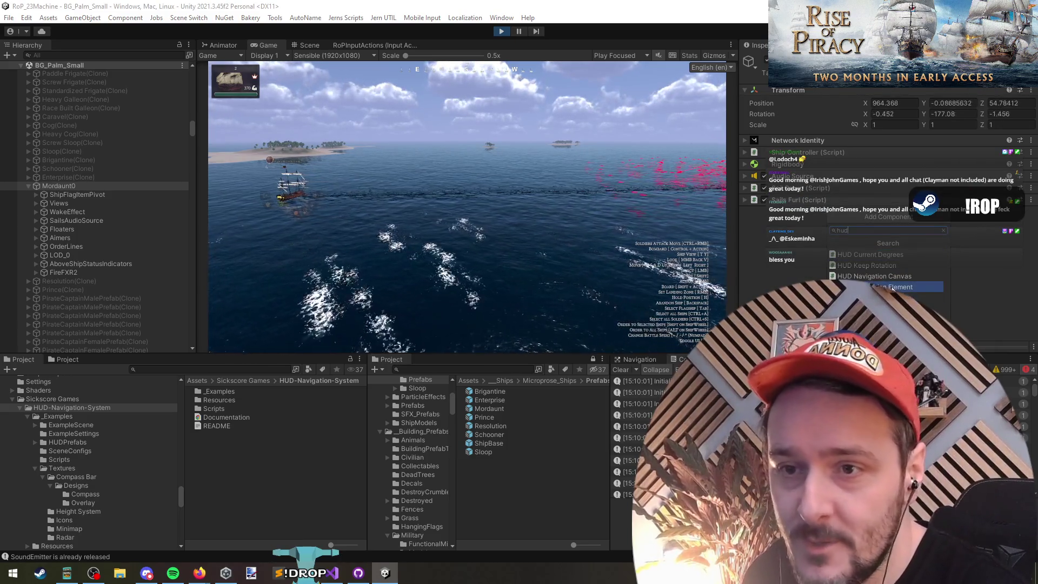
click(880, 286)
scroll(838, 213, down, 3)
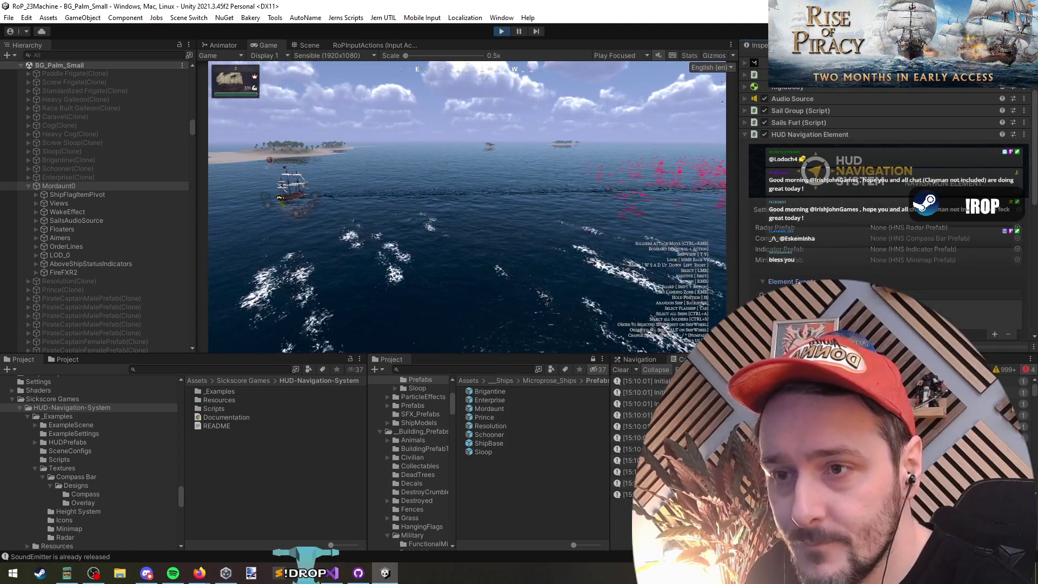
click(762, 281)
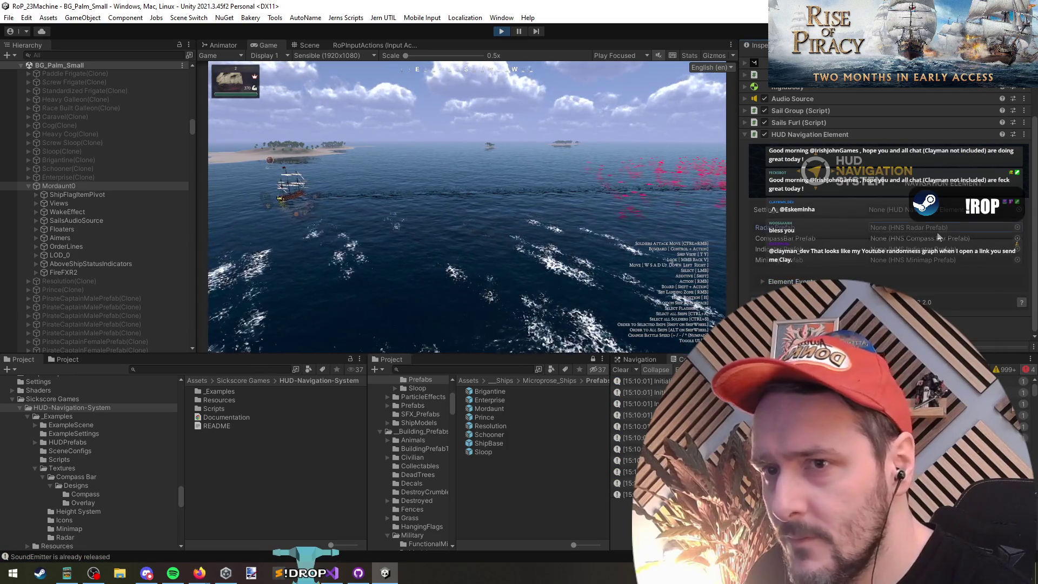
Browse the available radar, compass bar, indicator and minimap prefabs for the element.
click(1017, 227)
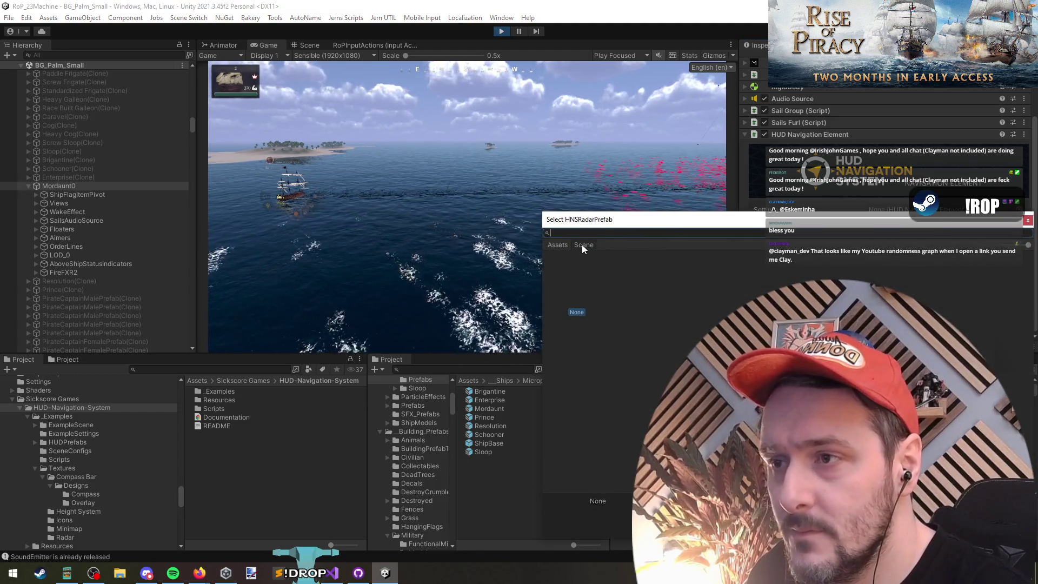
key(Escape)
click(1018, 239)
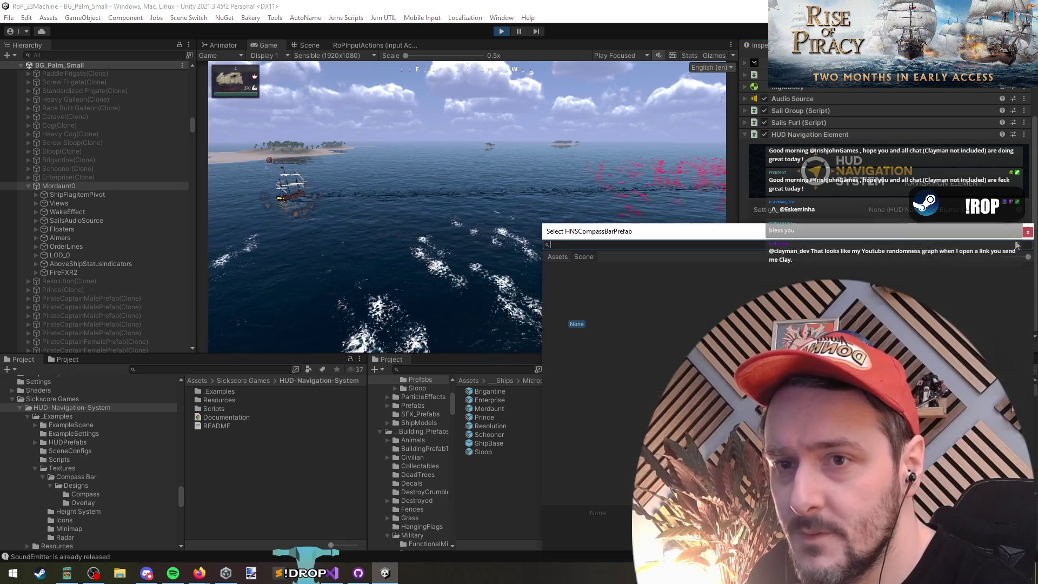
key(Escape)
click(1018, 250)
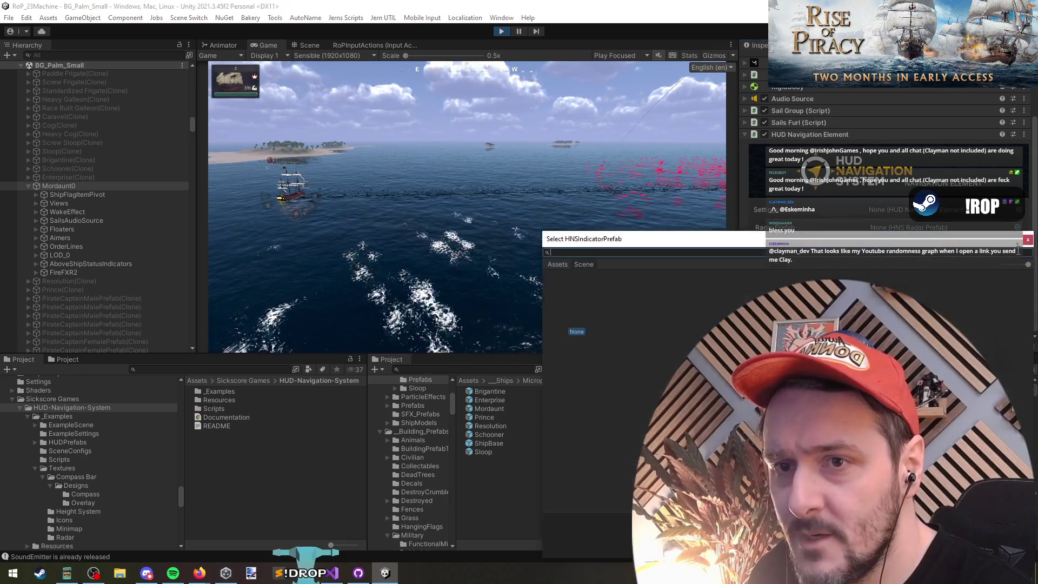
click(1027, 241)
click(1020, 261)
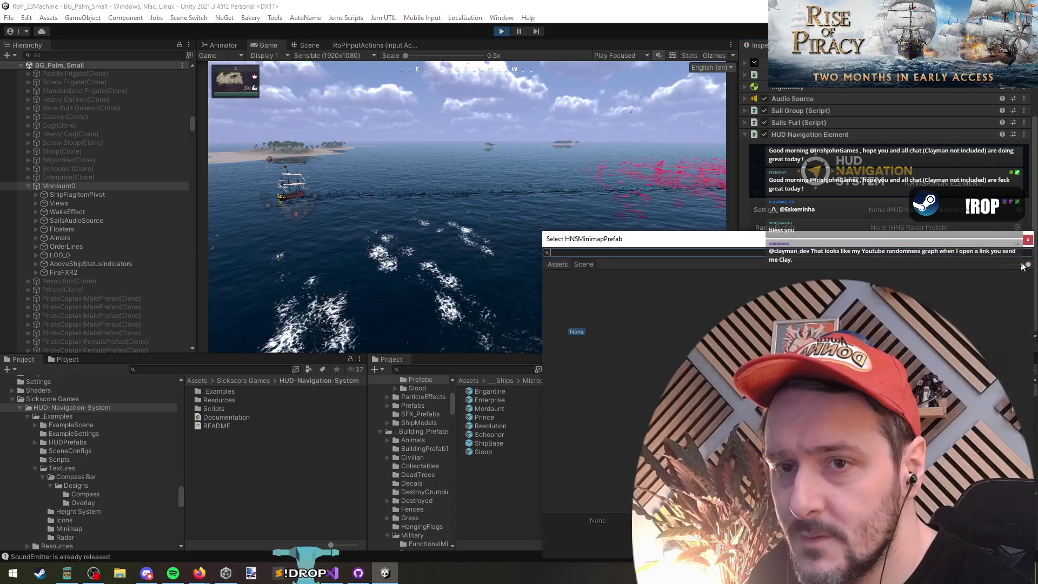
click(1027, 240)
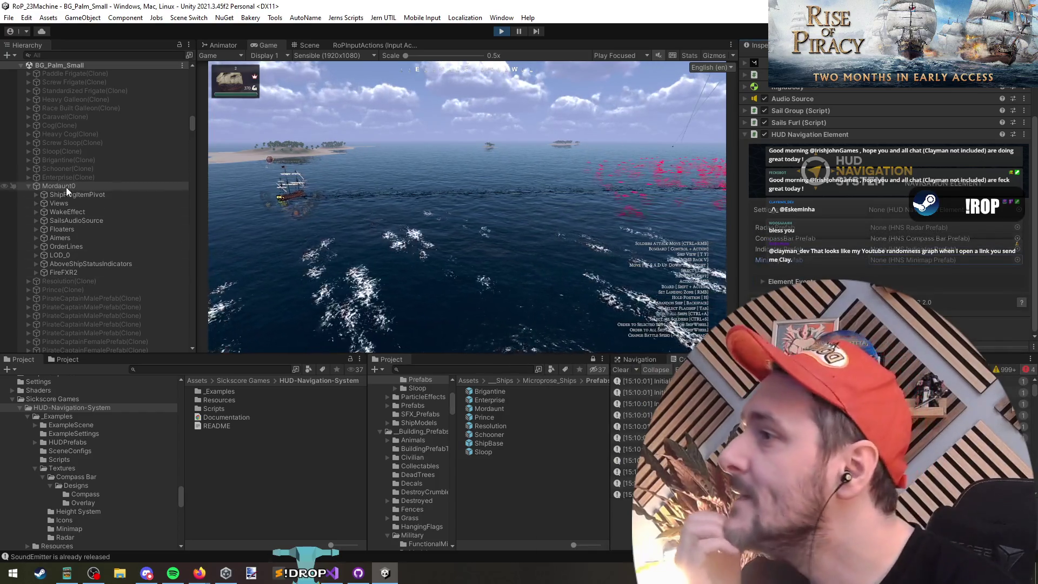
Scroll through the Hierarchy and stop the running game.
scroll(86, 186, up, 5)
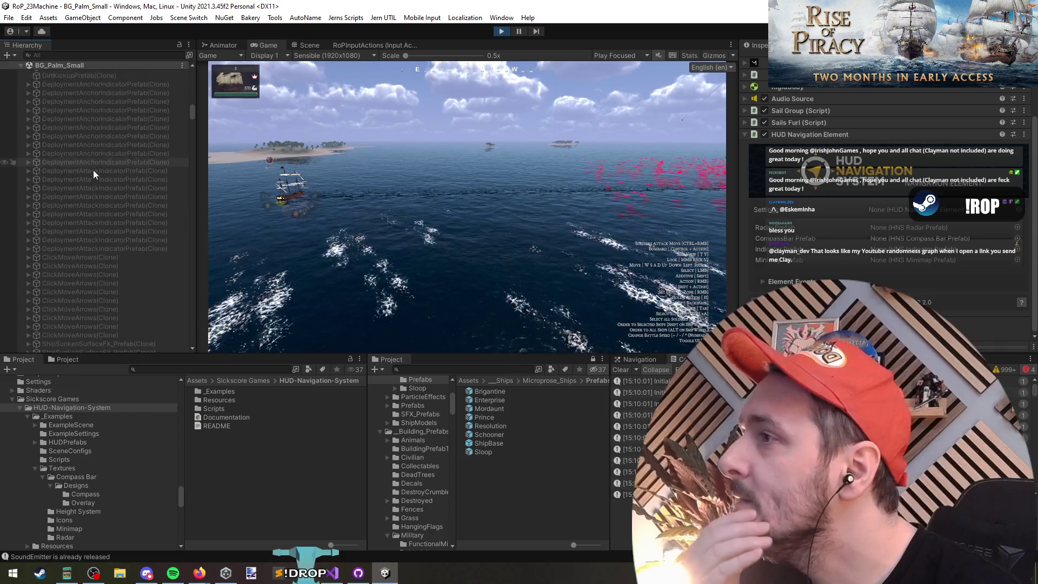
scroll(110, 168, down, 5)
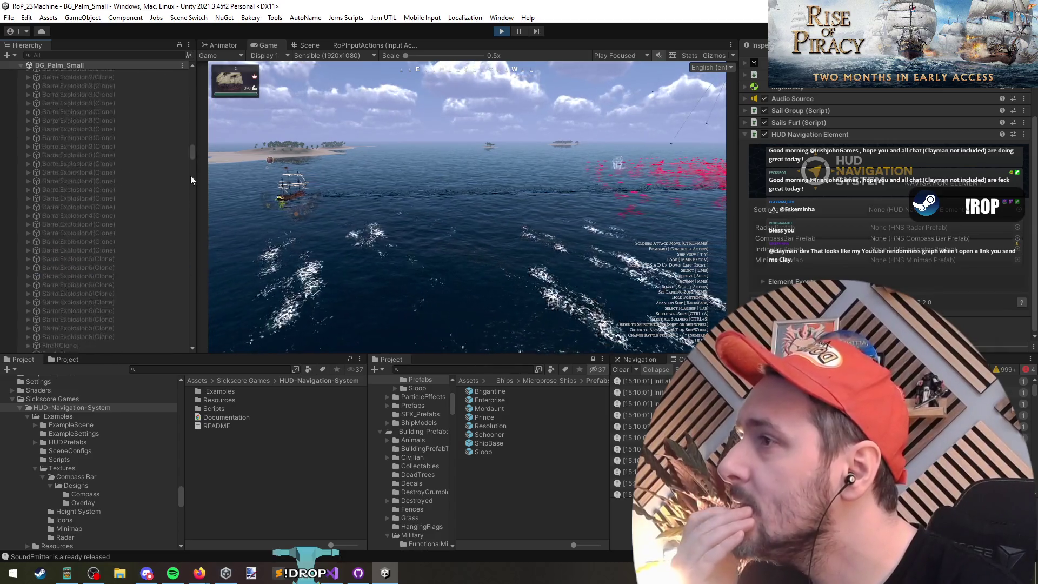
scroll(188, 227, down, 5)
mouse_move(187, 263)
mouse_down()
mouse_move(189, 339)
mouse_move(193, 312)
mouse_up()
scroll(107, 203, up, 3)
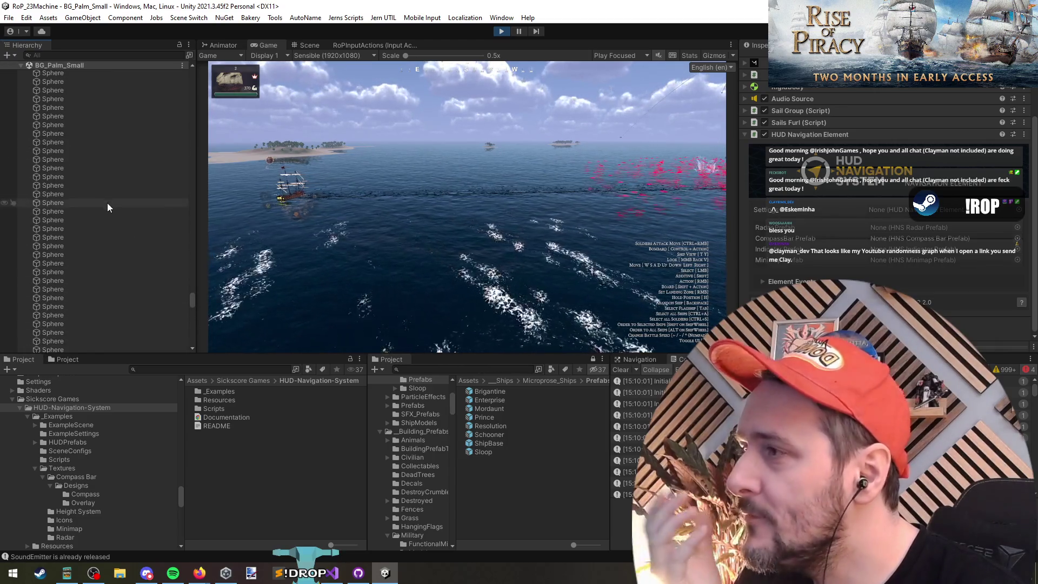
scroll(102, 183, up, 2)
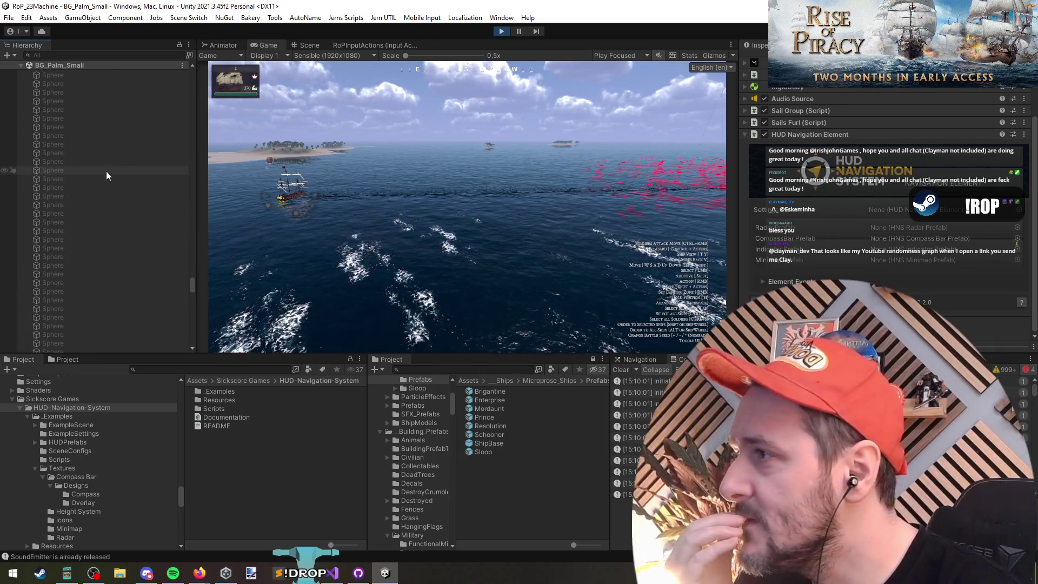
click(503, 31)
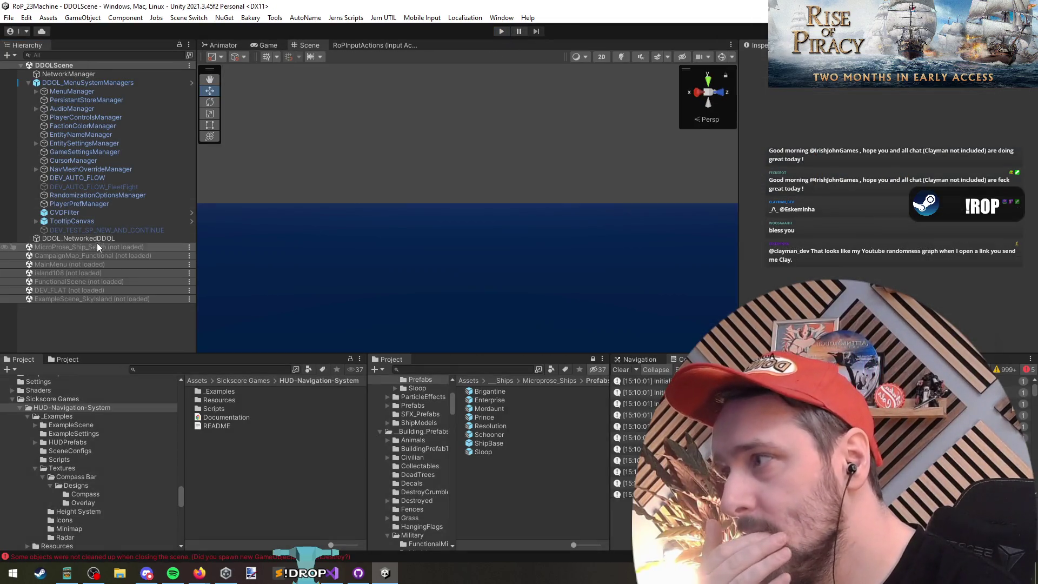
Load FunctionalScene into the editor.
right_click(88, 283)
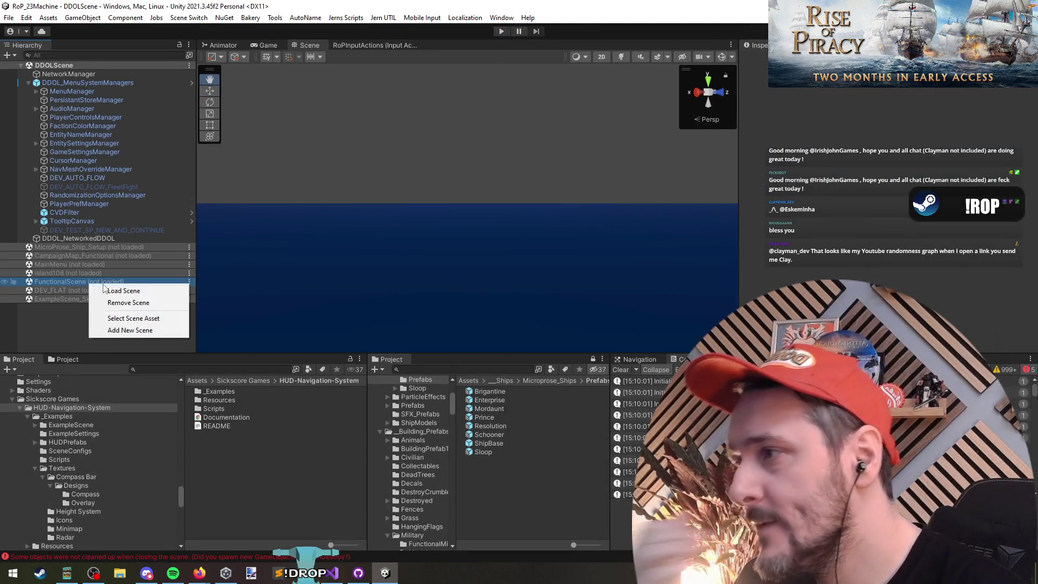
click(99, 285)
scroll(85, 318, down, 3)
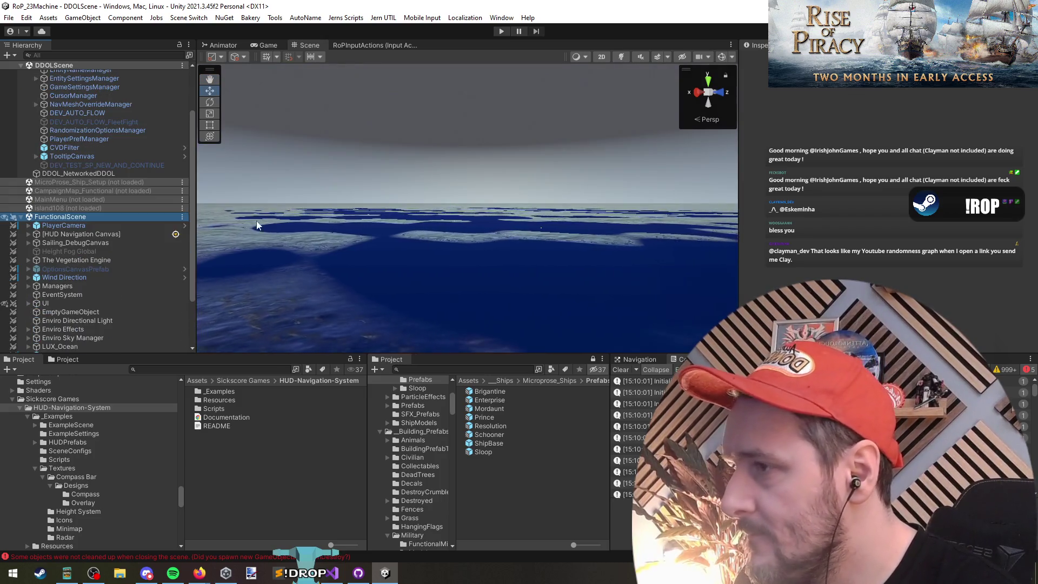
scroll(93, 259, down, 3)
Create an empty GameObject in FunctionalScene positioned at X 500, Z 500.
right_click(60, 149)
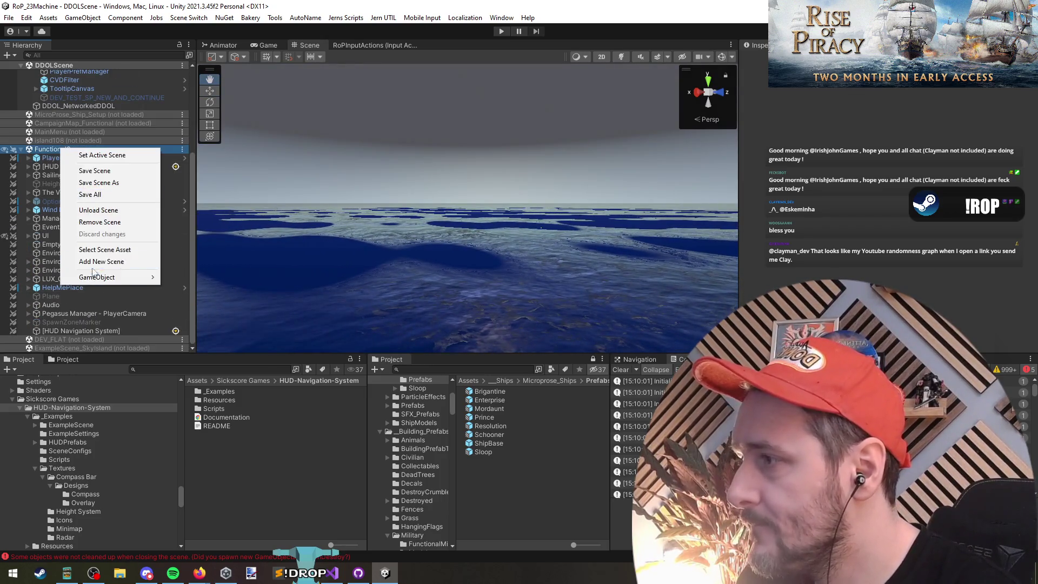
mouse_move(97, 282)
click(194, 290)
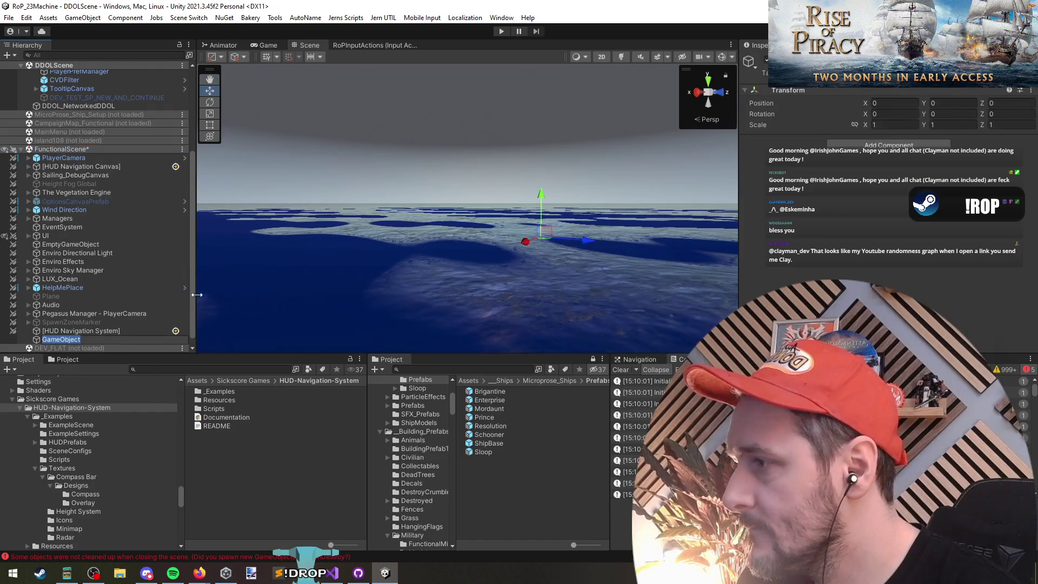
drag(502, 237, 462, 277)
key(f)
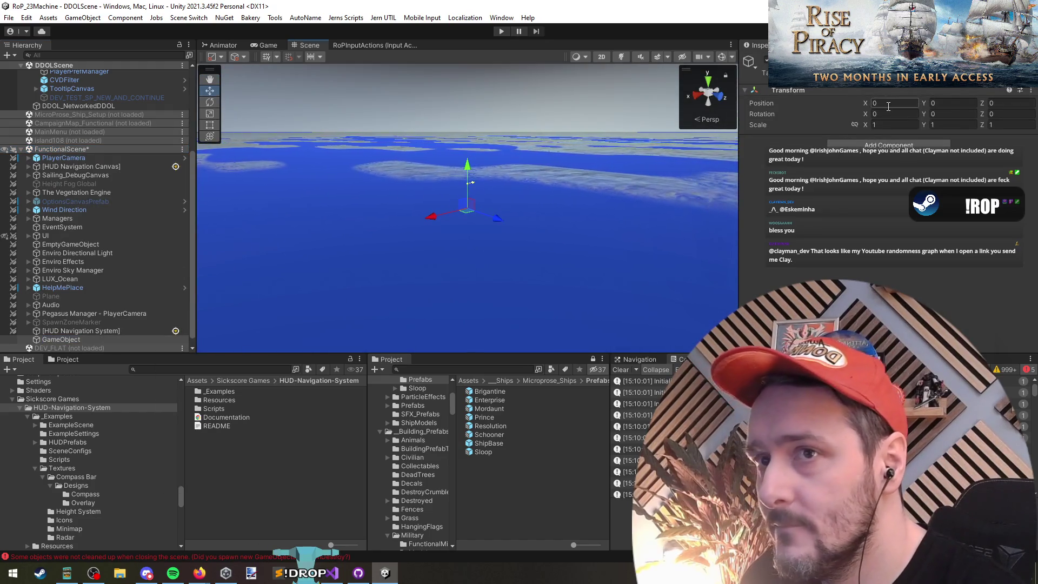
click(870, 102)
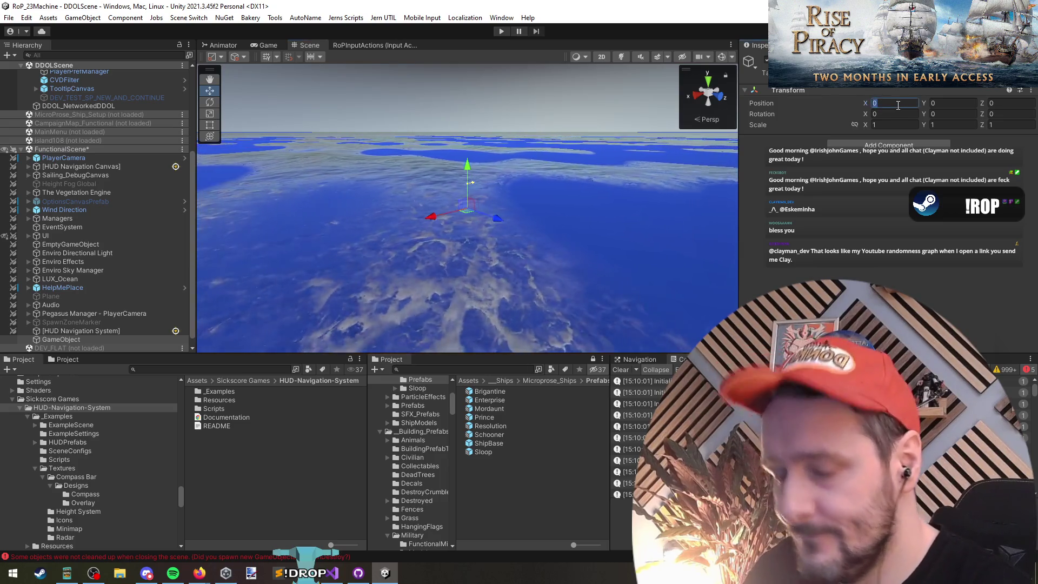
text(500)
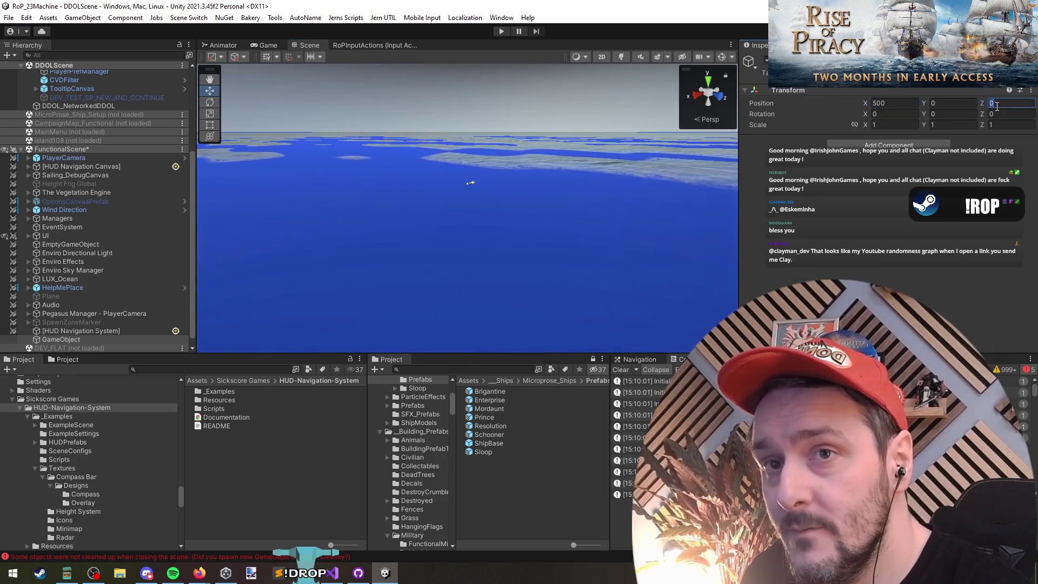
key(Return)
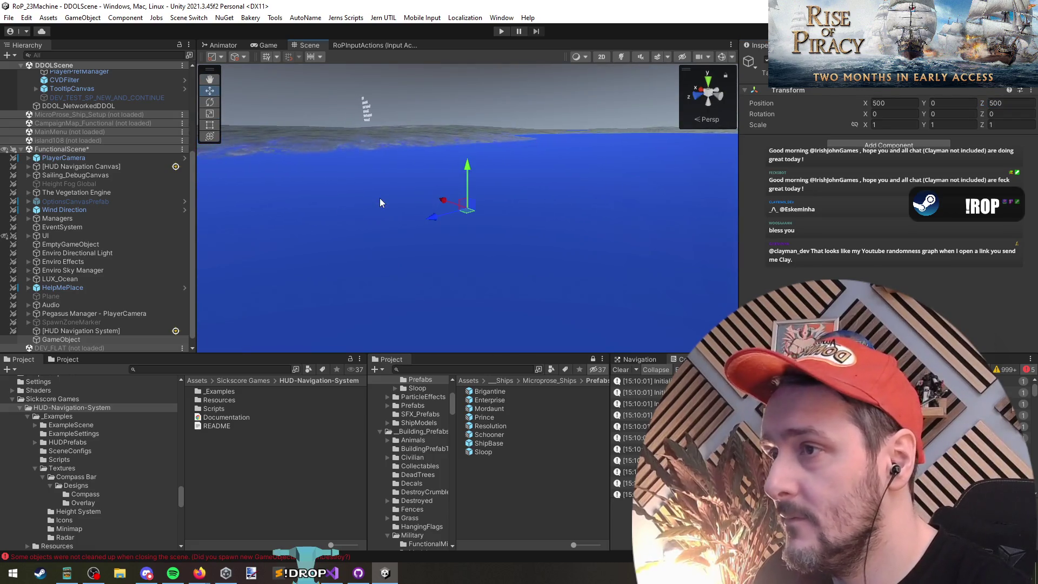
Add a HUD Navigation Element component to the new object.
click(888, 145)
text(hud)
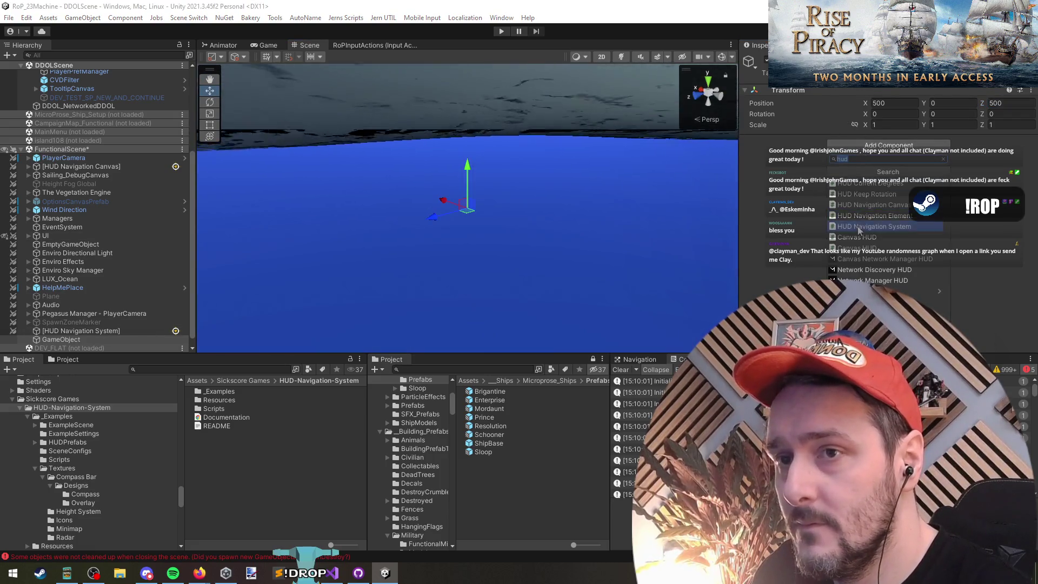
click(864, 215)
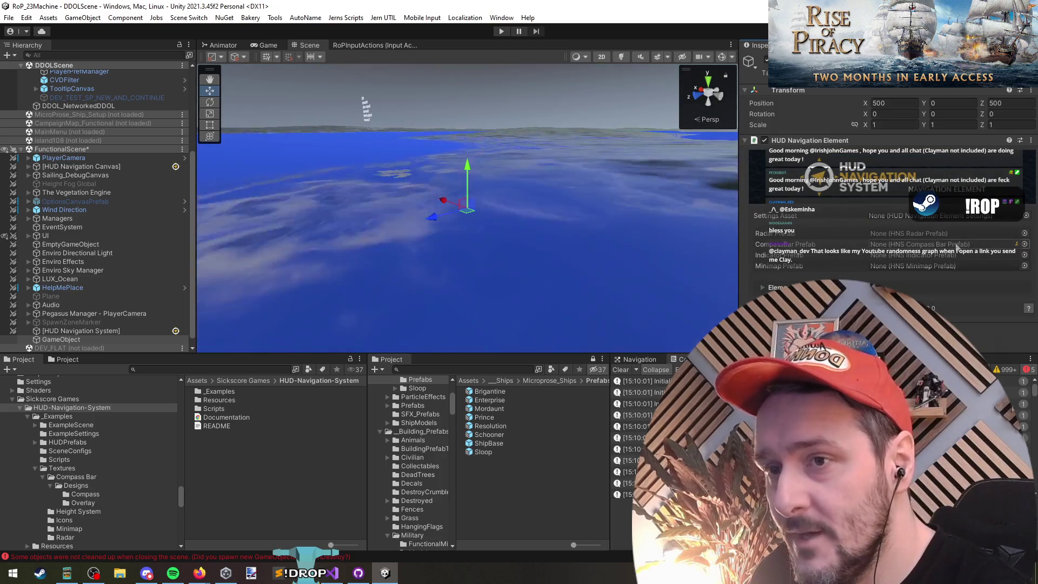
right_click(831, 141)
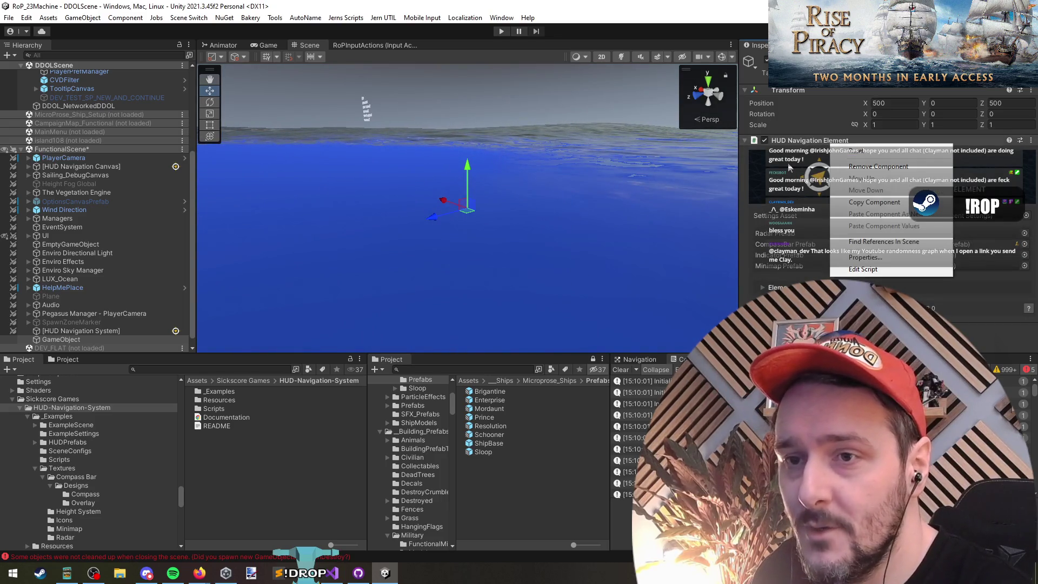
click(795, 176)
Check the radar, indicator and minimap prefab choosers, then select the HUD Navigation Canvas.
click(1024, 233)
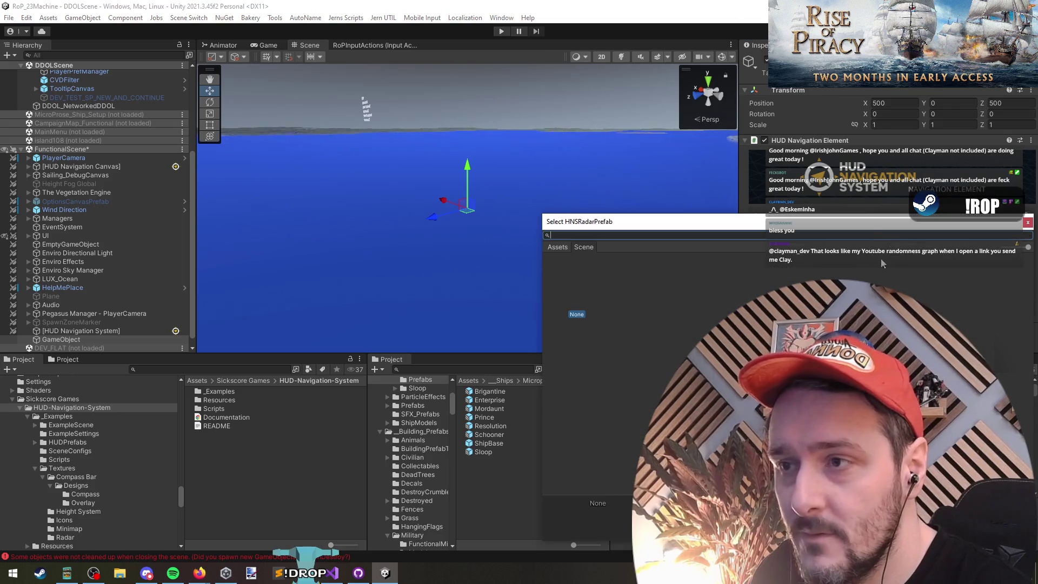
click(1027, 263)
click(1027, 262)
click(1027, 262)
click(1029, 263)
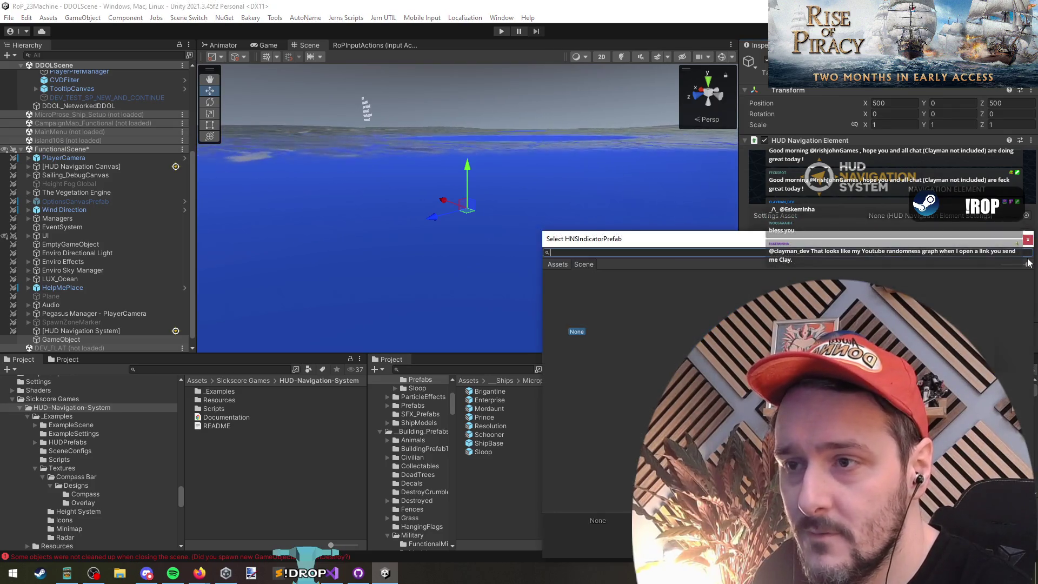
click(1028, 262)
click(1027, 266)
click(1027, 270)
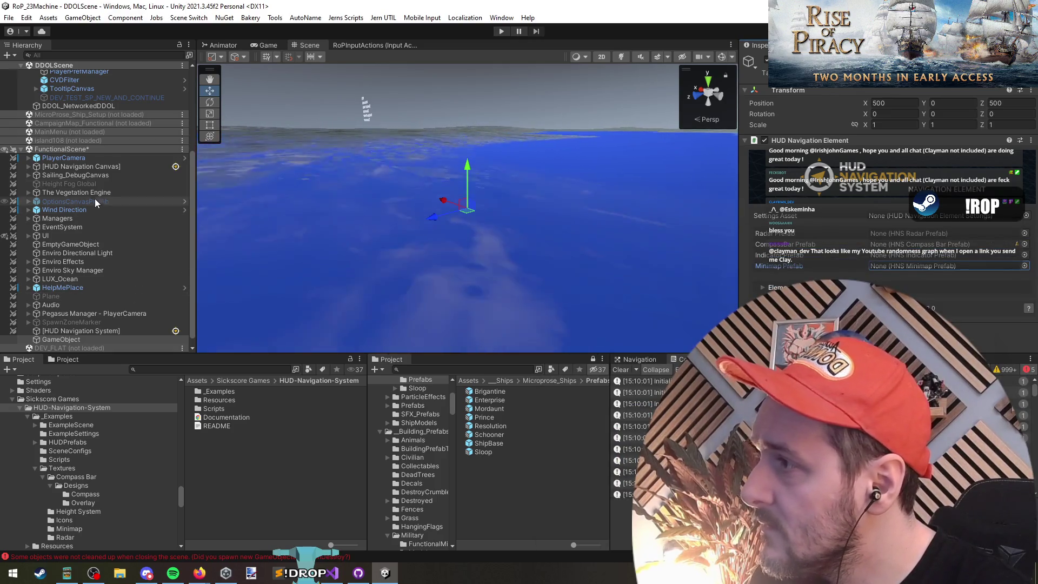
click(27, 165)
Expand the HUD Navigation Canvas to inspect Indicator Panel, ElementContainer and Compass Bar Mask.
click(28, 167)
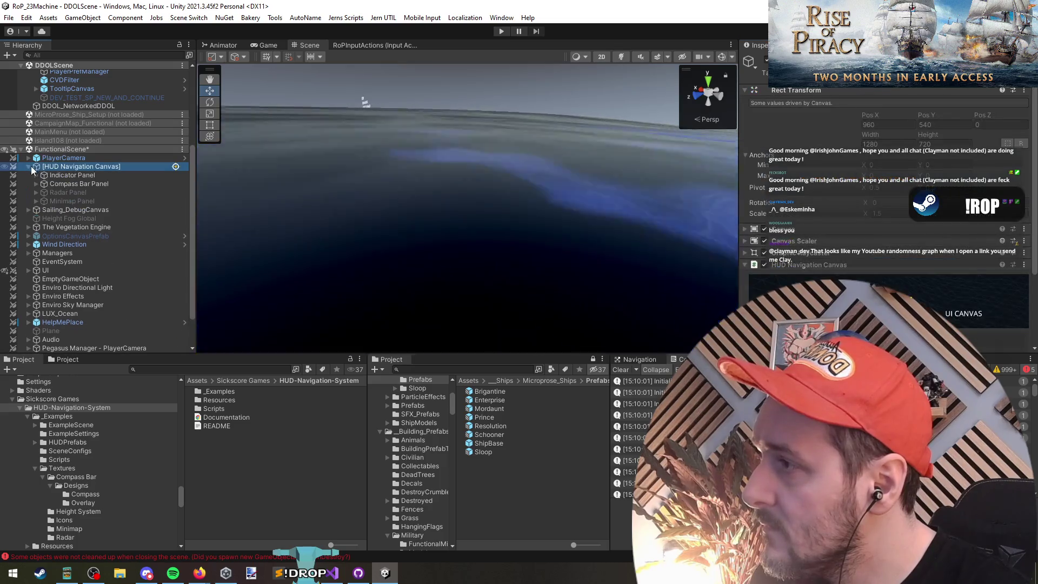
click(37, 175)
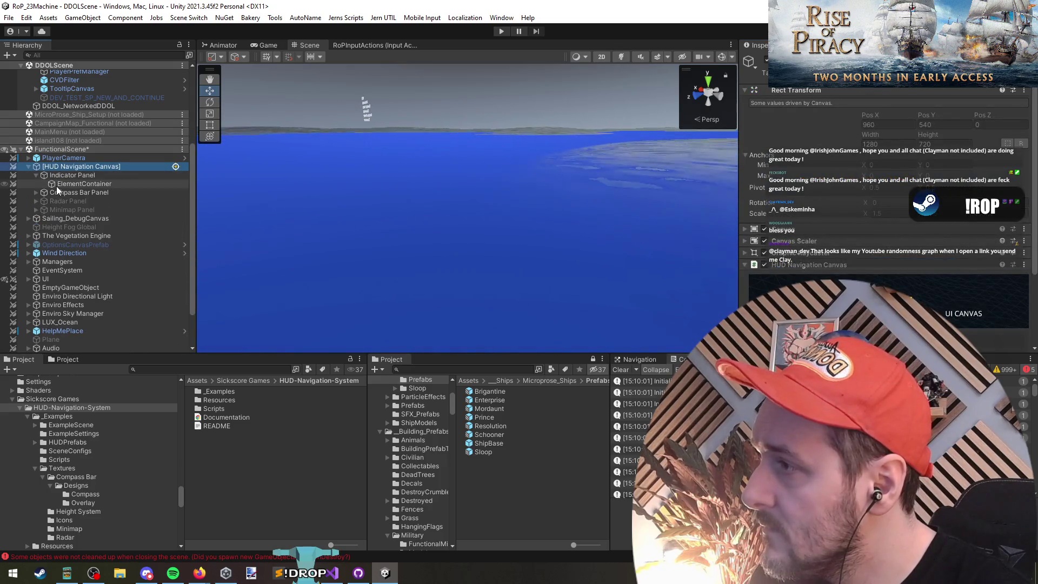
click(66, 177)
click(71, 184)
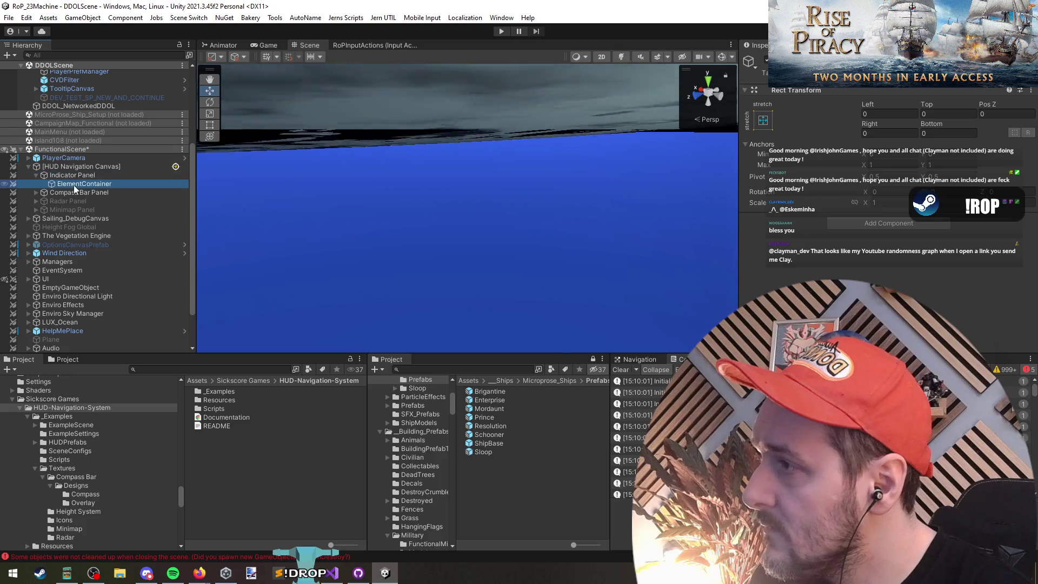
click(36, 193)
click(47, 209)
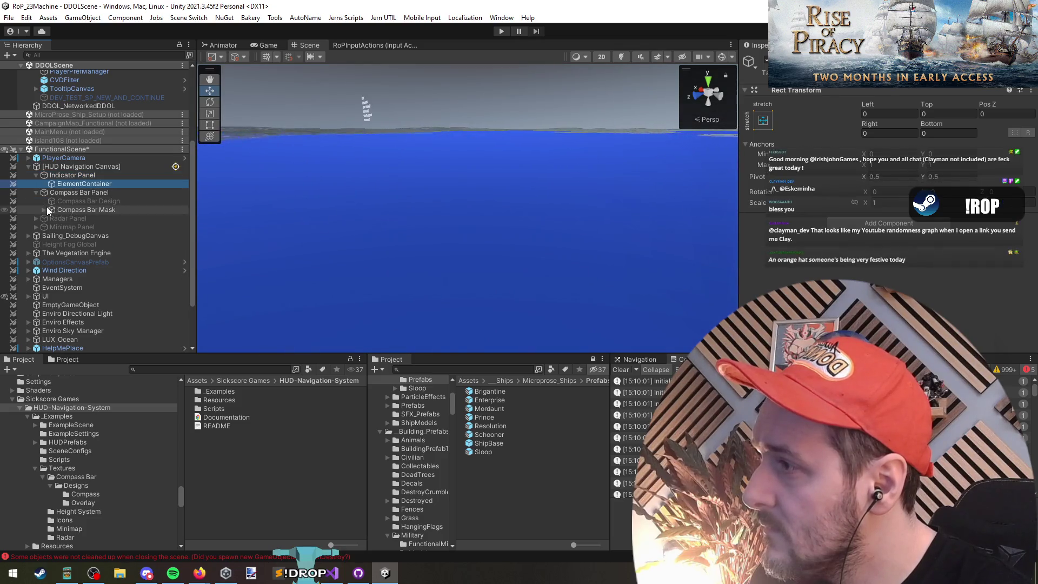
click(43, 210)
click(43, 213)
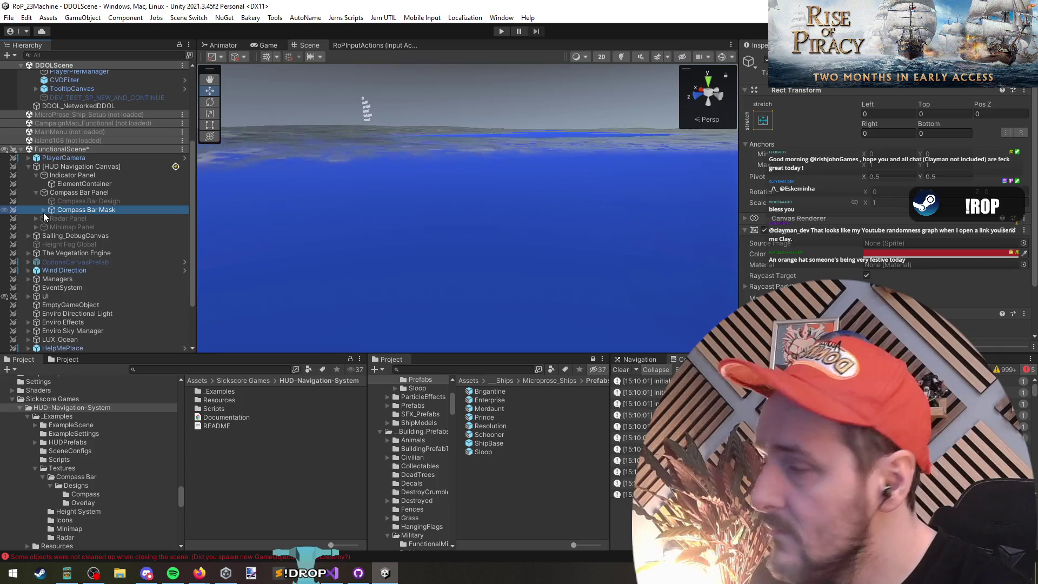
Review the canvas's indicator references to the Indicator Panel and ElementContainer.
click(35, 192)
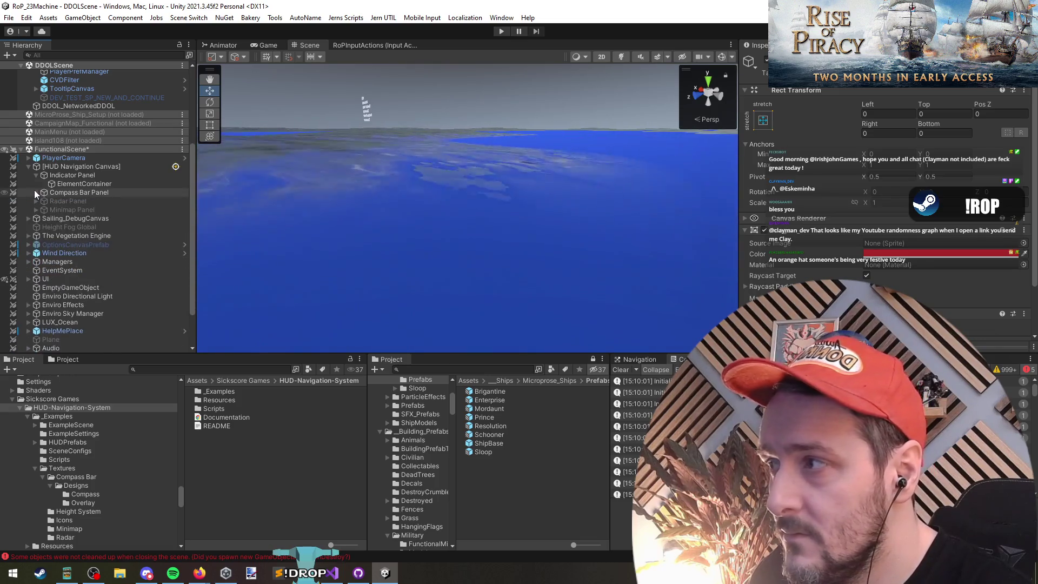
click(54, 166)
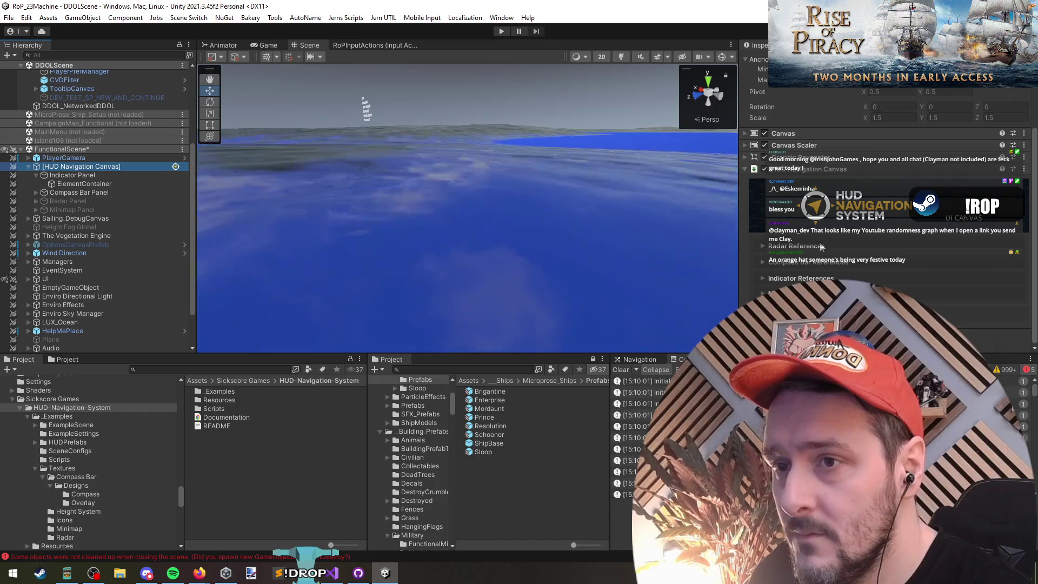
click(762, 278)
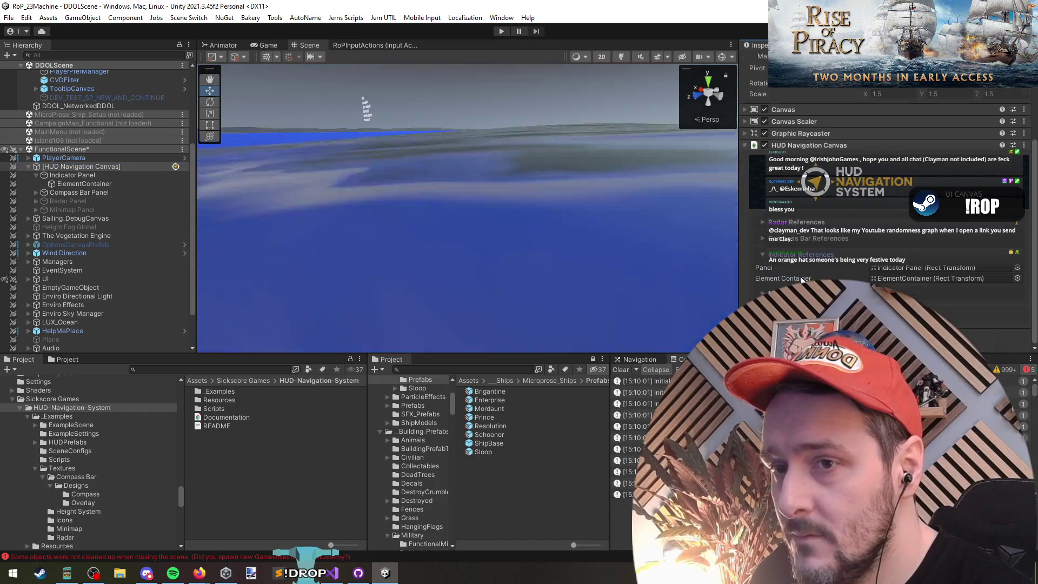
scroll(886, 243, down, 1)
click(902, 268)
click(906, 280)
scroll(79, 225, down, 3)
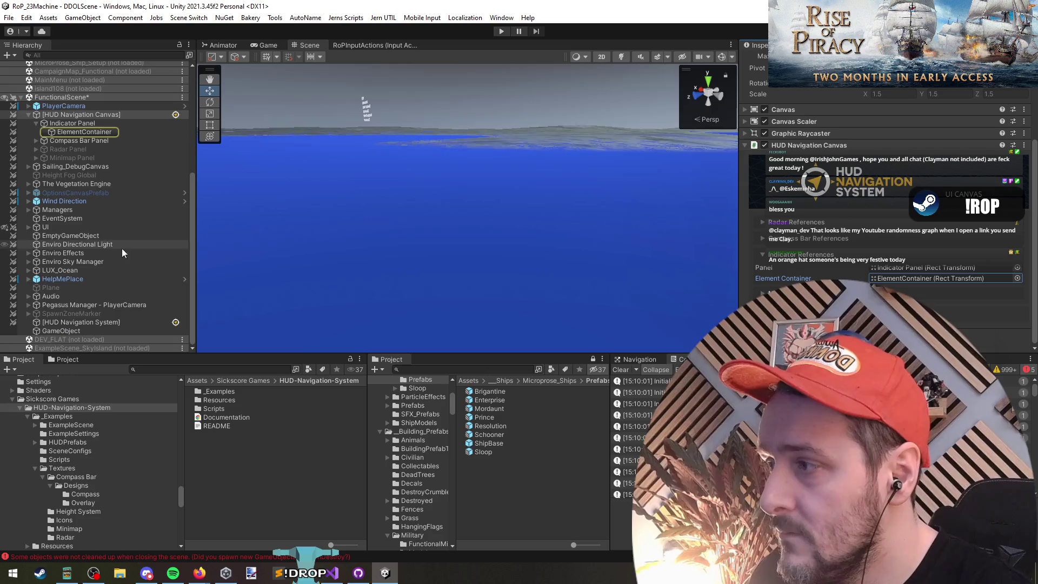
Nest the HUD Navigation System under ElementContainer and frame it in the Scene view.
mouse_move(90, 322)
mouse_down()
mouse_move(75, 131)
mouse_move(85, 134)
mouse_up()
key(f)
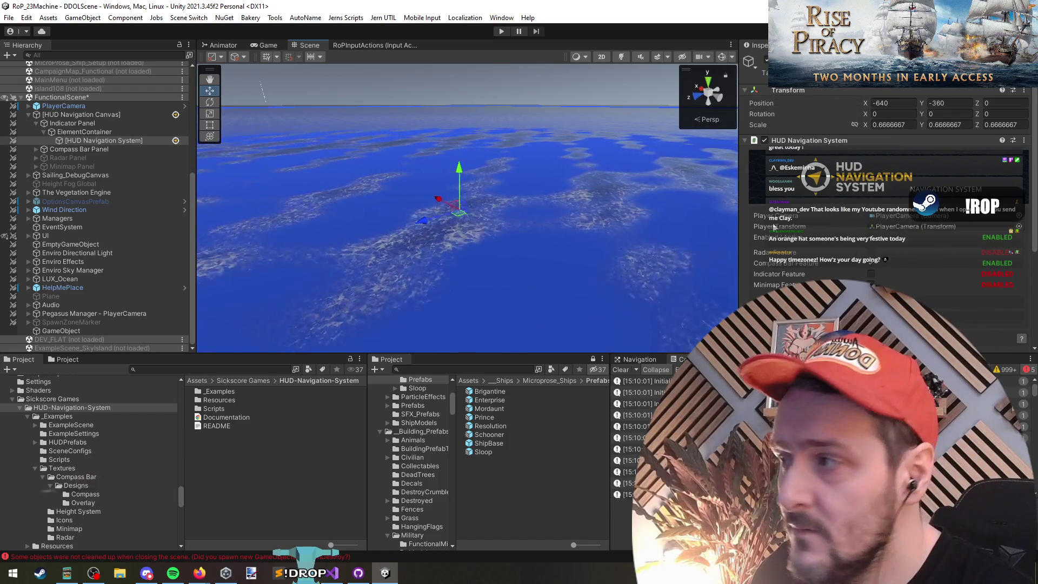
click(103, 140)
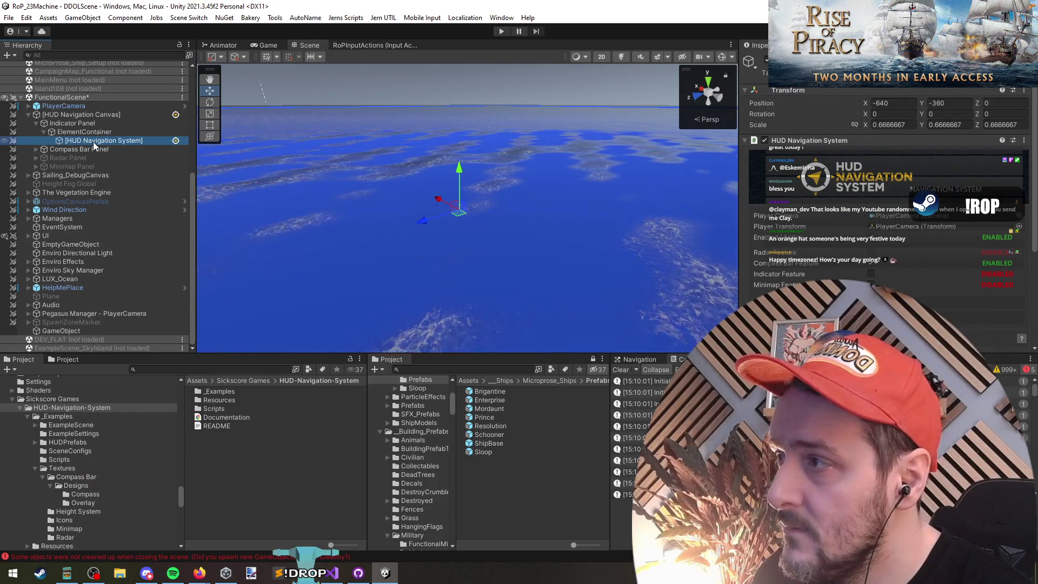
scroll(889, 201, down, 3)
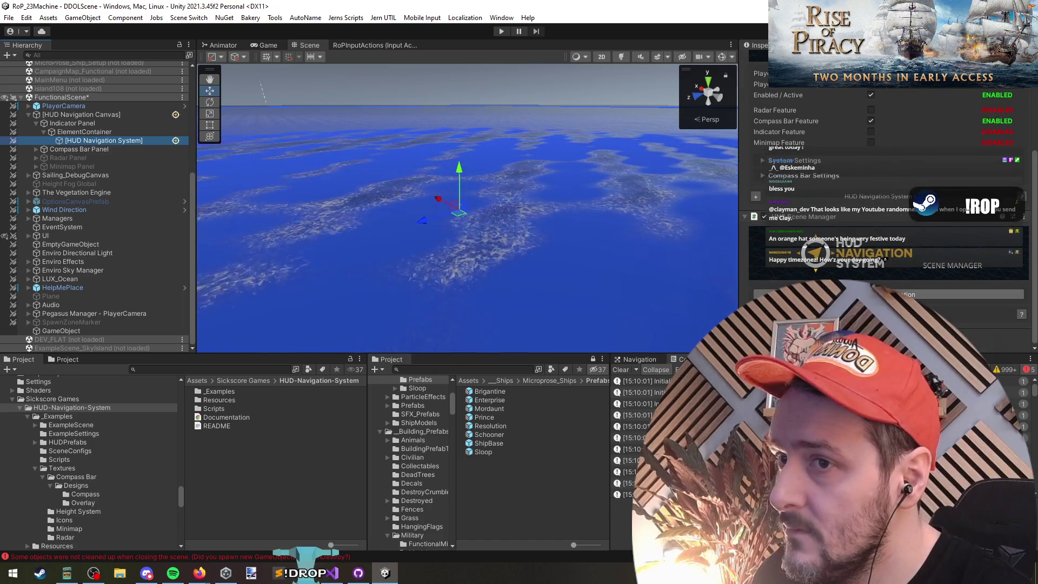
Delete the HUD Navigation System object from FunctionalScene.
click(81, 114)
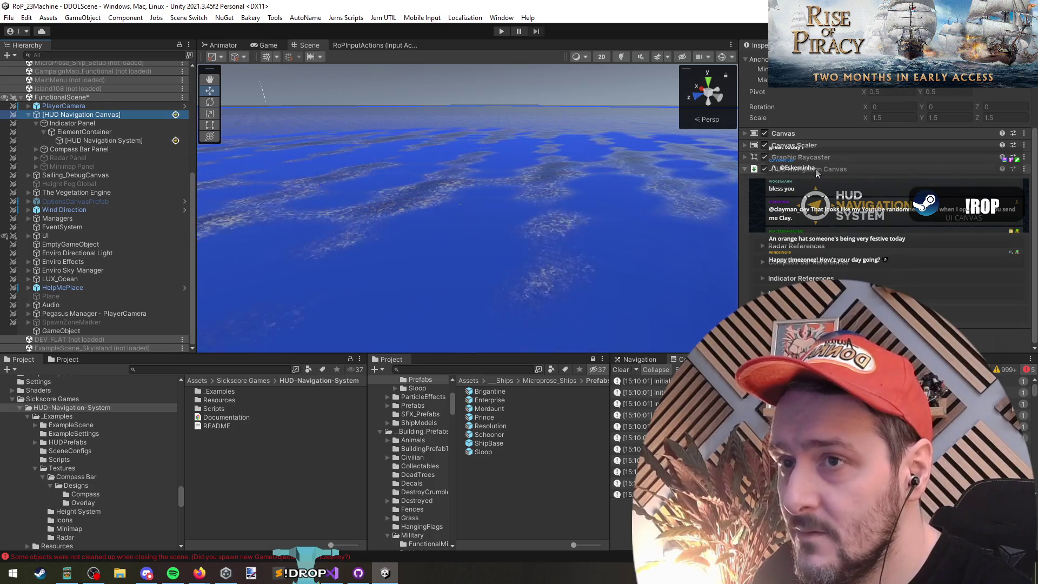
click(108, 141)
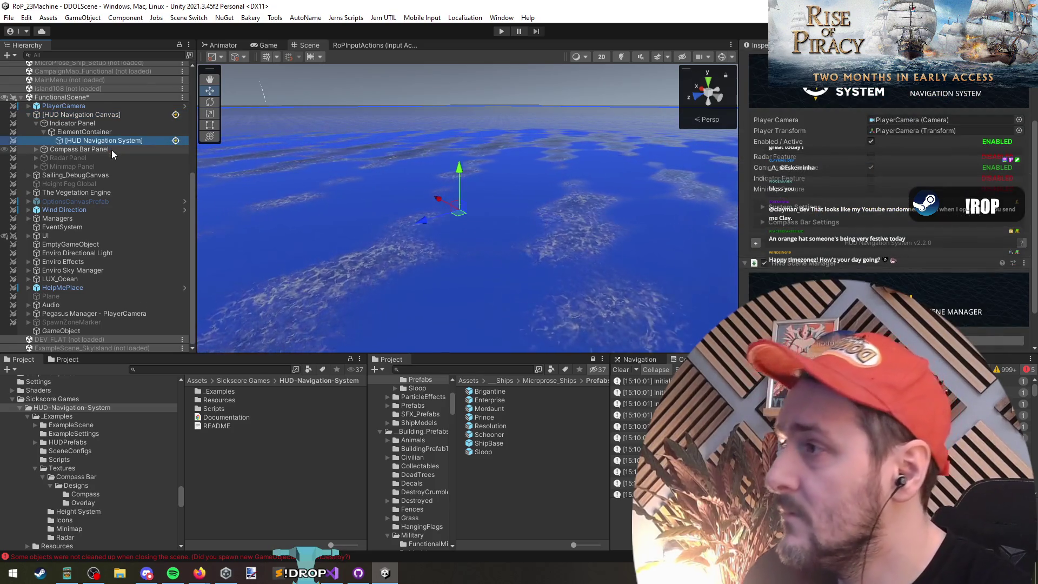
key(Delete)
Collapse FunctionalScene and load the ExampleScene_SkyIsland scene.
click(84, 106)
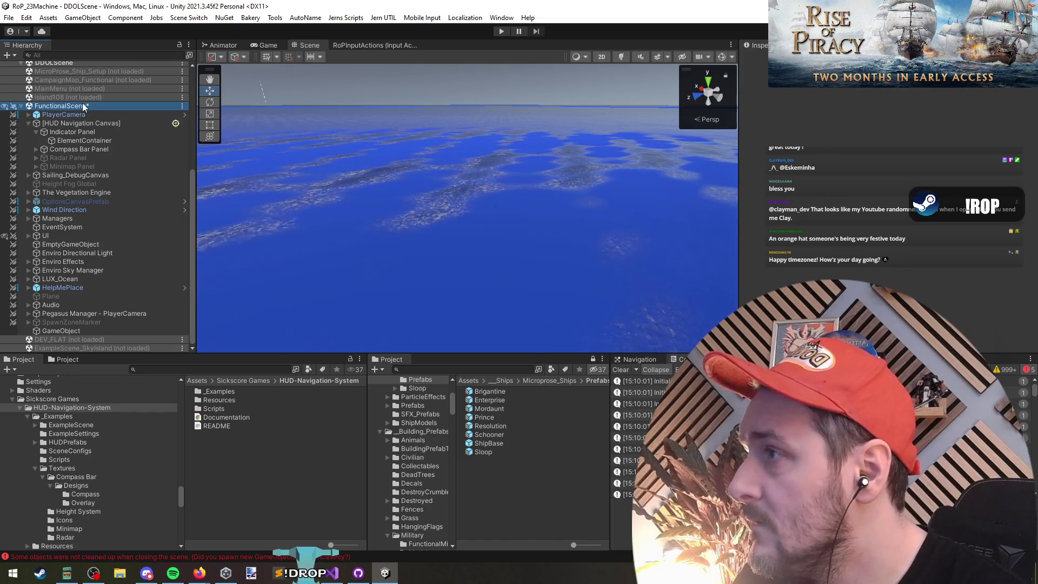
key(Left)
right_click(68, 297)
click(86, 307)
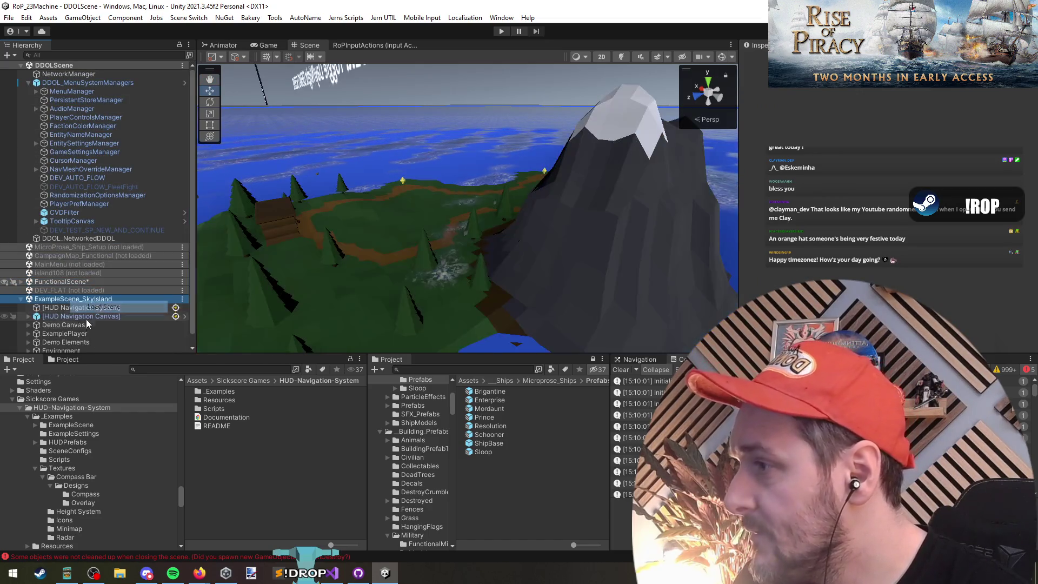
Inspect the island terrain and the example HUD Navigation Canvas's panels and ElementContainer.
click(403, 184)
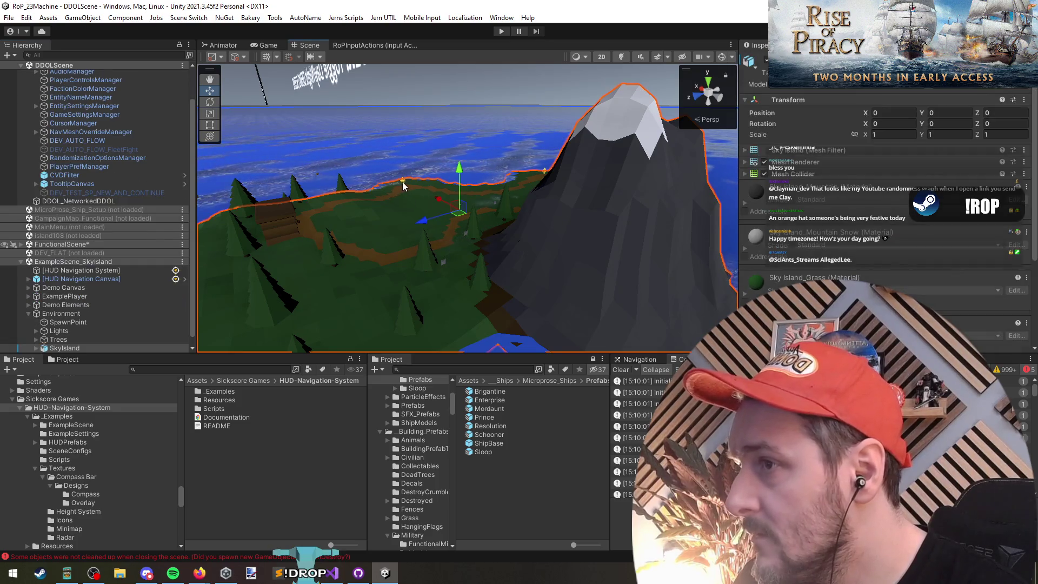
click(81, 278)
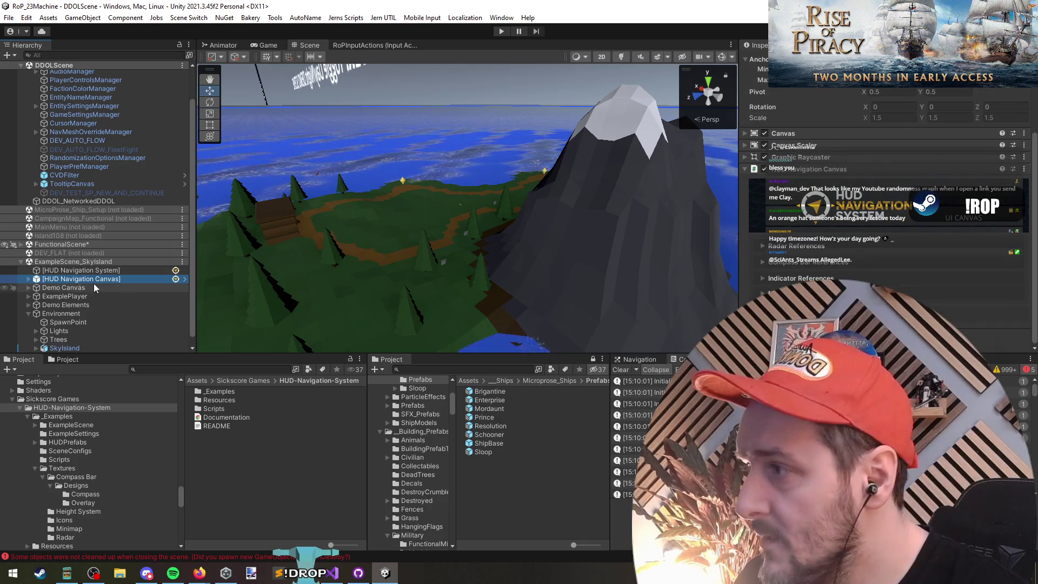
key(Right)
click(133, 287)
key(Right)
click(129, 306)
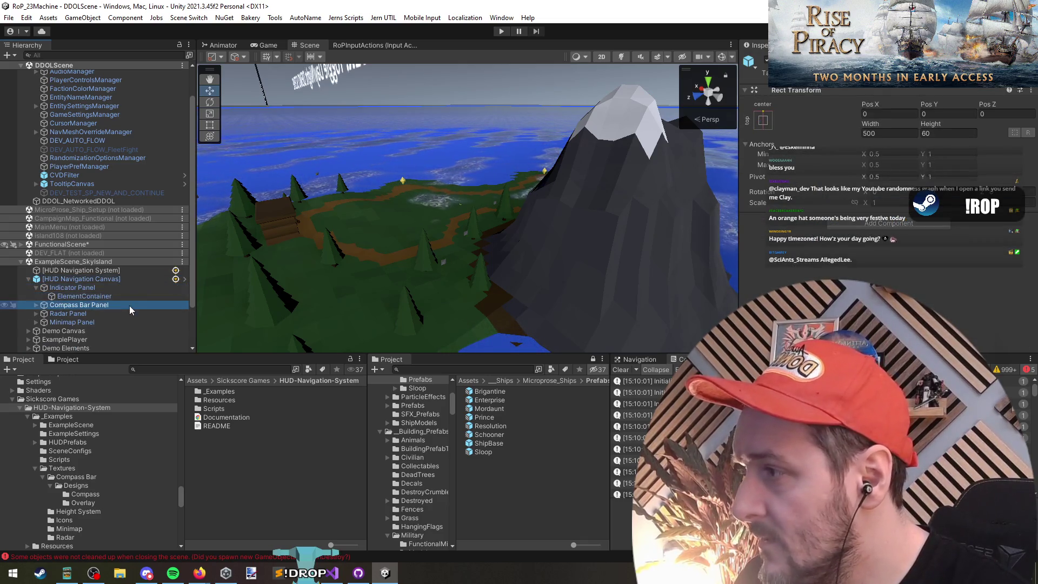
key(Up)
scroll(111, 299, down, 3)
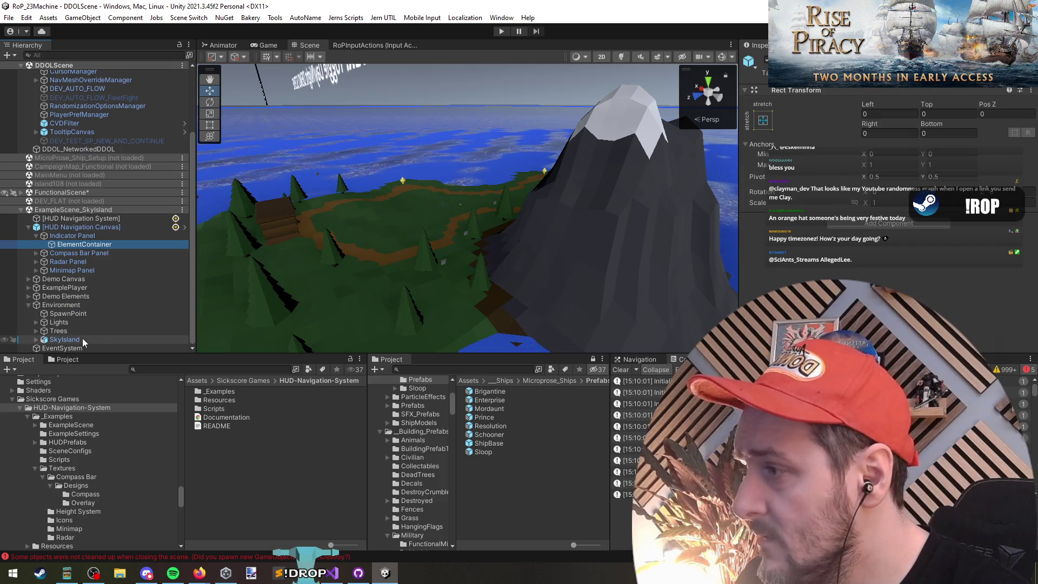
Pick a Prism marker on the island and inspect its HUD Element Pivot.
click(403, 179)
click(404, 179)
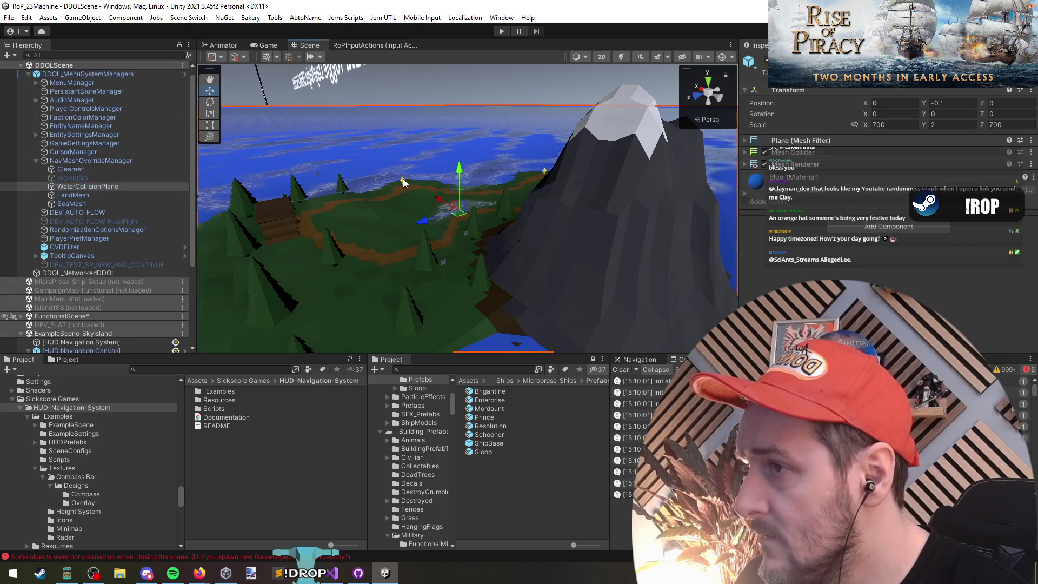
click(403, 179)
click(404, 181)
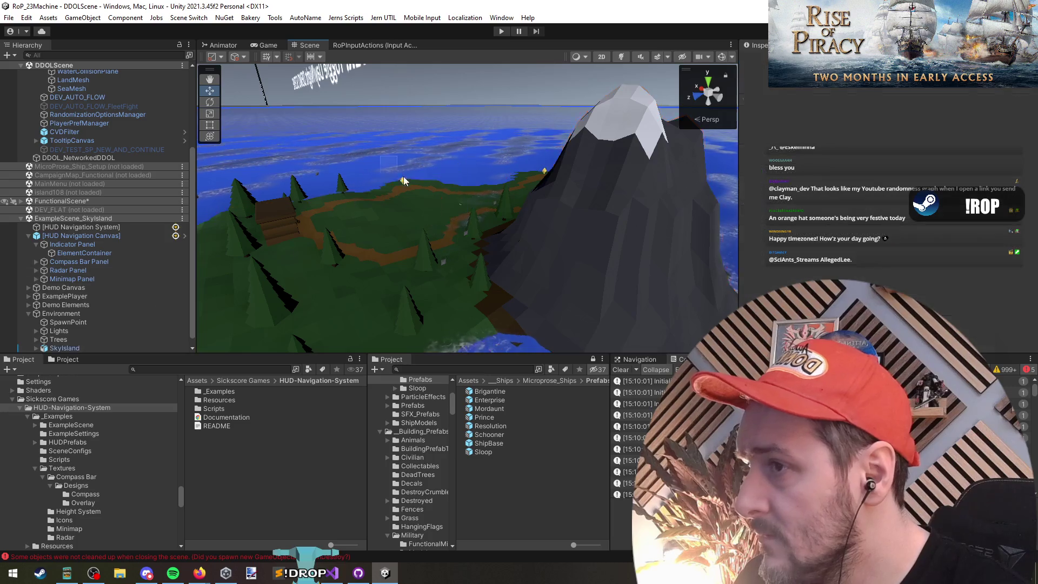
click(62, 341)
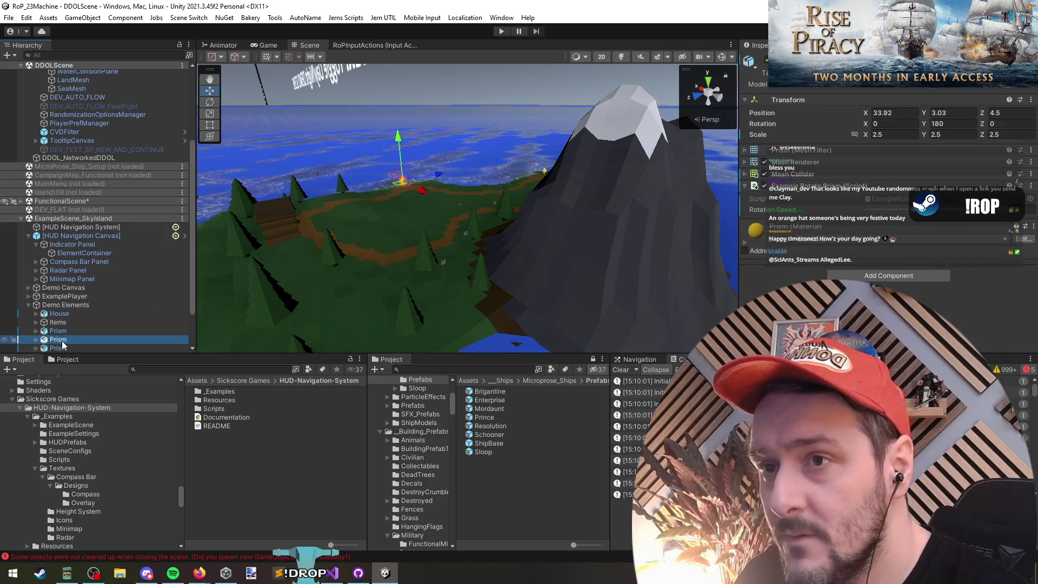
click(36, 339)
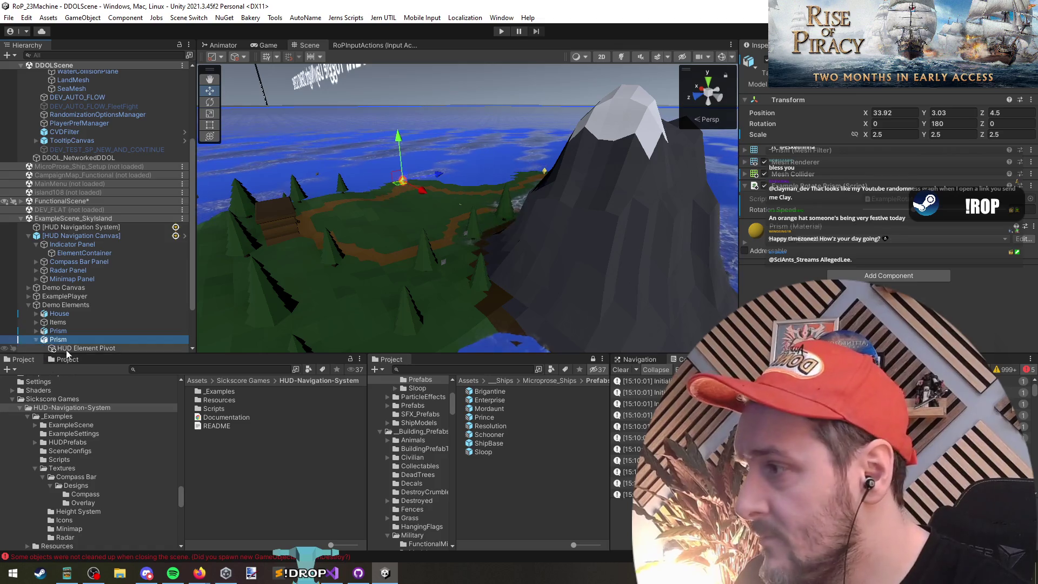
click(84, 347)
scroll(98, 292, down, 3)
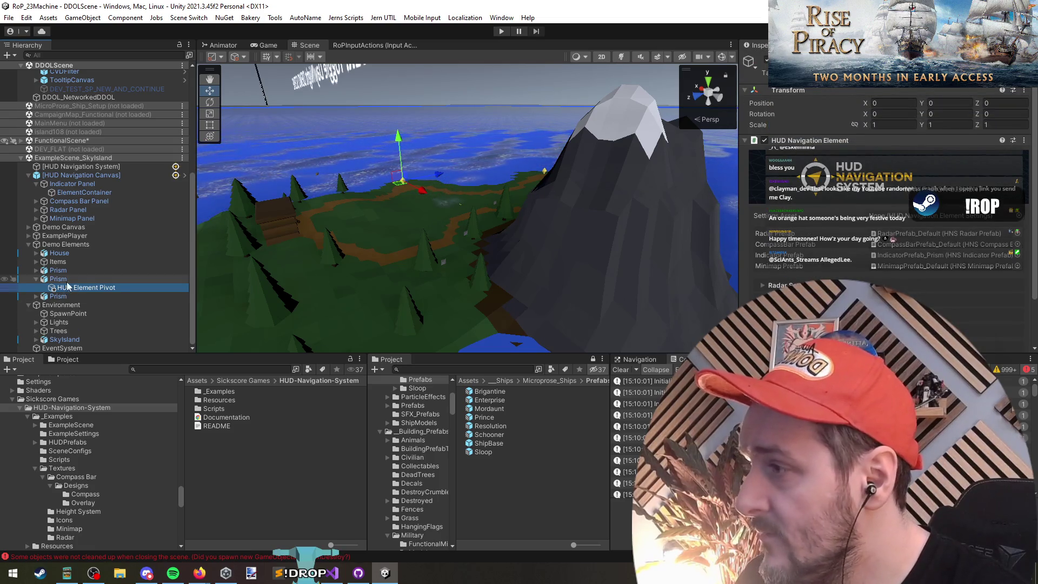
Duplicate the Prism twice with Ctrl+D, moving a copy elsewhere on the island.
click(64, 279)
key(ctrl+d)
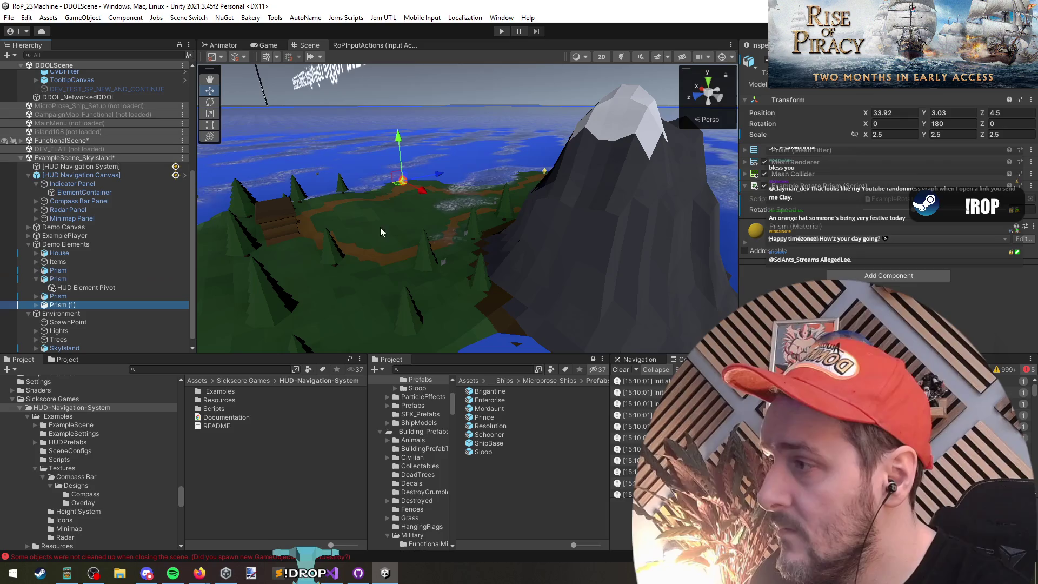
mouse_move(398, 186)
mouse_down()
mouse_move(368, 207)
mouse_move(369, 280)
mouse_move(356, 230)
mouse_up()
key(ctrl+d)
key(ctrl+d)
key(ctrl+d)
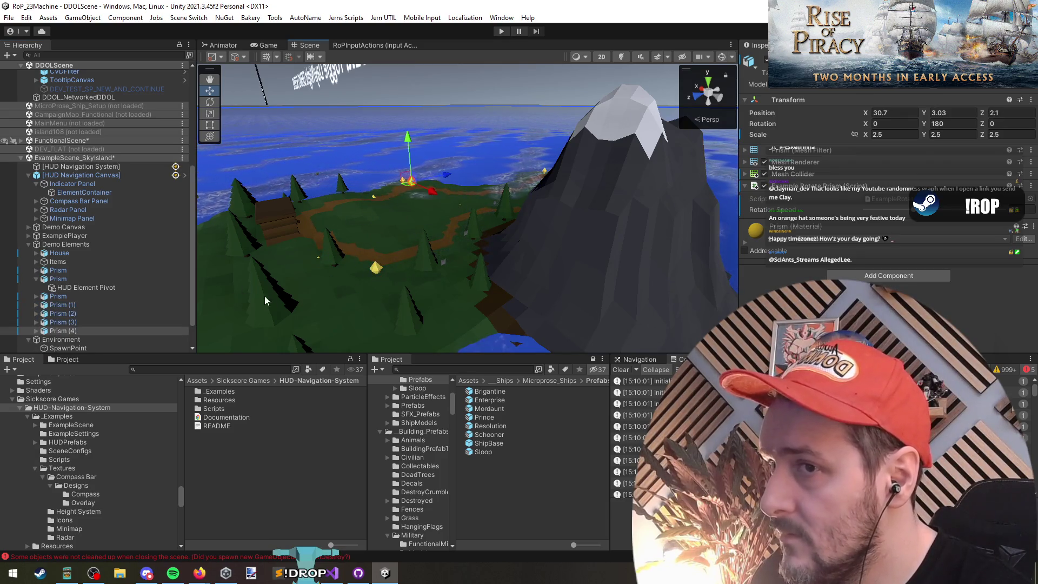
Move Prism (4) with its HUD Element Pivot into DDOLScene.
click(86, 330)
key(Right)
key(Down)
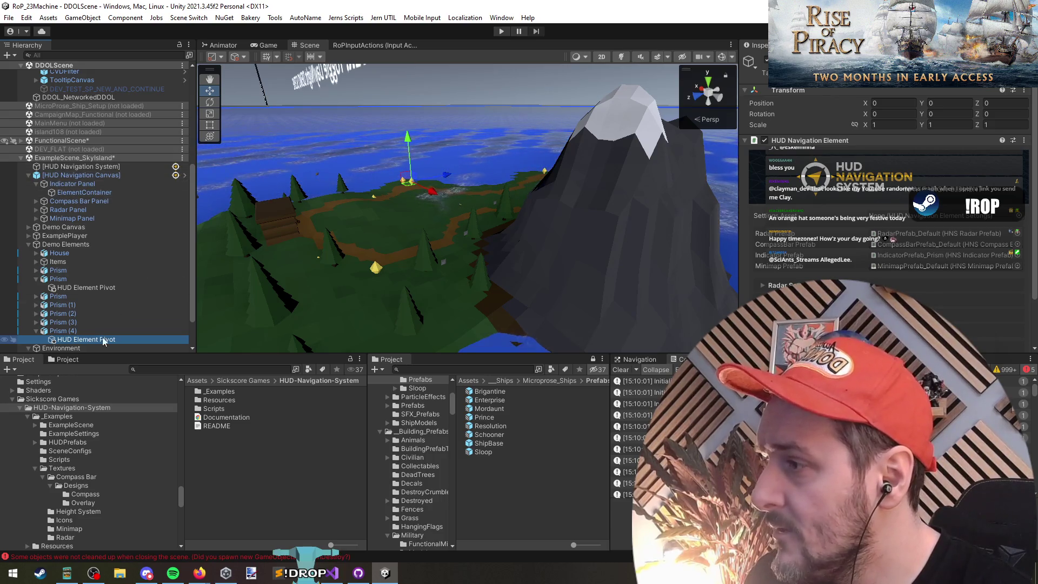
mouse_move(73, 332)
mouse_down()
mouse_move(93, 77)
mouse_move(78, 99)
mouse_up()
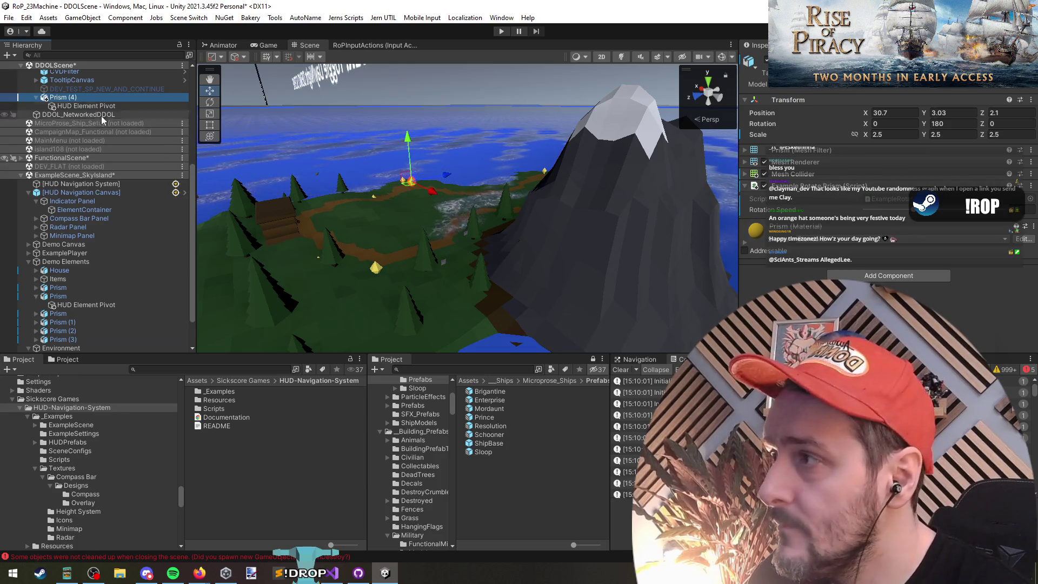
Unload ExampleScene_SkyIsland without saving its changes.
click(108, 111)
right_click(41, 174)
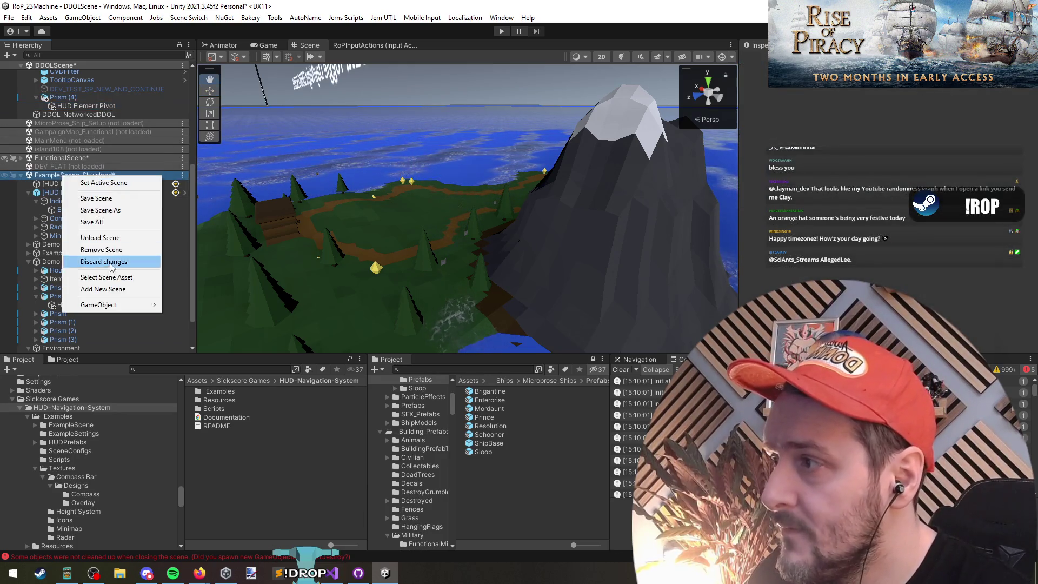
click(100, 238)
click(597, 308)
Check the pivot's radar, compass bar, indicator and minimap prefab references.
click(87, 278)
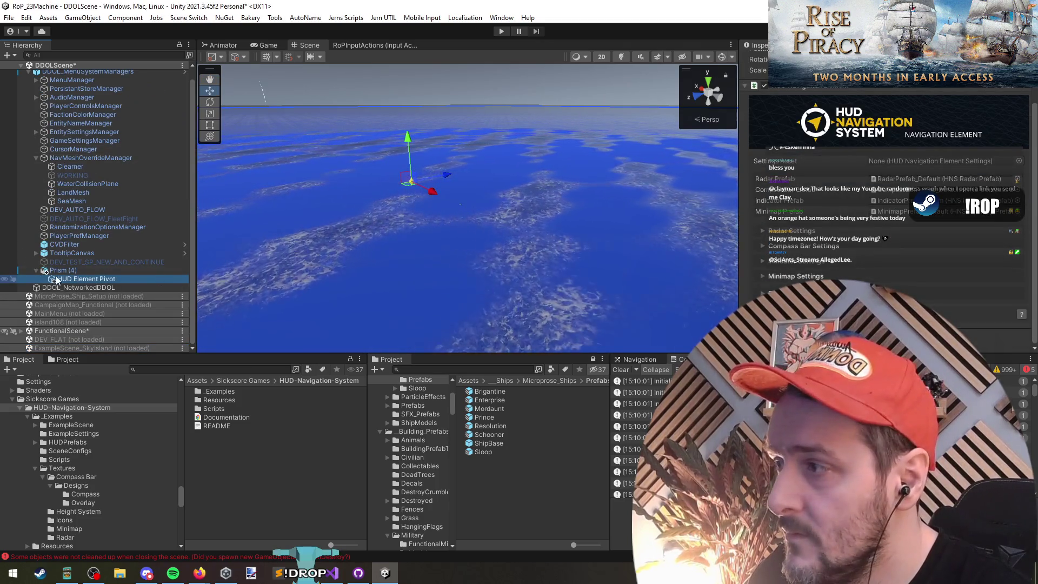
click(891, 233)
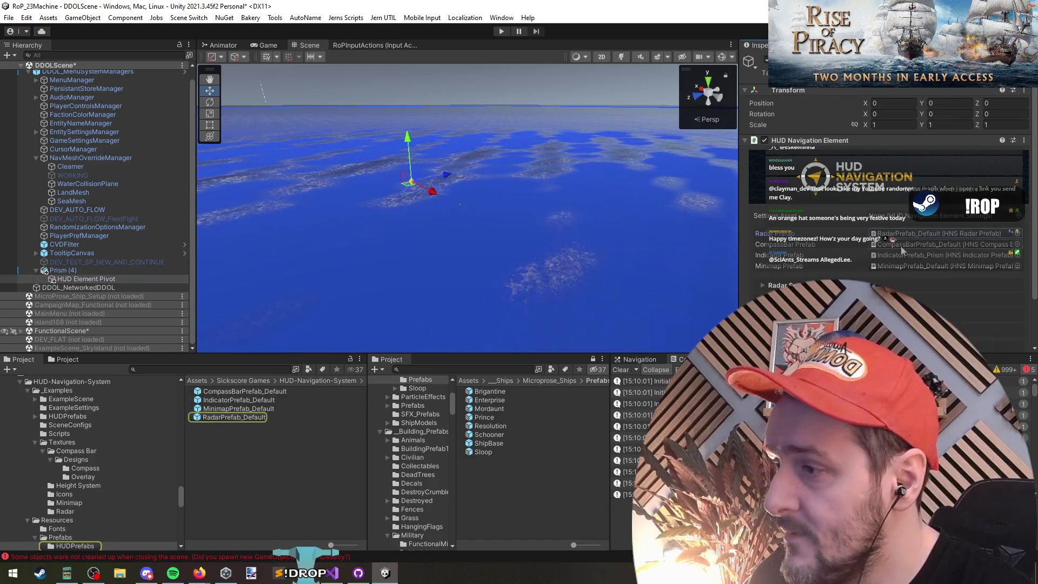
click(901, 244)
click(907, 255)
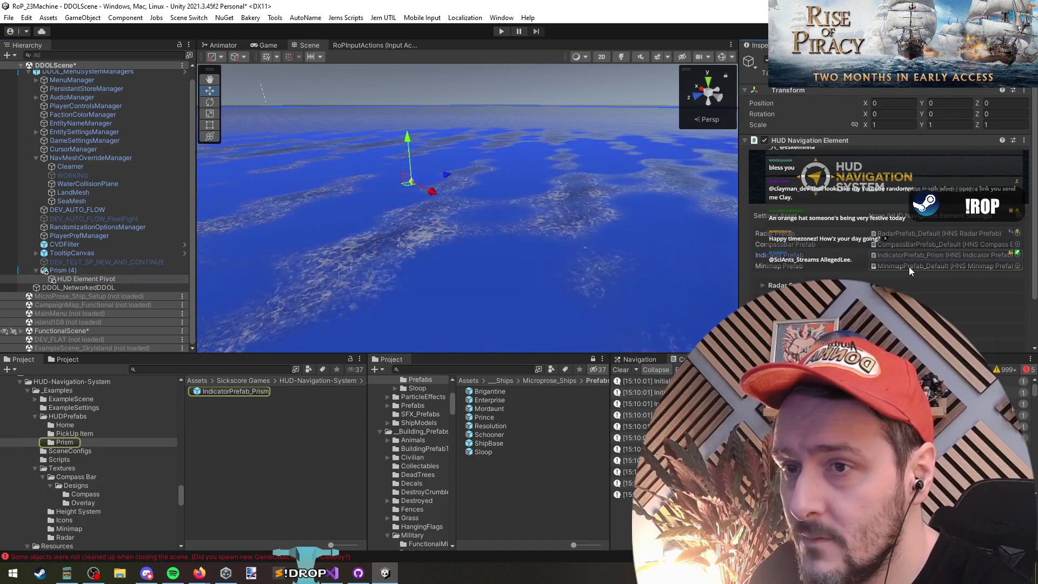
click(909, 266)
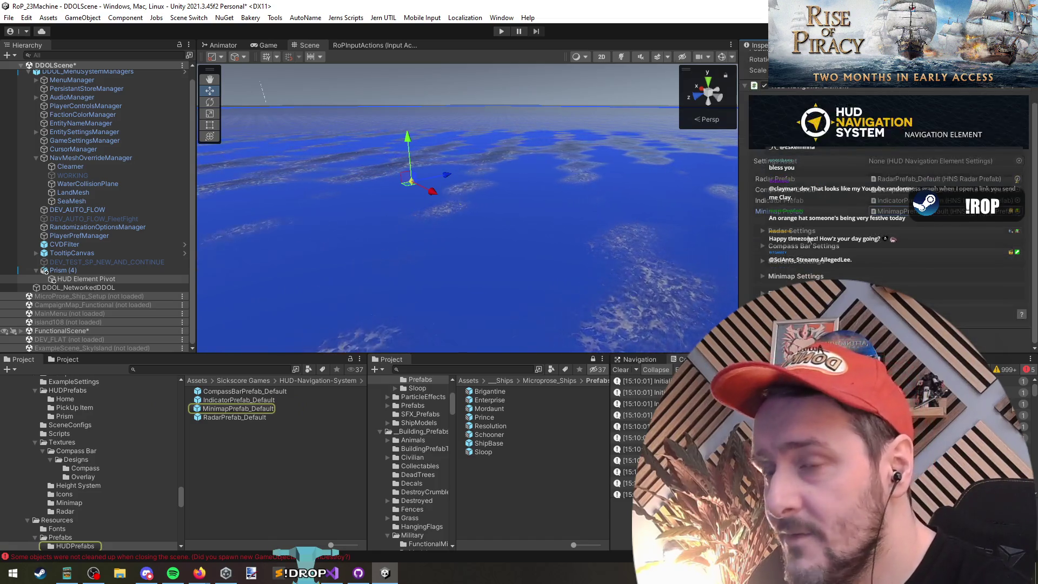
Position Prism (4) at X 505, Z 500, frame it and save DDOLScene.
click(75, 269)
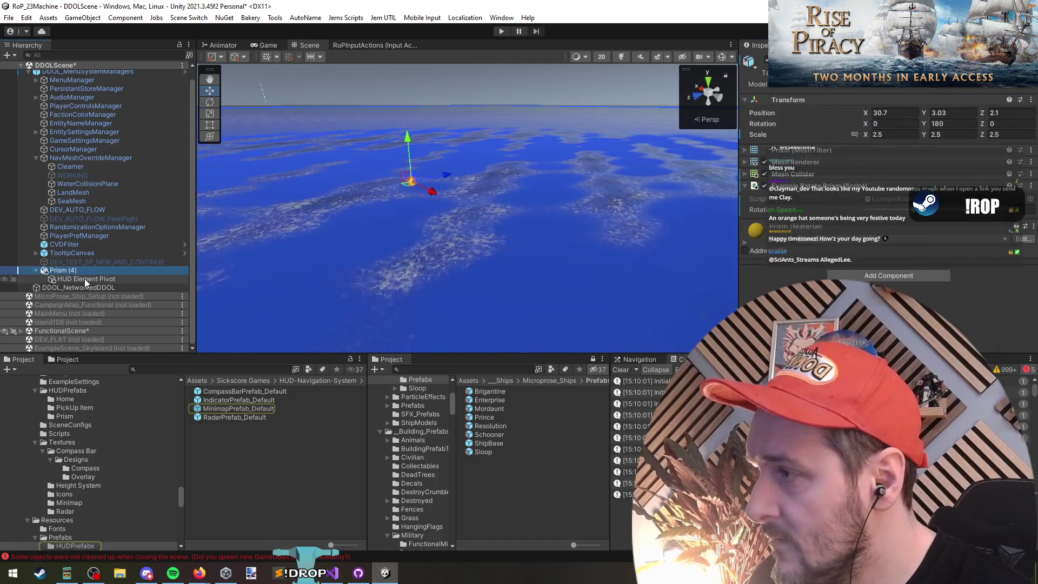
click(84, 278)
click(80, 271)
double_click(80, 271)
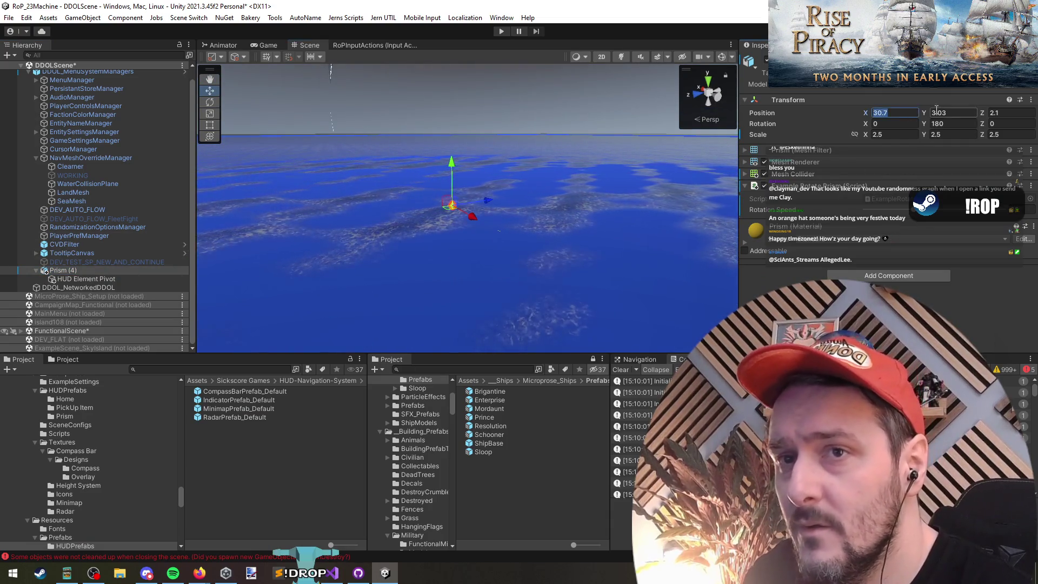
text(505)
key(Tab)
key(Tab)
text(500)
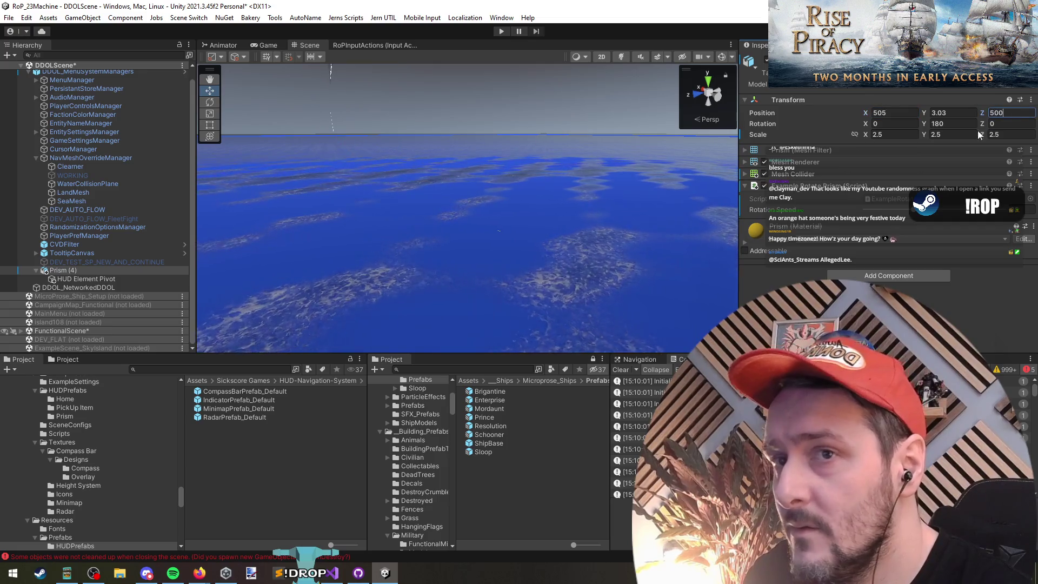
key(Return)
key(f)
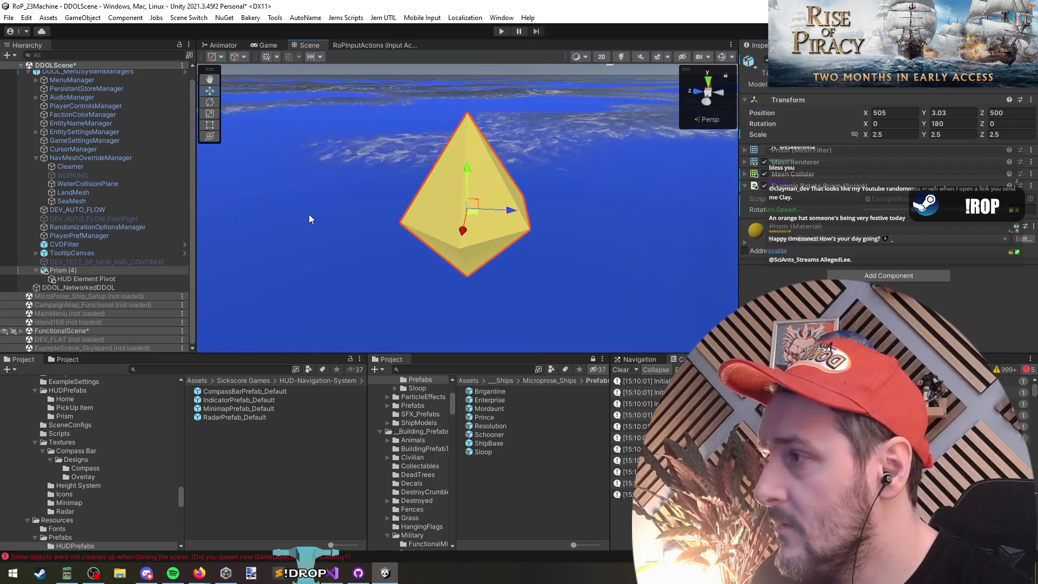
key(ctrl+s)
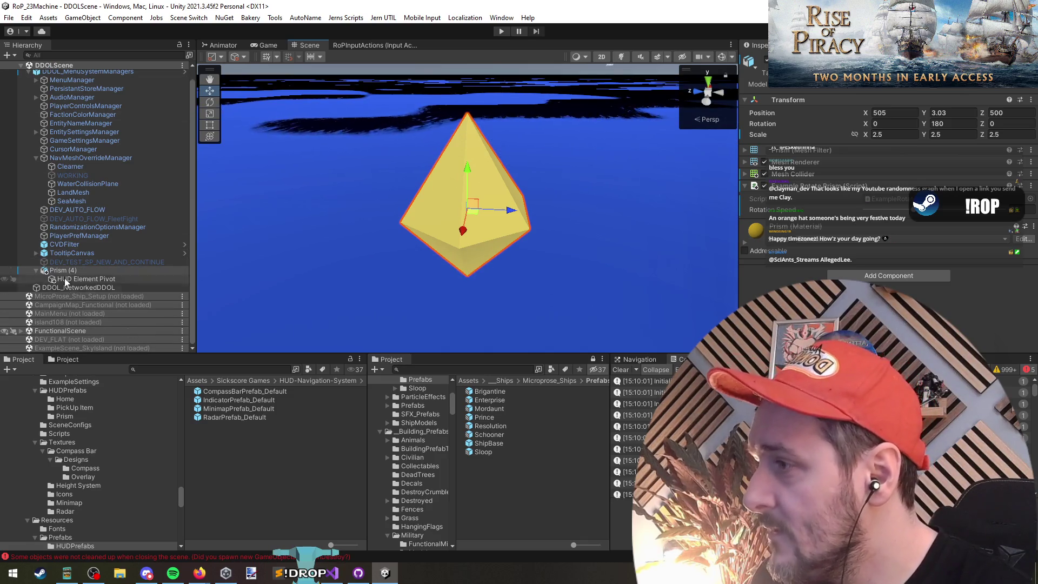
Move Prism (4) into FunctionalScene, then unload FunctionalScene.
drag(59, 271, 60, 332)
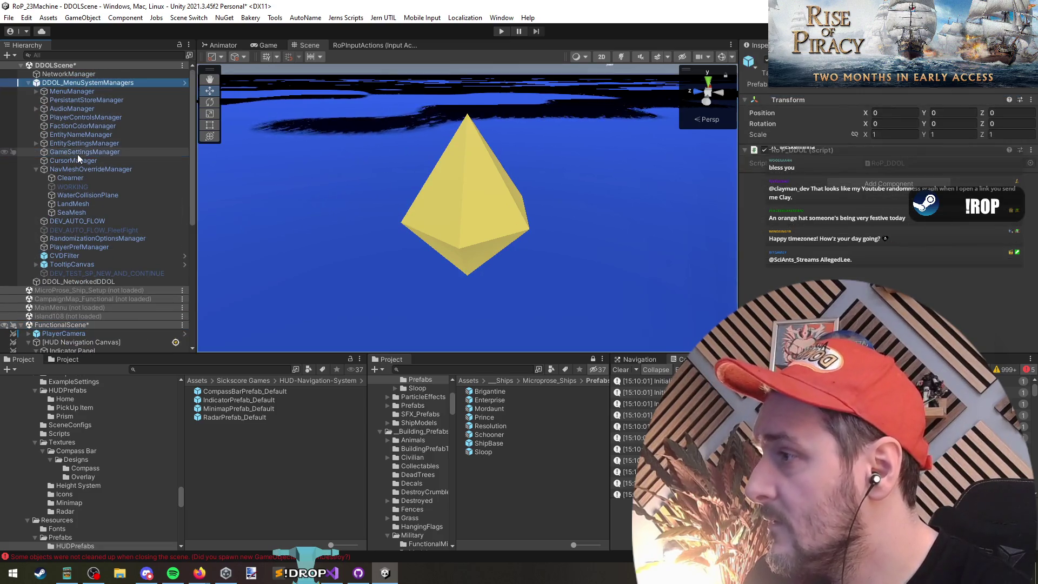
click(28, 82)
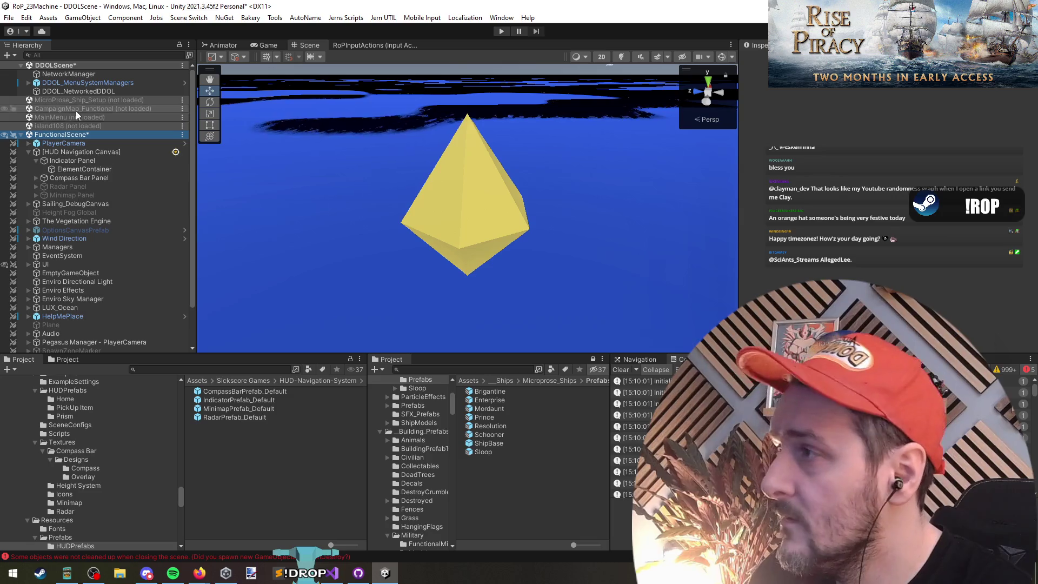
right_click(65, 67)
key(Escape)
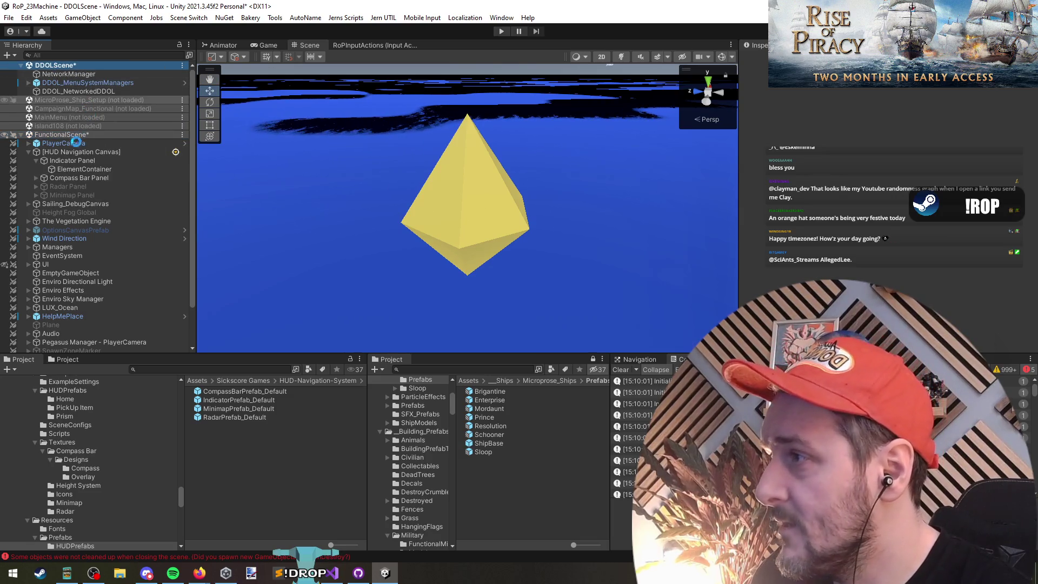
right_click(66, 134)
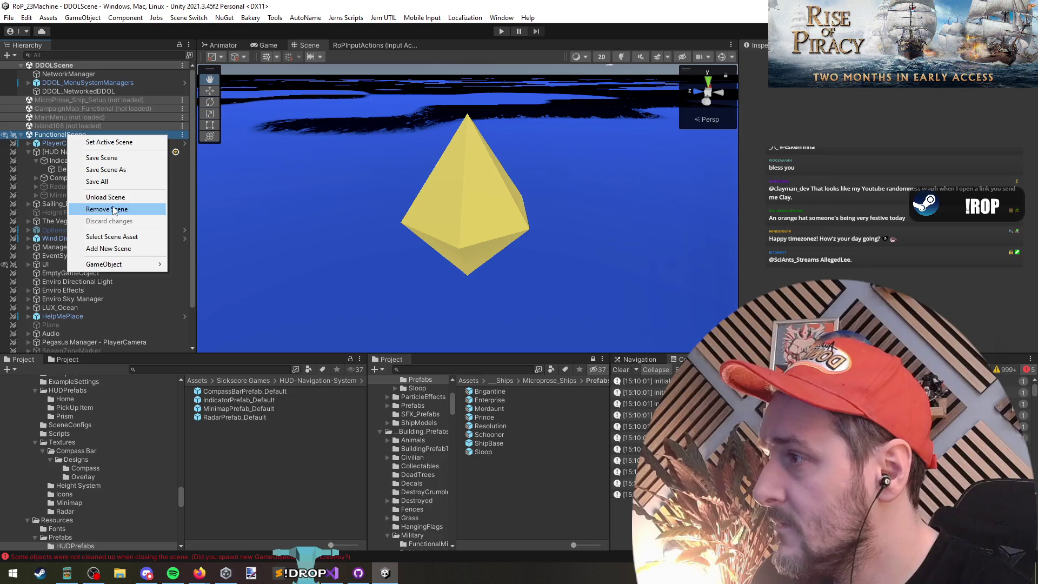
click(95, 198)
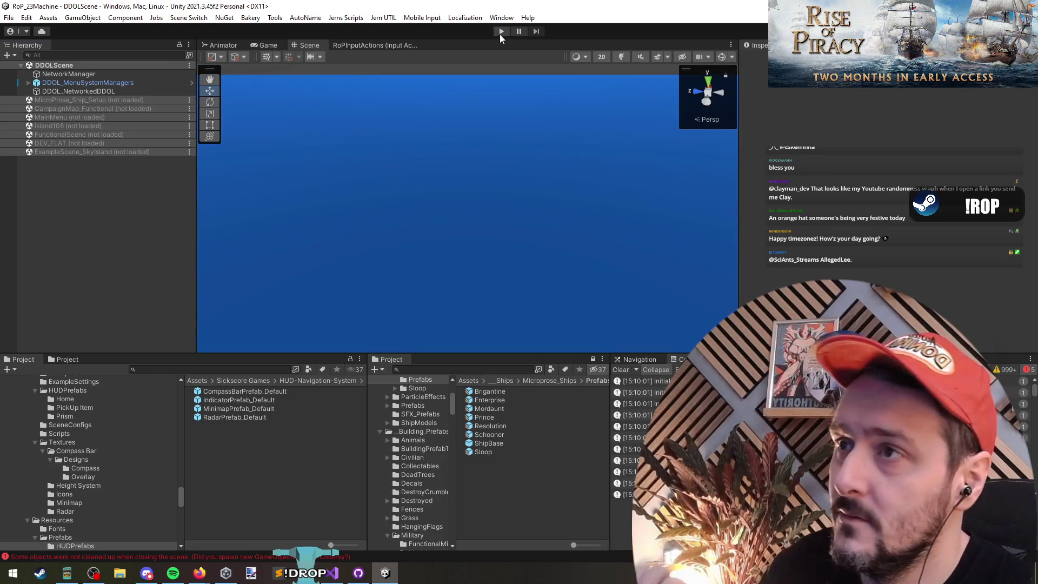
Play the game, switch to the strategy view with T, close the Debug Menu, check console errors.
click(501, 31)
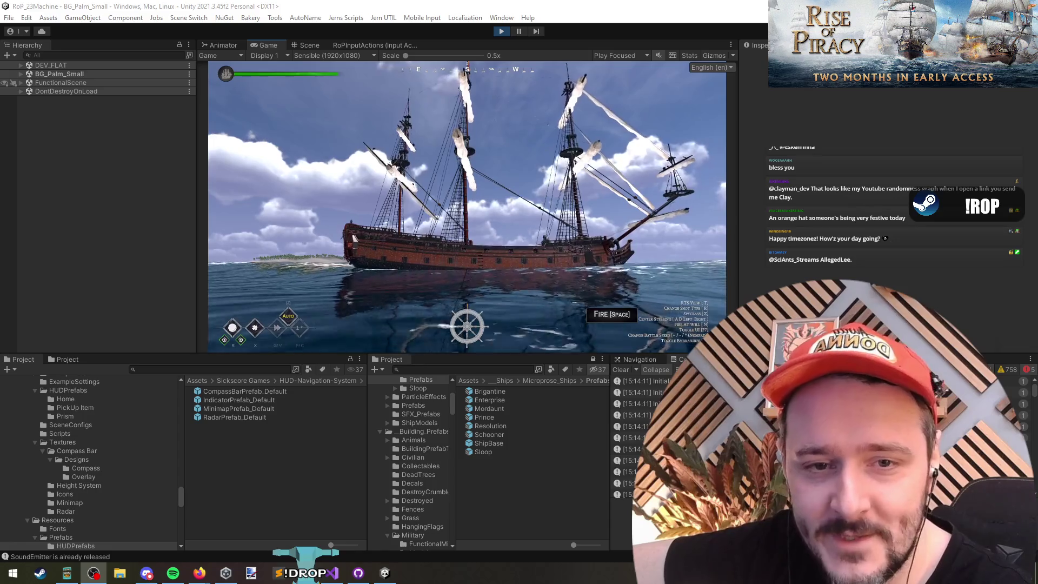
click(546, 224)
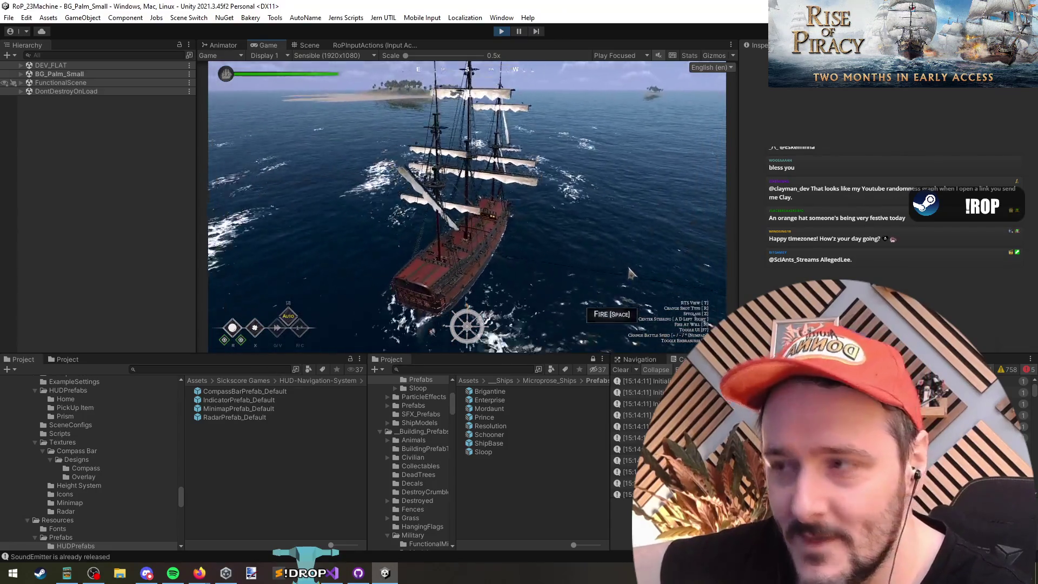
key(t)
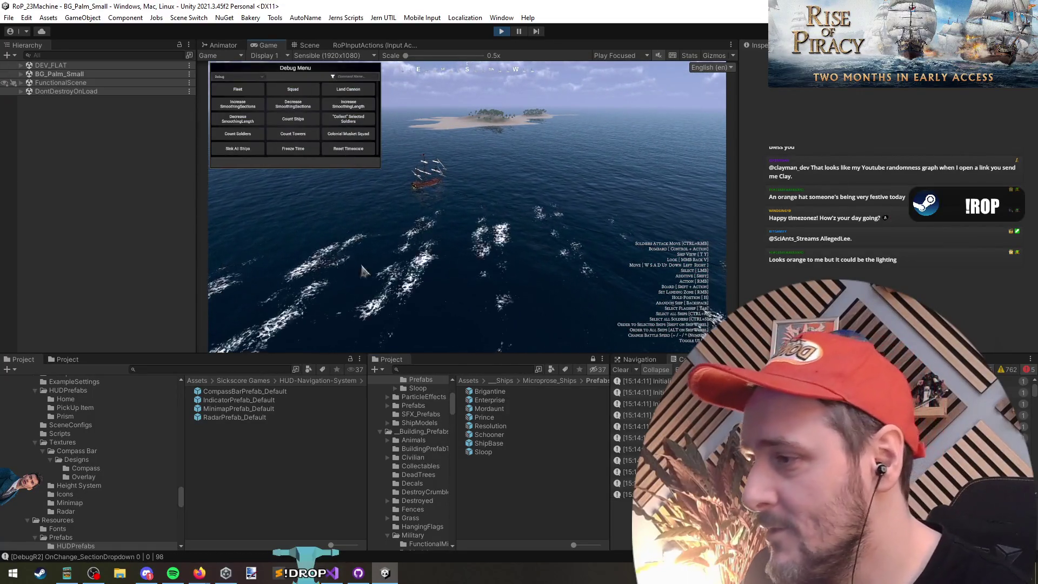
click(238, 148)
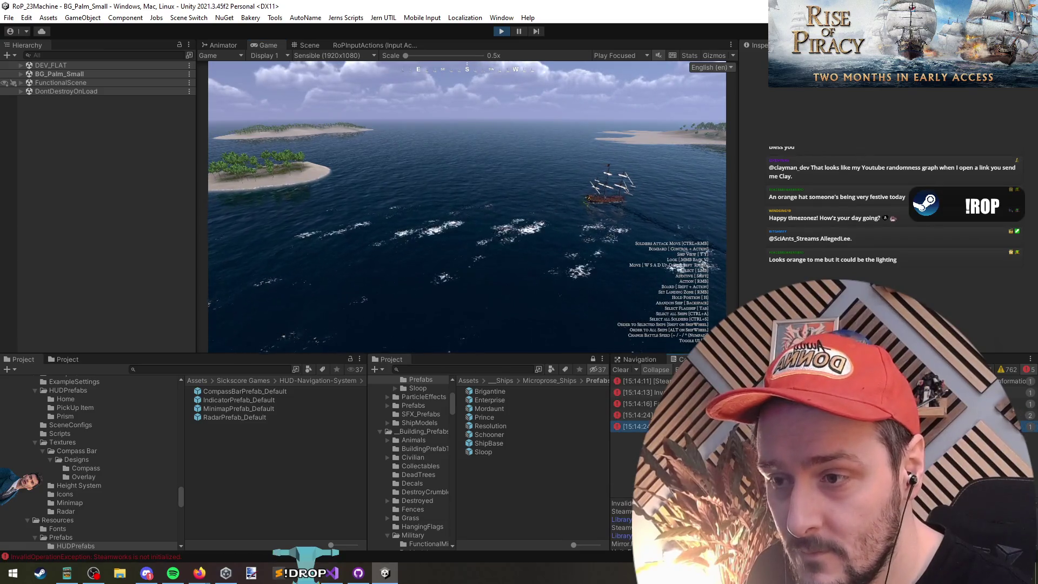
click(638, 415)
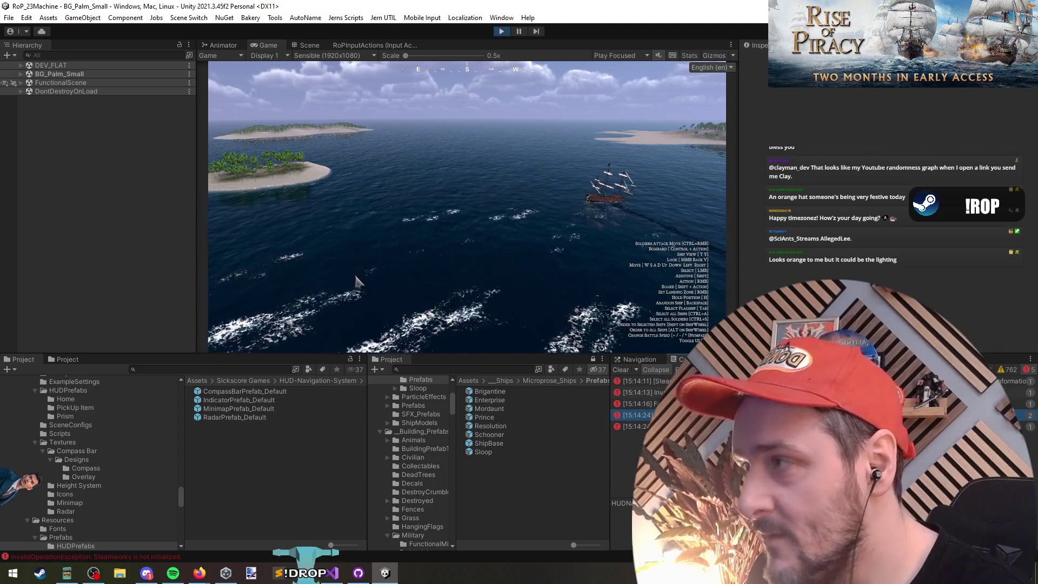
Review console errors and inspect Prism (4)'s HUD Element Pivot in FunctionalScene.
click(21, 82)
scroll(93, 222, down, 5)
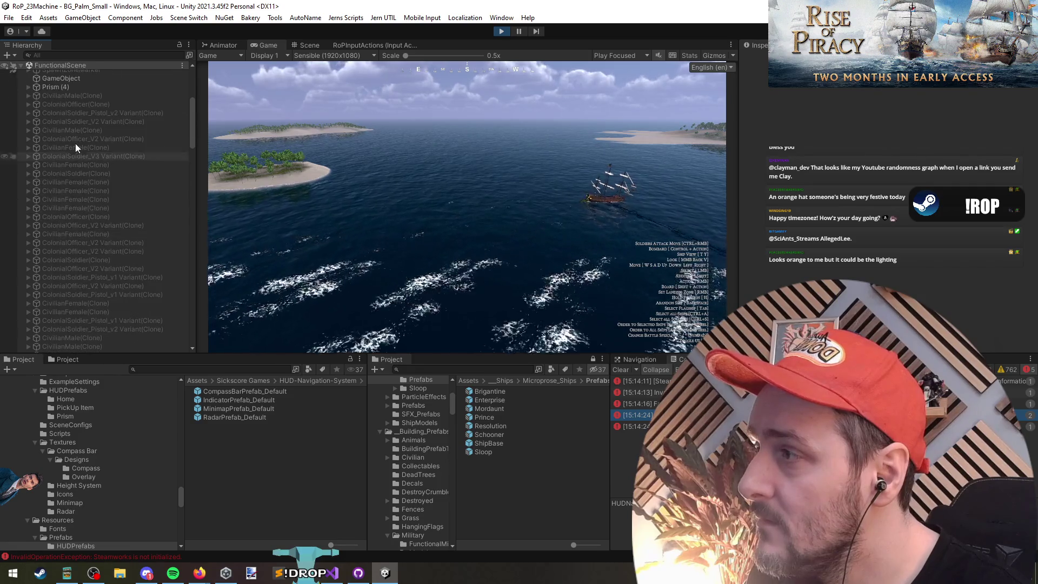
click(638, 426)
key(Up)
key(Up)
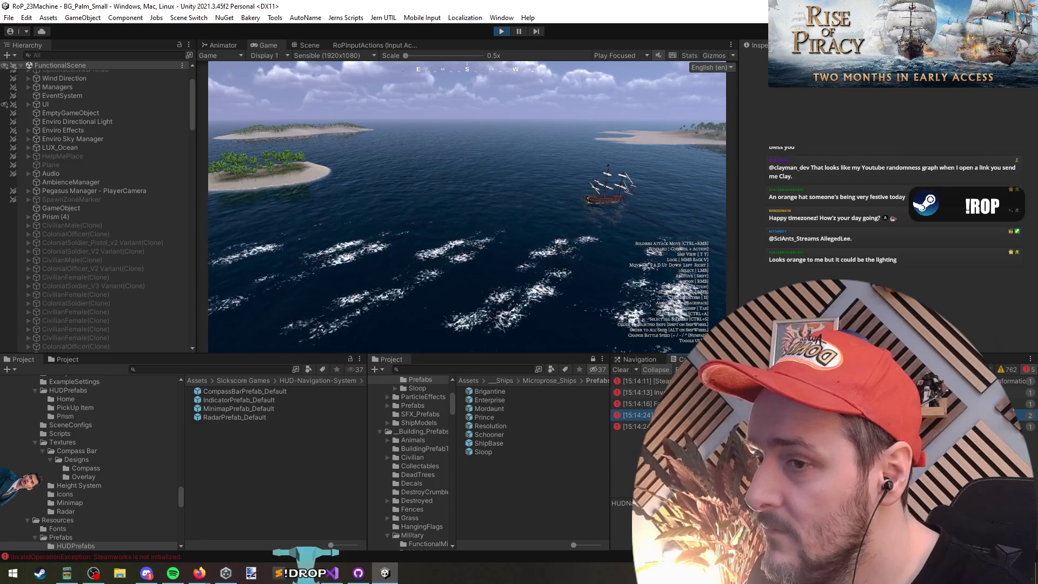
click(80, 217)
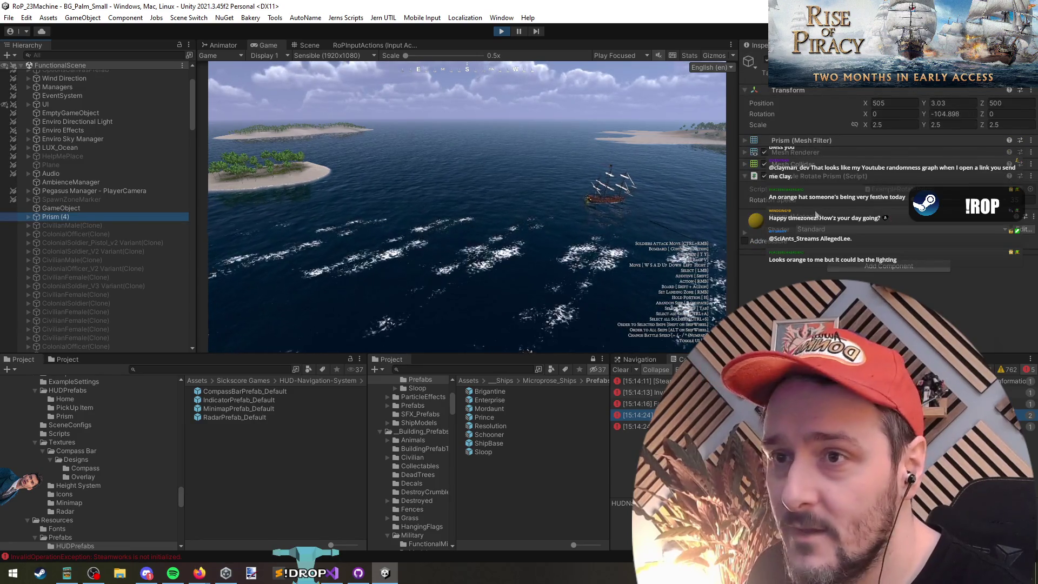
click(29, 216)
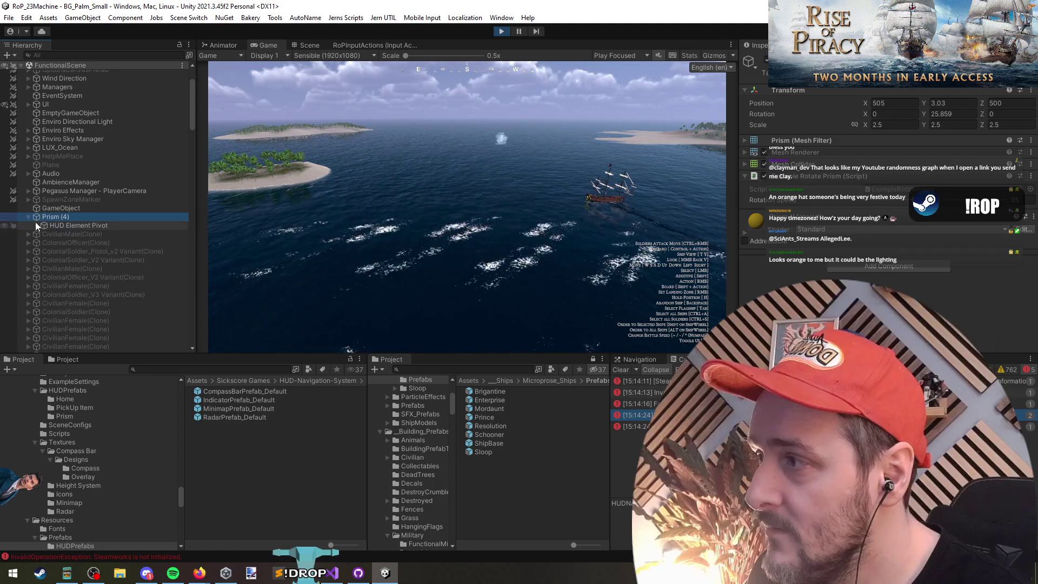
click(53, 225)
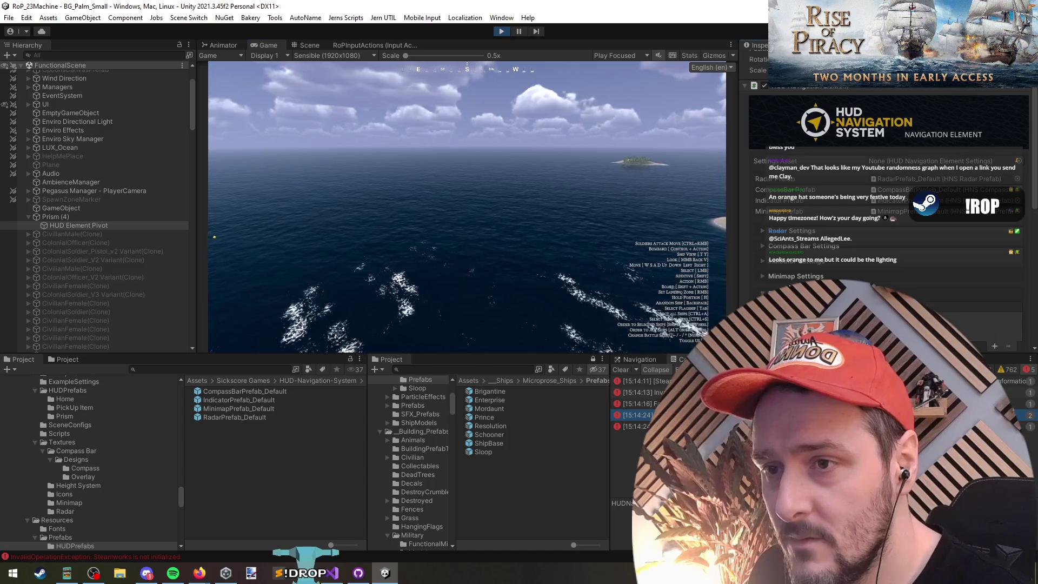
Select the HUD Navigation Canvas and expand its panels, cancelling an accidental rename.
scroll(83, 213, up, 3)
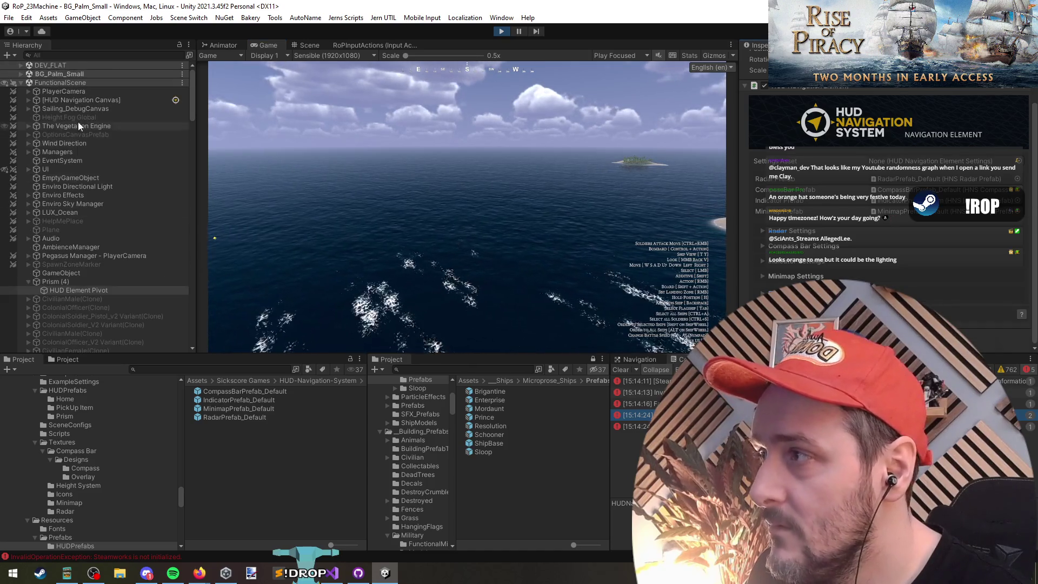
click(76, 100)
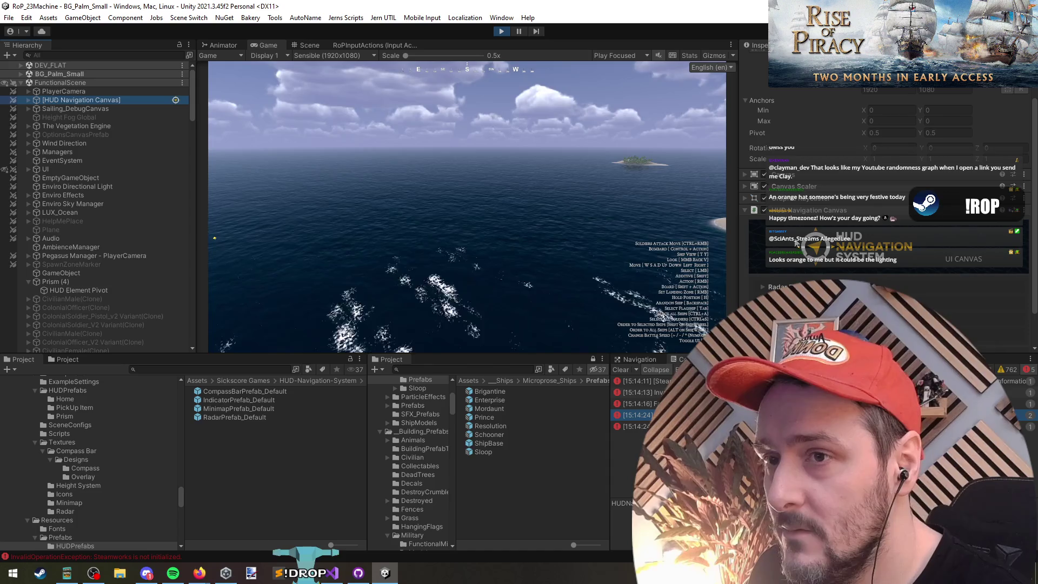
scroll(795, 243, down, 2)
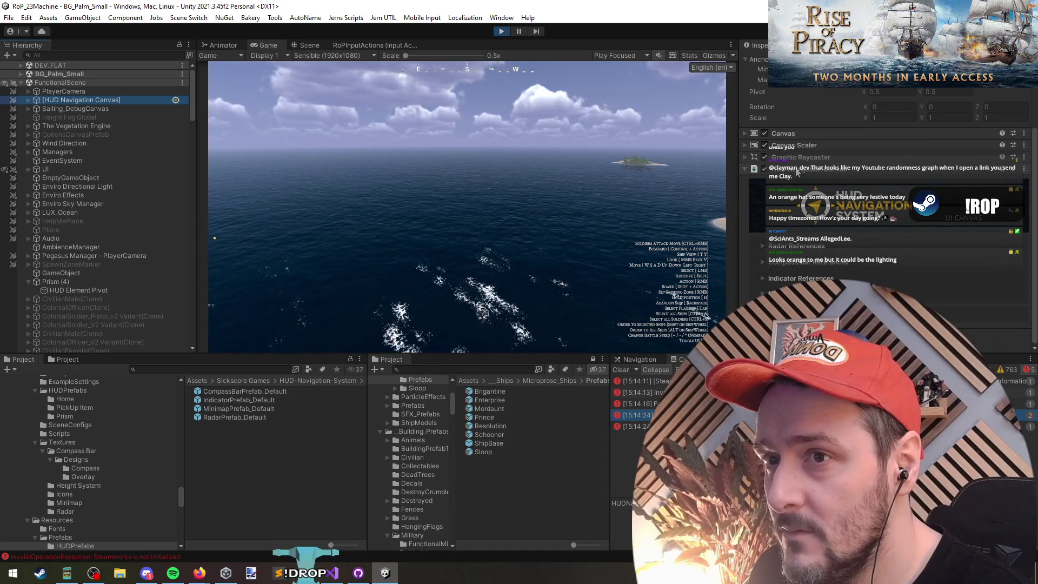
click(28, 99)
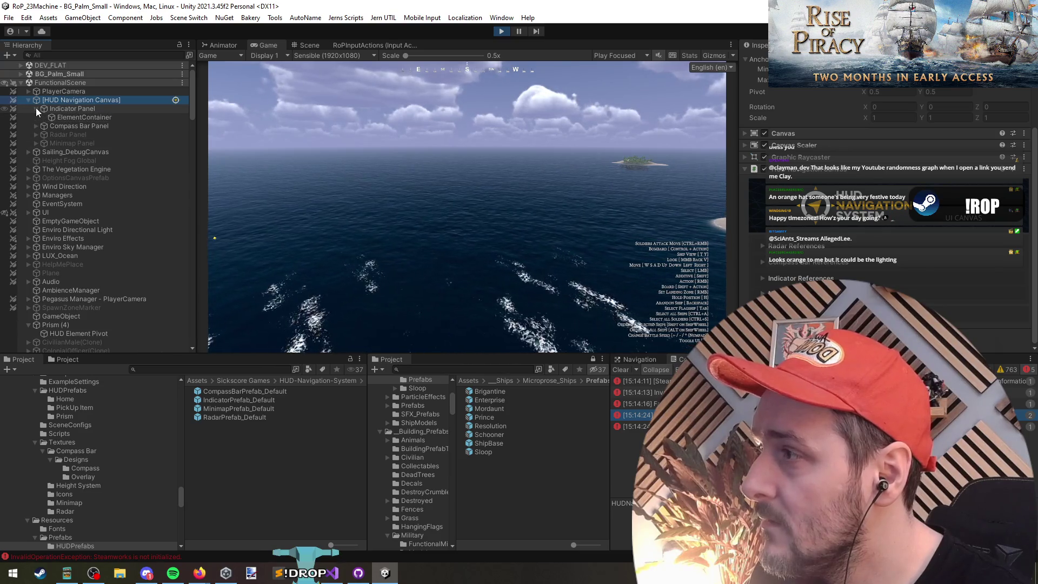
click(53, 103)
click(799, 253)
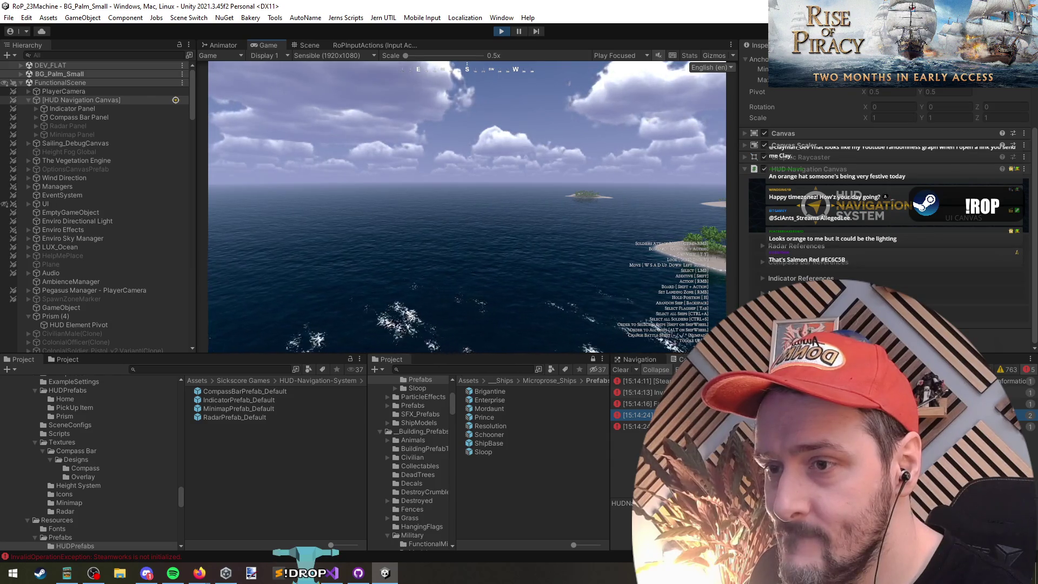
Browse the canvas's Indicator, Compass Bar and Radar reference lists in the Inspector.
click(762, 293)
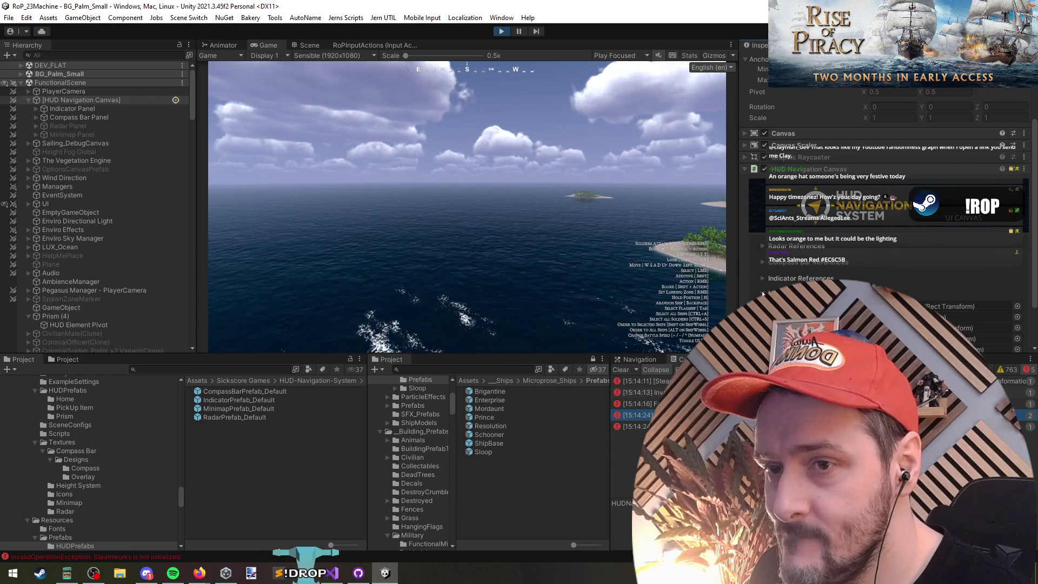
click(762, 276)
click(761, 263)
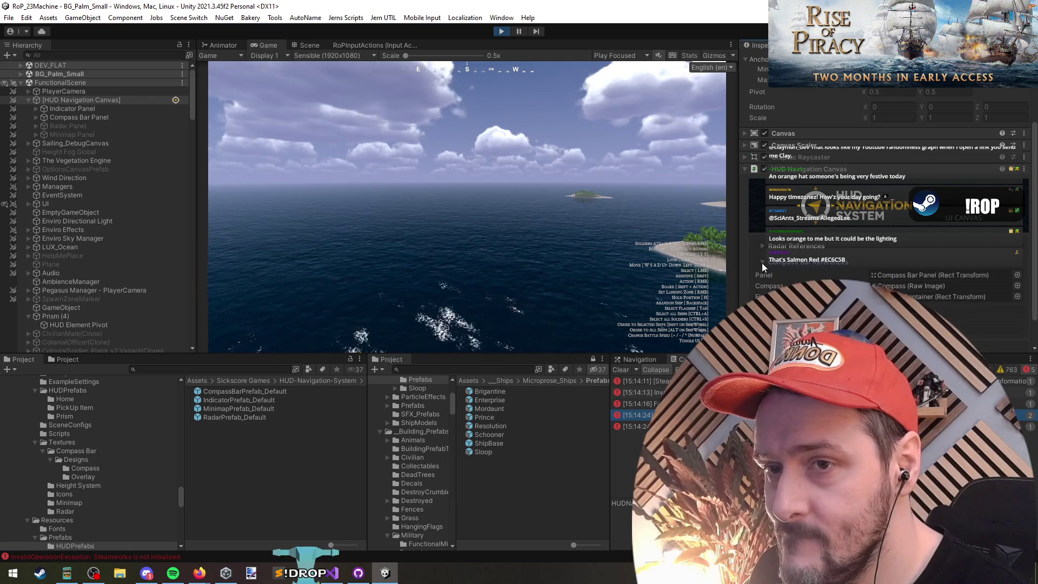
click(761, 262)
click(763, 247)
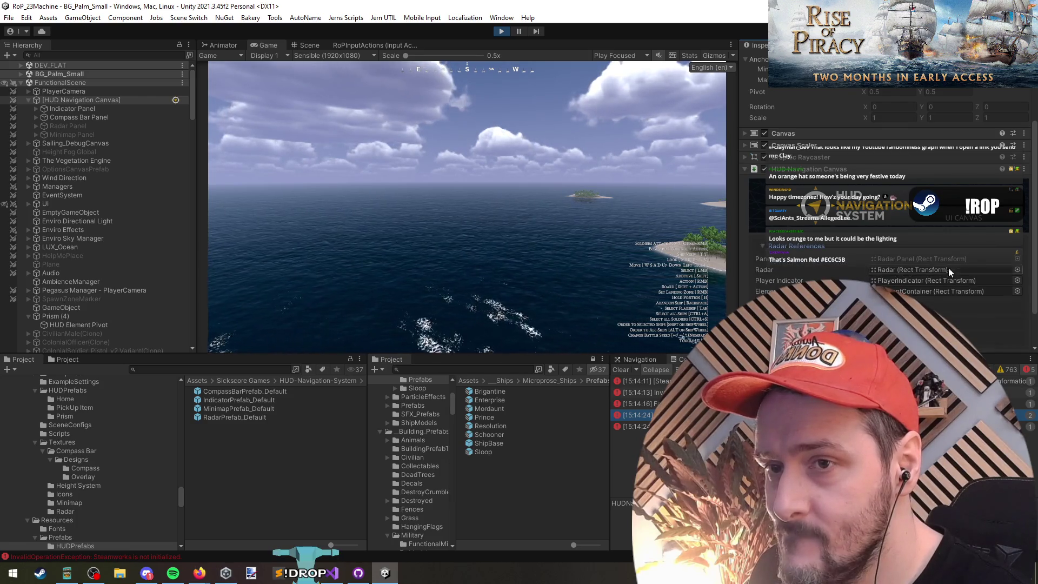
Activate the Radar Panel and Minimap Panel together, then reselect the canvas.
click(74, 135)
shift+click(74, 126)
key(alt+shift+a)
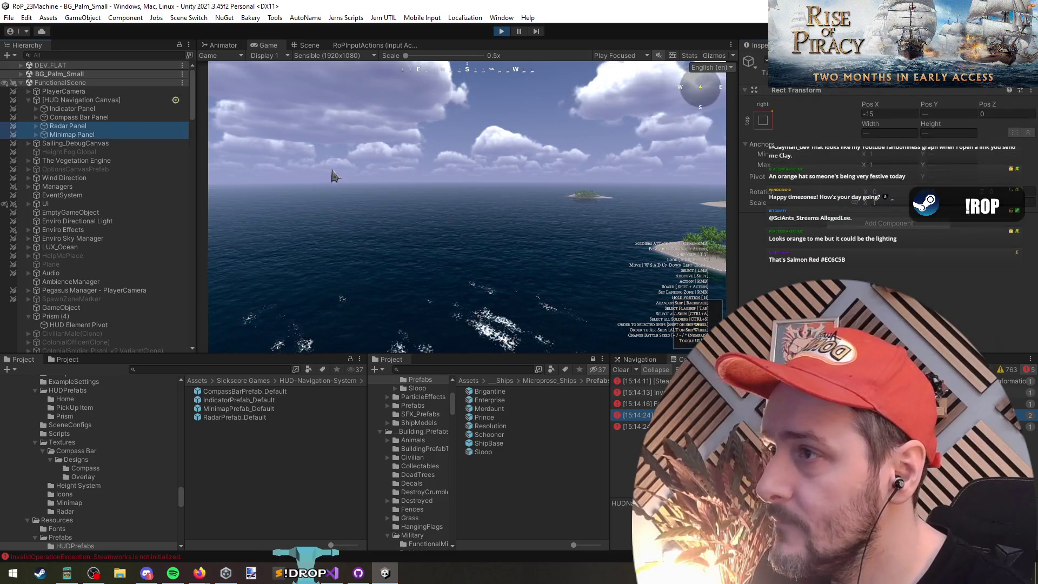
click(76, 110)
click(71, 100)
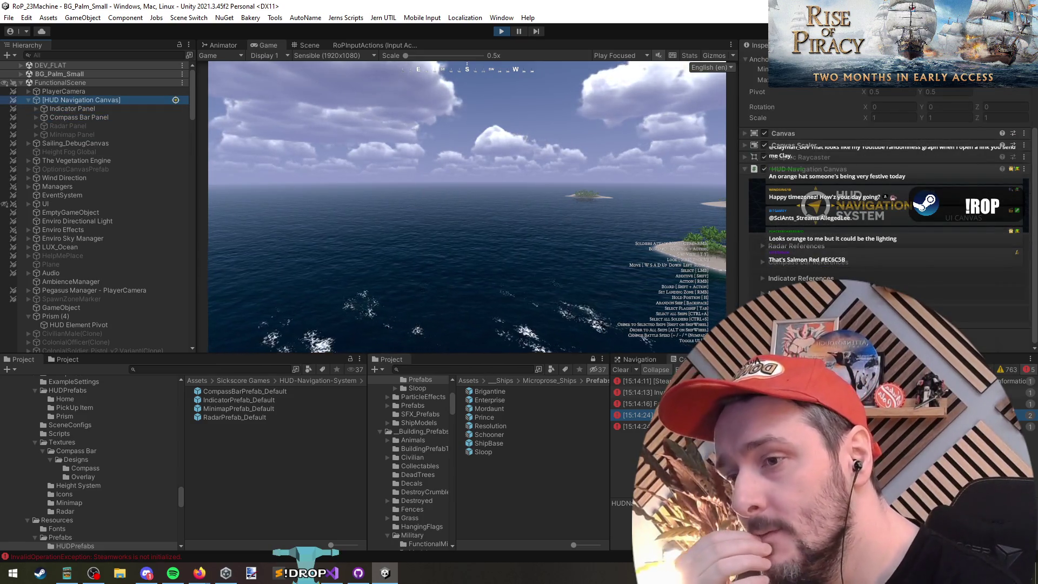
click(465, 206)
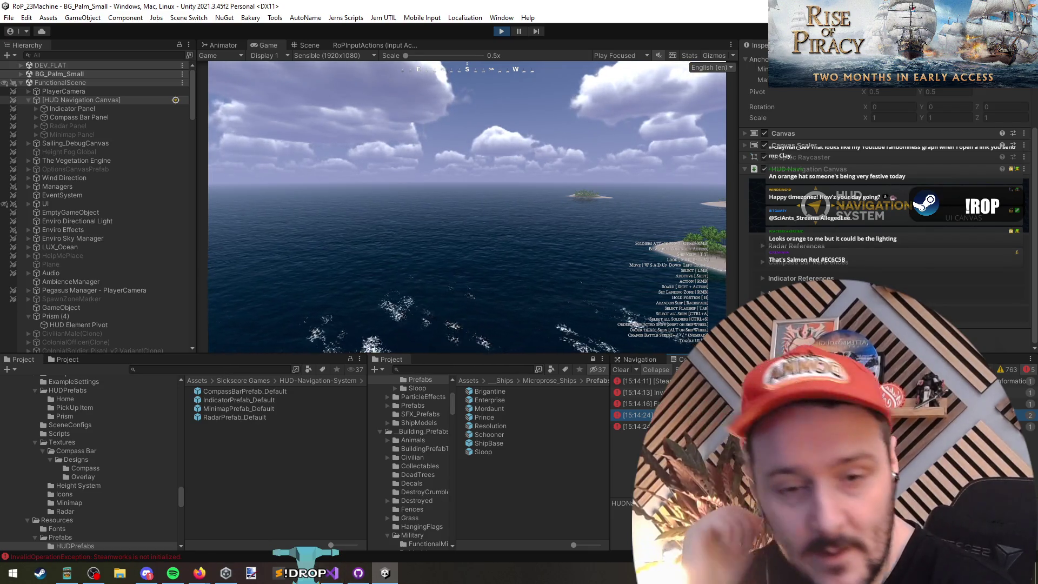
key(alt+Tab)
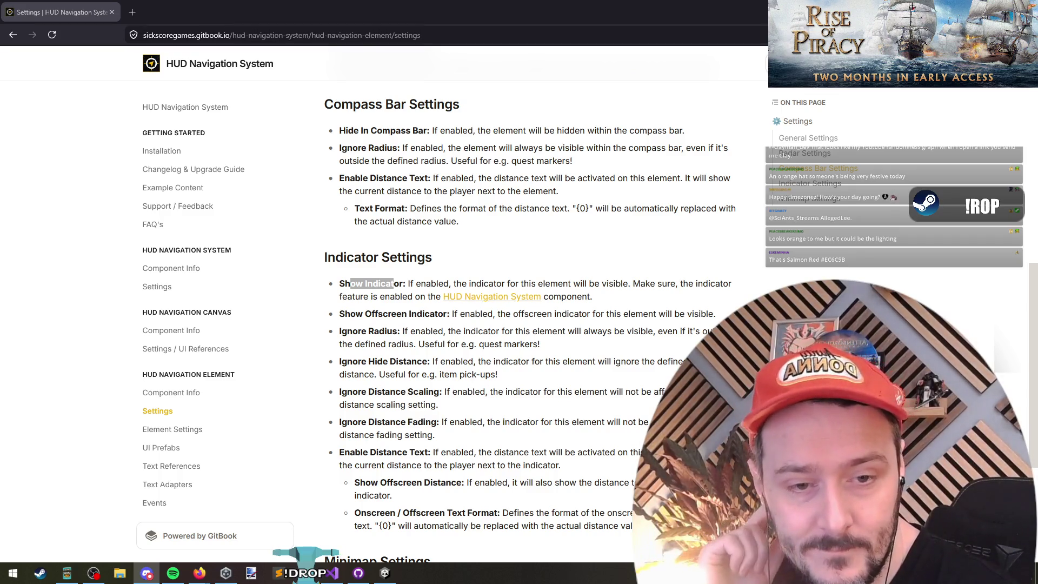
Read the Enable Distance Text description under Indicator Settings, then return to Unity.
key(alt+Tab)
key(alt+Tab)
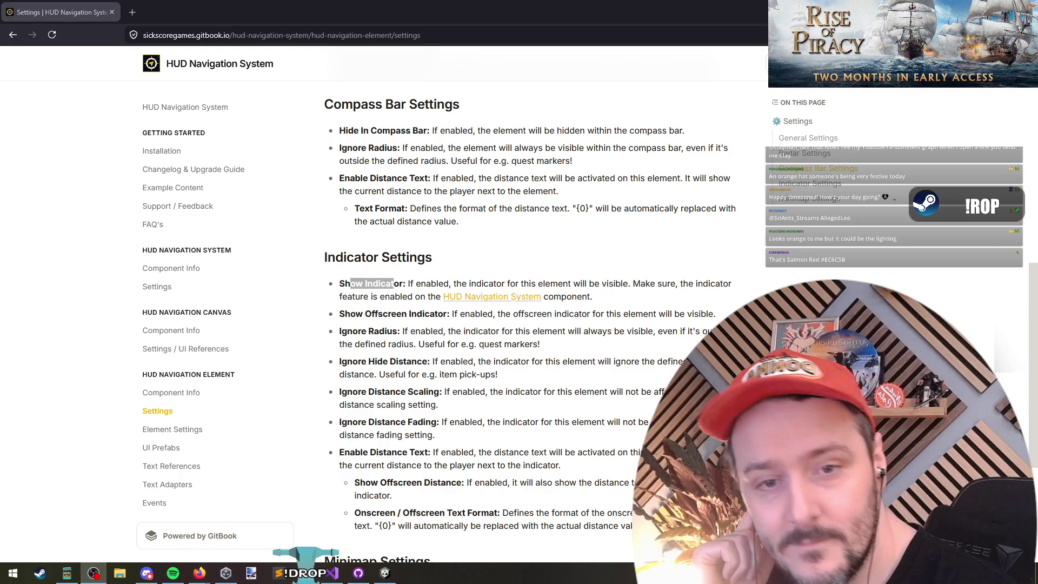
click(447, 280)
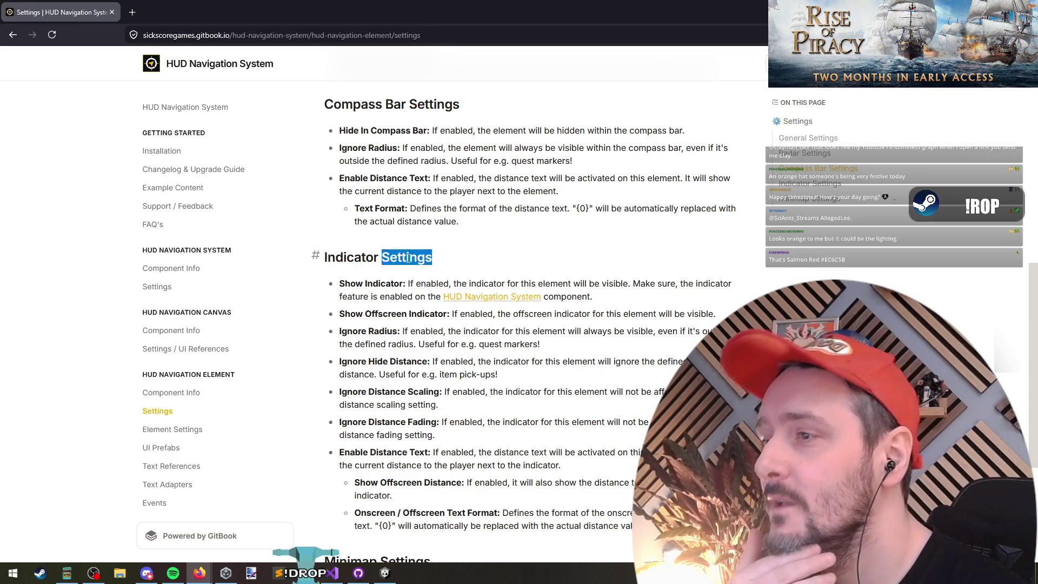
triple_click(443, 215)
triple_click(470, 193)
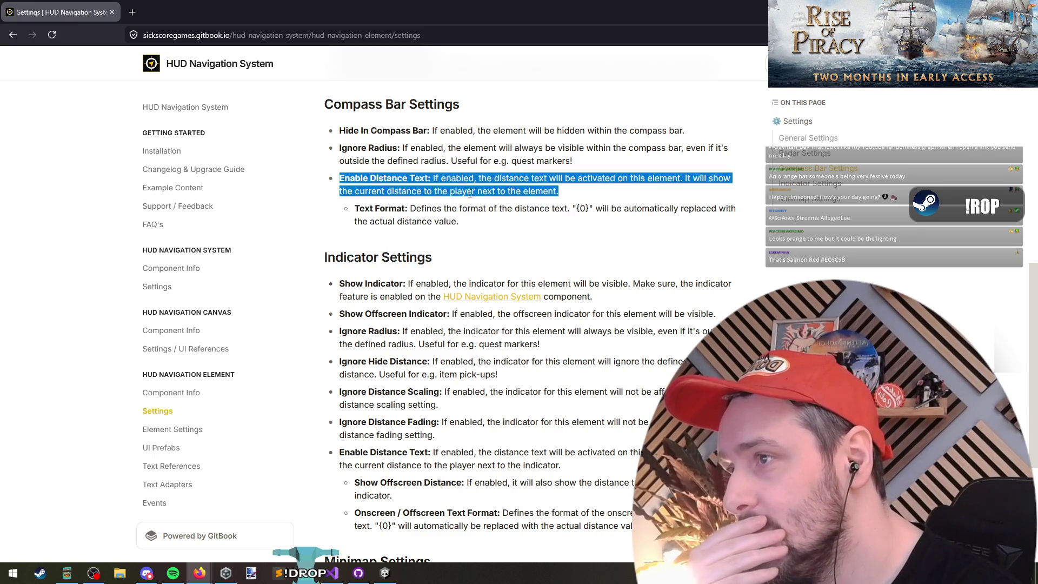
click(470, 193)
scroll(426, 327, down, 1)
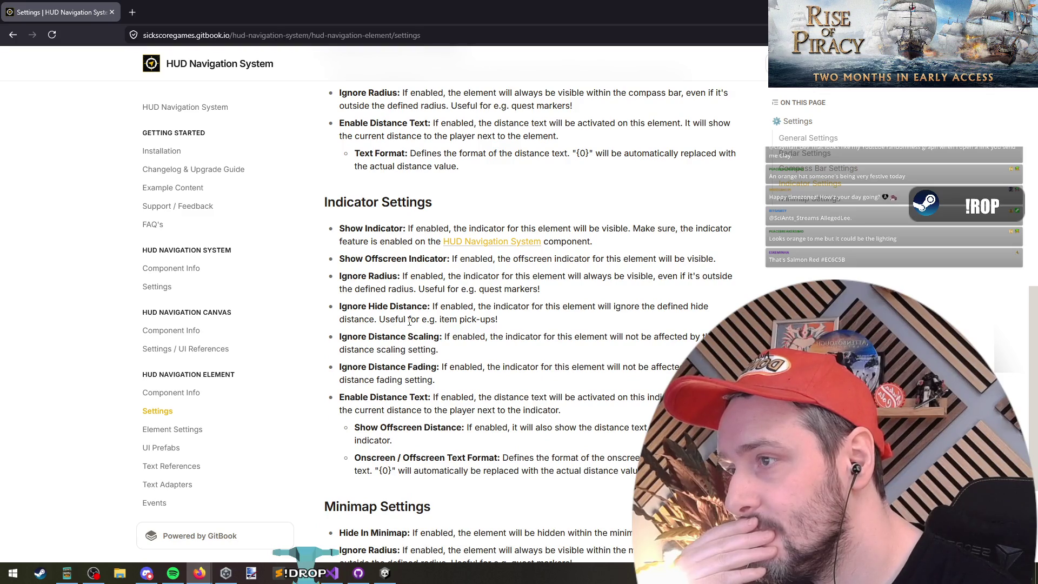
key(alt+Tab)
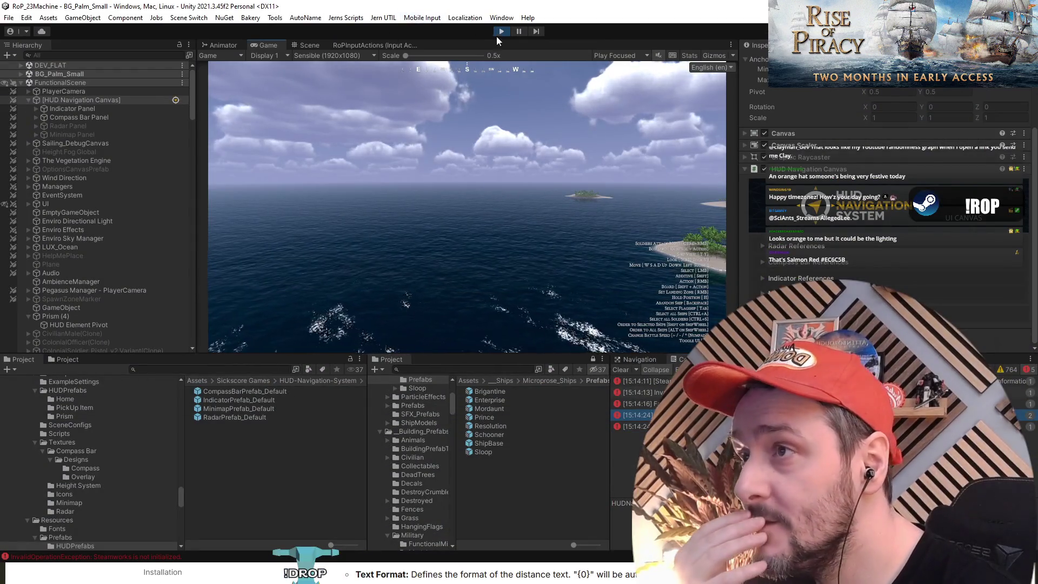
Stop play mode and load FunctionalScene back into the Hierarchy.
key(ctrl+p)
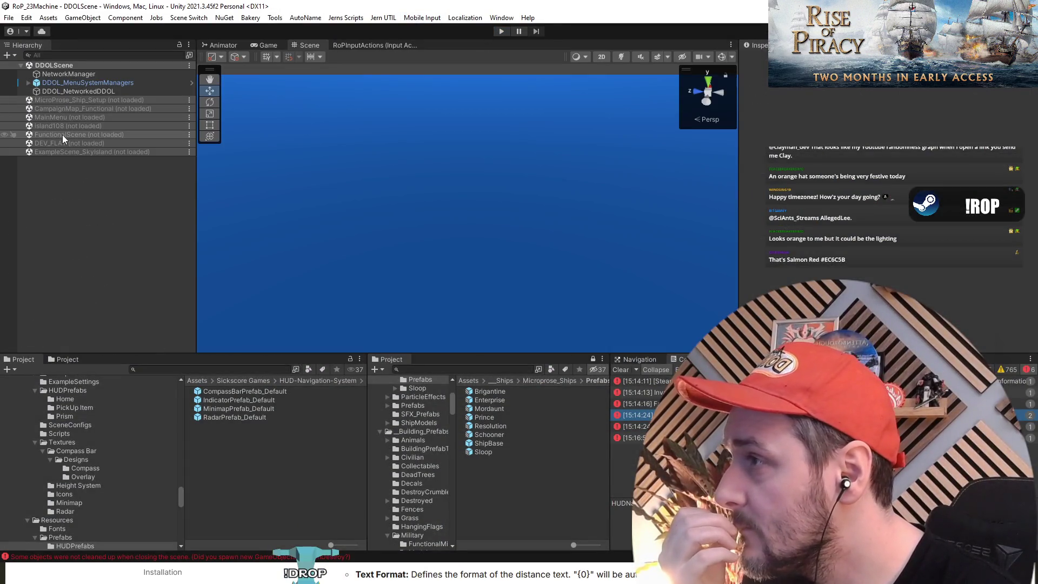
right_click(63, 135)
click(66, 139)
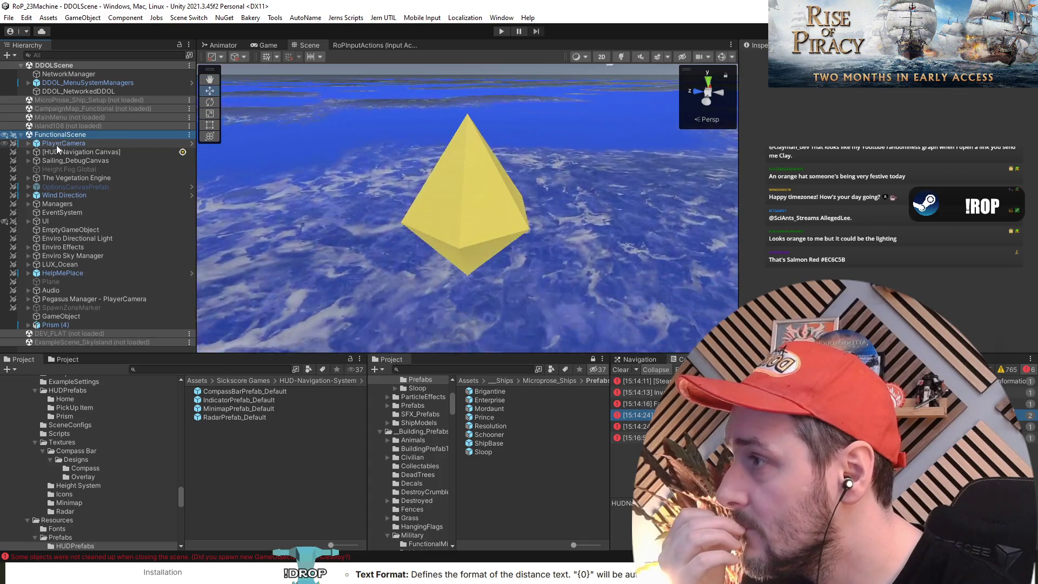
Inspect the HUD Navigation Canvas references, Indicator Panel, ElementContainer and PlayerCamera.
click(57, 152)
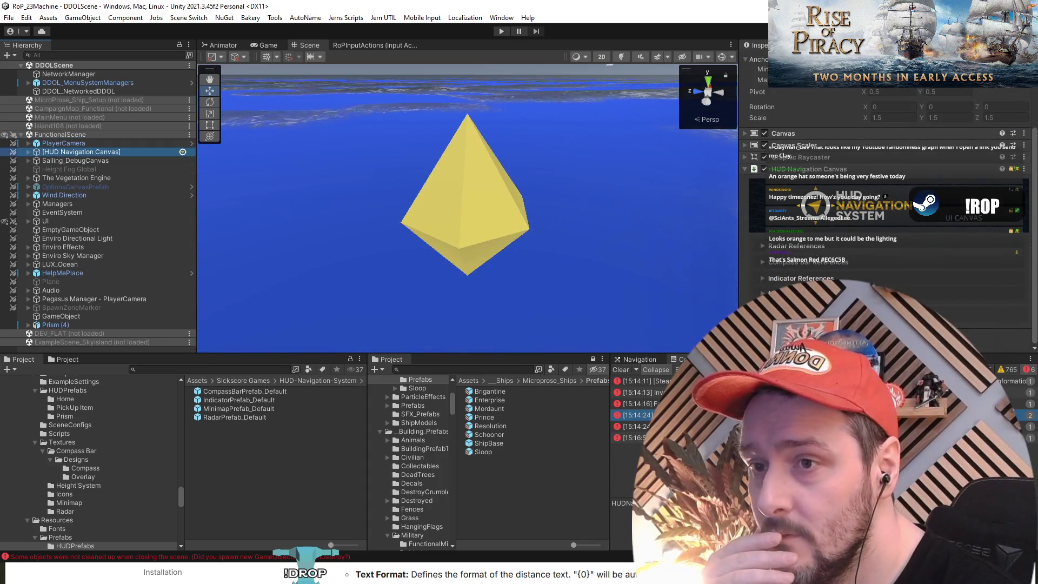
click(795, 278)
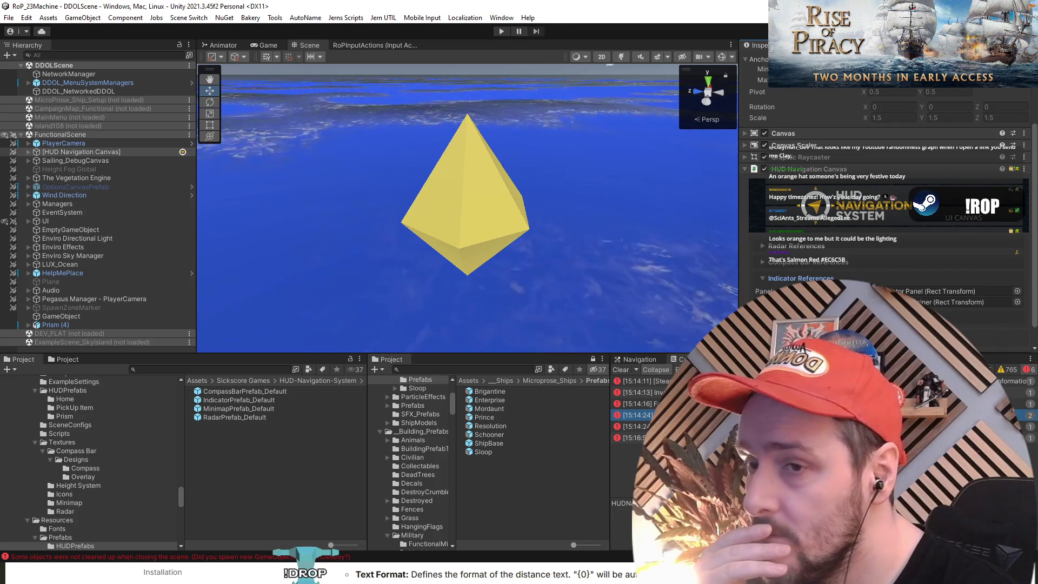
scroll(795, 279, down, 2)
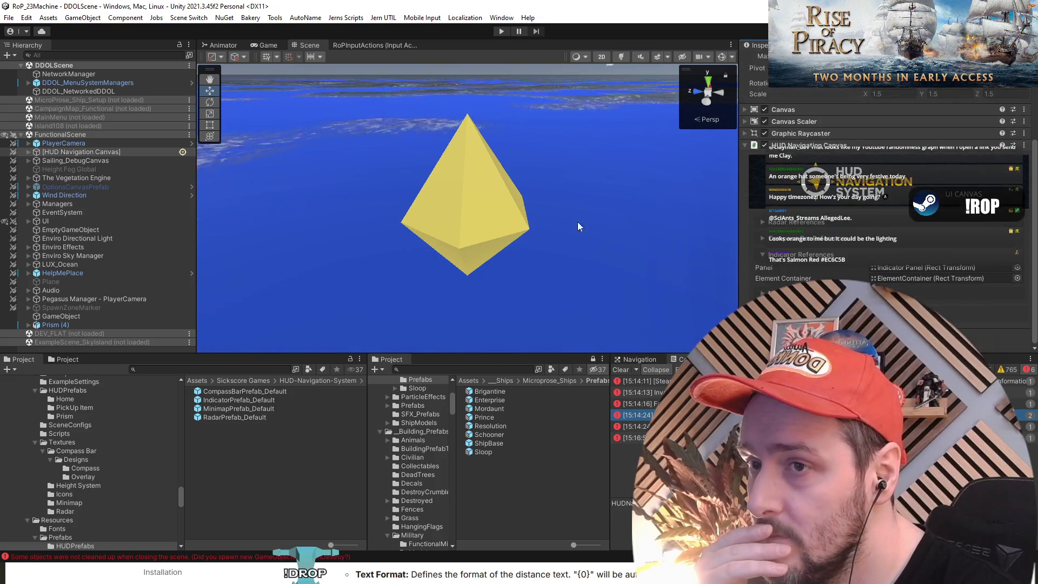
click(29, 152)
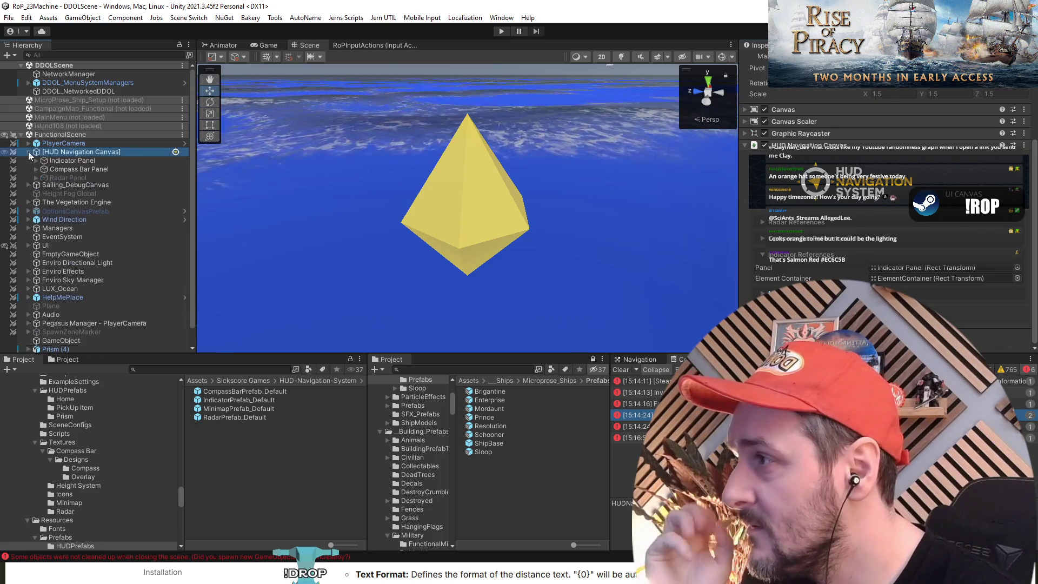
click(54, 160)
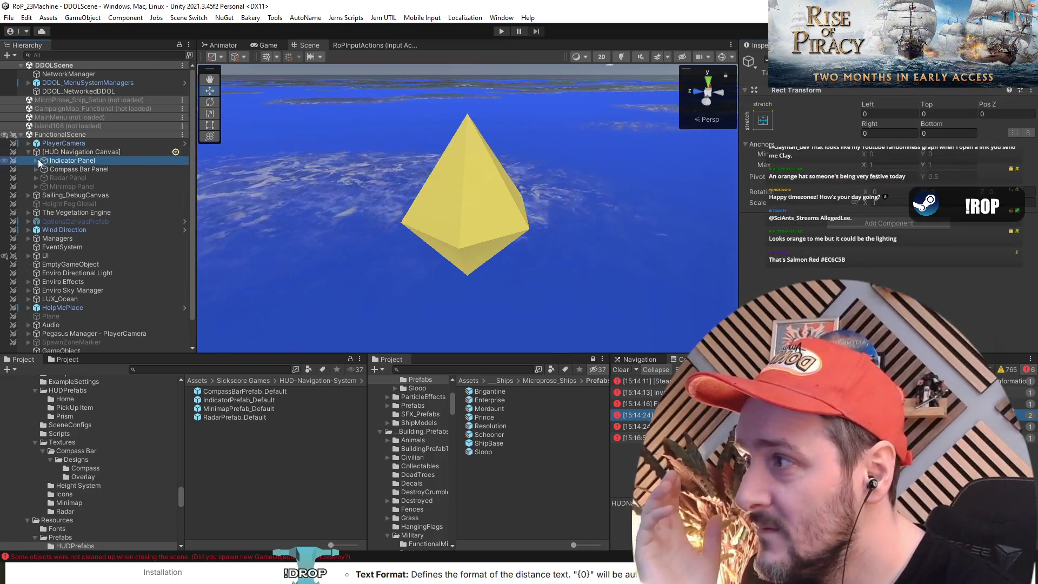
click(37, 161)
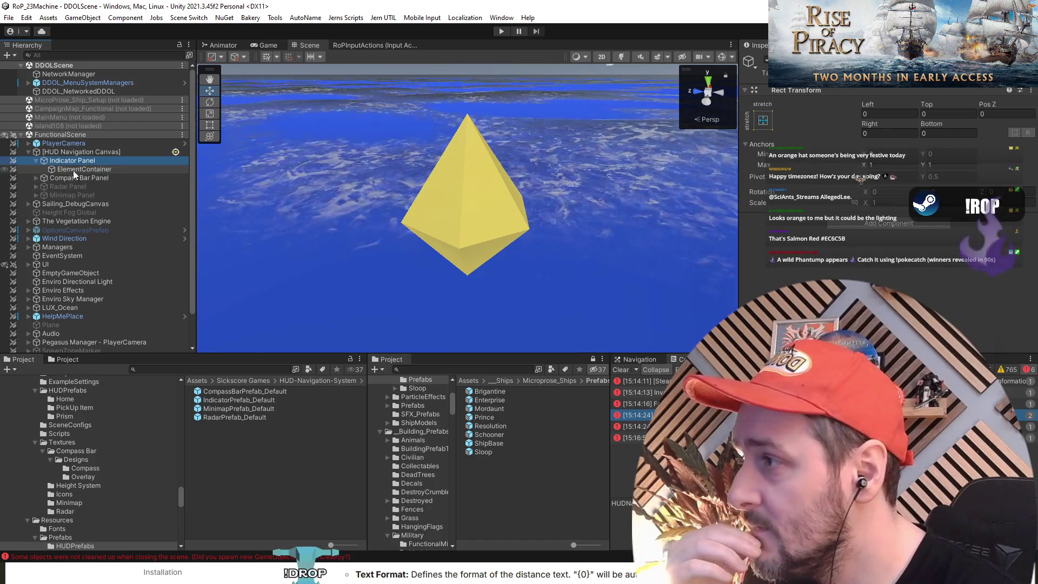
click(67, 144)
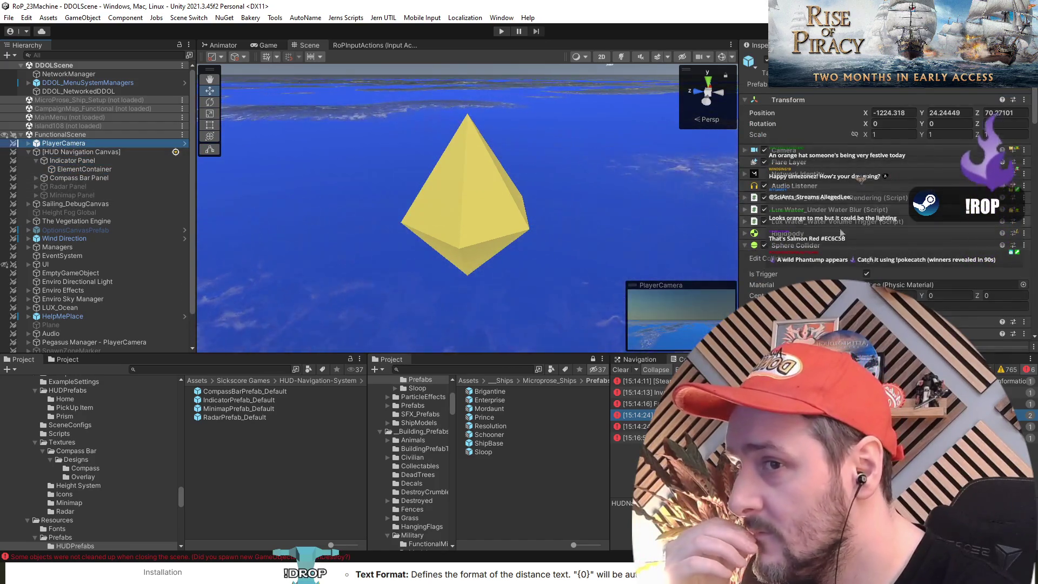
scroll(841, 232, down, 10)
click(92, 151)
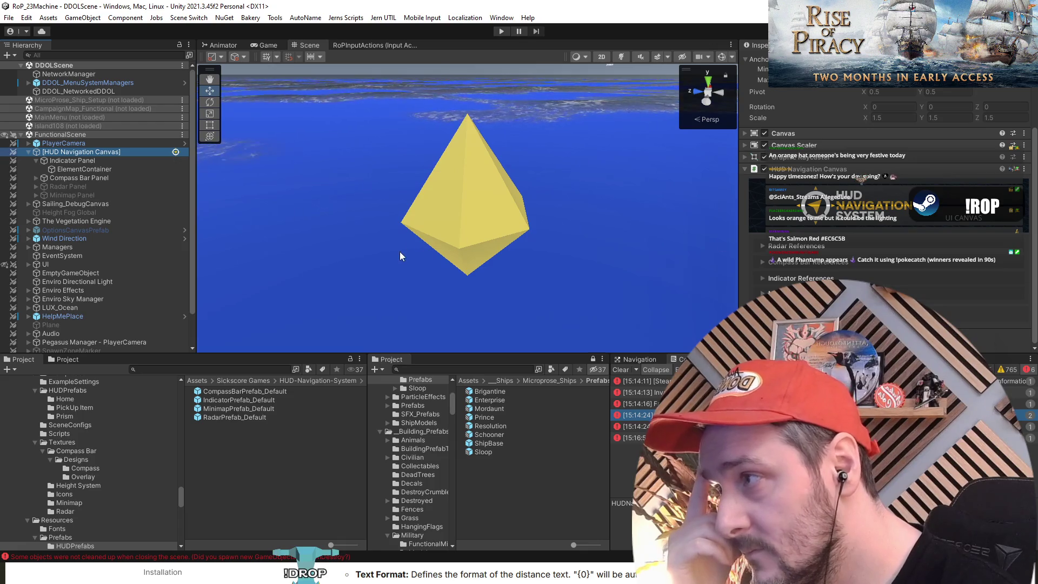
scroll(125, 243, down, 3)
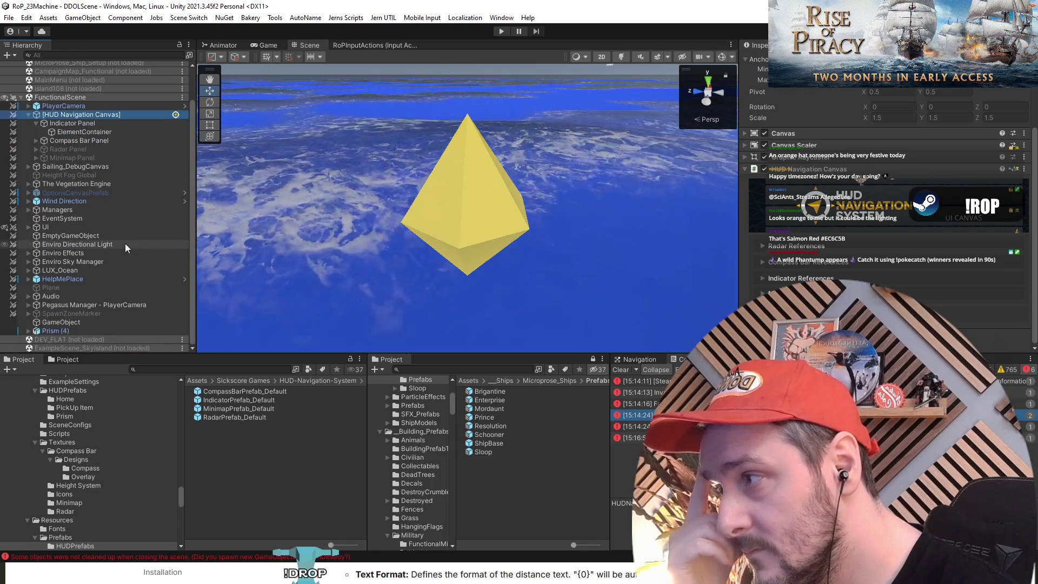
Place Prism (4) directly below the HUD Navigation Canvas in the Hierarchy.
click(75, 331)
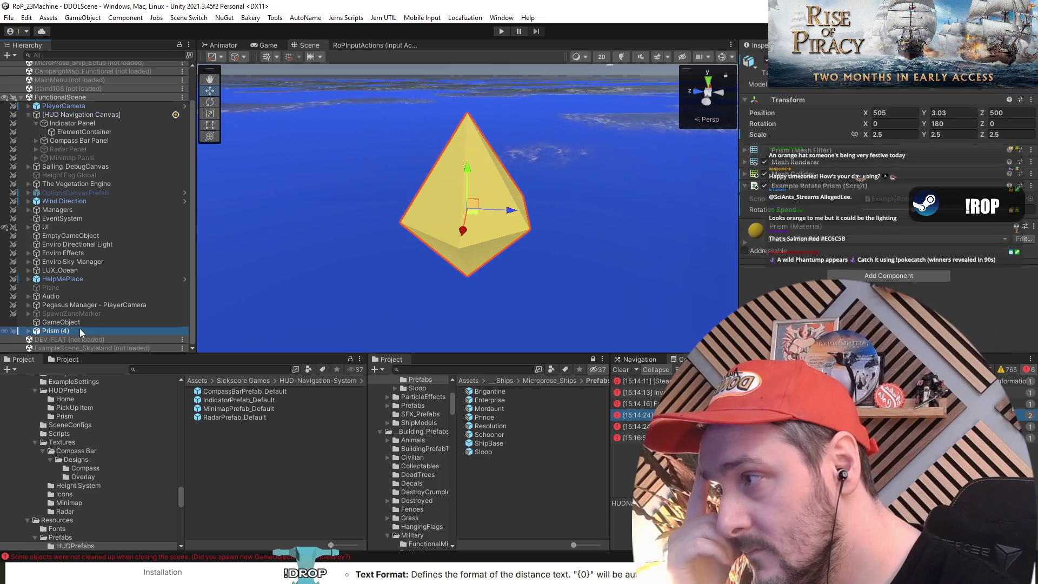
mouse_move(80, 330)
mouse_down()
mouse_move(41, 158)
mouse_move(38, 168)
mouse_up()
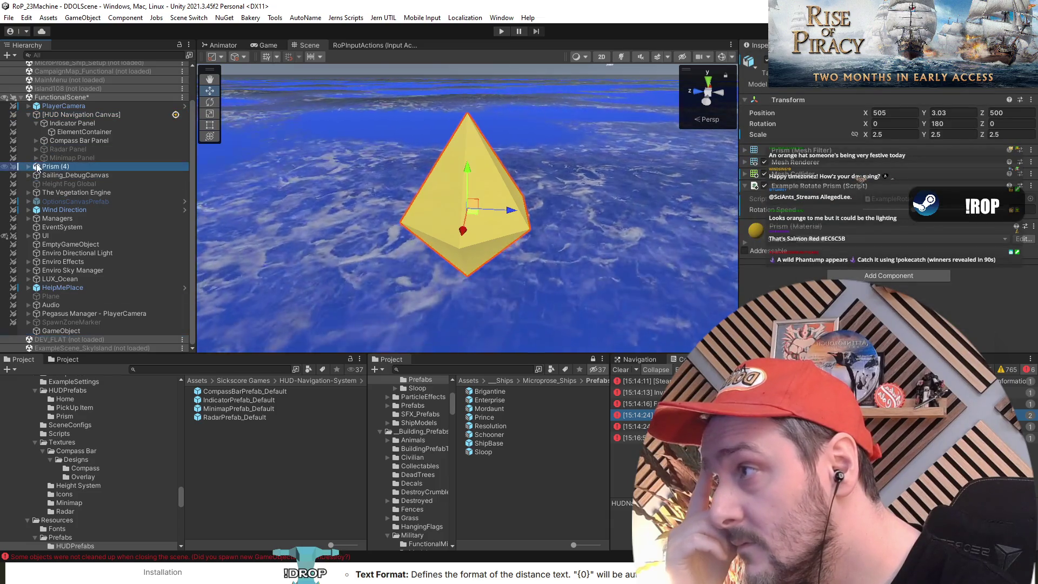
click(61, 116)
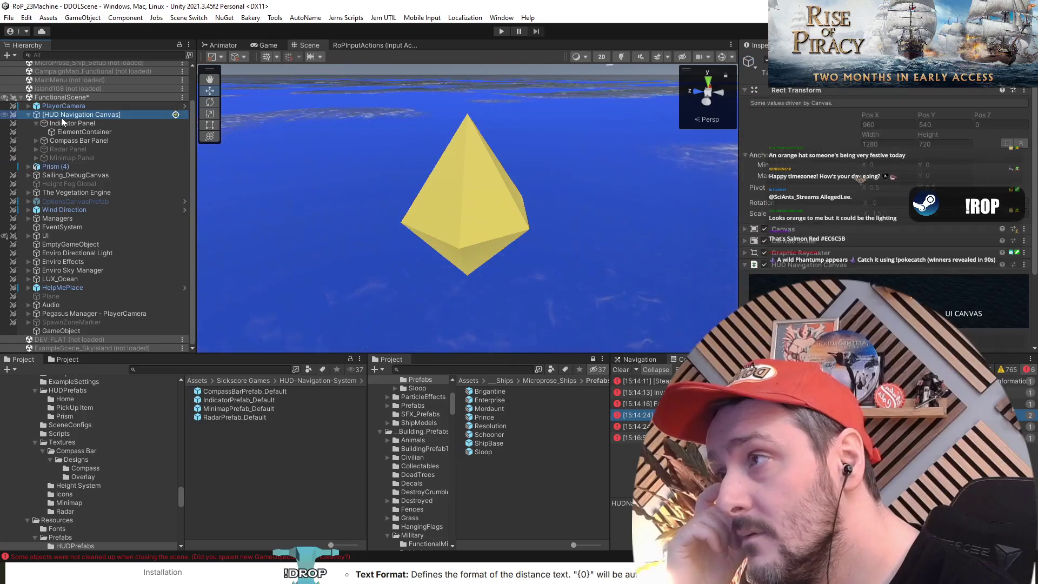
click(72, 166)
With Prism (4) and the HUD Navigation Canvas selected, create a new empty scene alongside the open scenes.
right_click(61, 97)
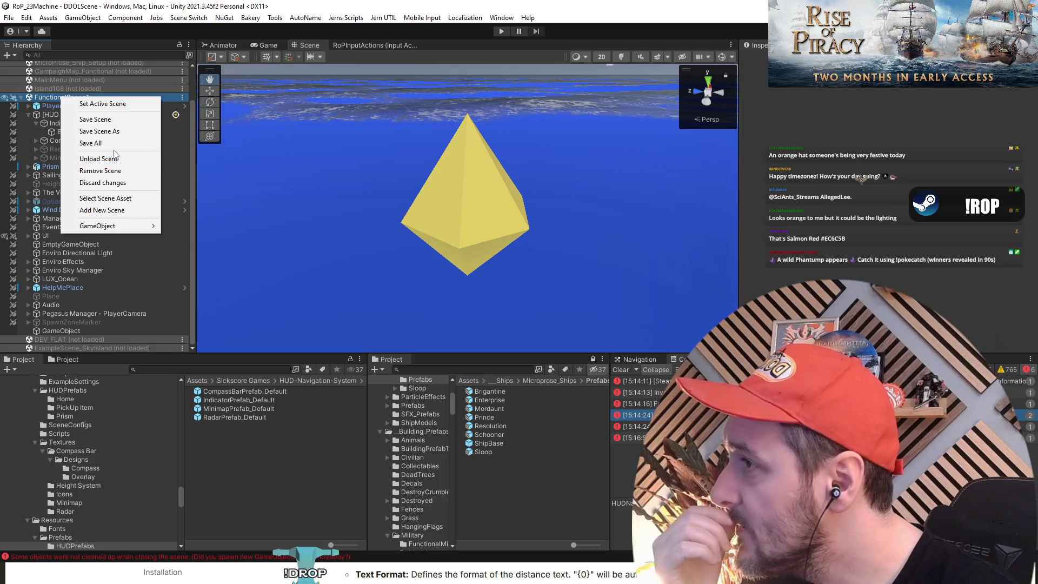
key(Escape)
click(67, 167)
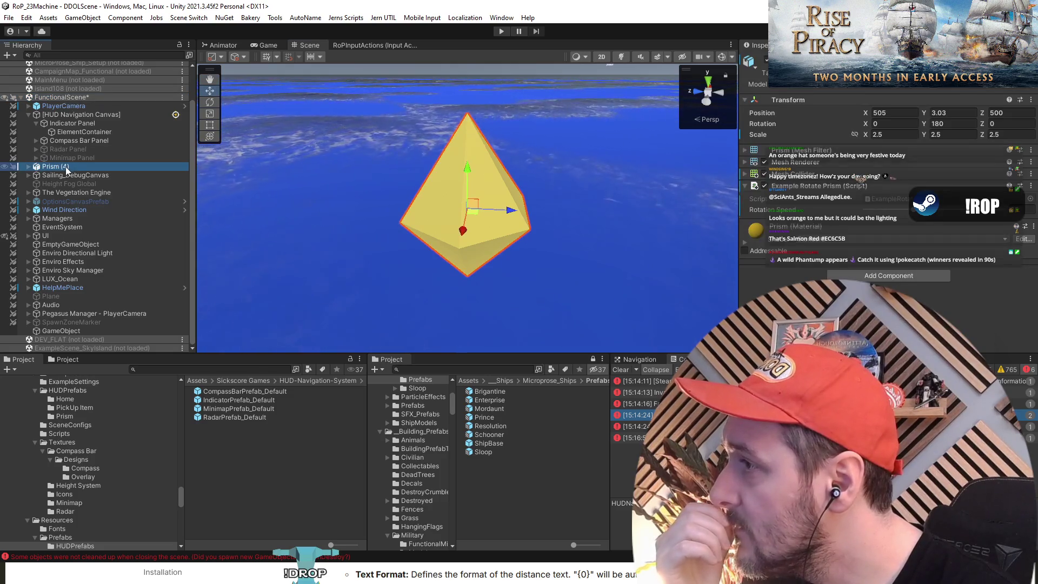
click(80, 115)
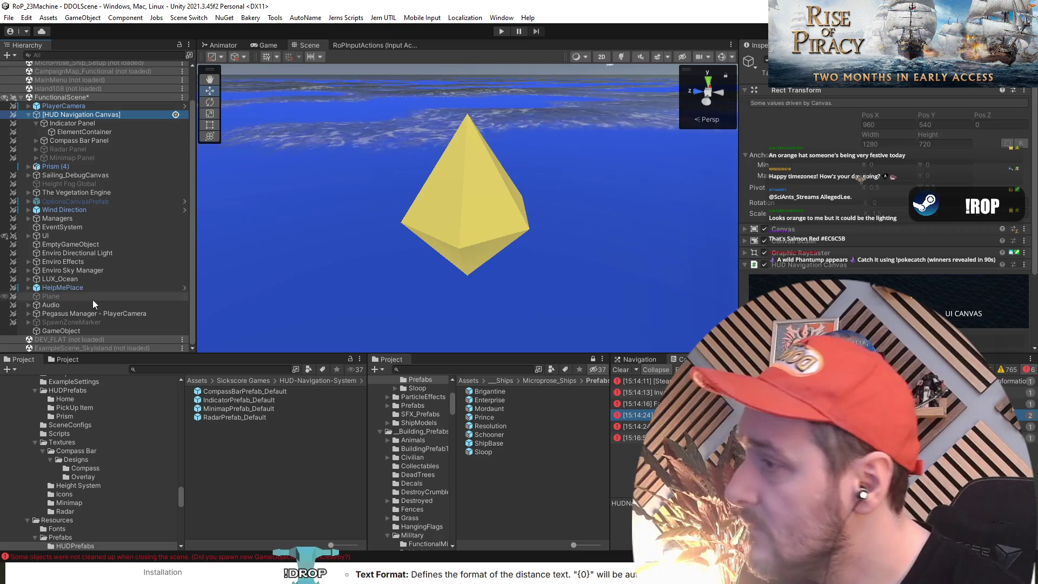
key(ctrl+n)
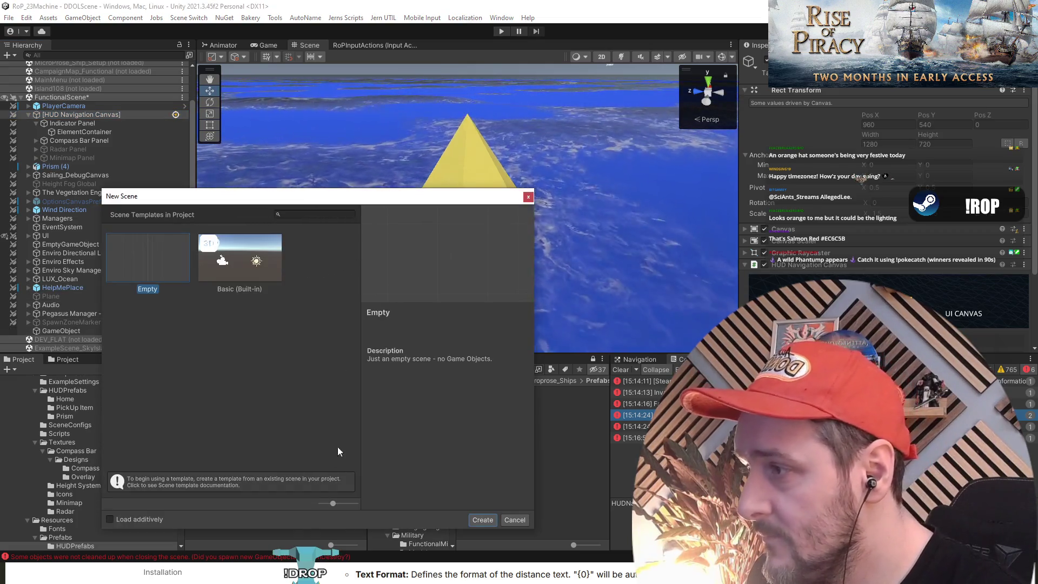
click(110, 519)
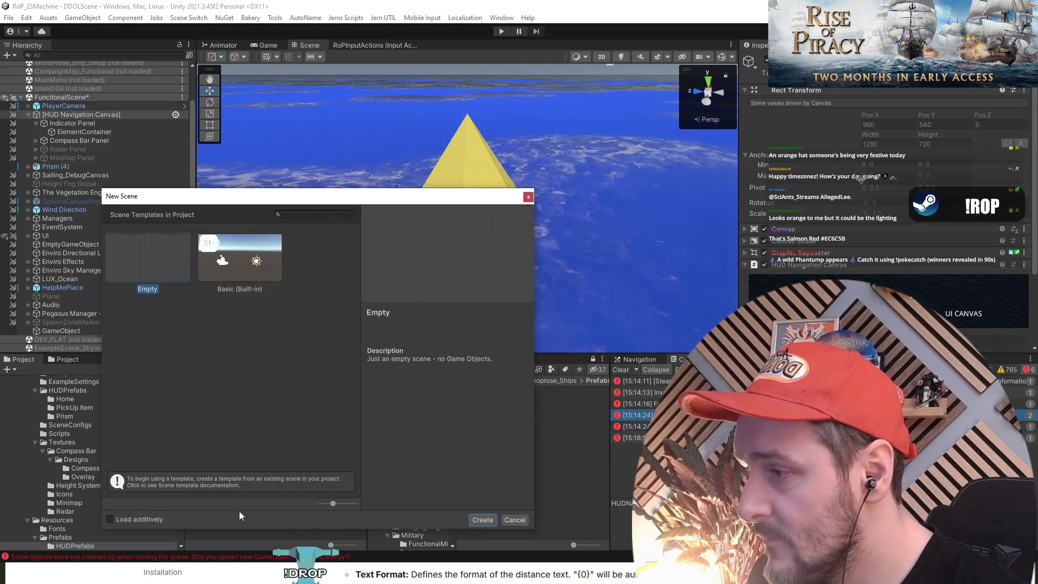
click(481, 520)
Duplicate Prism (4) and the HUD canvas, delete the original prism, and move the copies into the Untitled scene.
click(61, 159)
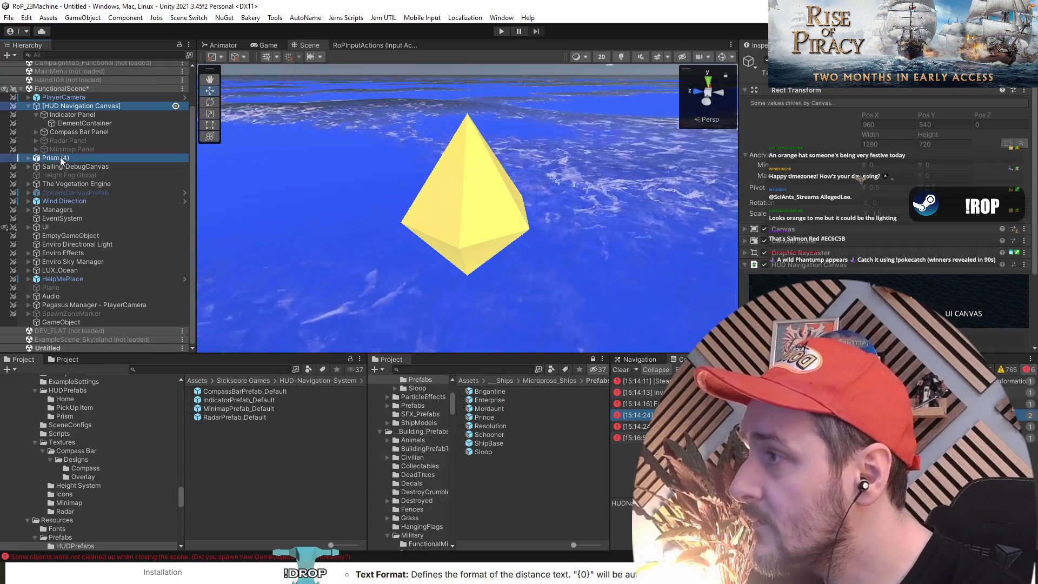
key(ctrl+d)
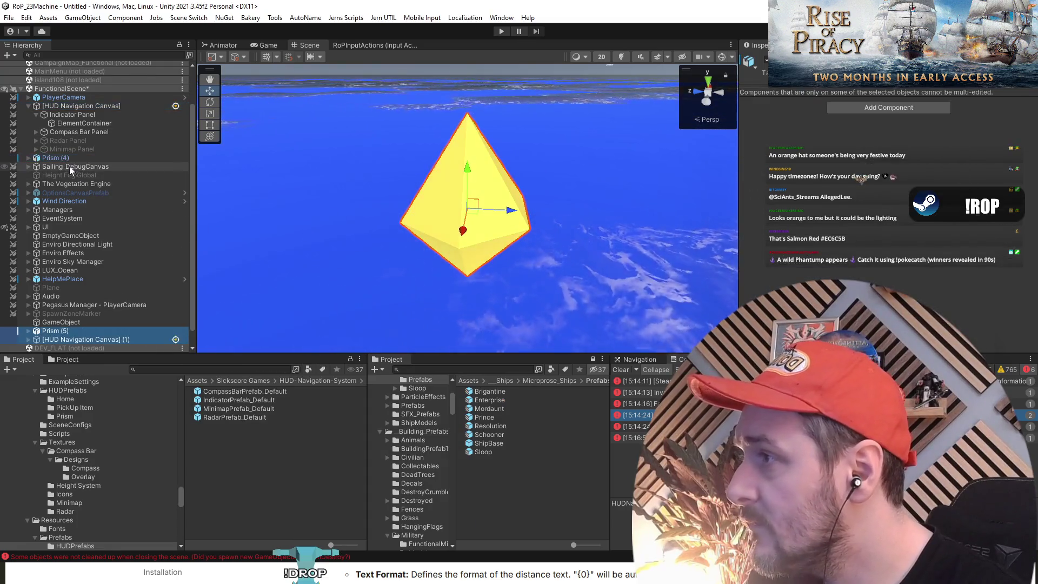
click(70, 161)
key(Delete)
click(79, 322)
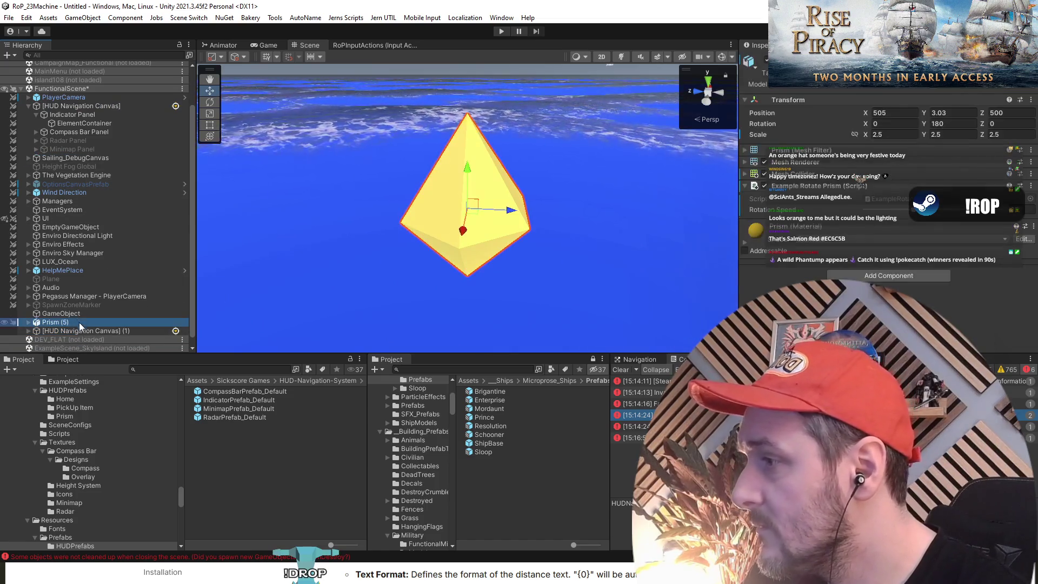
shift+click(79, 330)
drag(78, 319, 72, 349)
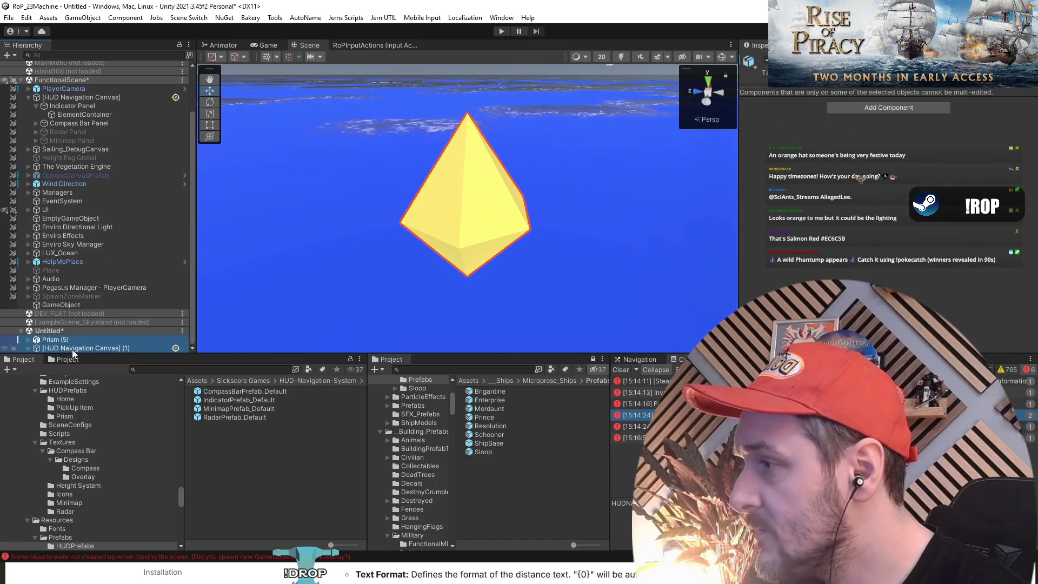
scroll(90, 150, up, 2)
Unload FunctionalScene after saving it, then select the HUD Navigation Canvas.
right_click(73, 66)
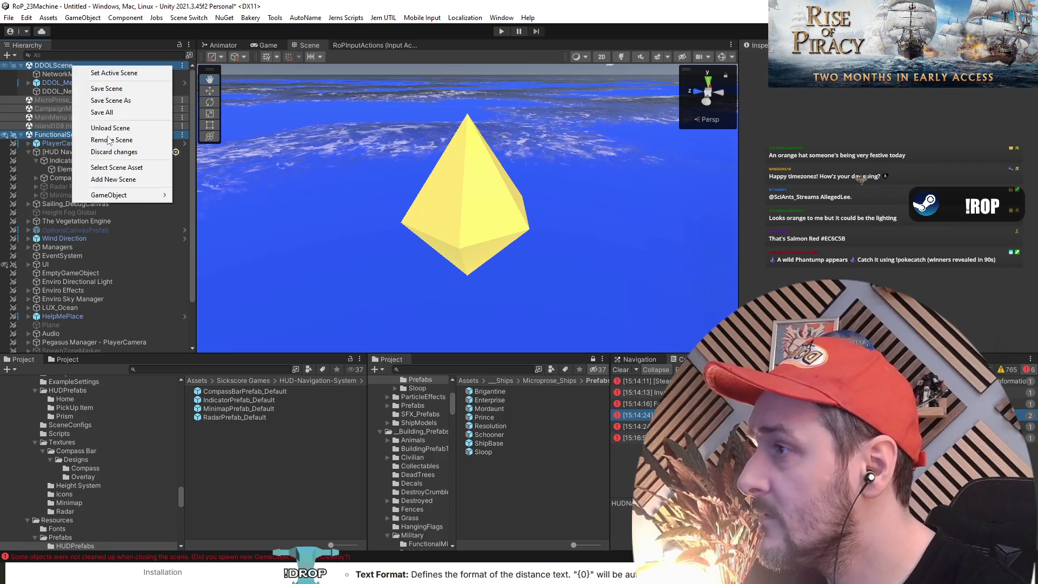
click(108, 128)
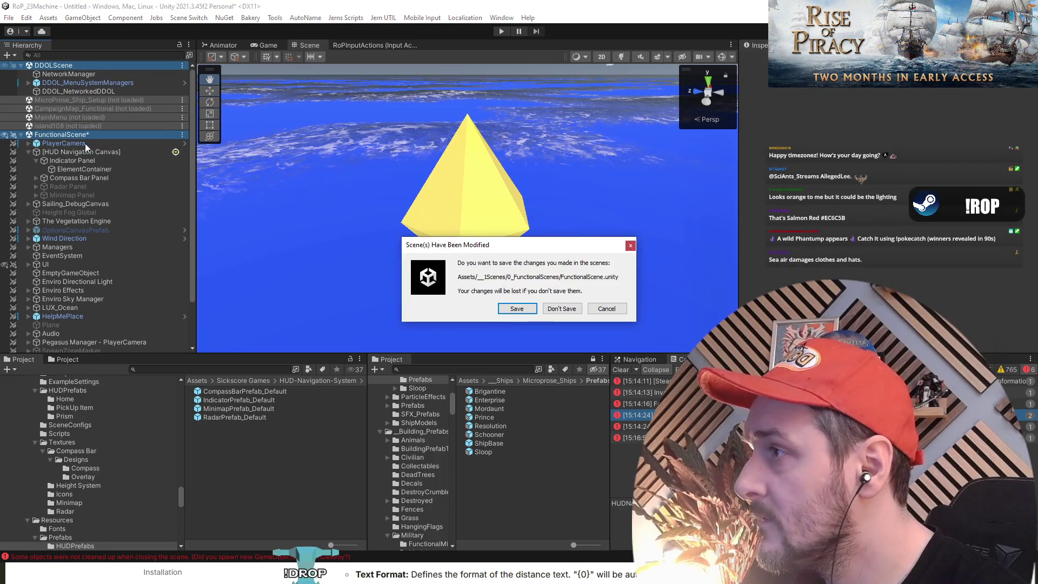
click(517, 309)
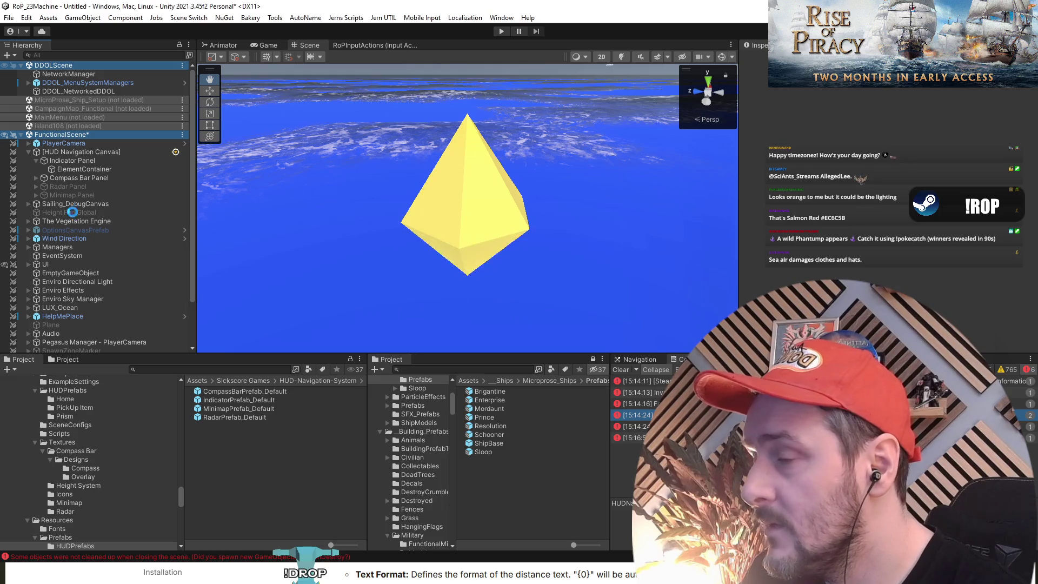
click(74, 151)
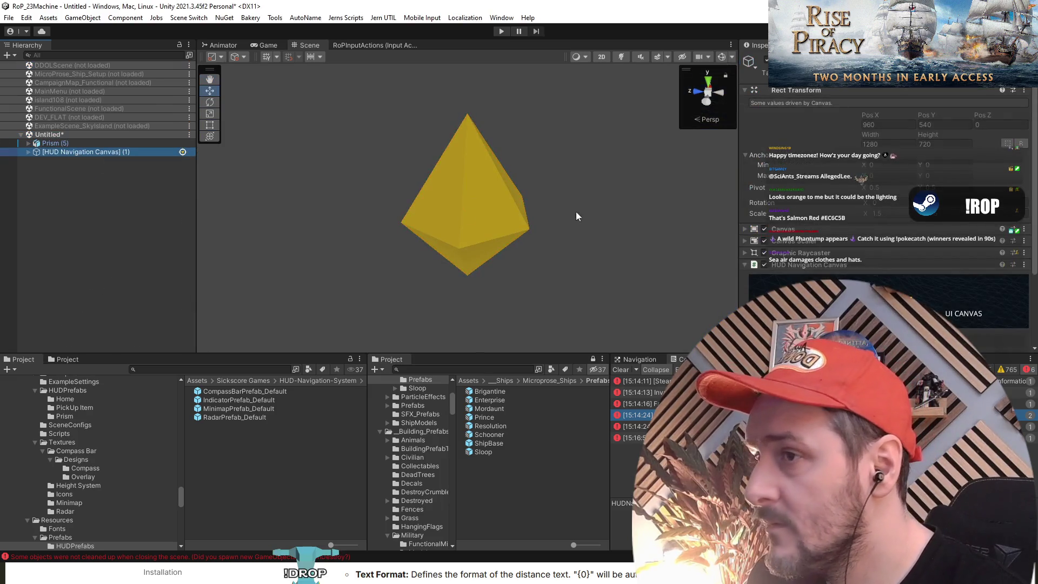
Frame the HUD Navigation Canvas in view, then cancel saving the Untitled scene.
key(f)
click(100, 207)
key(ctrl+s)
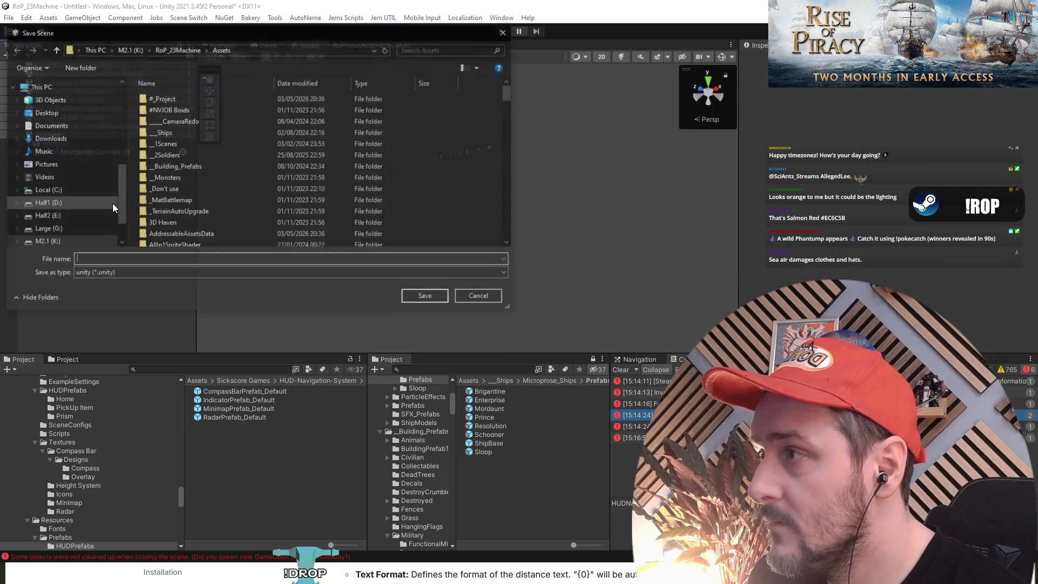
key(Escape)
Play the isolated scene, then select the HUD Navigation Canvas copy and focus the Hierarchy search.
click(502, 31)
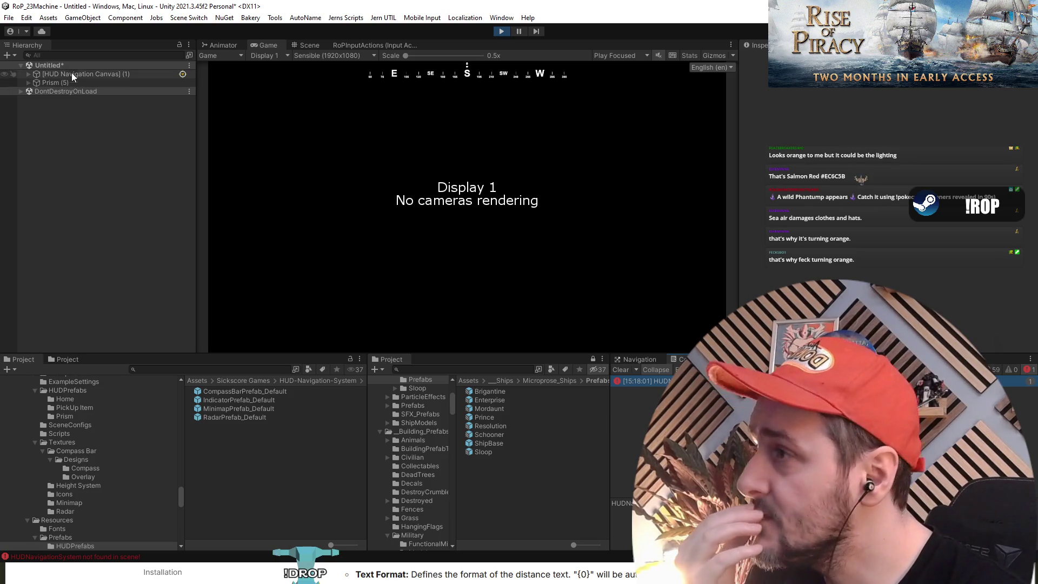
click(75, 74)
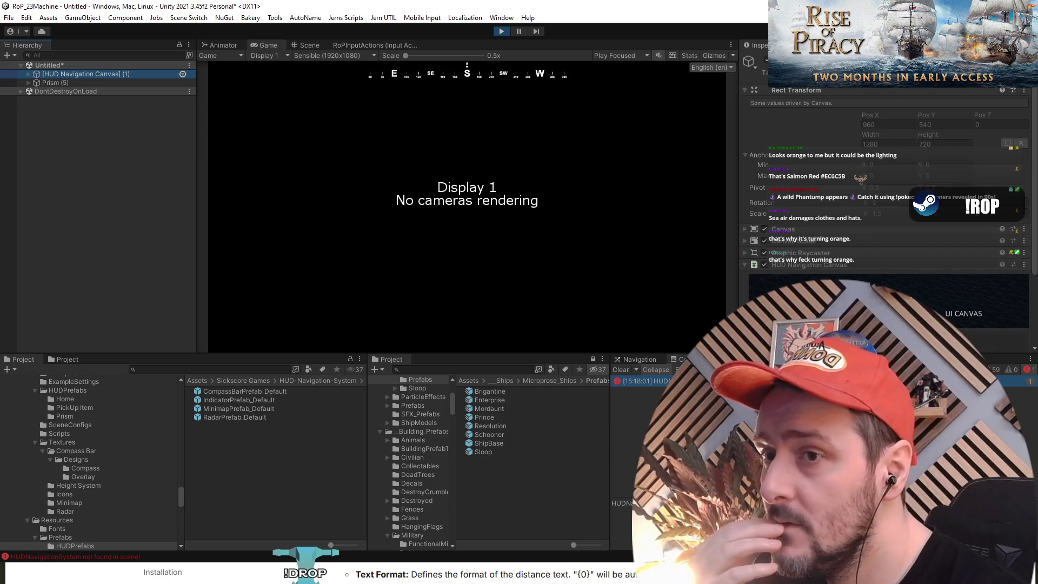
click(76, 55)
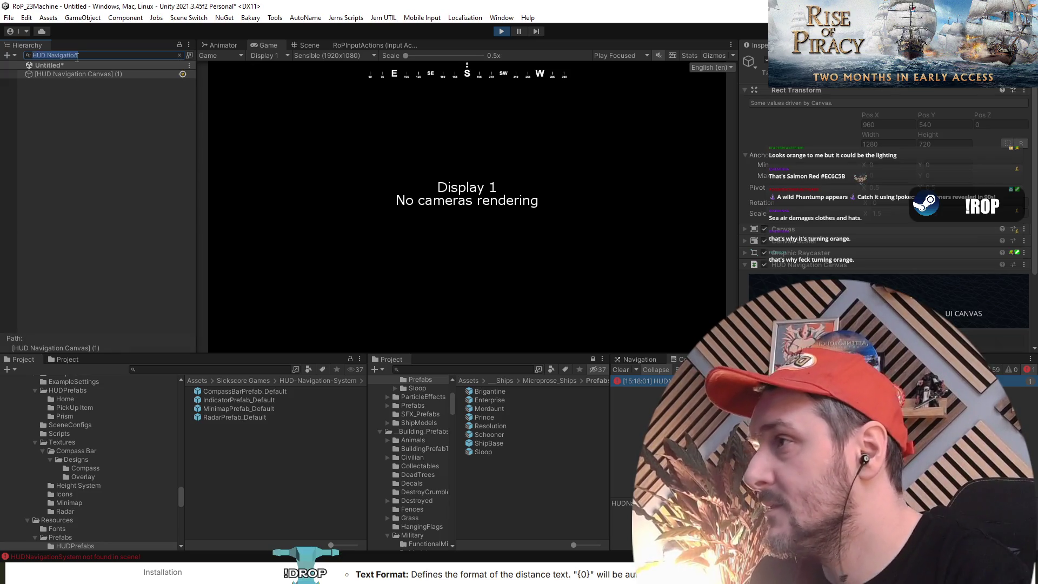
Open HUD-Navigation-System > Scripts > Utilities > Editor in the Project panel, then right-click the HUD canvas.
click(303, 380)
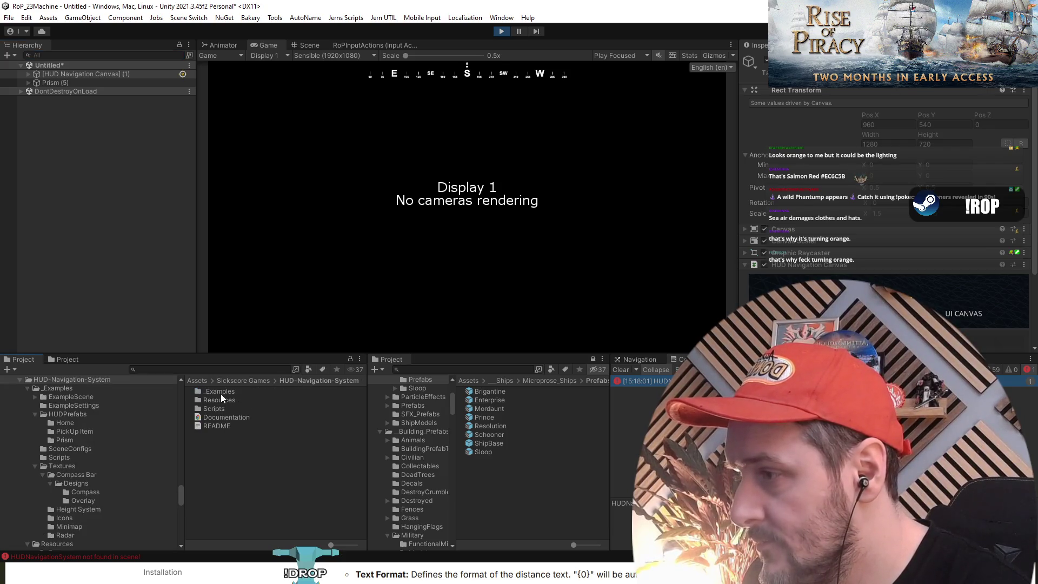
click(251, 380)
double_click(237, 393)
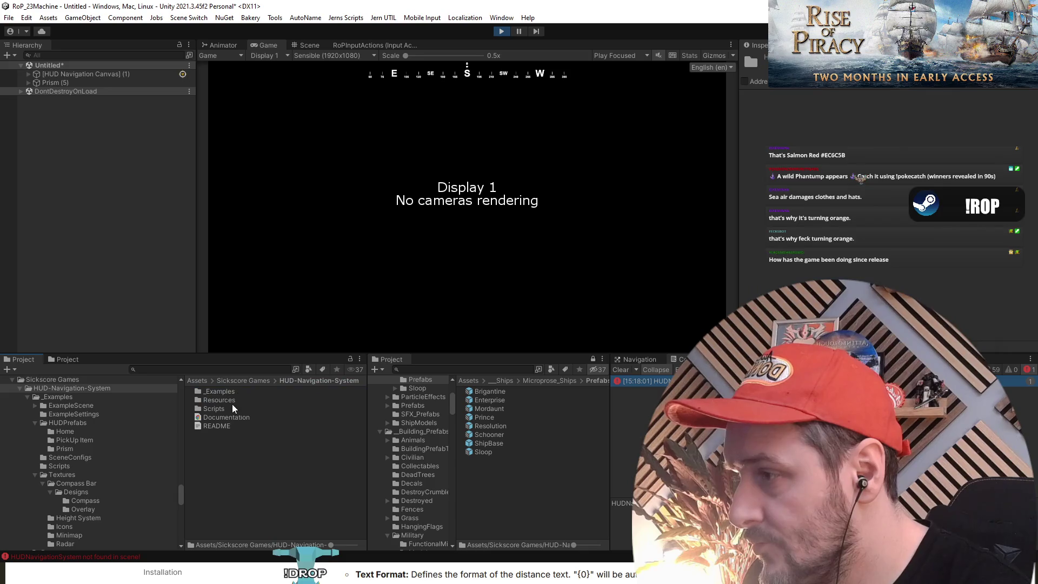
double_click(224, 408)
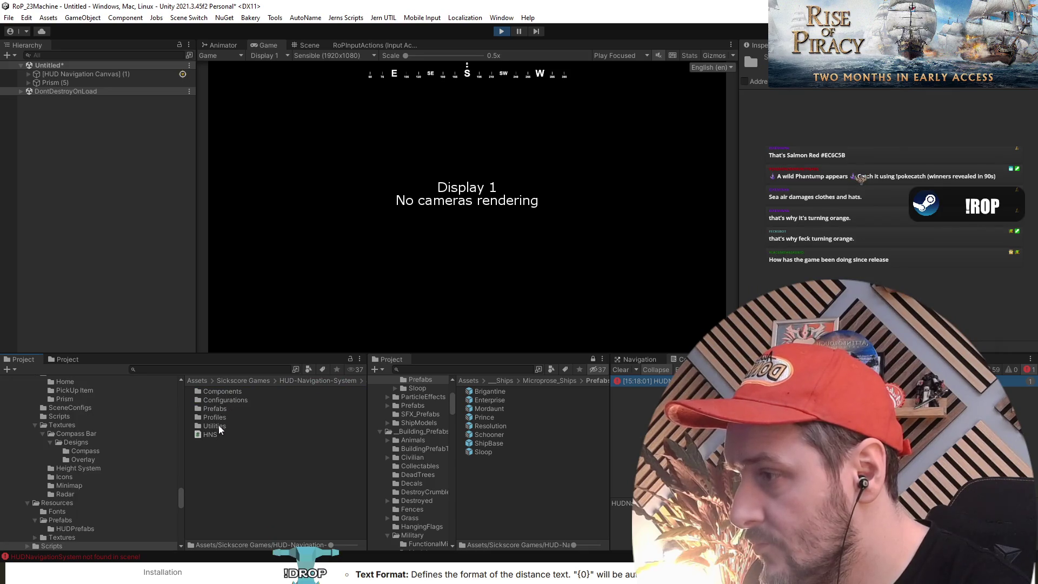
double_click(219, 425)
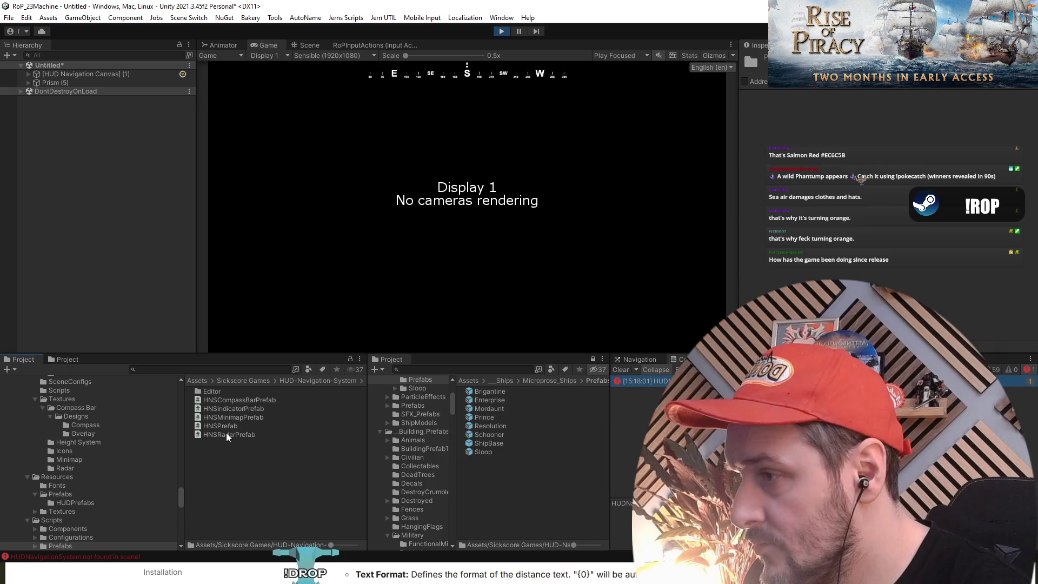
double_click(223, 394)
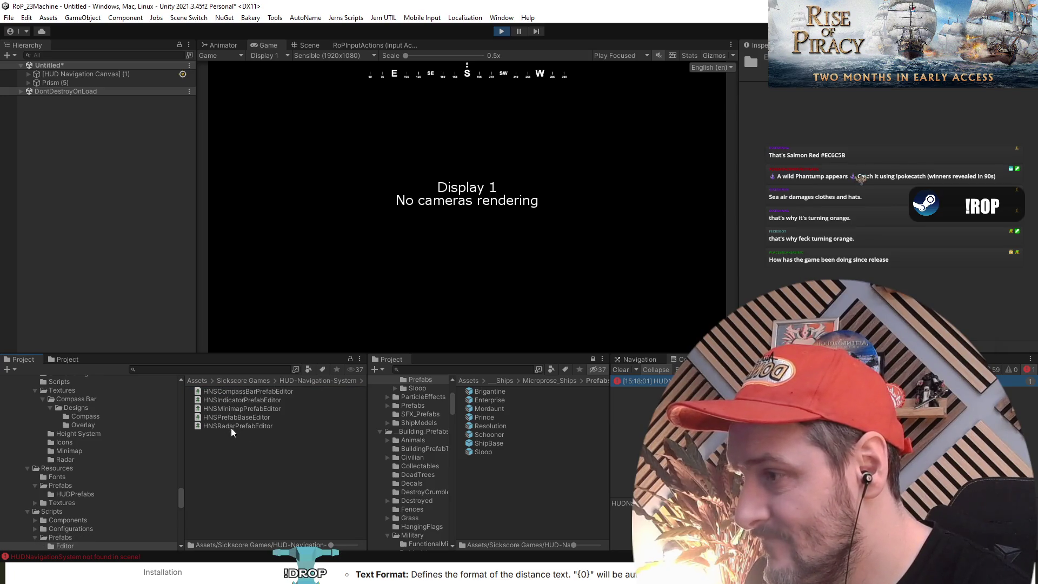
click(54, 106)
right_click(72, 74)
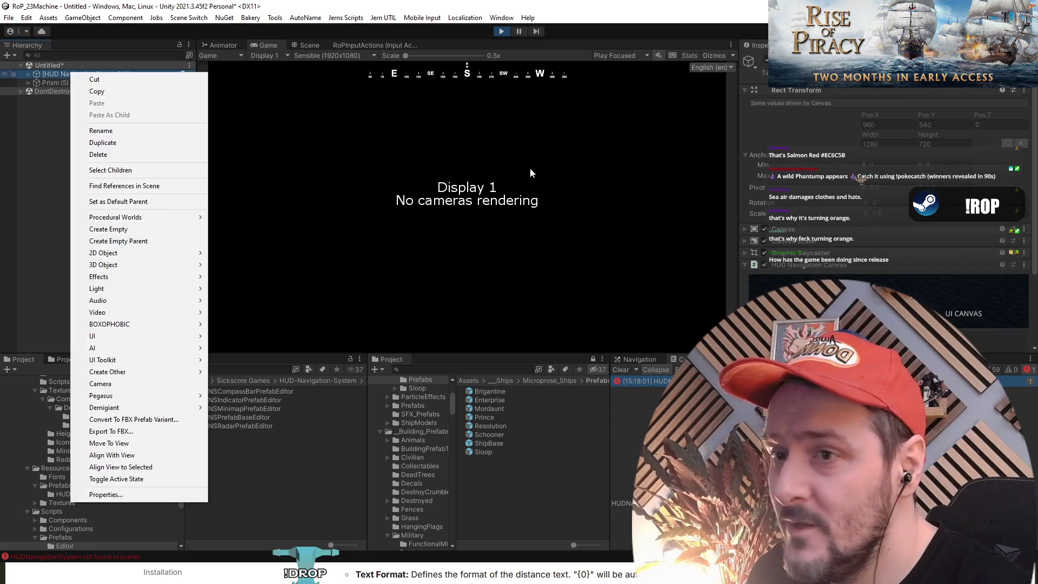
Stop Play and create an empty GameObject with its default name in the Untitled scene.
click(501, 33)
right_click(50, 129)
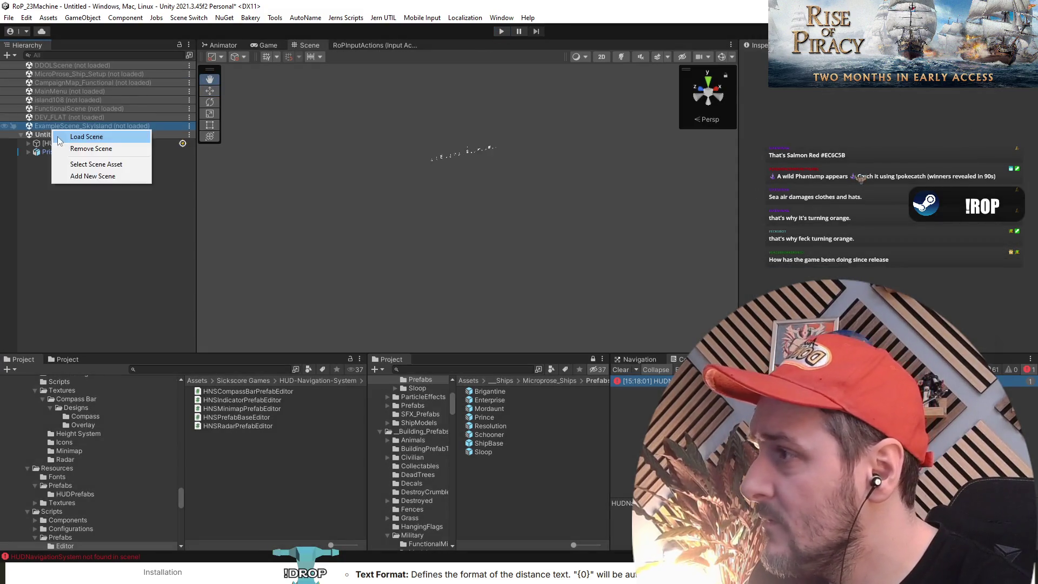
right_click(44, 137)
mouse_move(81, 263)
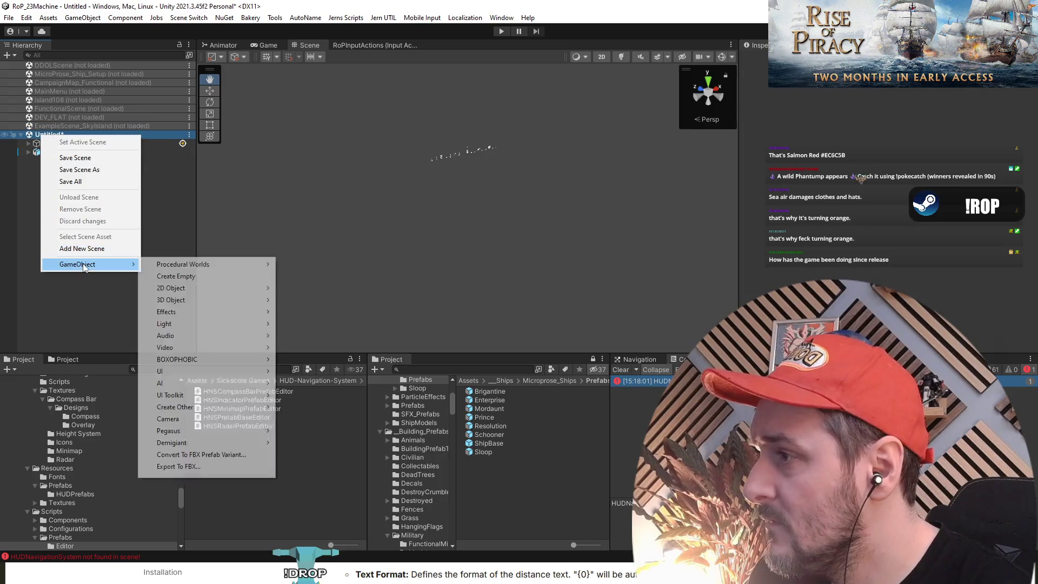
click(176, 276)
key(Return)
Add the HUD Navigation System component to the GameObject and move it above the HUD Navigation Canvas.
click(889, 145)
text(hud n)
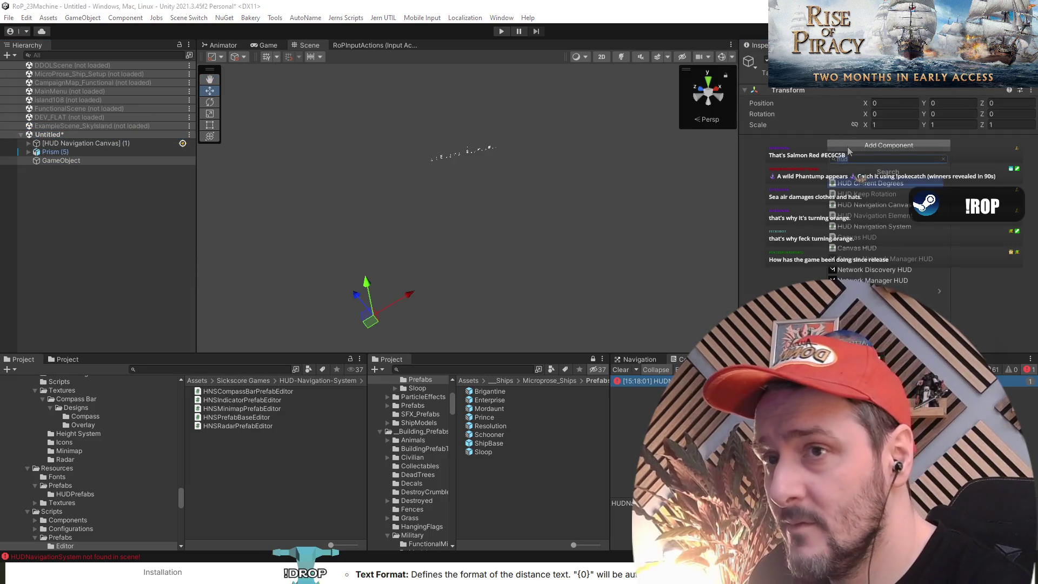
text(av)
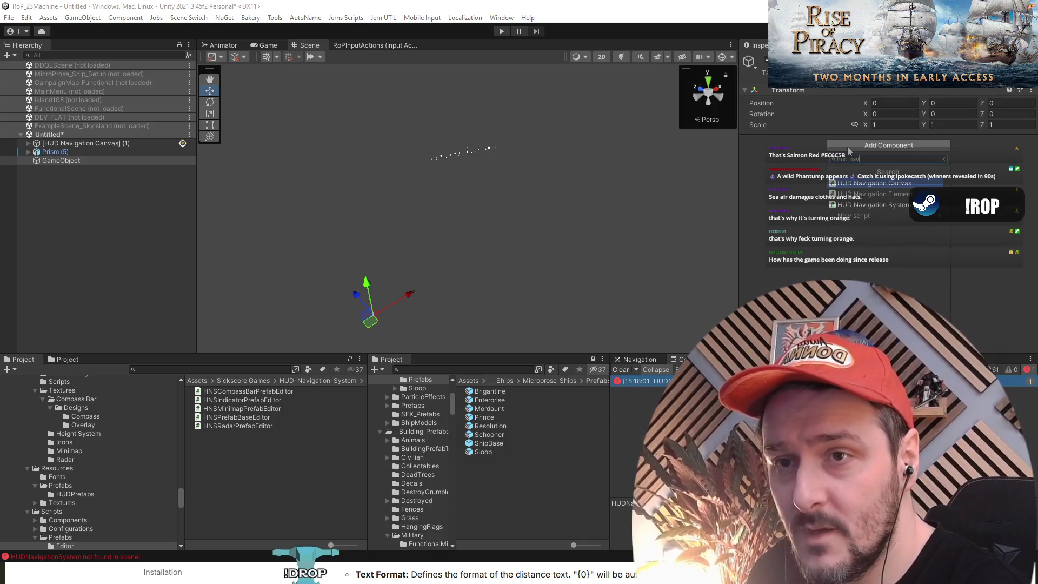
click(859, 204)
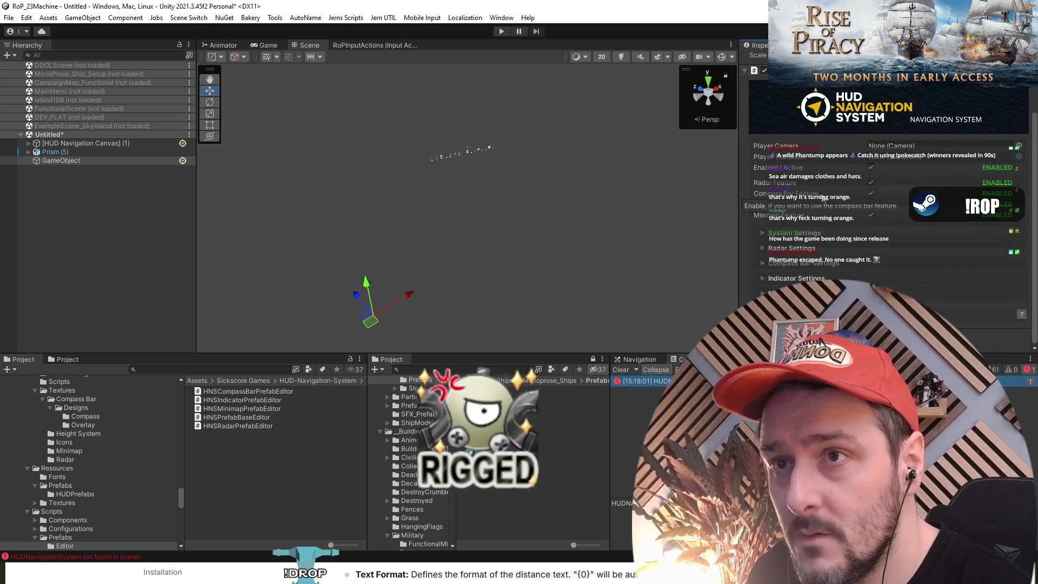
click(54, 161)
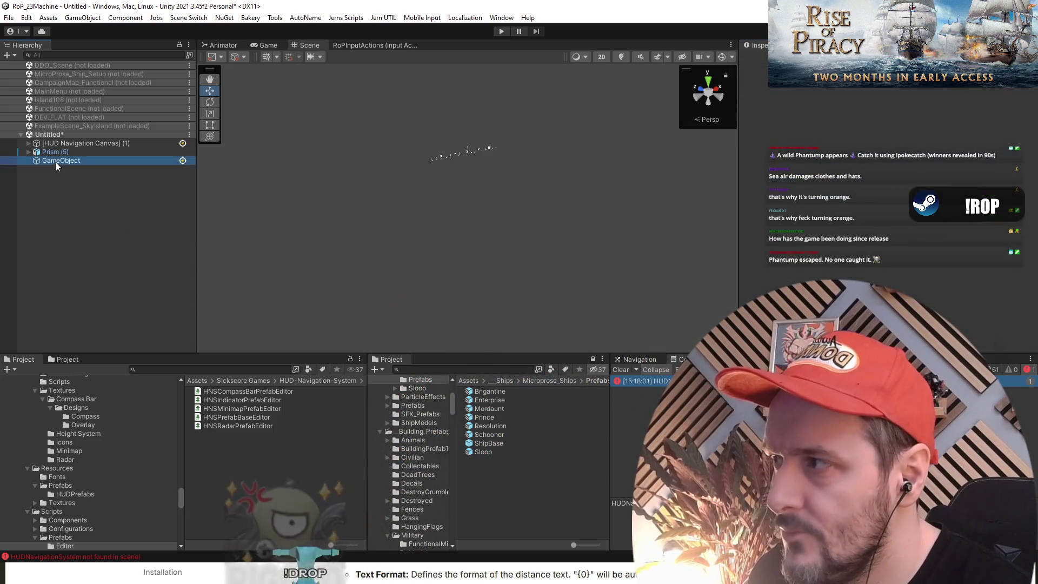
drag(49, 158, 44, 144)
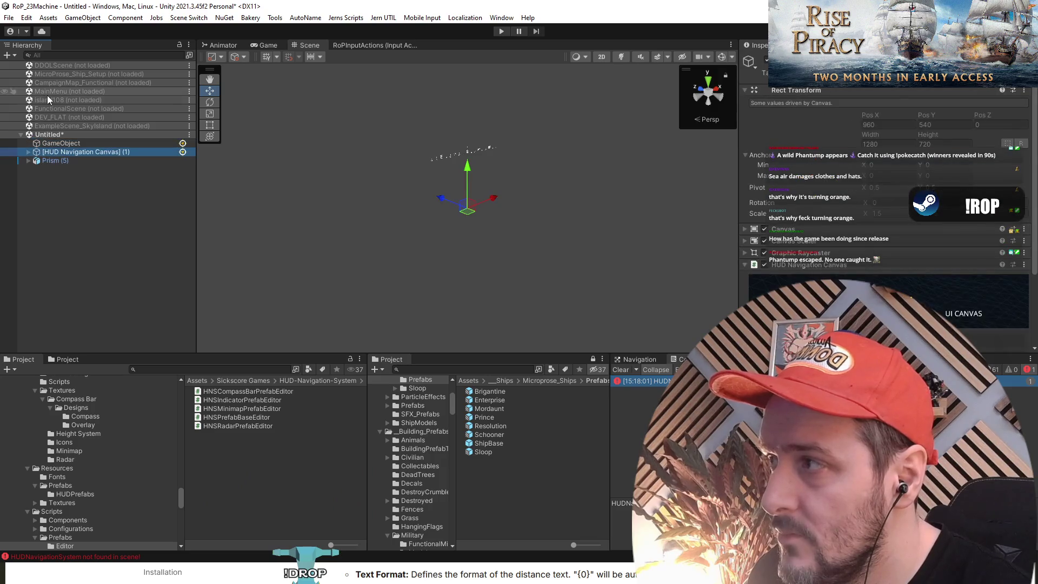
Select the HUD Navigation Canvas, run the scene again with the navigation system, then stop it.
click(57, 108)
right_click(57, 108)
click(67, 206)
click(61, 153)
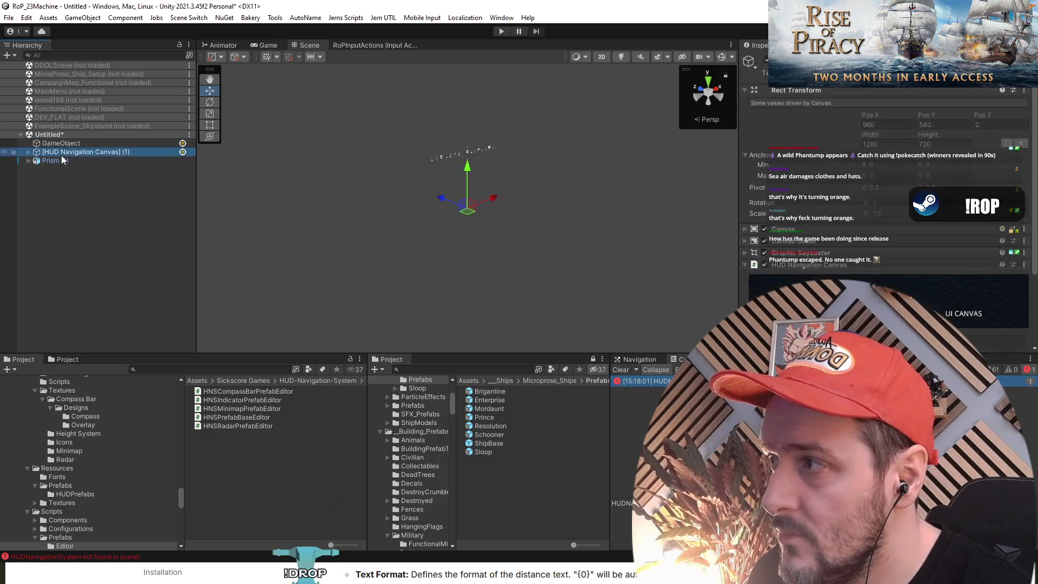
click(444, 62)
click(499, 34)
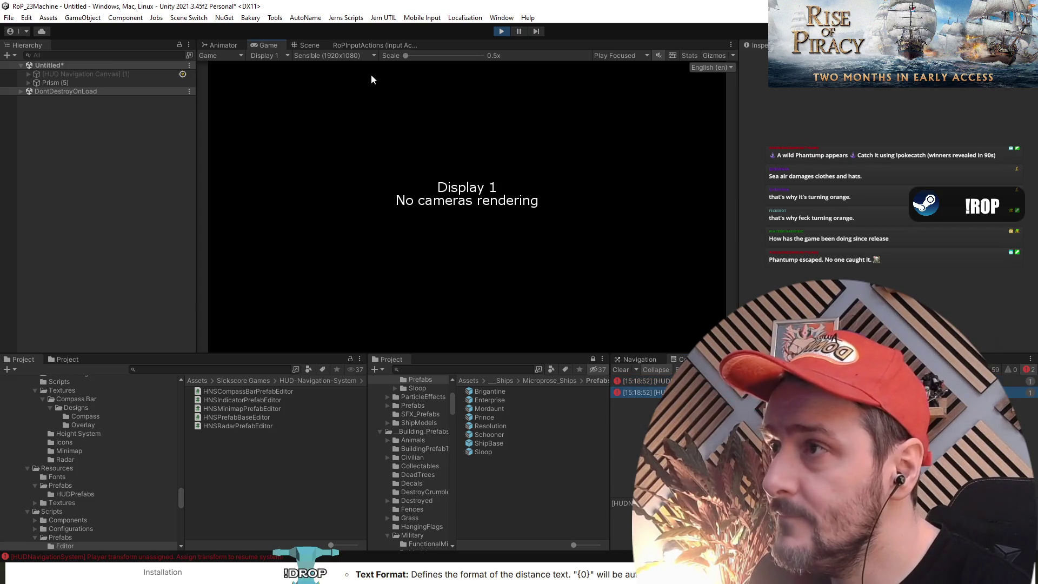
click(309, 43)
click(272, 47)
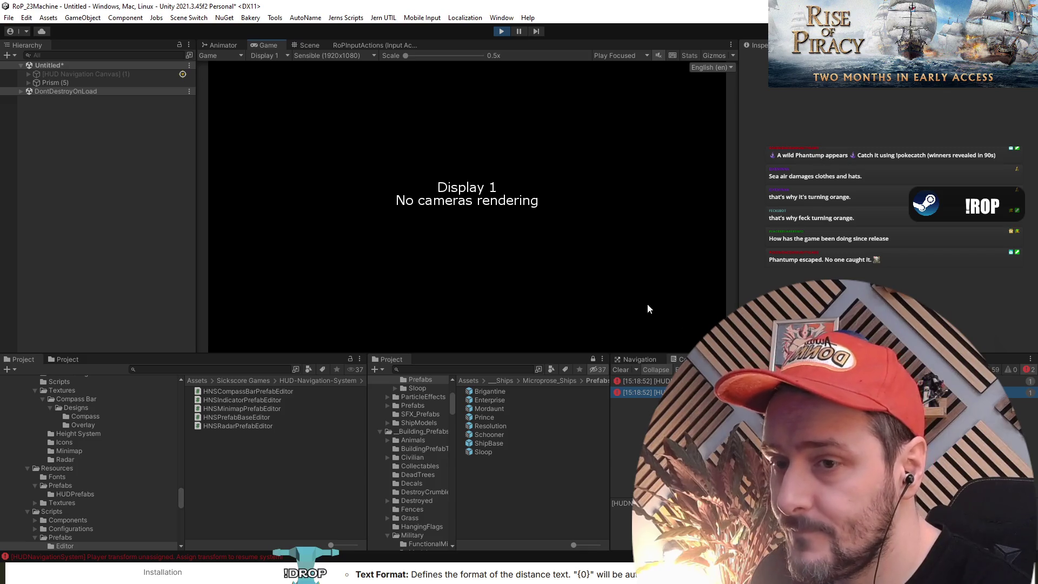
key(ctrl+p)
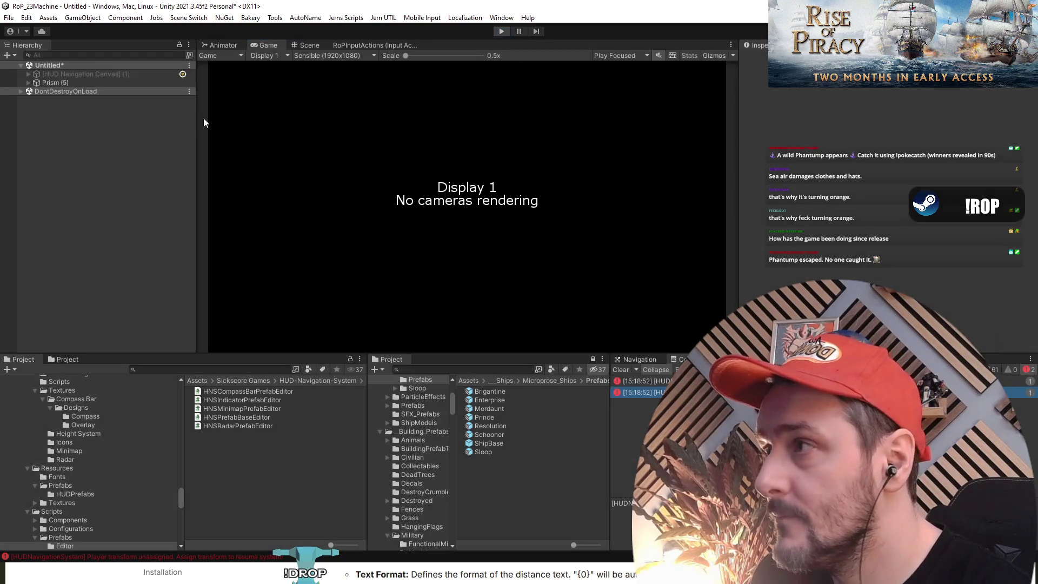
Add a Cube and a Camera to the Untitled scene.
right_click(79, 177)
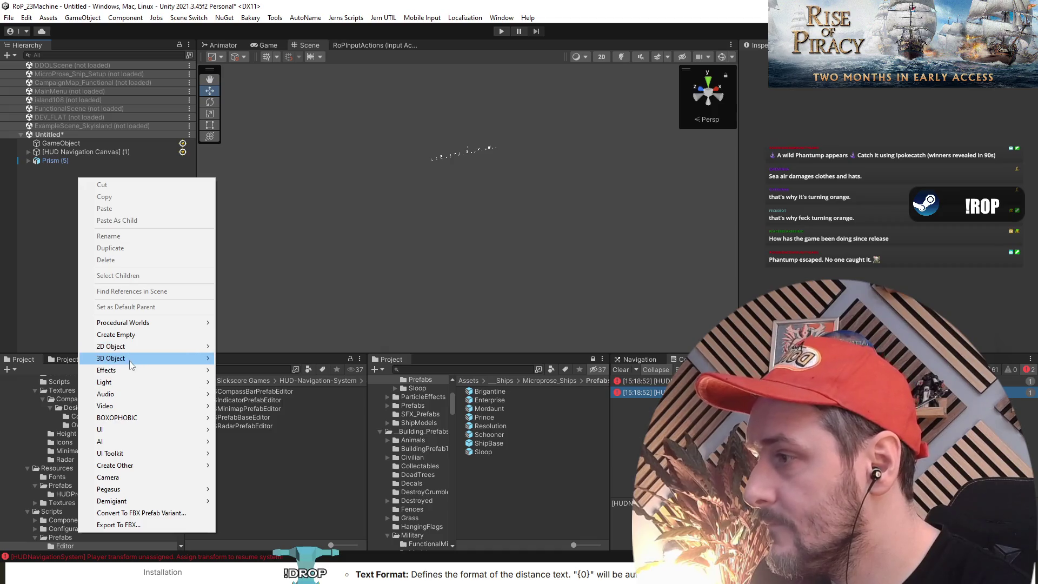
mouse_move(128, 361)
click(257, 360)
right_click(73, 246)
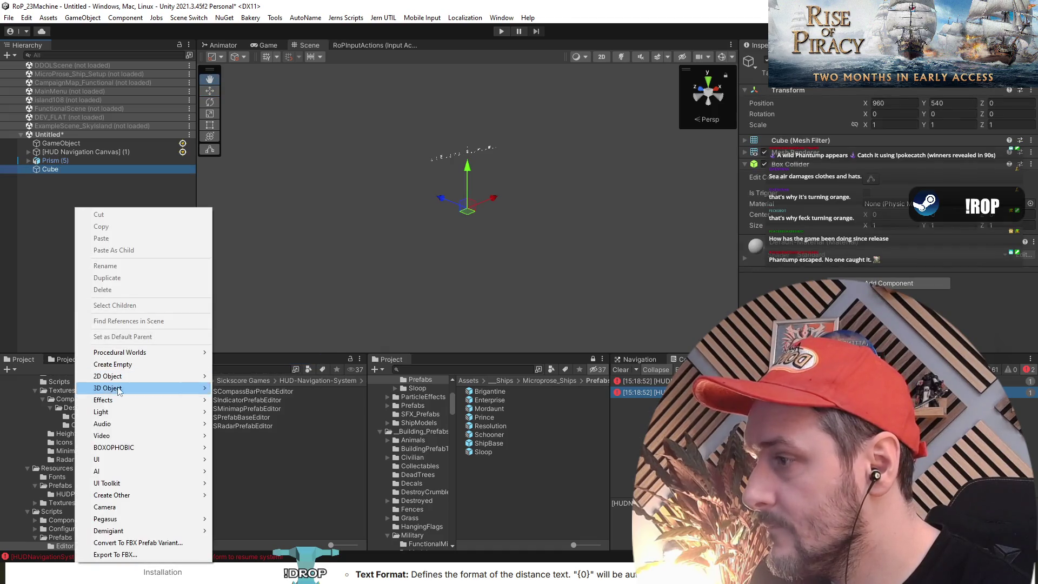
click(121, 507)
Assign the new Camera as the HUD Navigation System's player camera and run the scene.
click(57, 160)
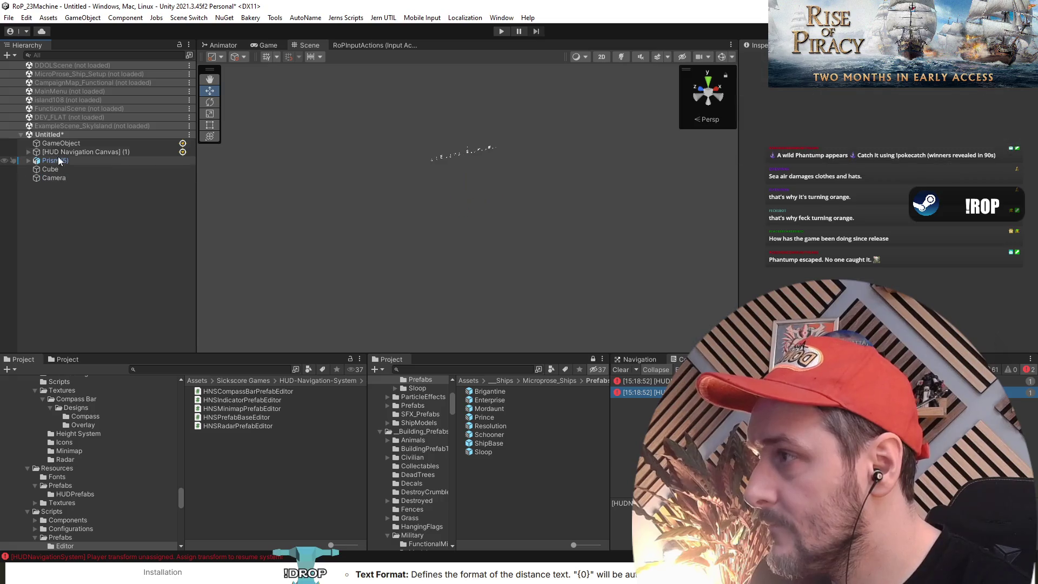
click(59, 143)
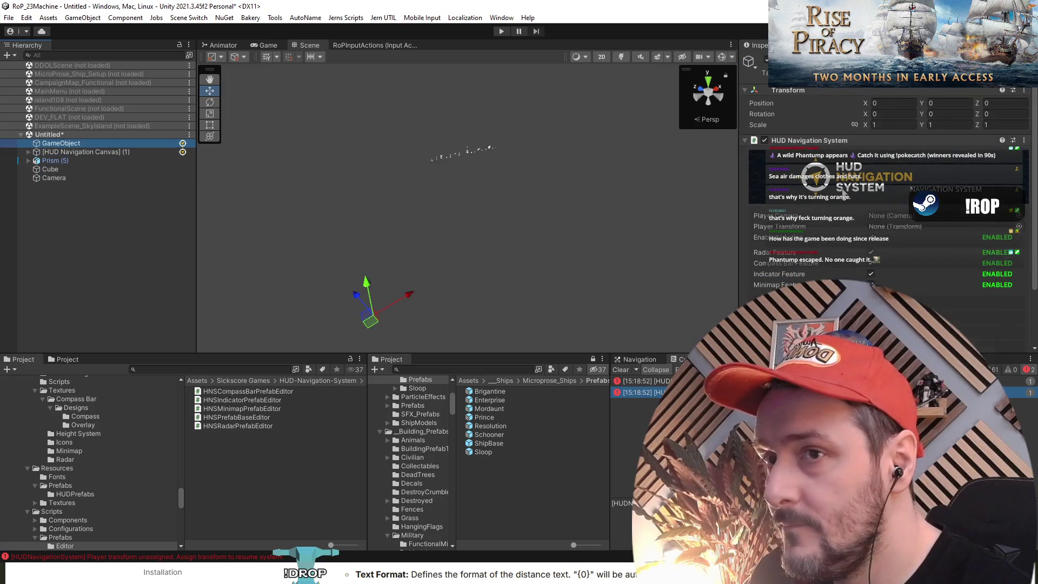
scroll(842, 191, down, 2)
drag(63, 169, 619, 162)
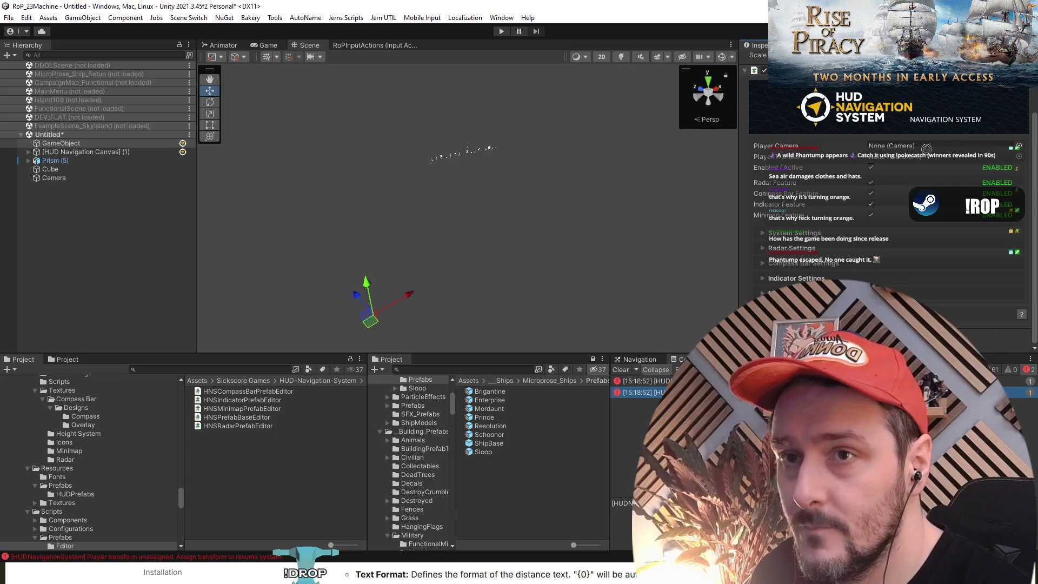
drag(51, 177, 915, 149)
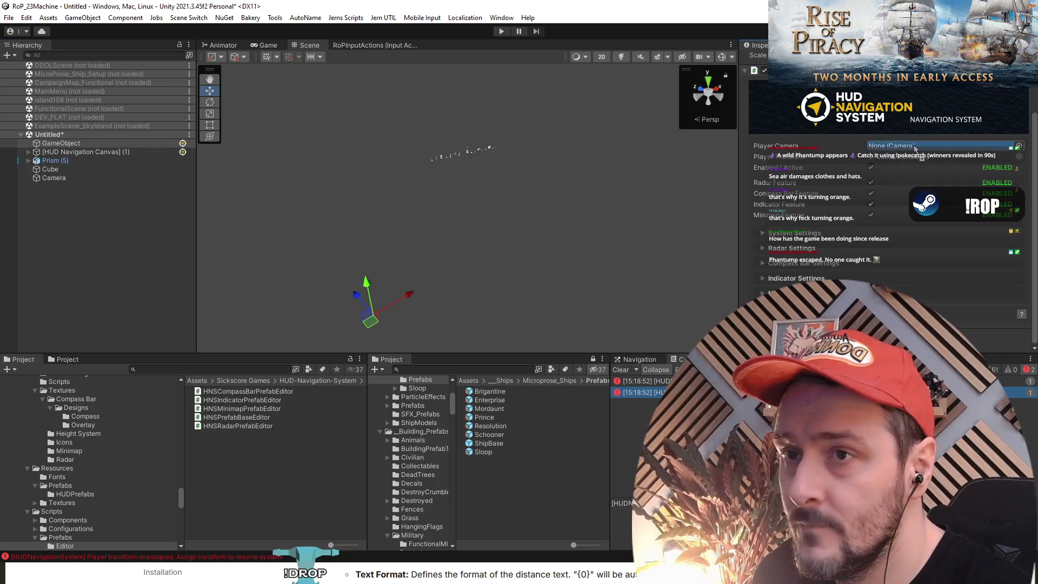
key(ctrl+p)
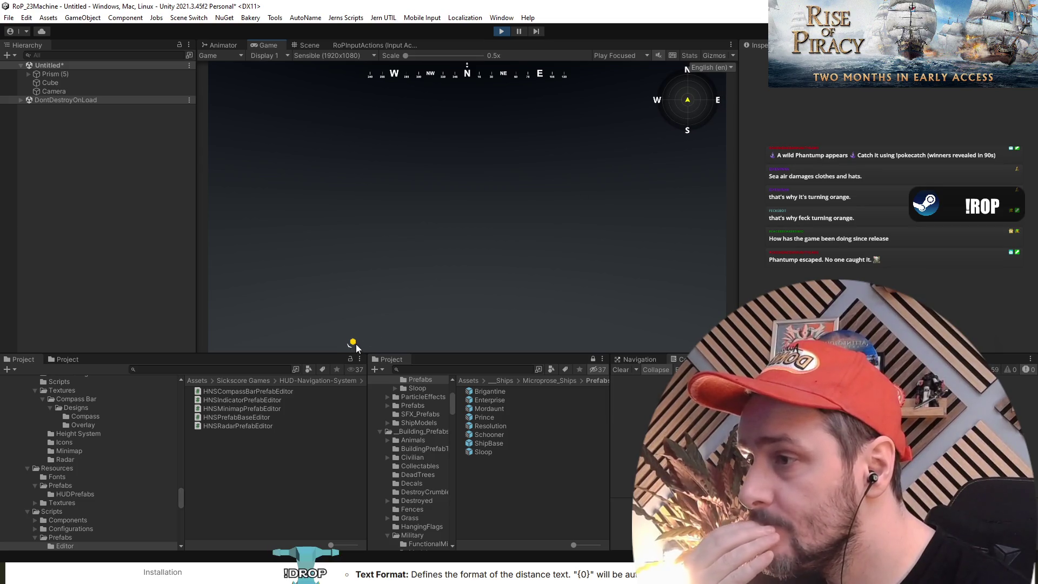
Inspect the Prism marker's settings, then stop the running test.
click(49, 92)
click(51, 74)
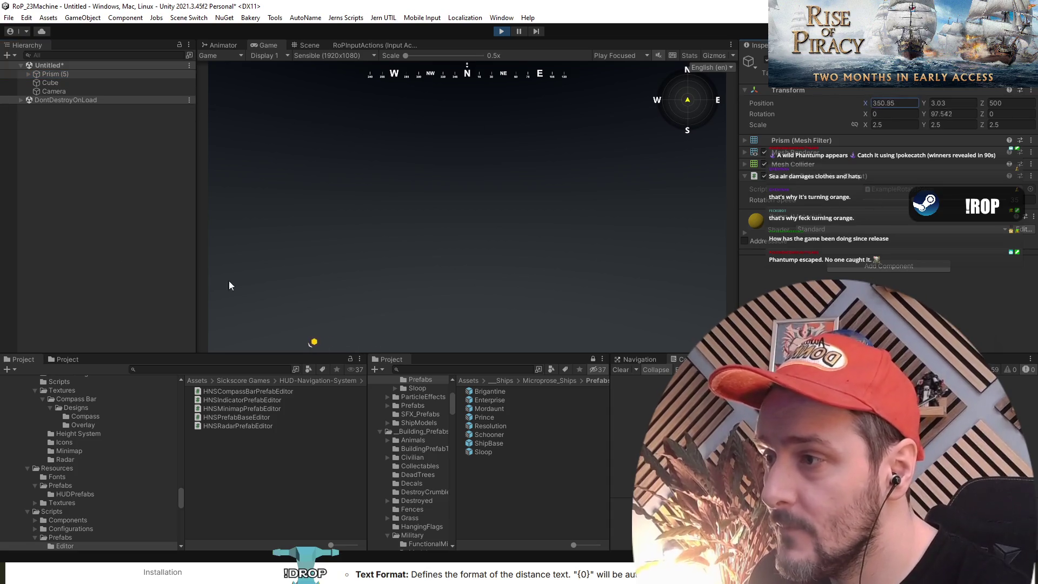
click(501, 31)
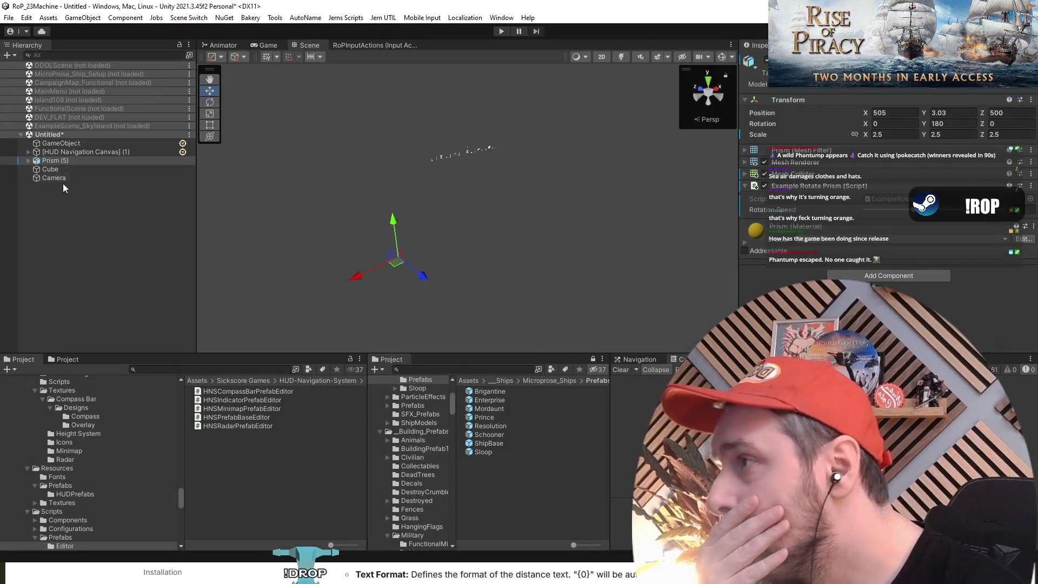
right_click(60, 145)
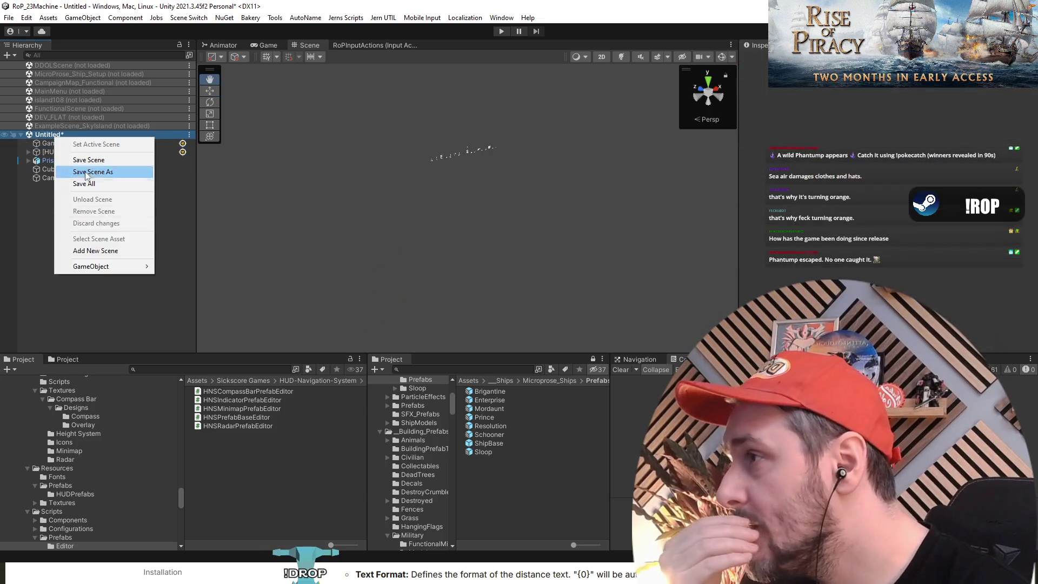
click(100, 320)
Open the HUD Navigation System script via Edit Script, select the HUDNavigationSystem class name, and return to Unity.
click(61, 143)
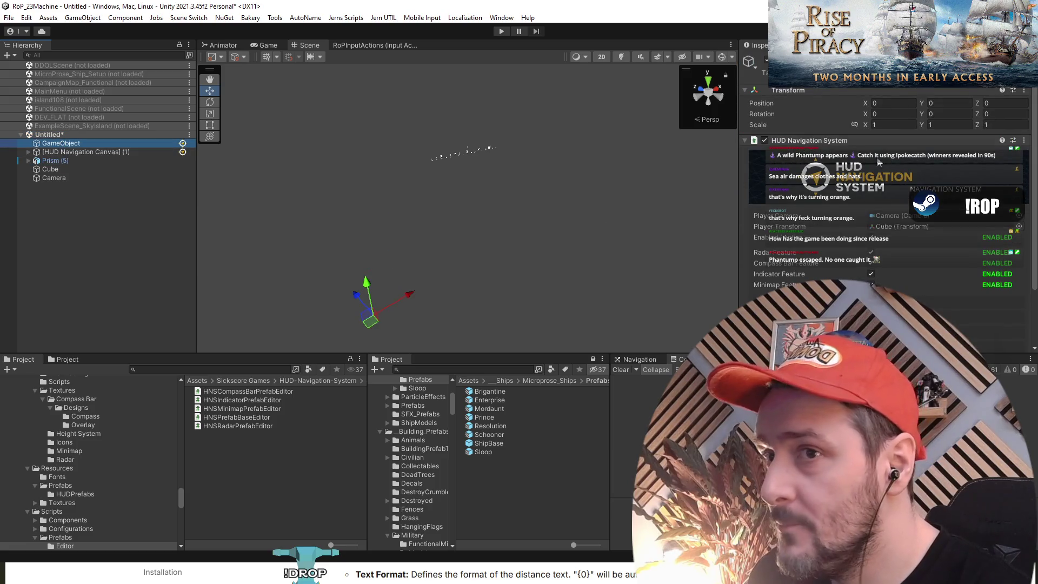
click(789, 142)
right_click(789, 142)
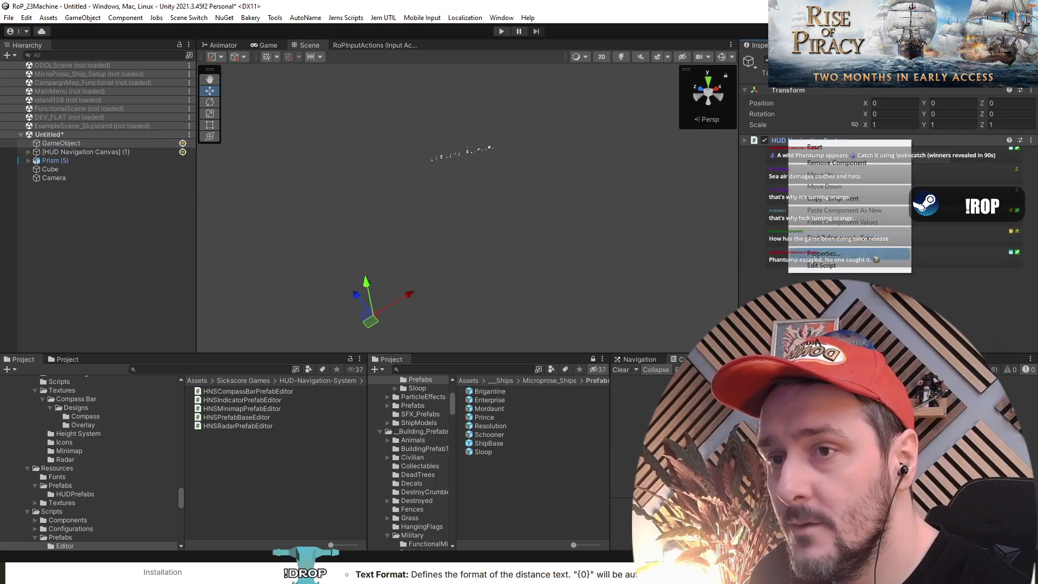
click(821, 266)
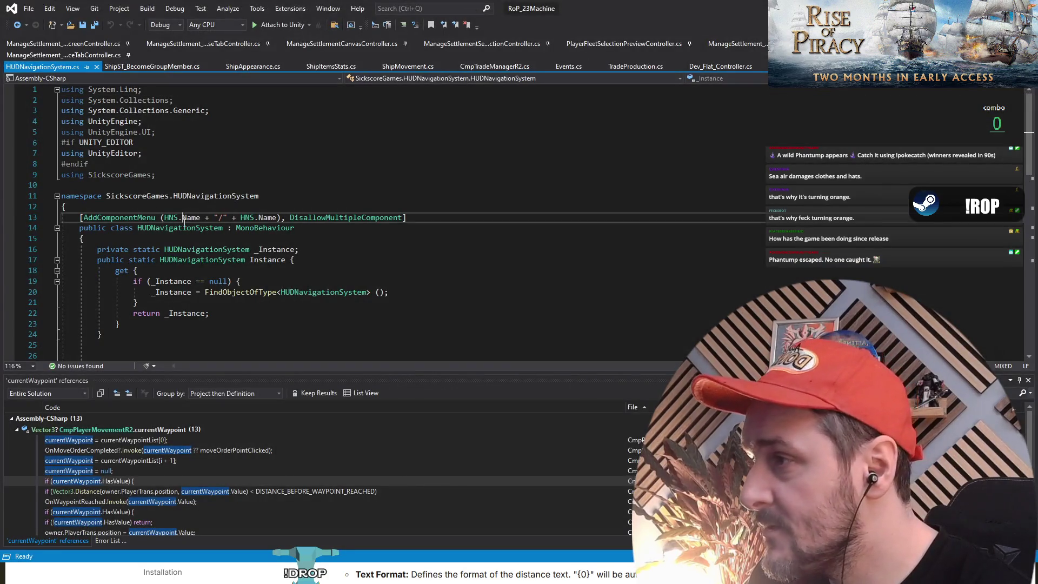
double_click(181, 227)
key(ctrl+c)
key(alt+Tab)
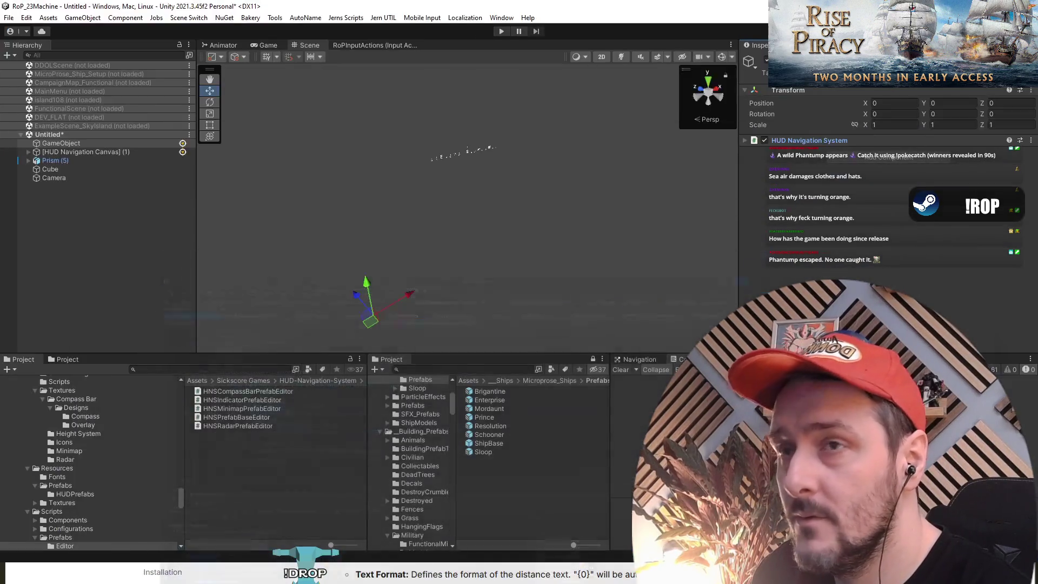
Load FunctionalScene into the Hierarchy alongside the Untitled scene.
right_click(62, 134)
click(125, 238)
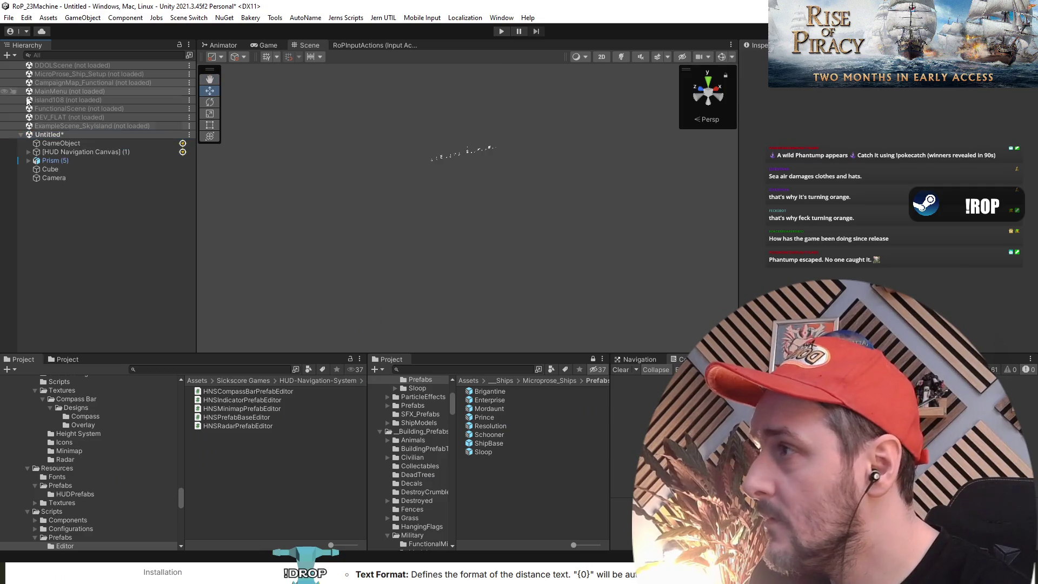
drag(64, 109, 67, 135)
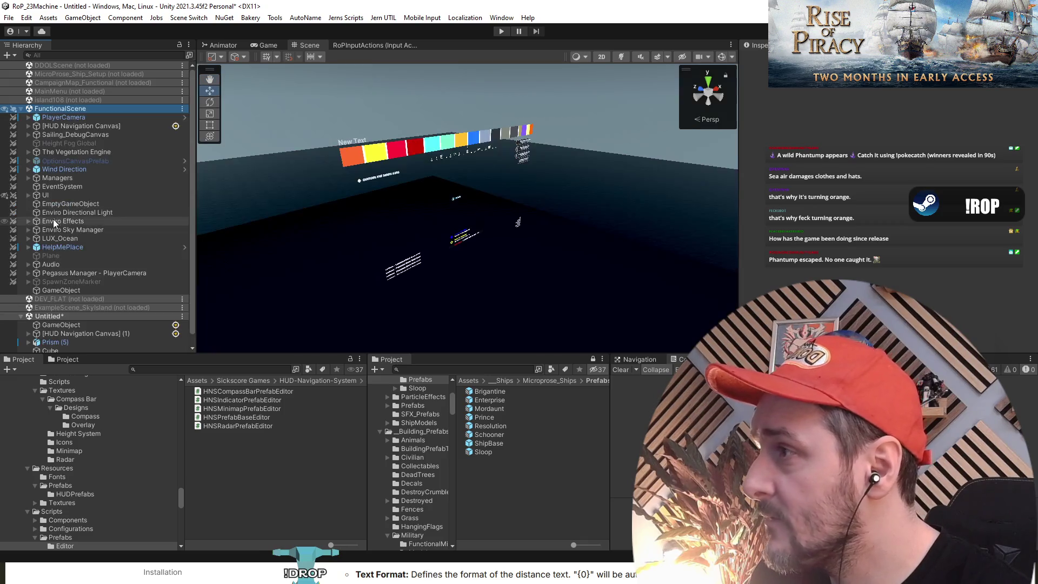
Search the Hierarchy for the HUD Navigation System, then inspect PlayerCamera with its Sphere Collider collapsed.
click(71, 54)
key(ctrl+v)
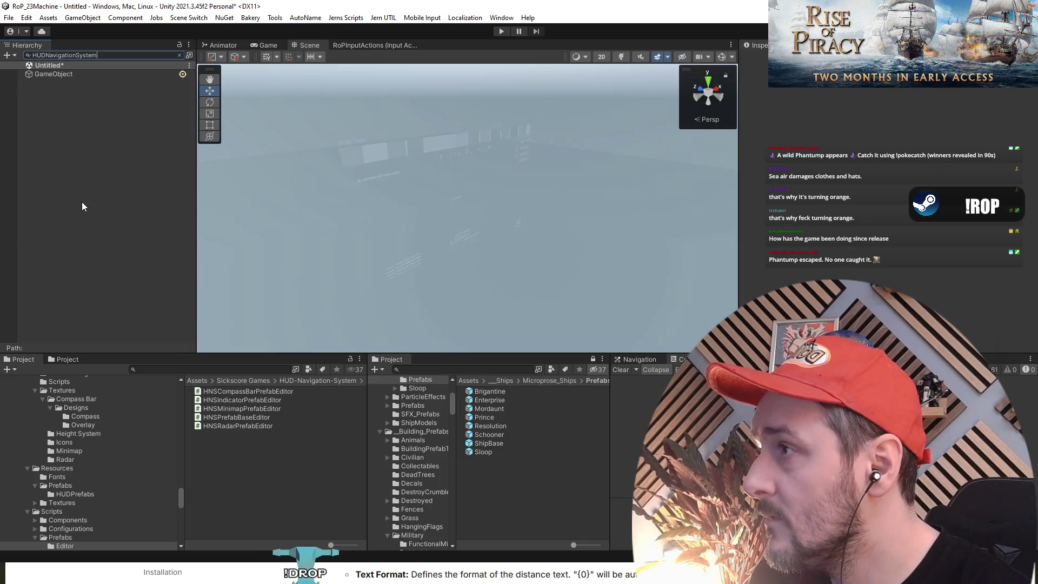
key(ctrl+a)
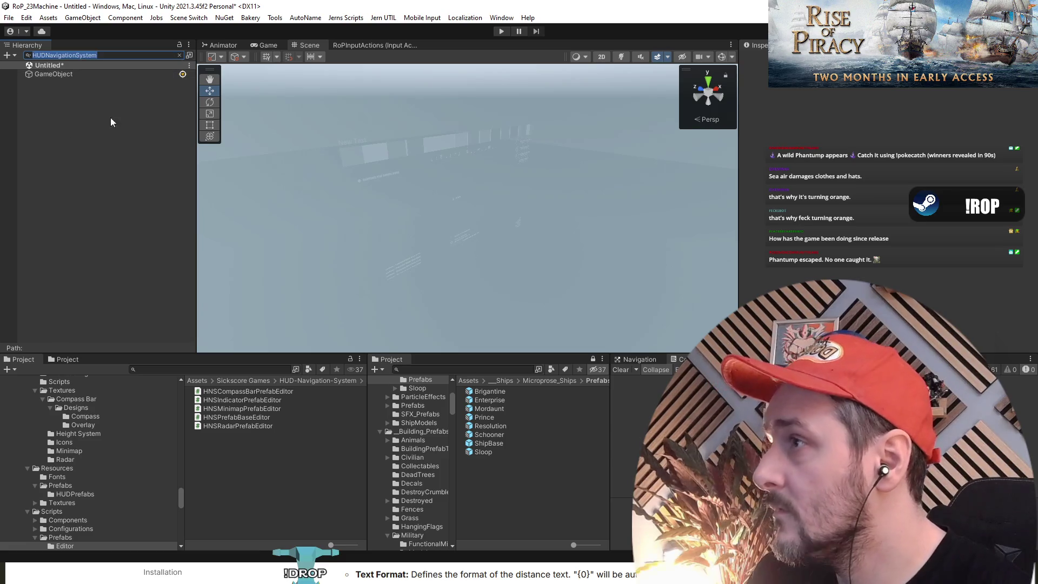
click(64, 116)
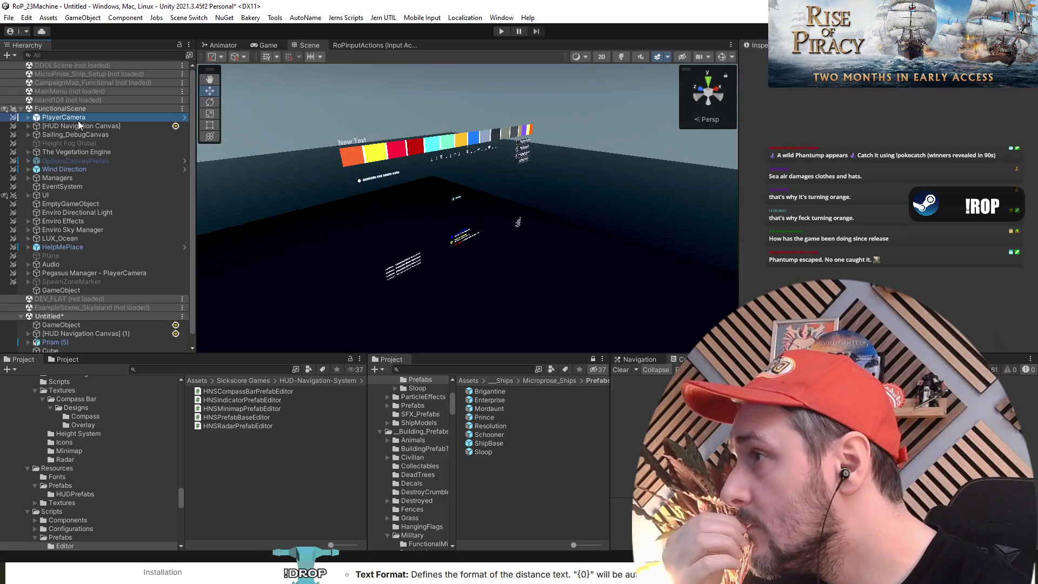
click(796, 246)
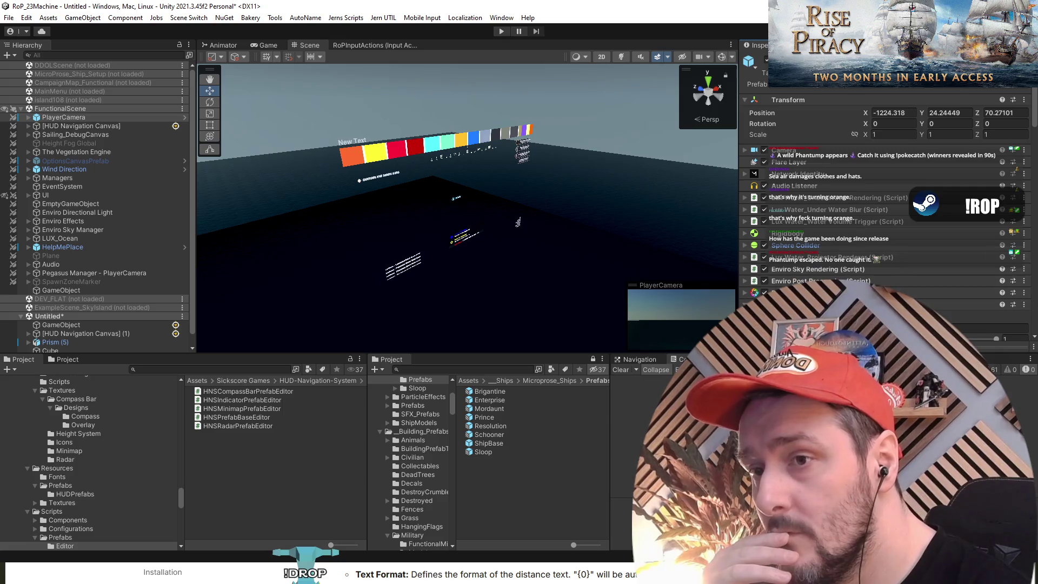
scroll(887, 227, down, 4)
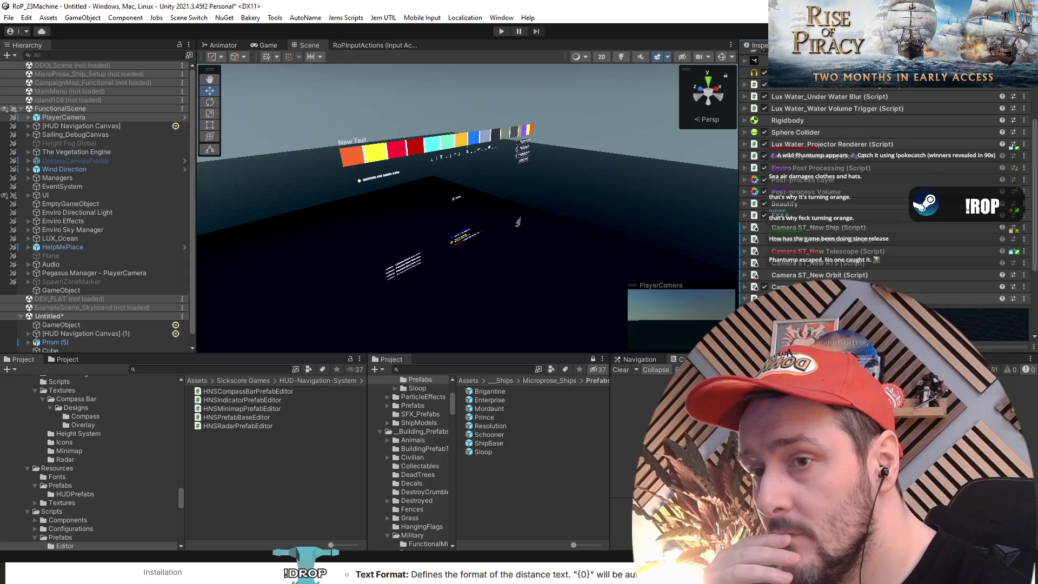
scroll(887, 216, down, 4)
scroll(803, 188, up, 4)
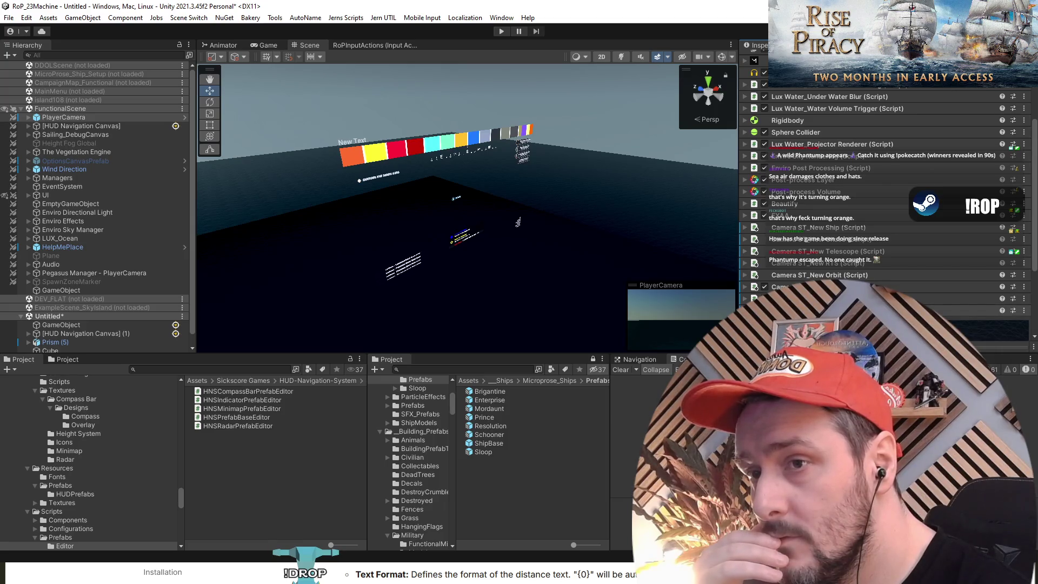
Remove the Untitled test scene from the Hierarchy.
click(59, 316)
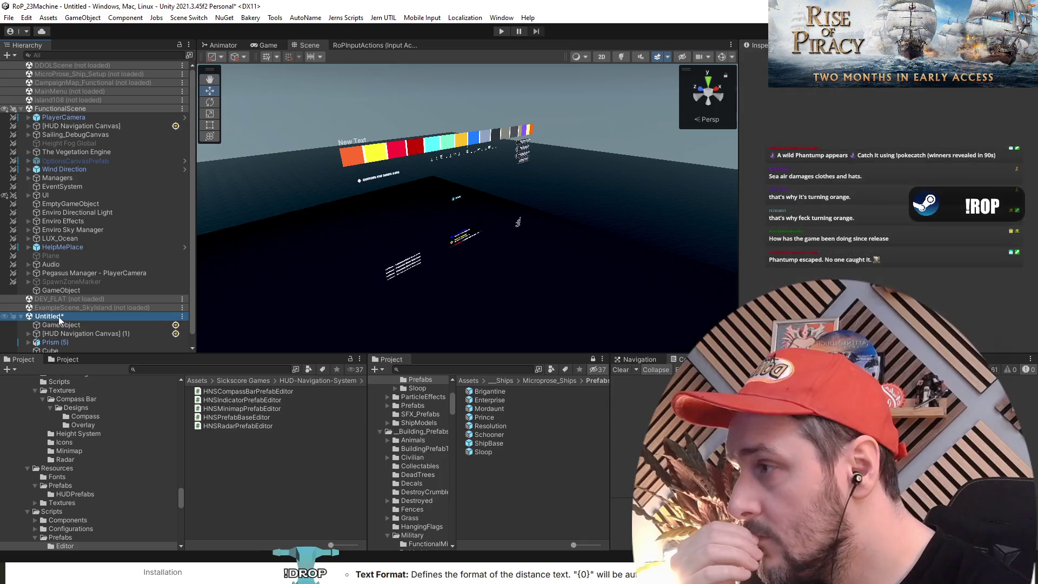
right_click(58, 316)
click(96, 393)
Discard the Untitled changes, load the example sky island scene, and move a Prism into FunctionalScene under GameObject.
click(537, 308)
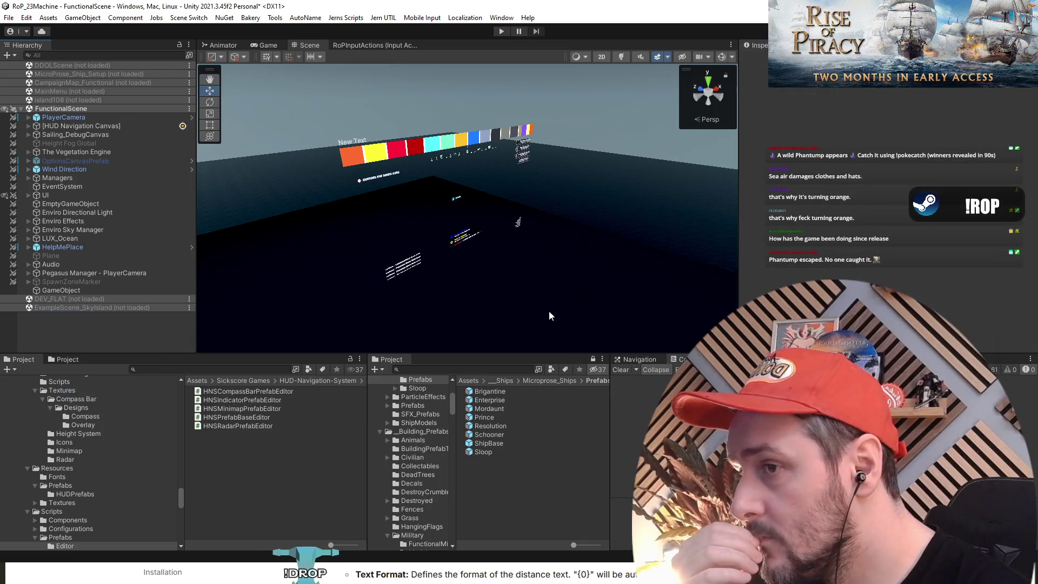
right_click(66, 307)
click(81, 340)
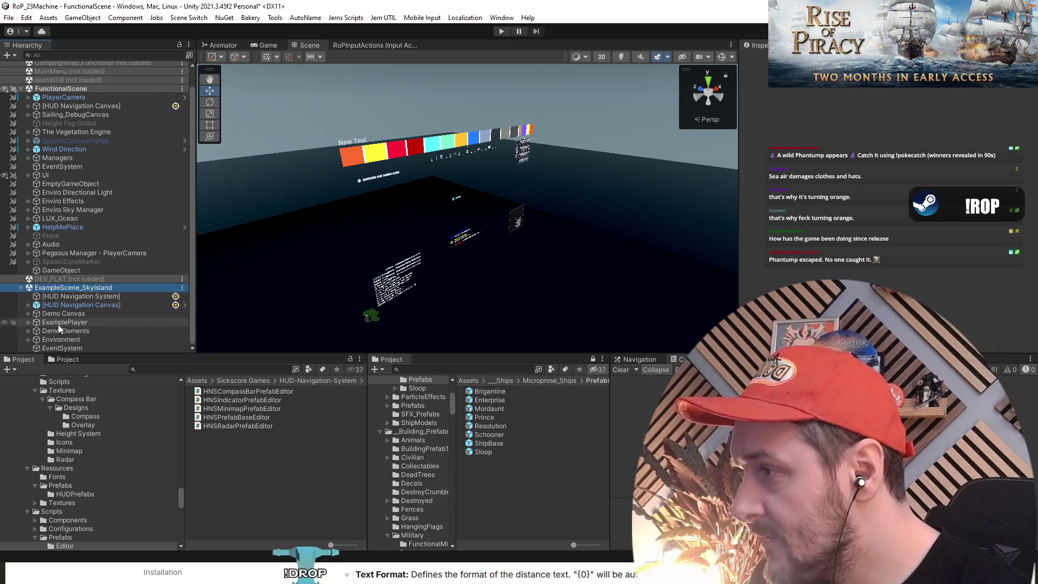
click(28, 331)
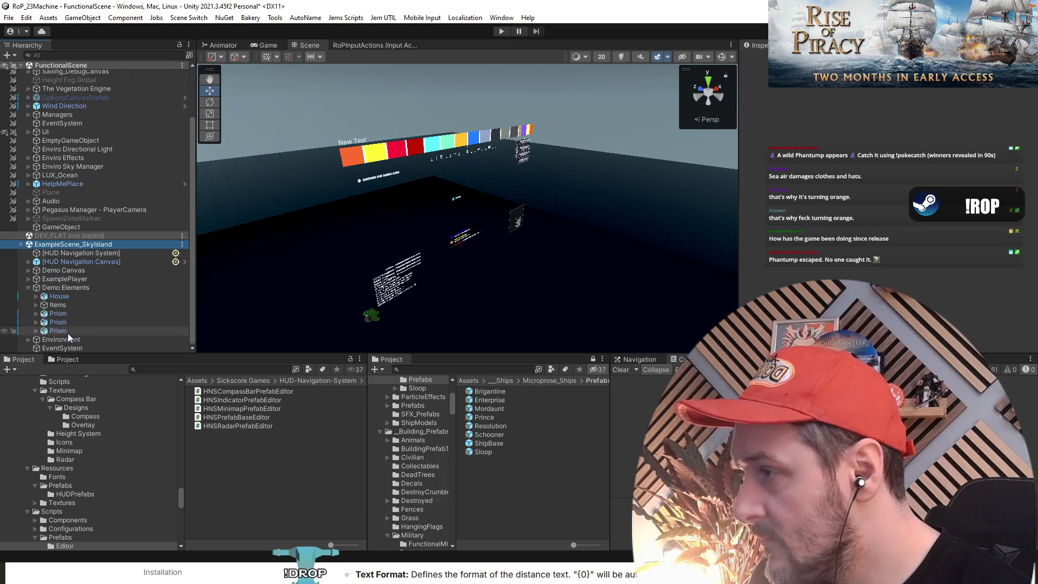
click(65, 324)
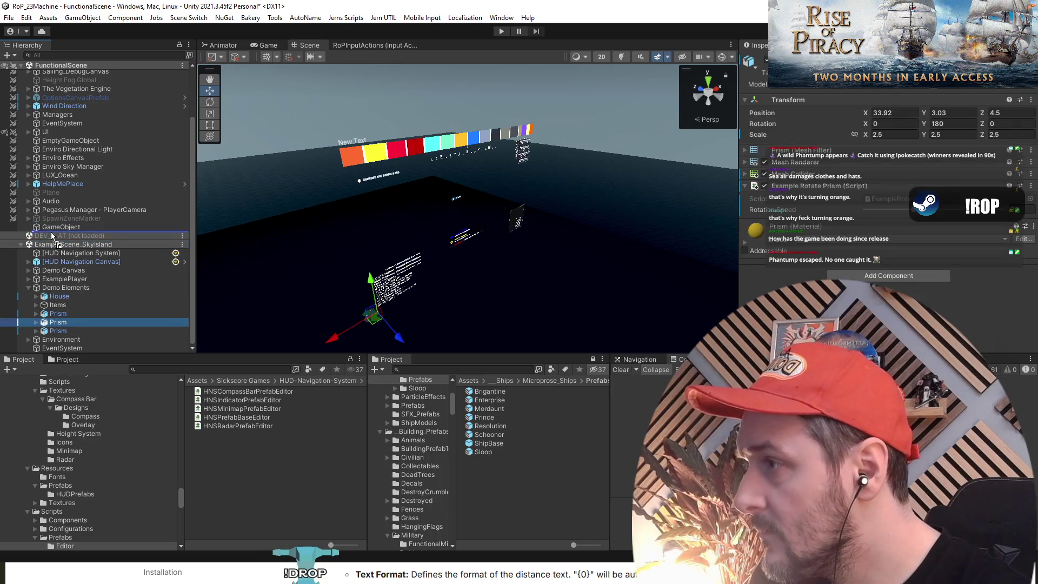
drag(52, 237, 52, 236)
Remove the example scene without saving, check the moved Prism and PlayerCamera, then open the scene options.
right_click(72, 252)
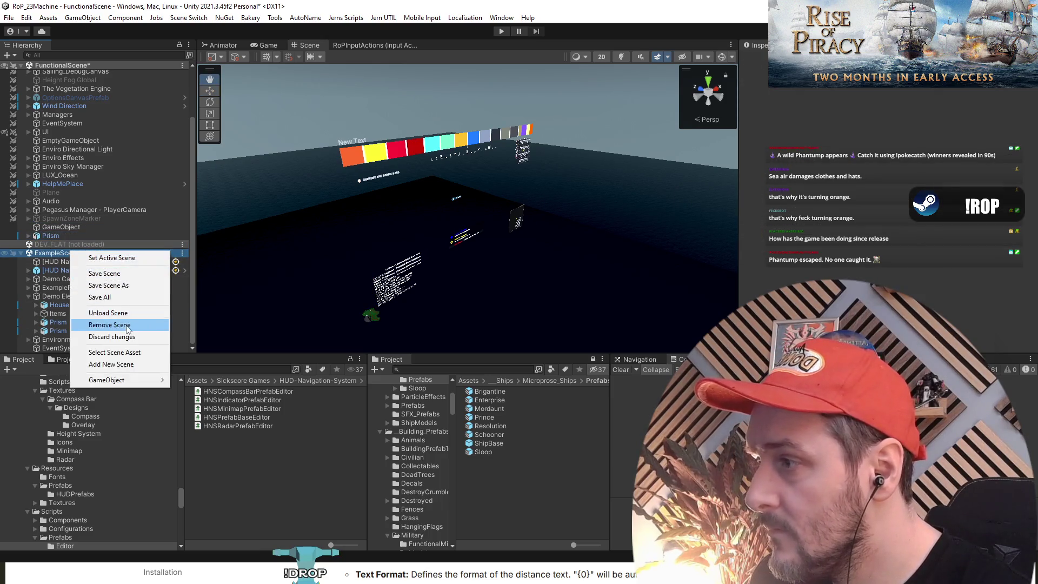
click(103, 325)
click(588, 311)
click(66, 299)
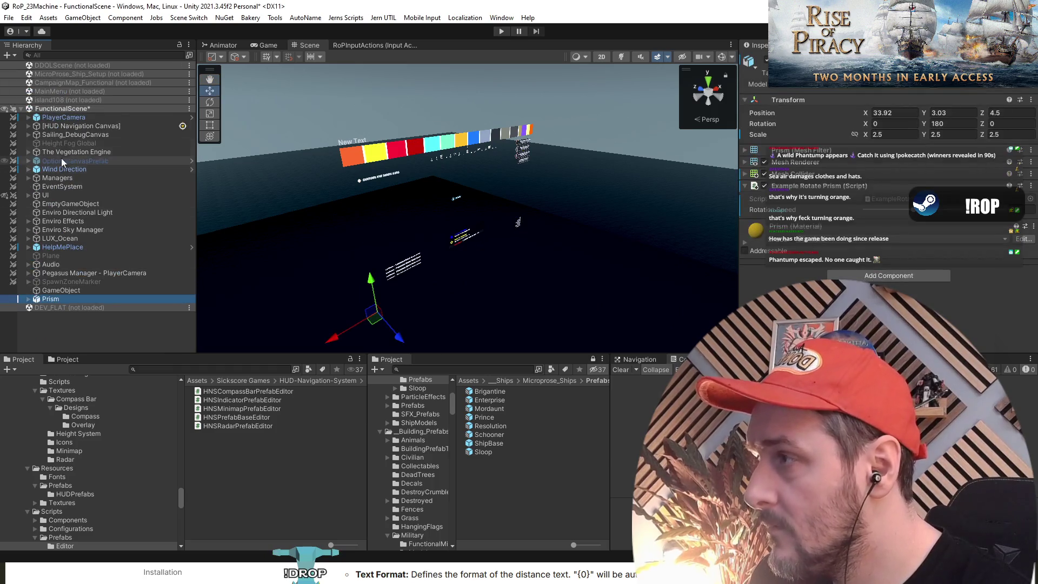
click(64, 117)
click(82, 329)
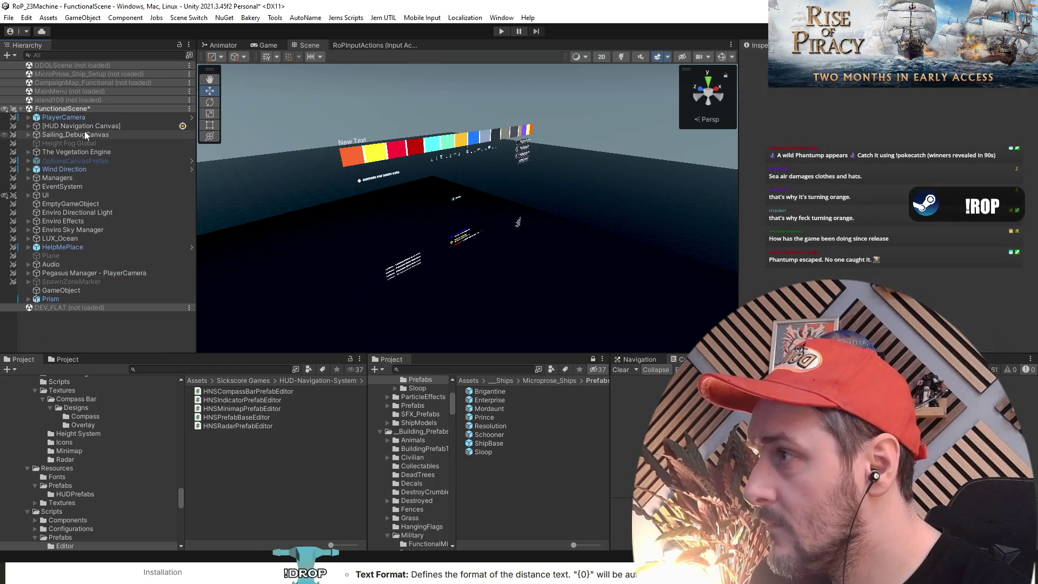
click(80, 115)
click(98, 319)
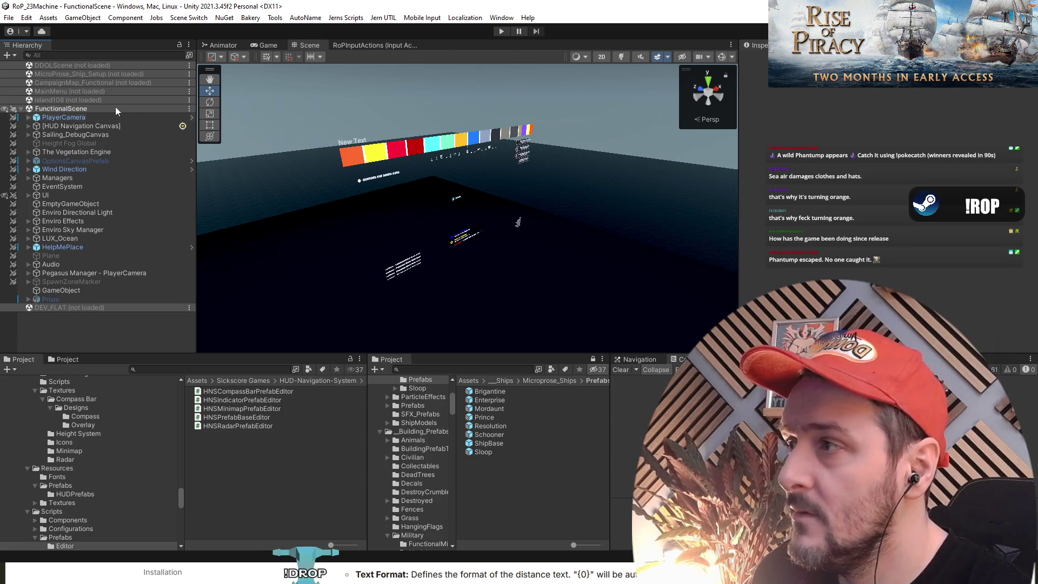
right_click(71, 97)
Load DDOLScene, unload FunctionalScene, and enter Play mode with only DDOLScene loaded.
click(70, 66)
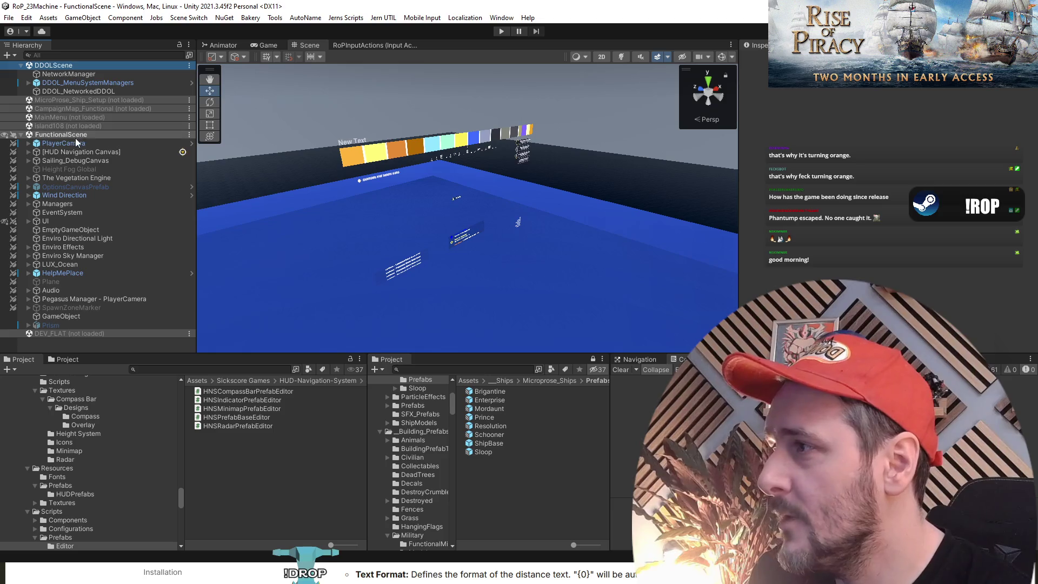
right_click(55, 135)
click(108, 200)
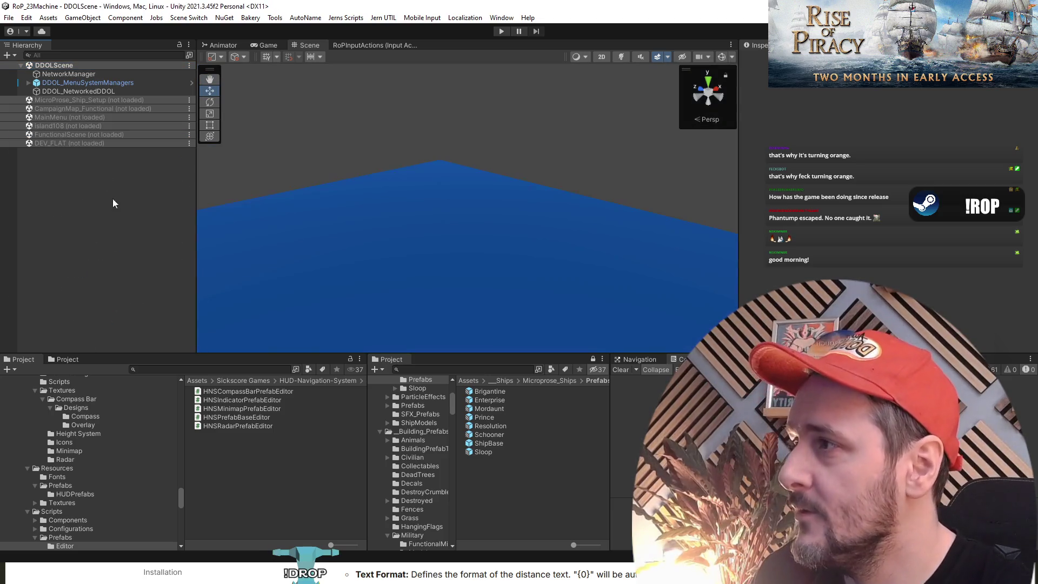
click(501, 31)
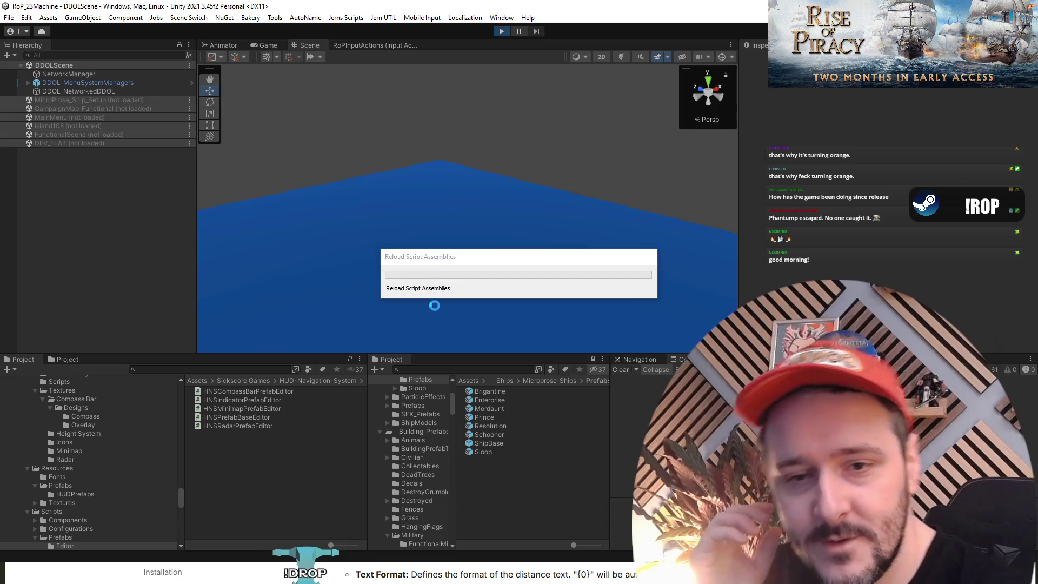
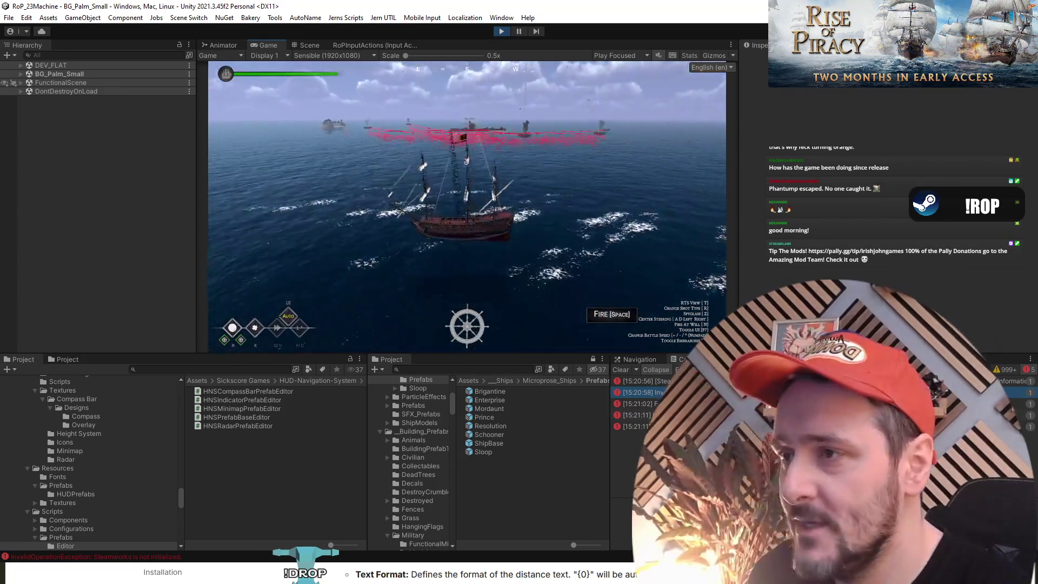
Switch to the RTS view, search the Hierarchy for HUDNavigationSystem, then stop play mode.
key(t)
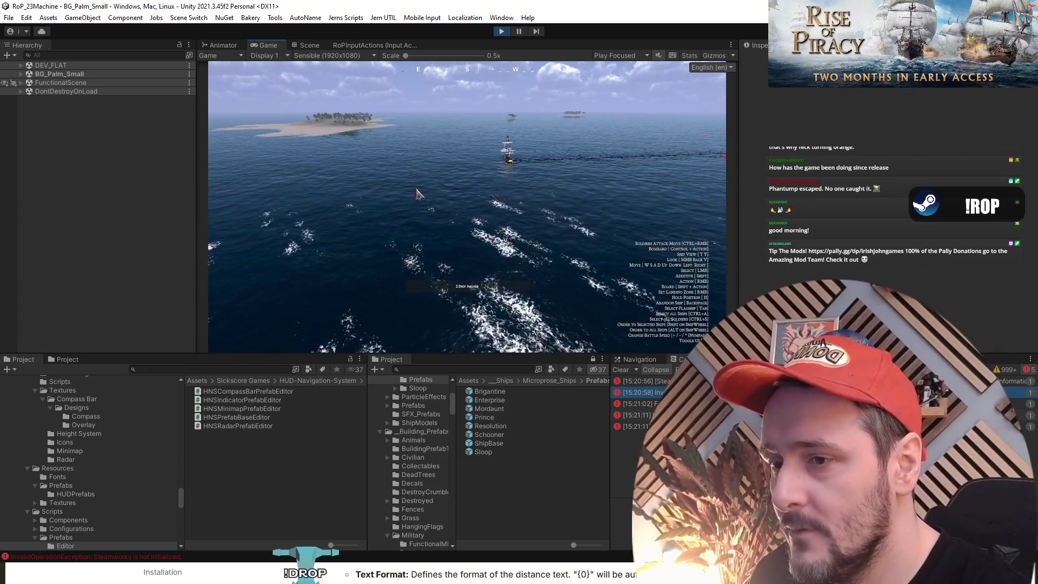
click(106, 55)
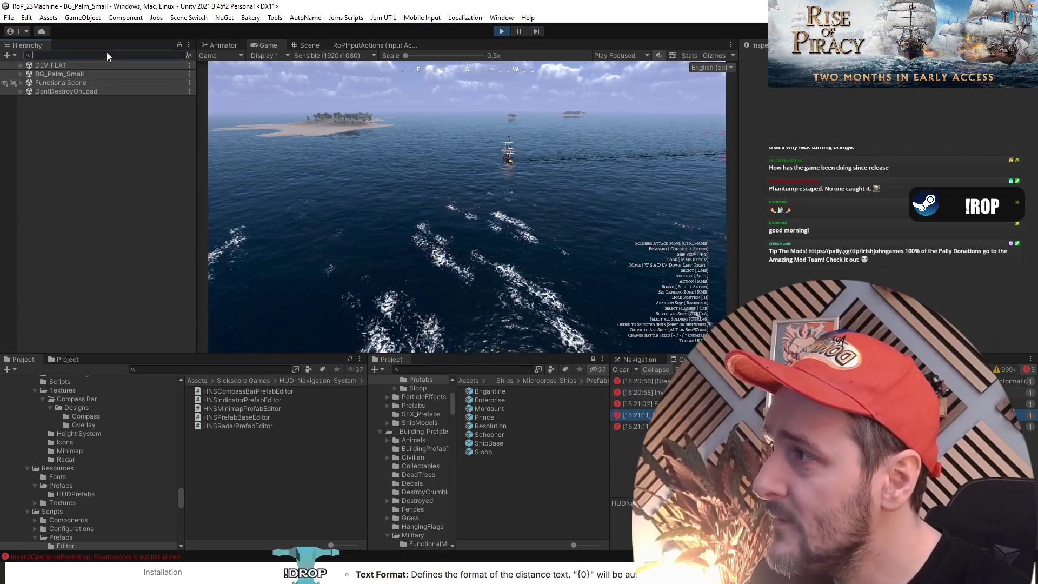
text(HUDNavigationSystem)
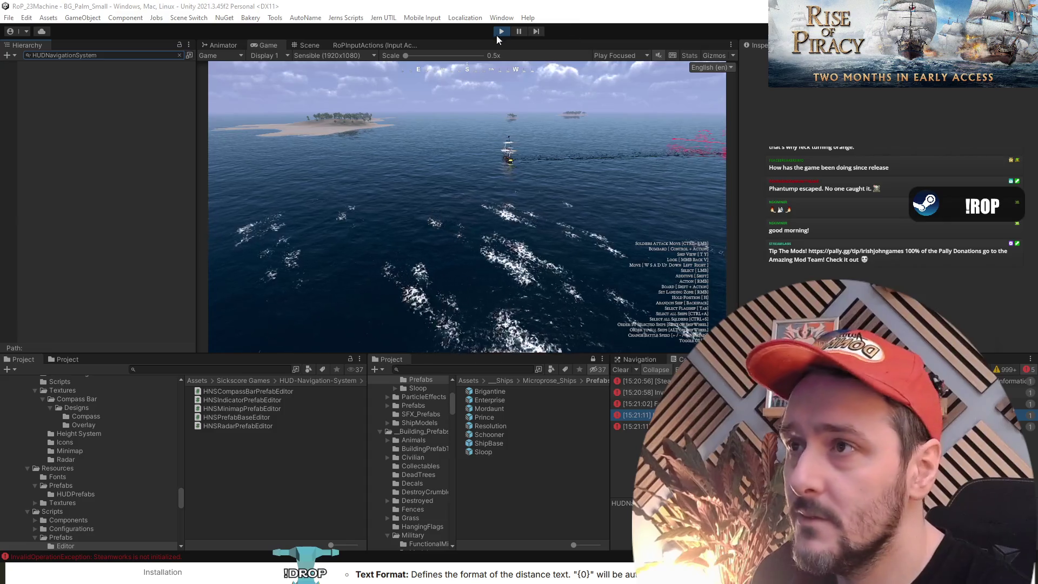
key(ctrl+p)
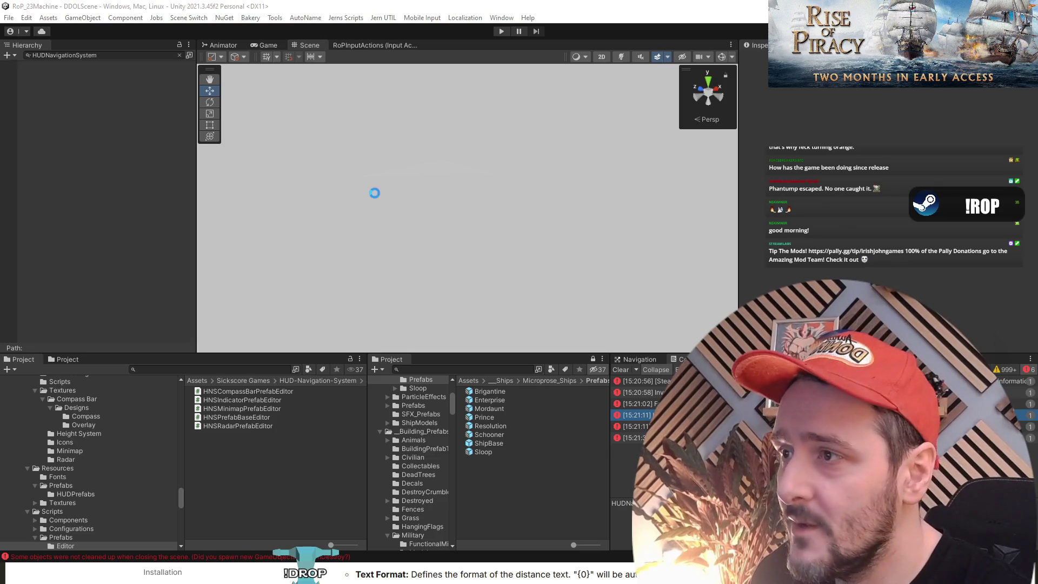
Clear the Hierarchy search, restart play mode and turn the RTS camera to face south.
click(180, 55)
click(501, 31)
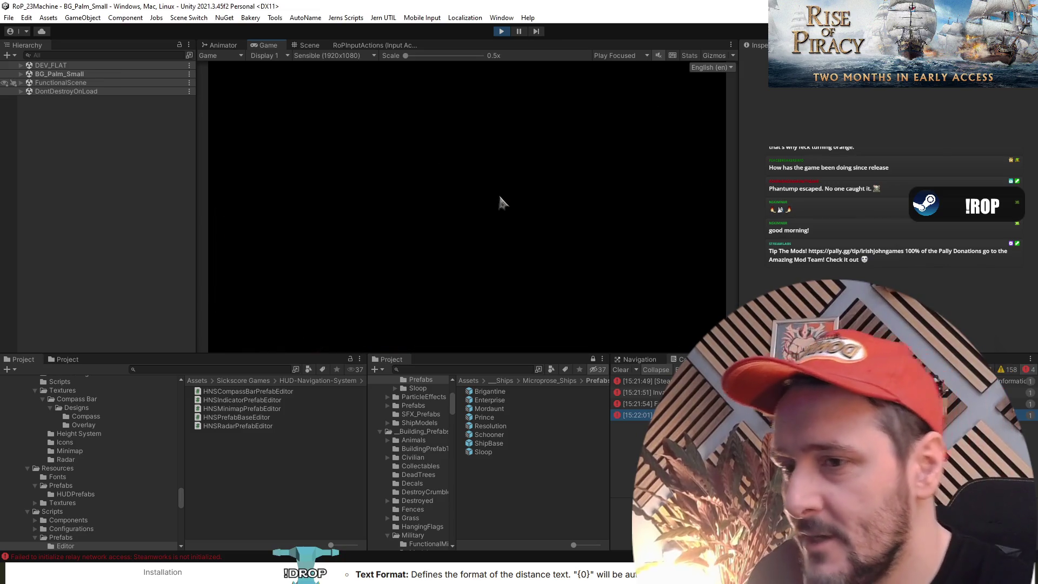
key(t)
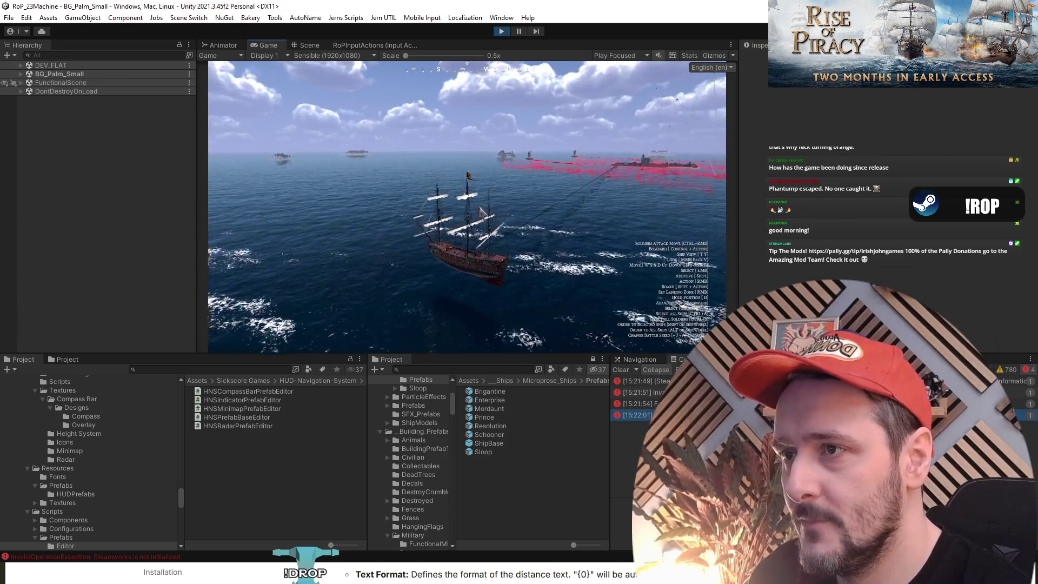
drag(513, 269, 420, 260)
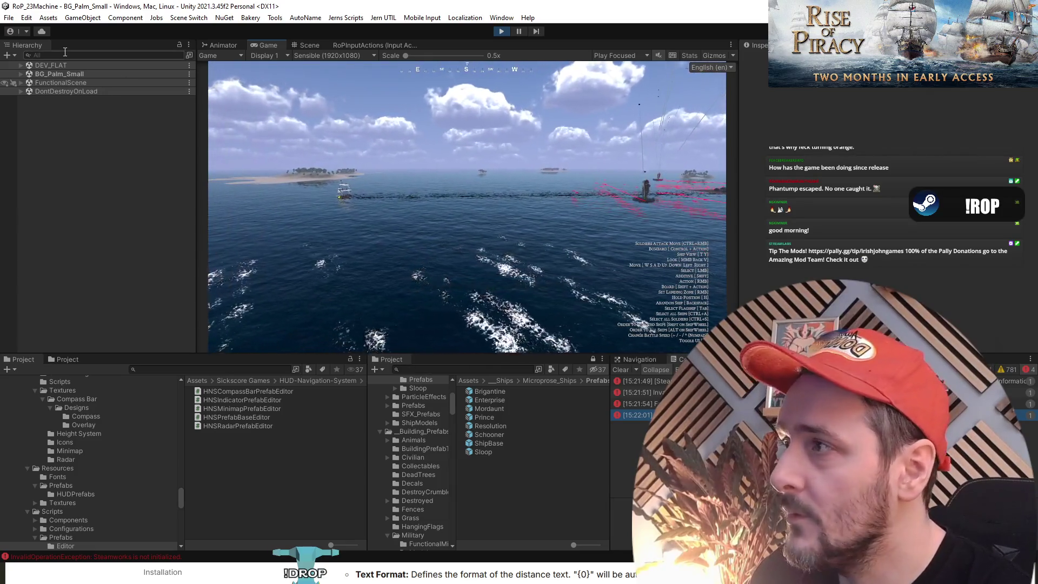
Select the [HUD Navigation System] object in the Hierarchy, then stop play mode.
click(66, 85)
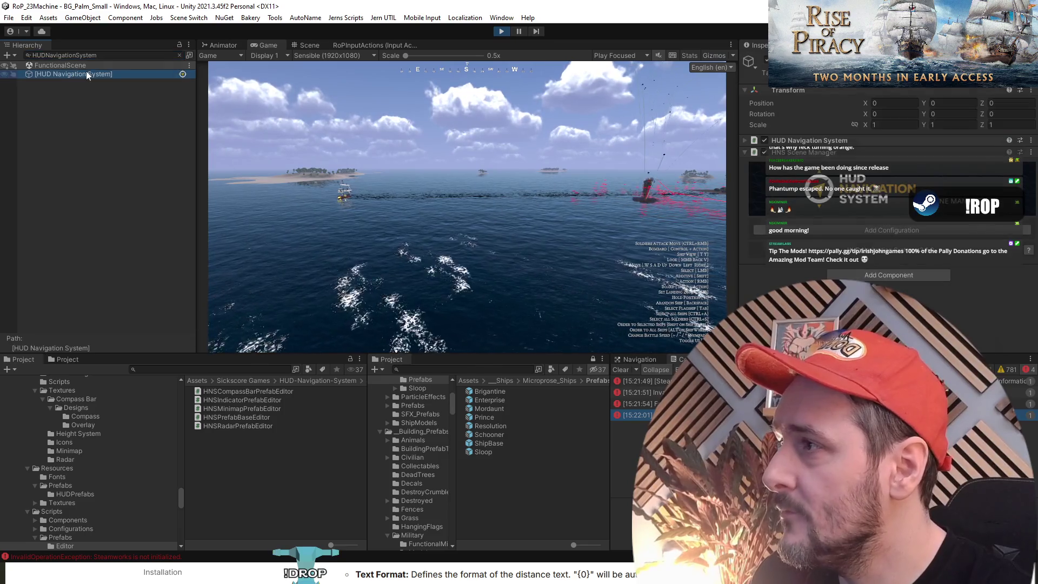
click(180, 54)
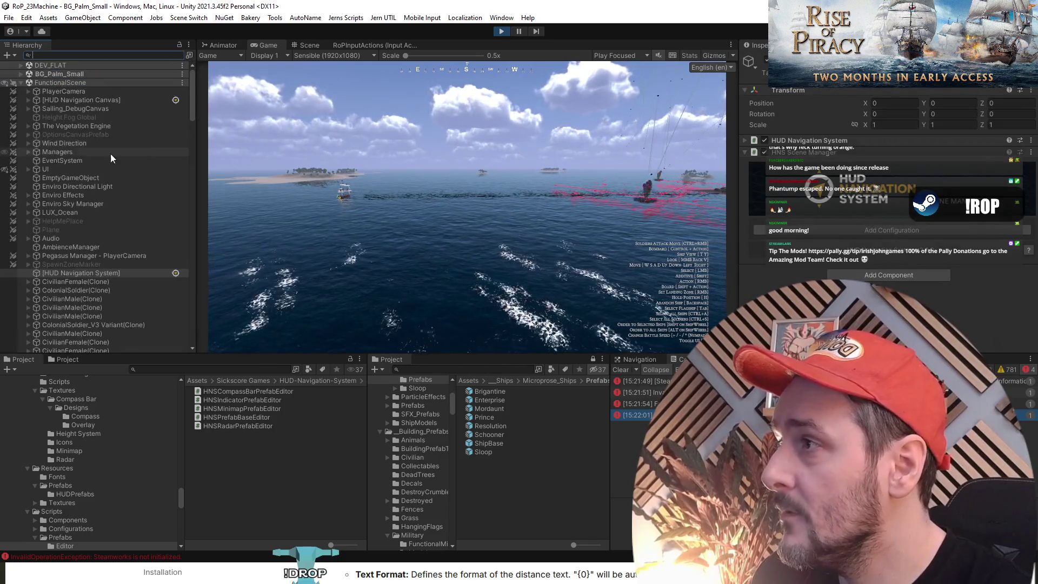
click(61, 273)
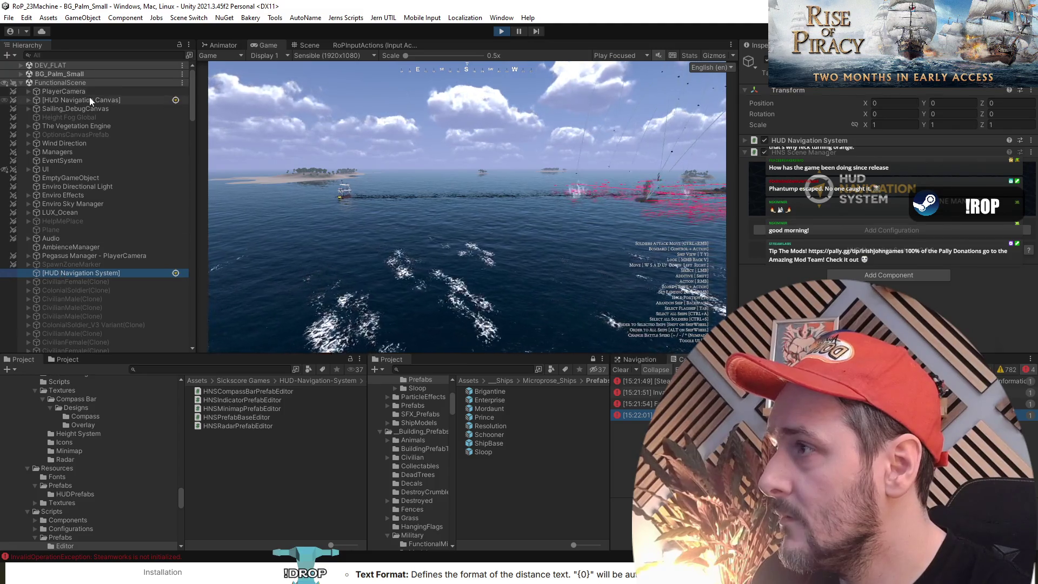
click(500, 32)
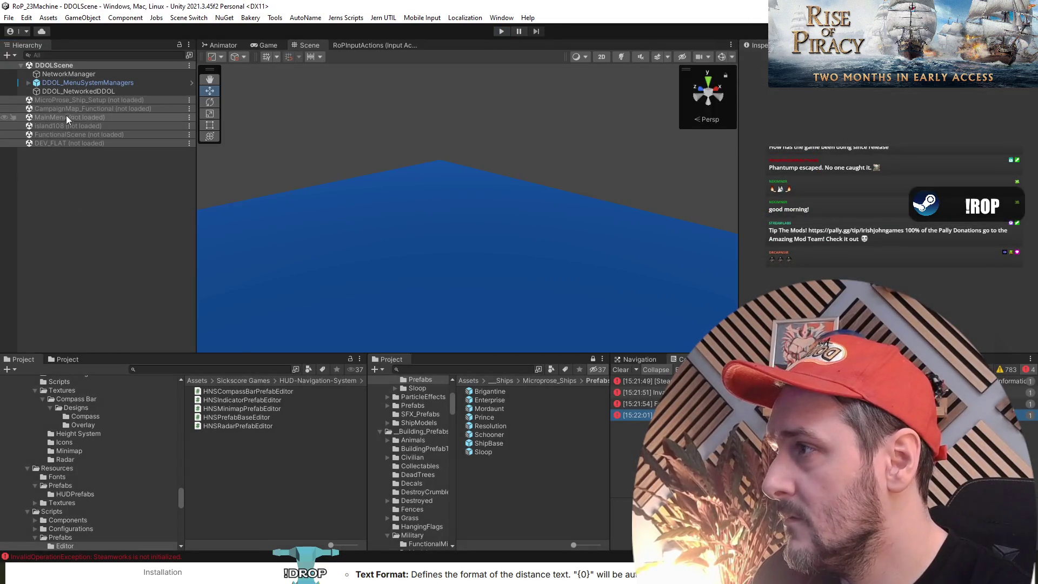
Load FunctionalScene and move [HUD Navigation System] directly under PlayerCamera.
double_click(64, 134)
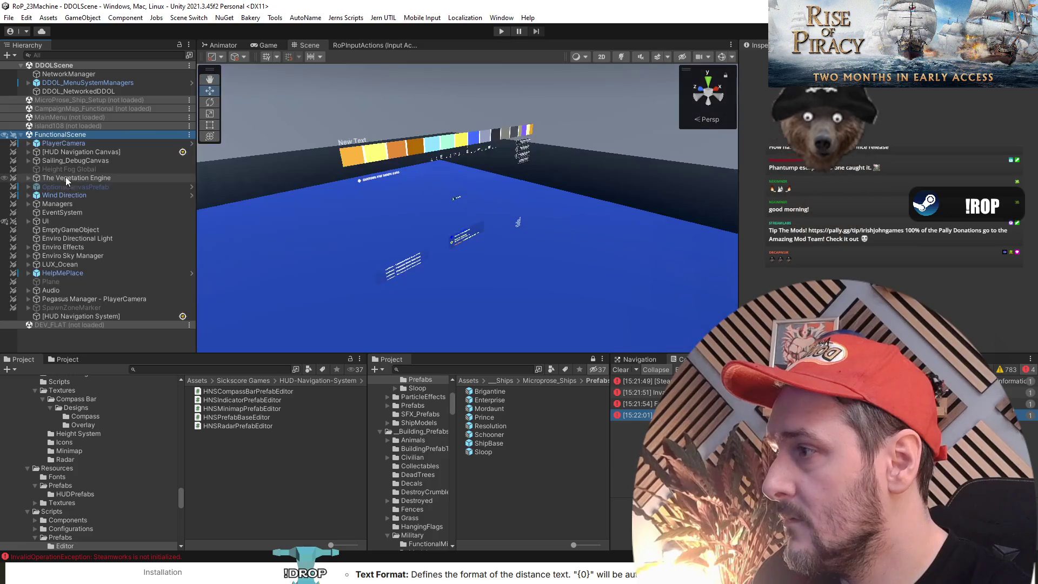
click(66, 317)
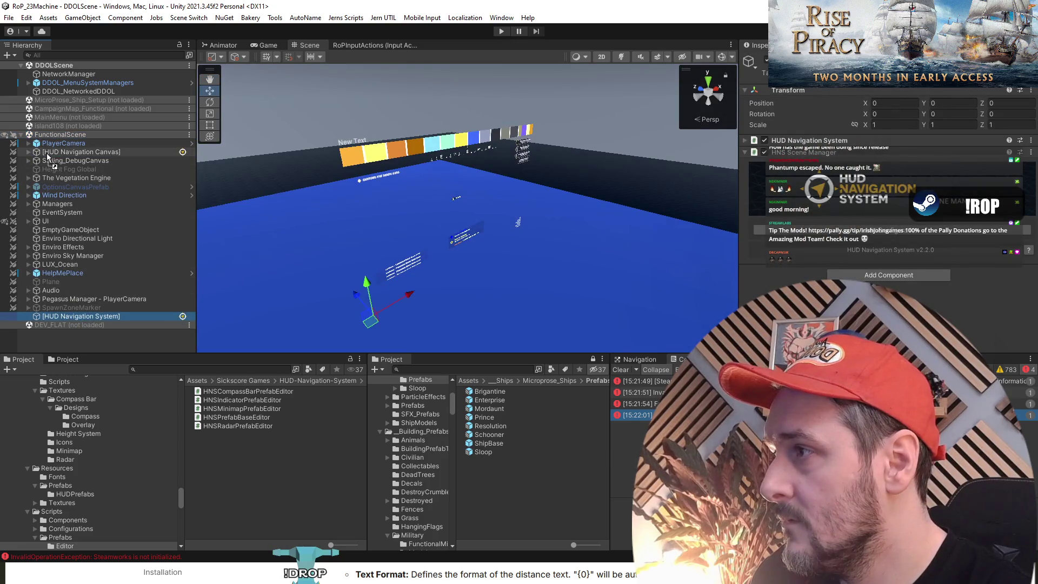
drag(46, 154, 46, 146)
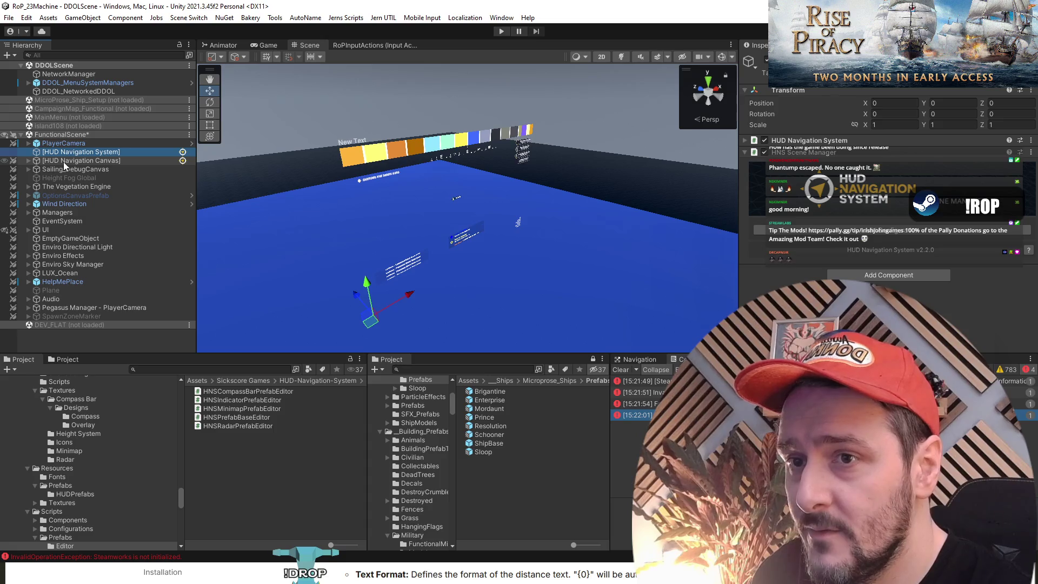
click(63, 161)
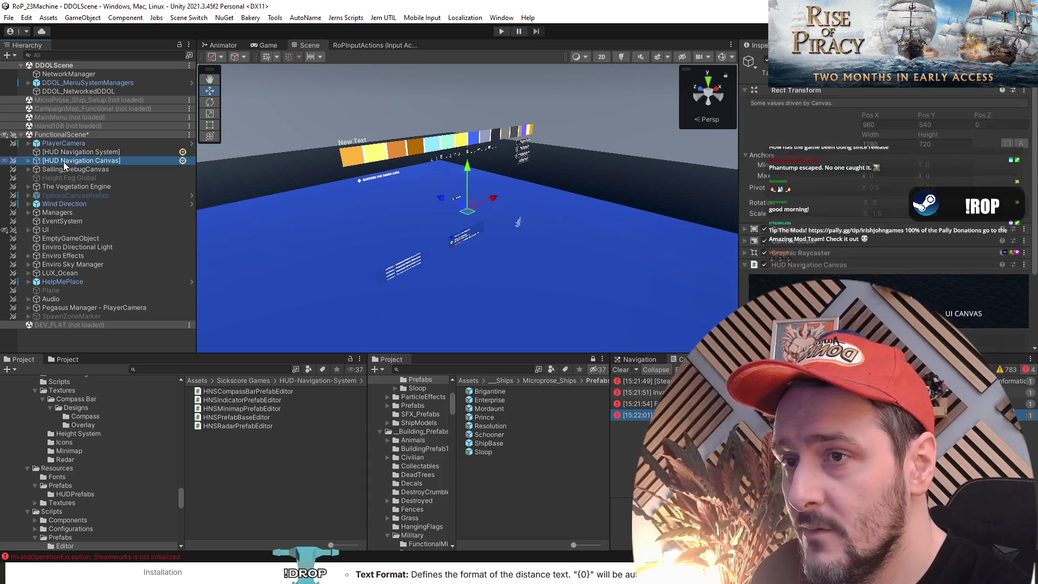
key(Up)
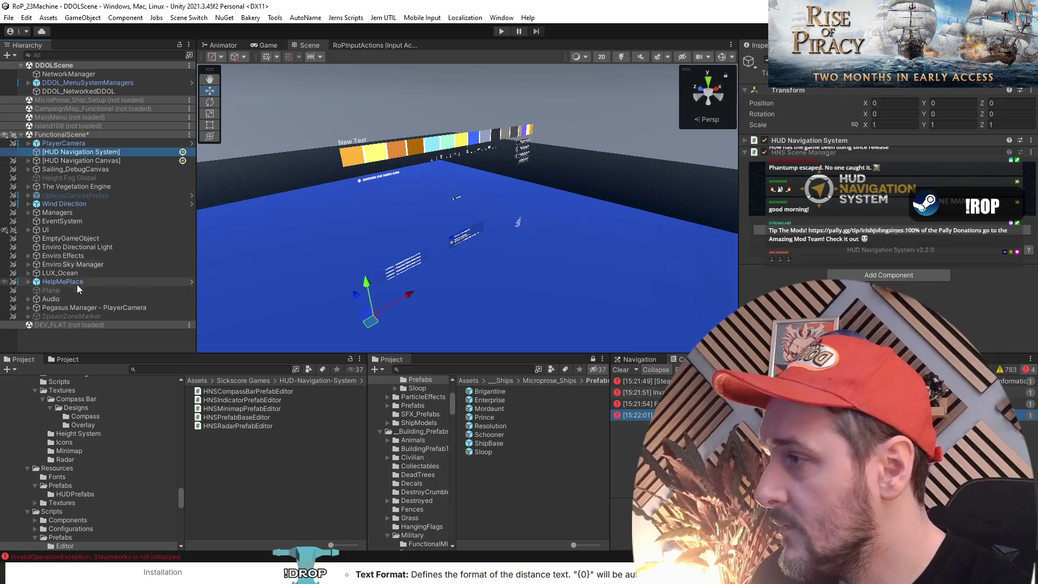
click(73, 333)
right_click(62, 320)
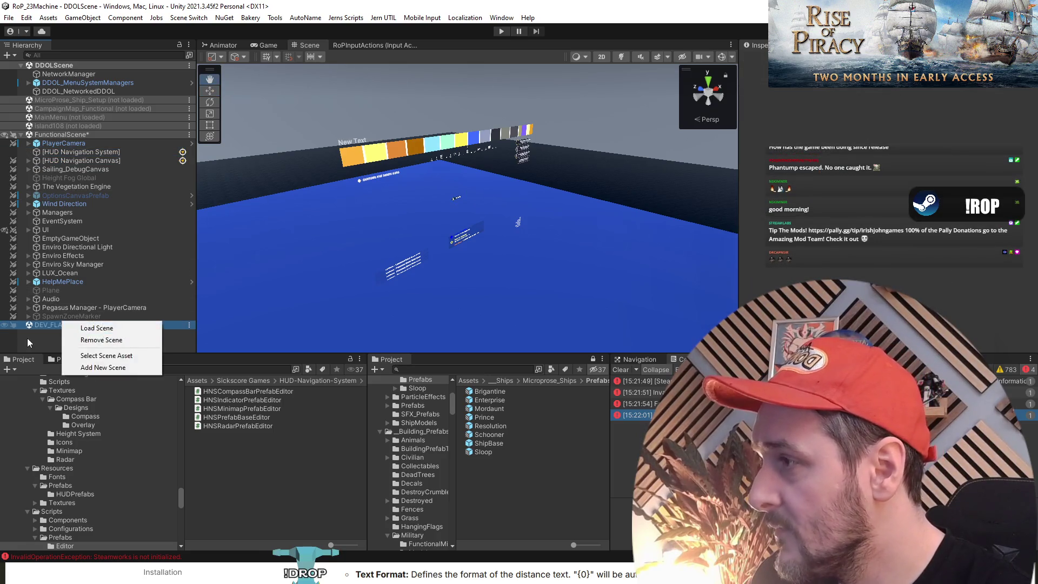
click(27, 338)
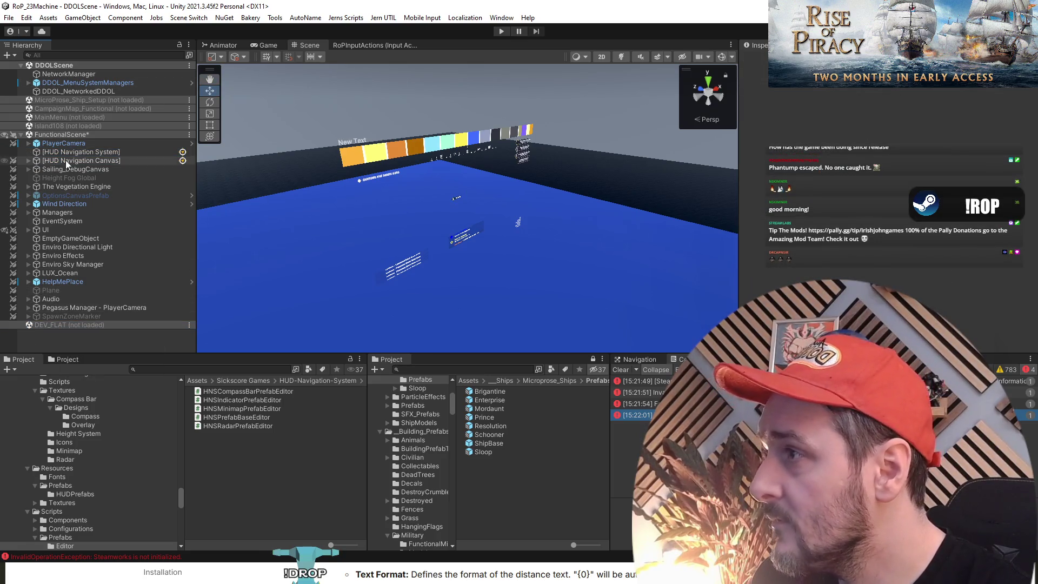
Add IndicatorPrefab_Prism from HUD-Navigation-System/_Examples/HUDPrefabs/Prism to FunctionalScene.
click(313, 380)
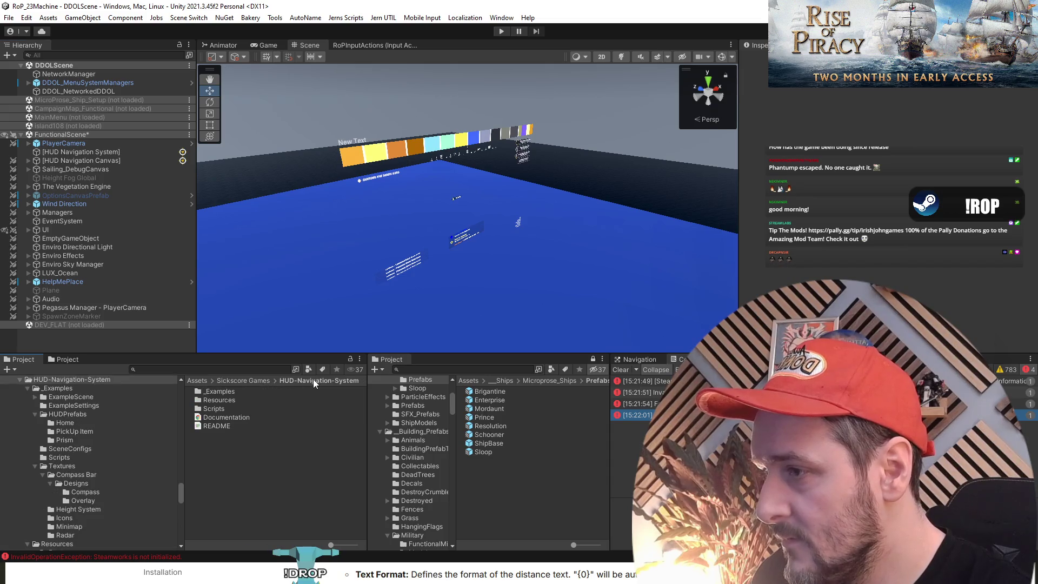
double_click(226, 392)
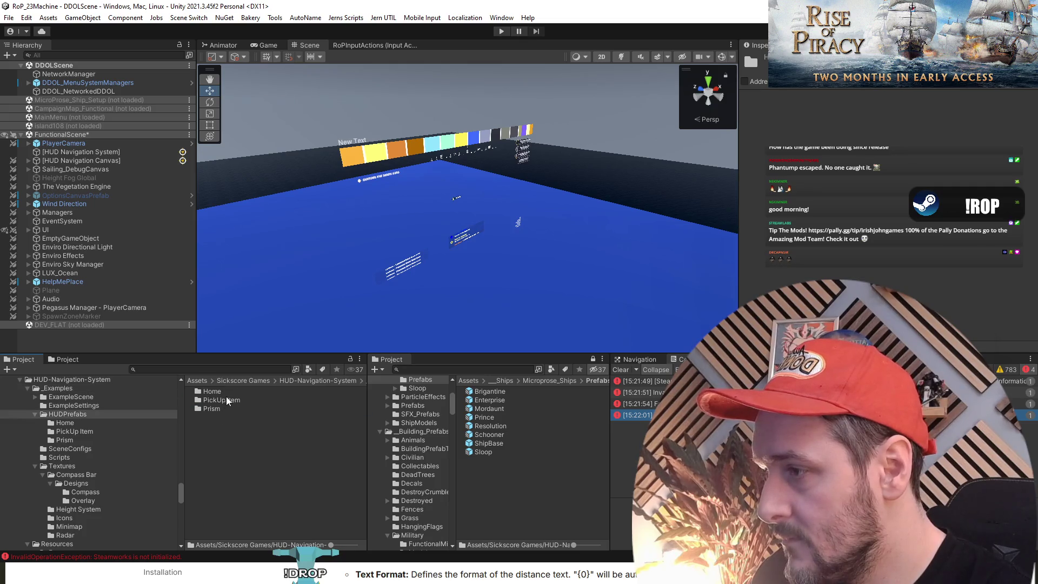
double_click(221, 409)
mouse_move(233, 392)
mouse_down()
mouse_move(47, 308)
mouse_move(59, 326)
mouse_up()
Unload FunctionalScene from the Hierarchy.
click(59, 335)
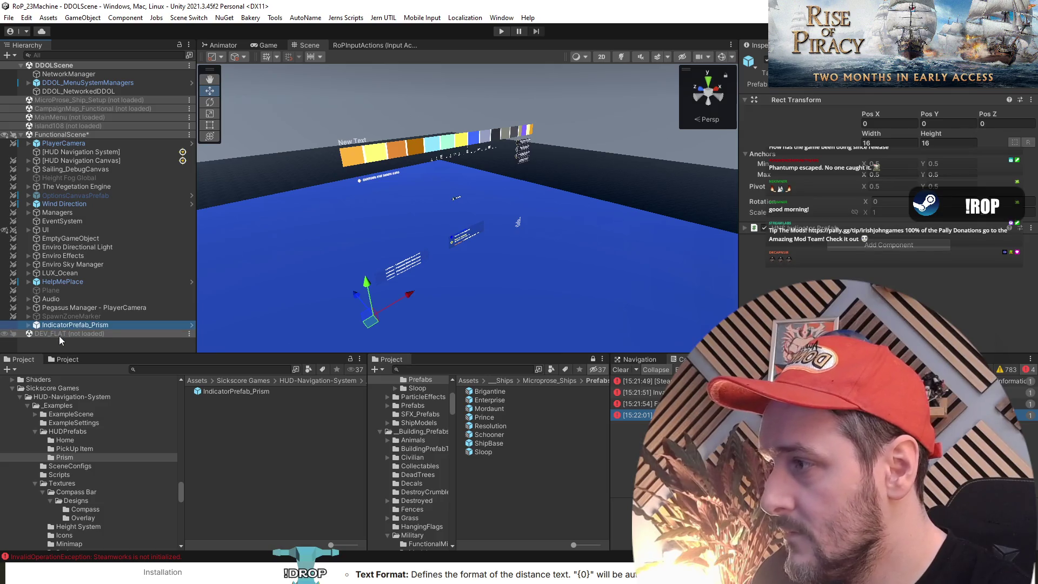
right_click(63, 136)
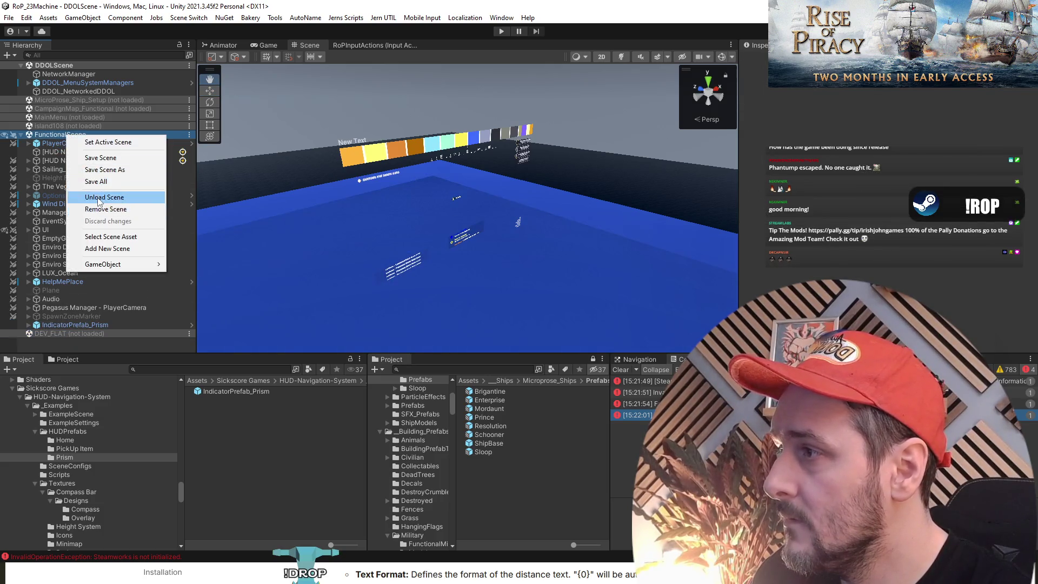
click(99, 197)
Start the game, switch to the RTS camera, and view it in the Scene tab.
click(499, 32)
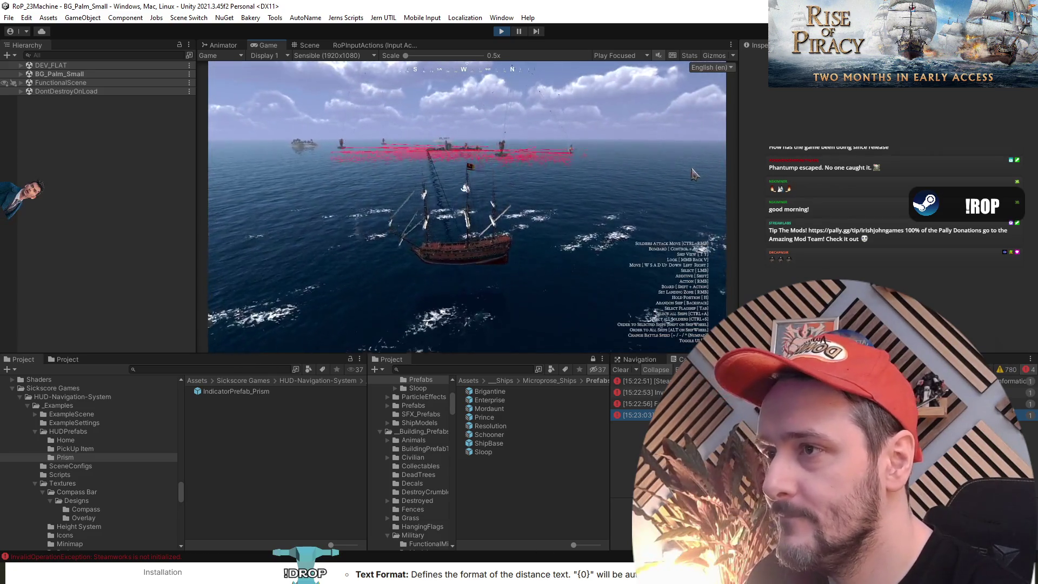
key(t)
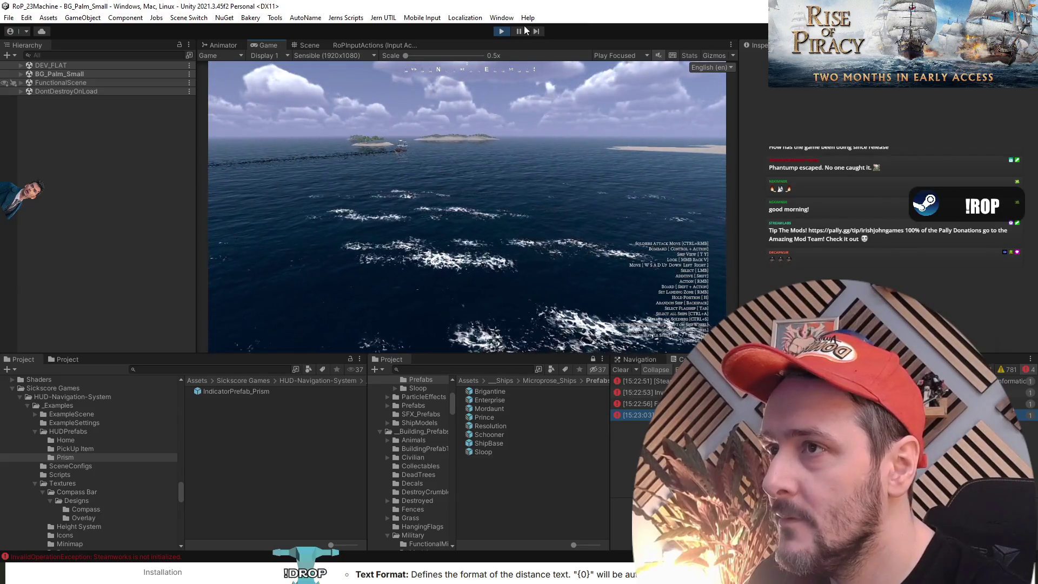
click(306, 45)
Expand IndicatorPrefab_Prism and inspect its Offscreen pointer and onscreen distance text elements.
click(20, 82)
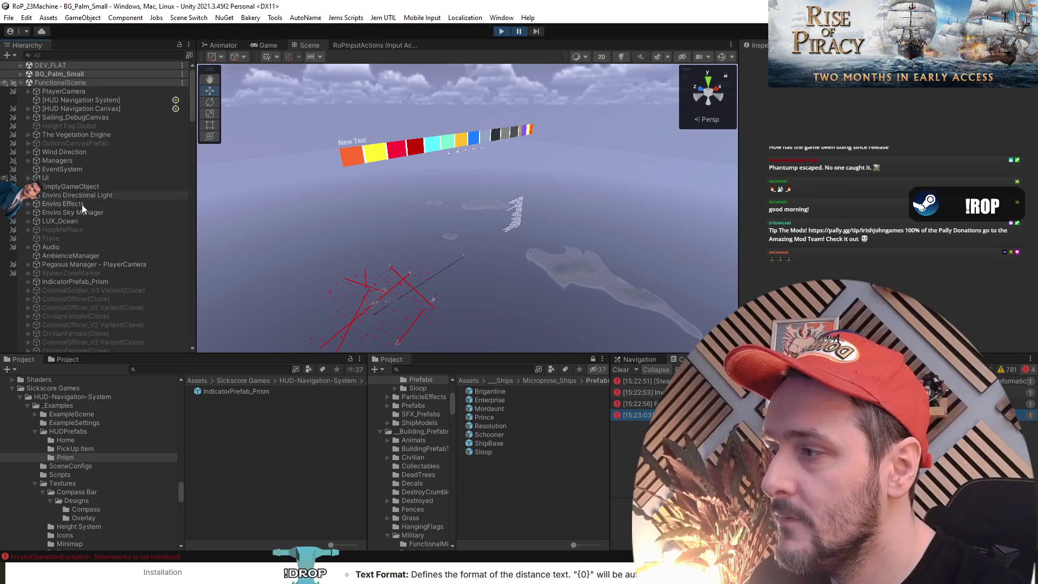
click(71, 120)
scroll(87, 146, up, 5)
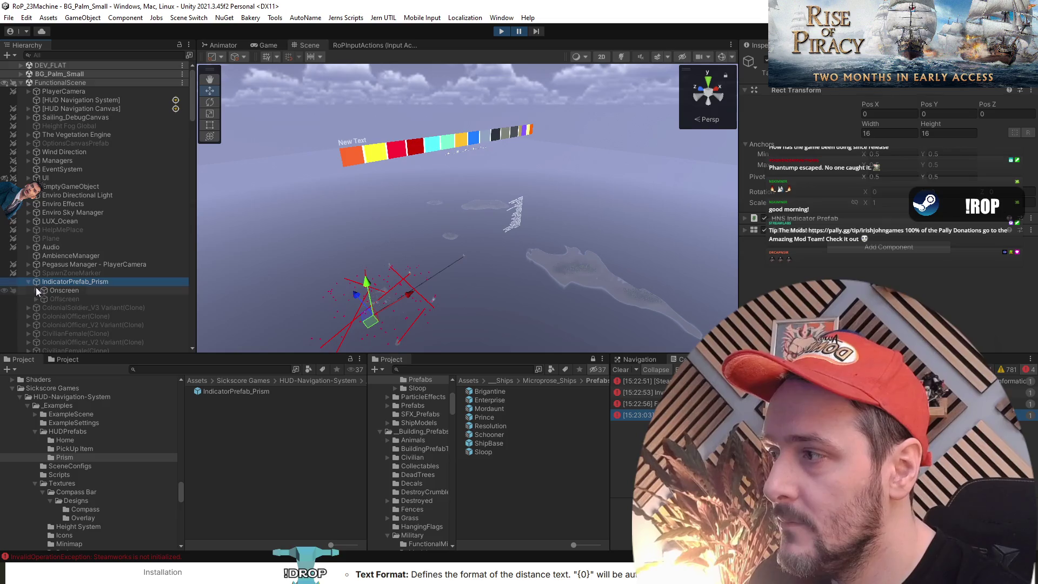
click(59, 298)
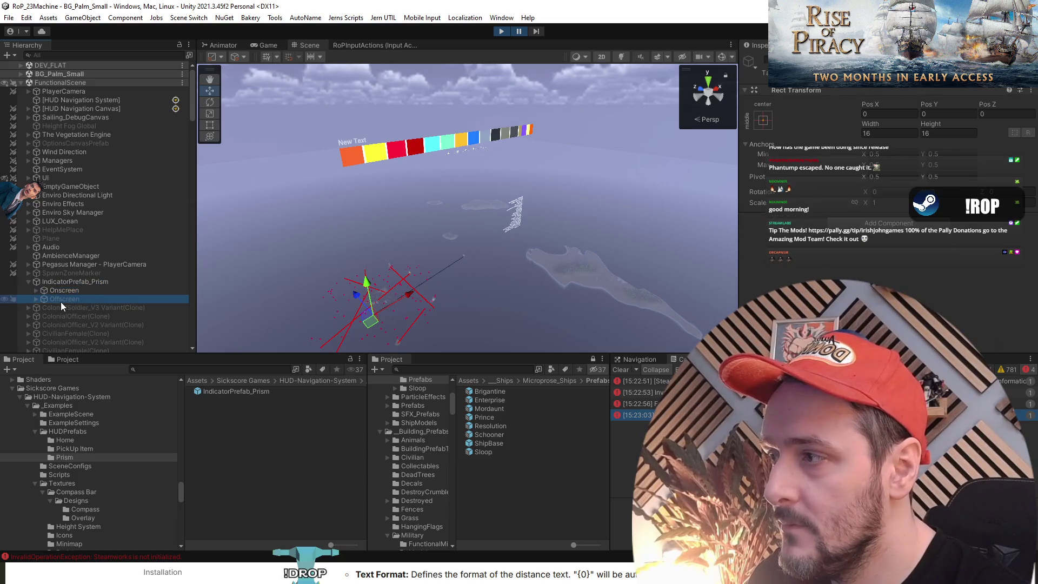
click(35, 298)
click(35, 290)
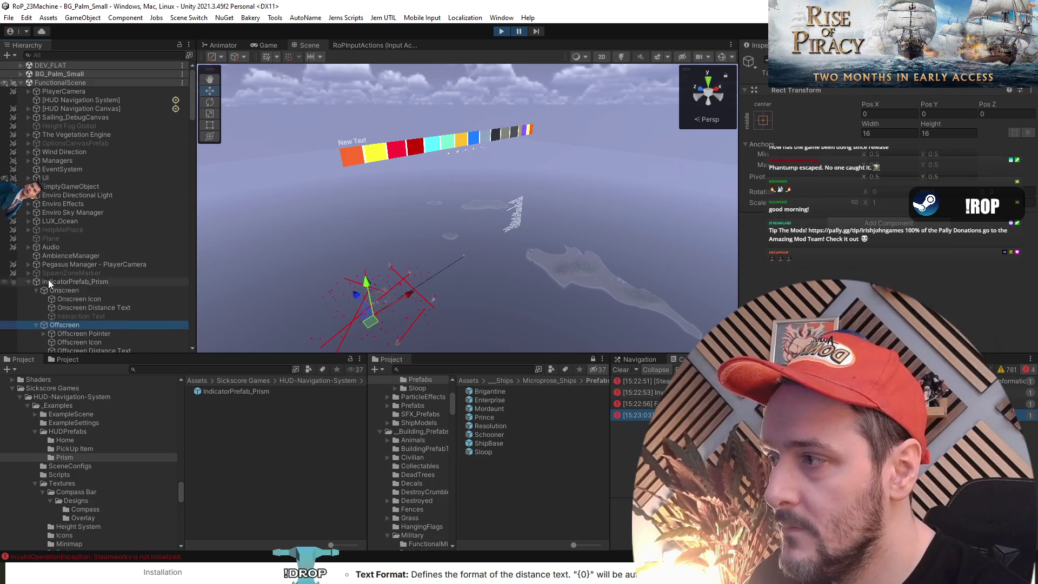
scroll(76, 265, down, 3)
click(102, 269)
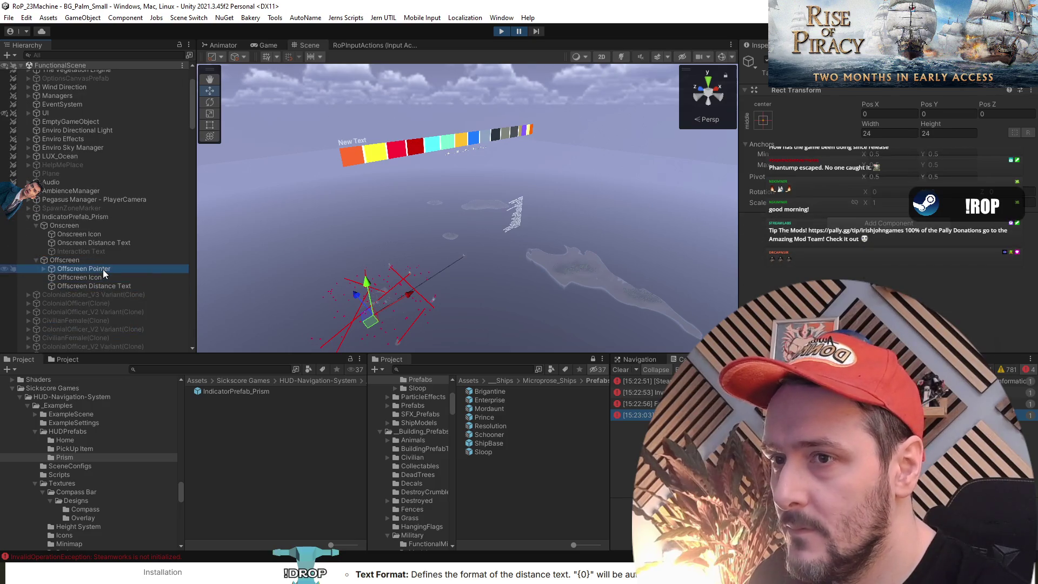
click(102, 244)
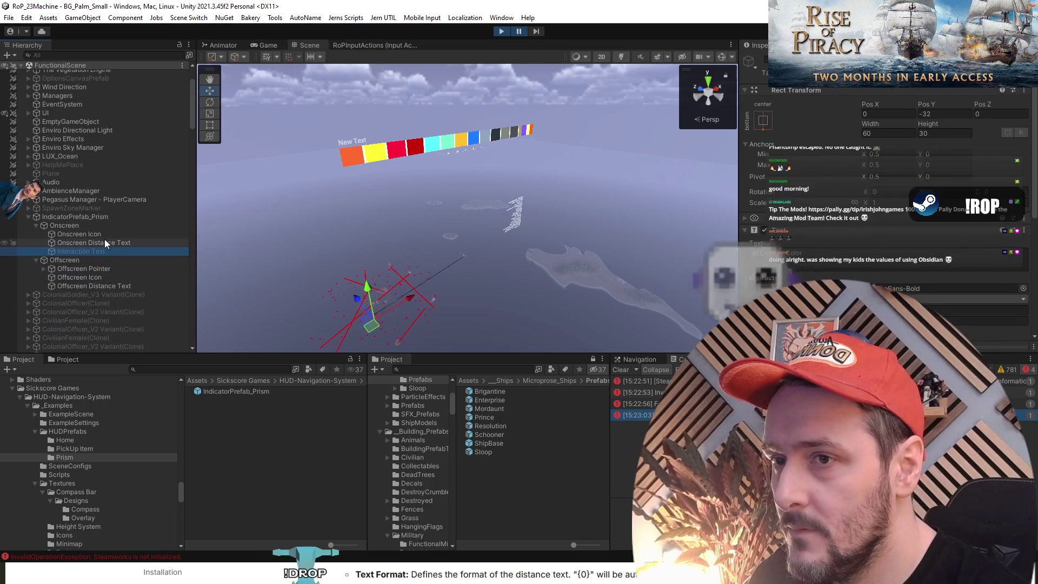
Inspect the onscreen icon, frame the Onscreen group in the Scene view and move it left.
click(520, 32)
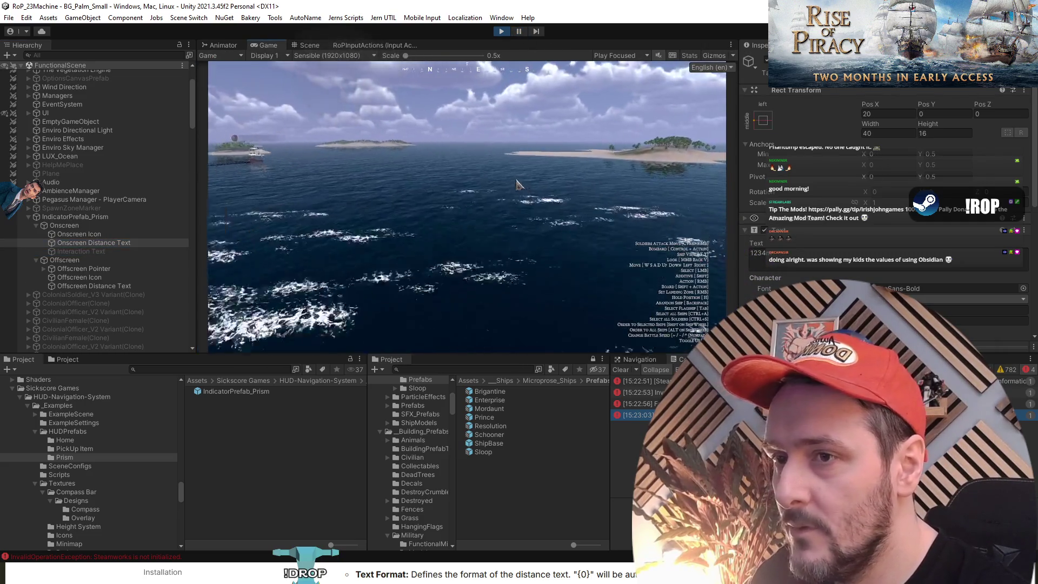
click(79, 245)
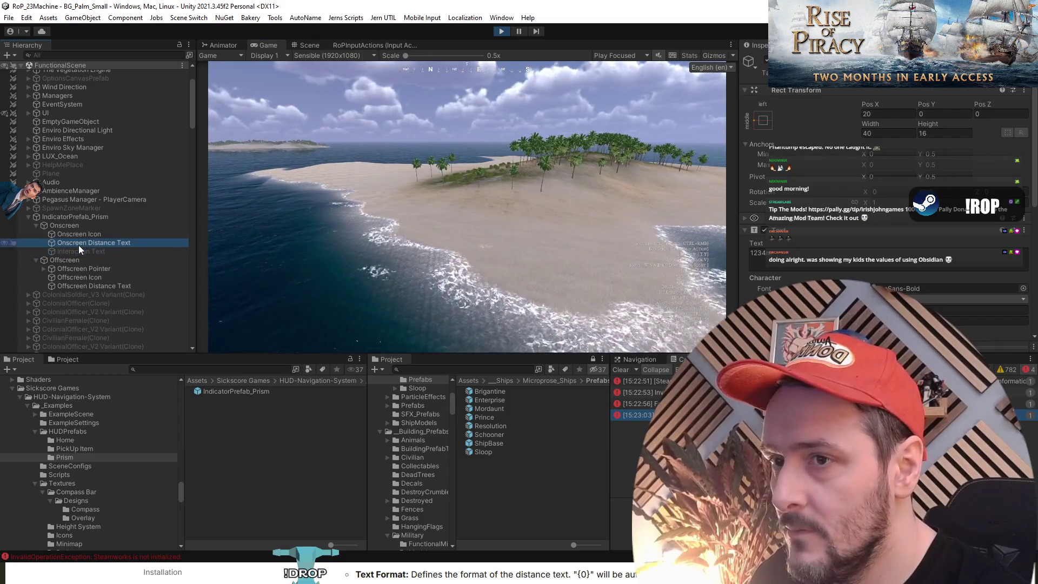
click(82, 237)
click(86, 225)
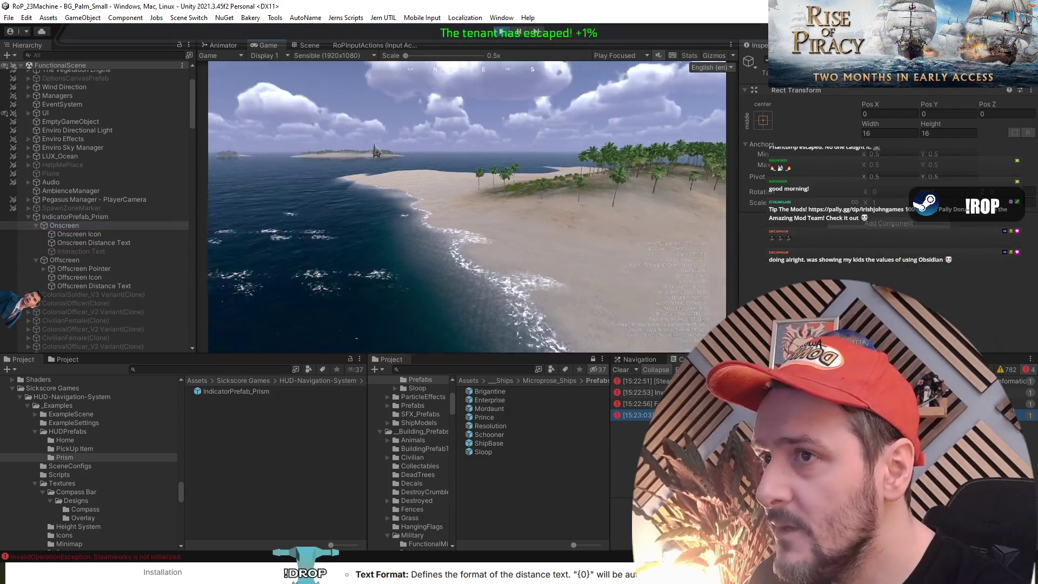
click(396, 162)
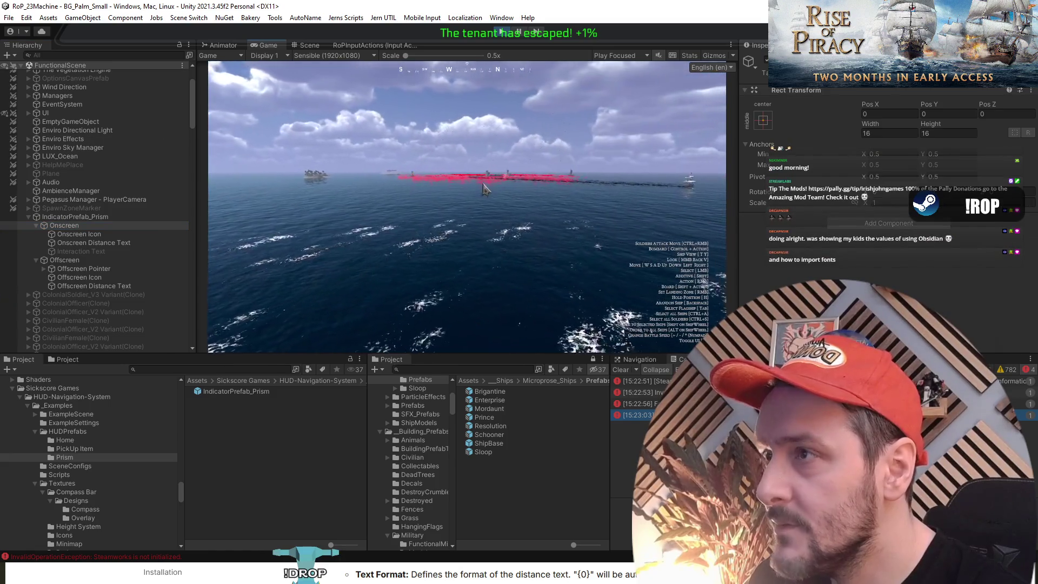
click(307, 45)
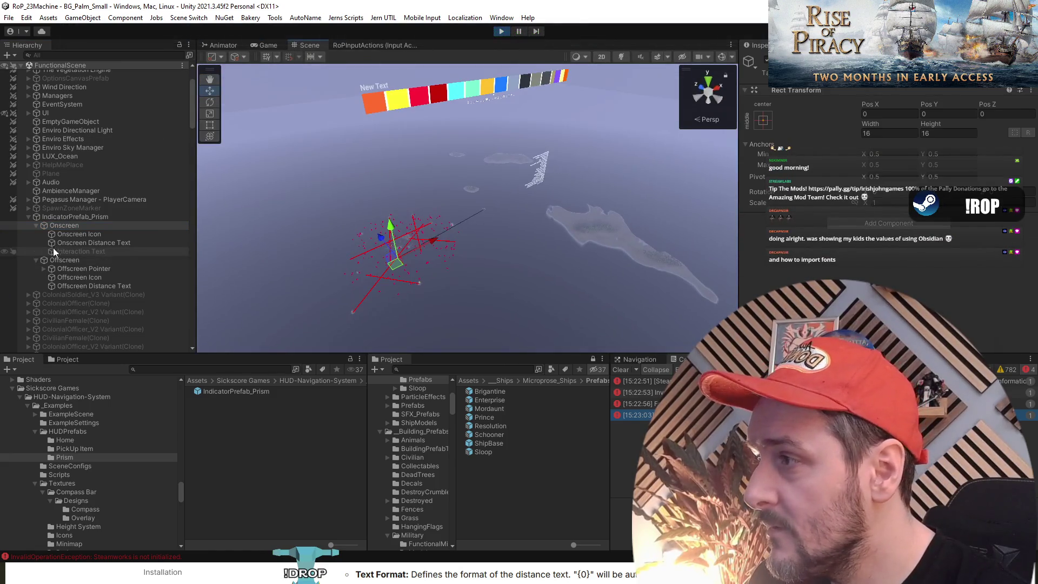
double_click(79, 230)
mouse_move(433, 201)
mouse_down()
mouse_move(517, 154)
mouse_move(285, 163)
mouse_move(206, 186)
mouse_move(238, 177)
mouse_up()
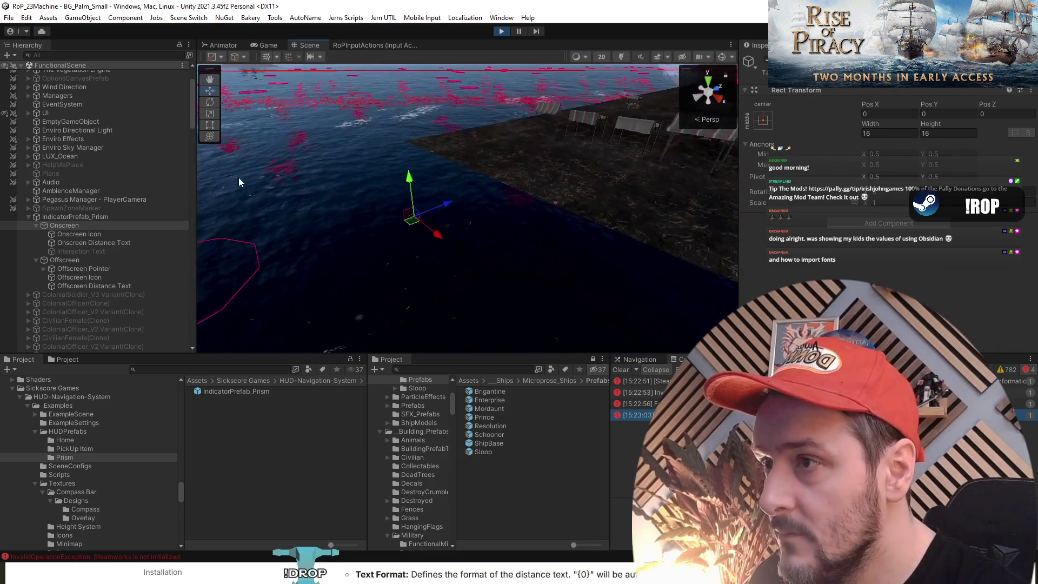
drag(412, 219, 319, 219)
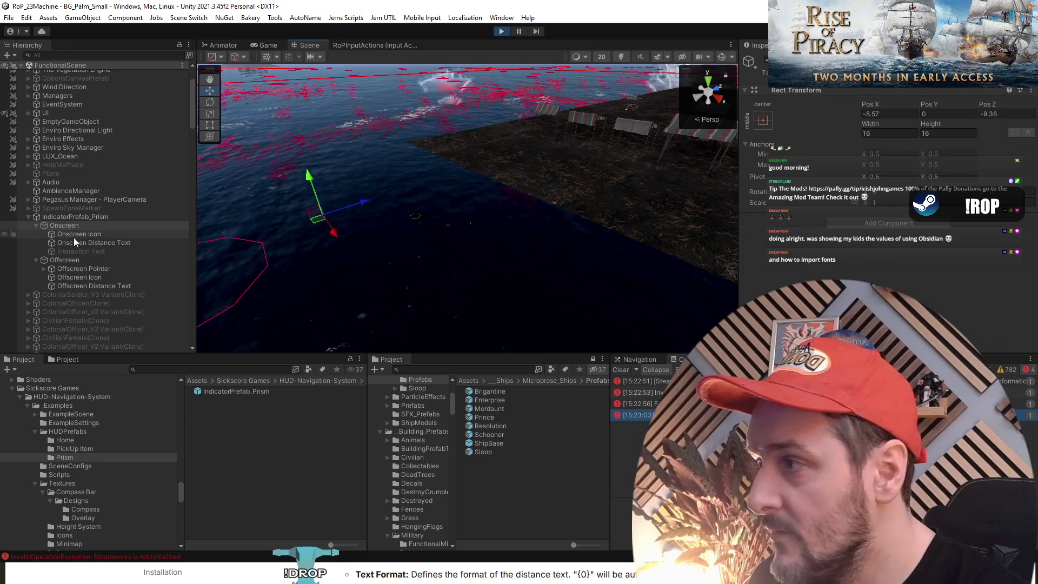
Delete IndicatorPrefab_Prism and open the HUD-Navigation-System _Examples folder.
click(90, 216)
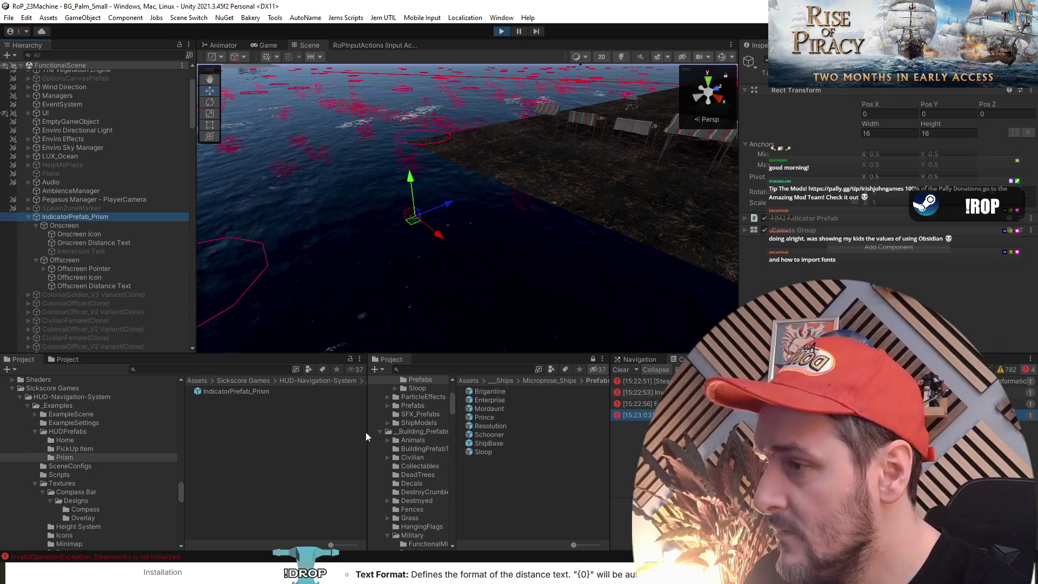
key(Delete)
click(319, 381)
double_click(216, 391)
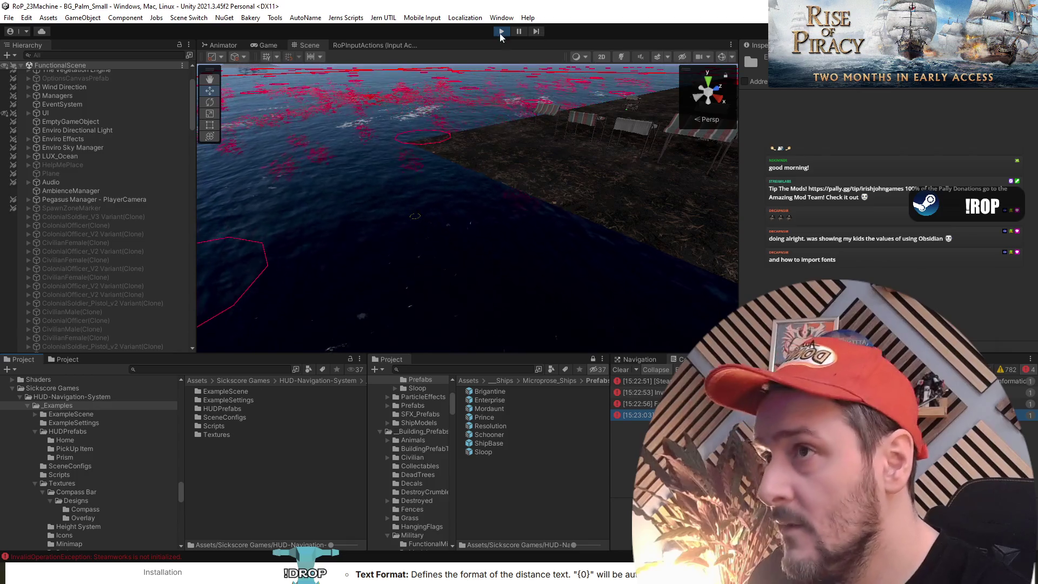
Stop play, add ExampleScene_SkyIsland, and duplicate its Prism out of the example scene.
key(ctrl+p)
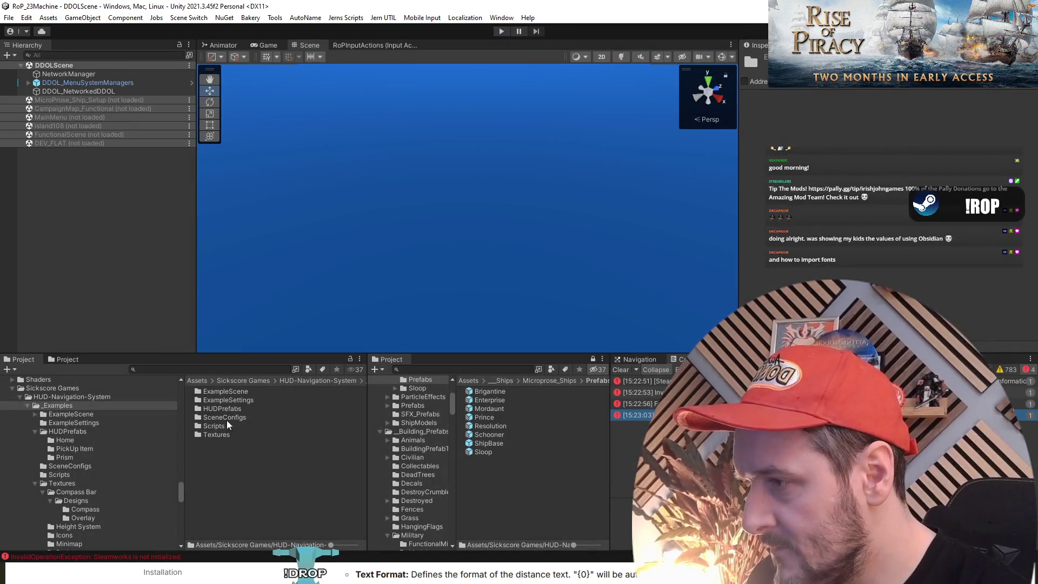
double_click(239, 393)
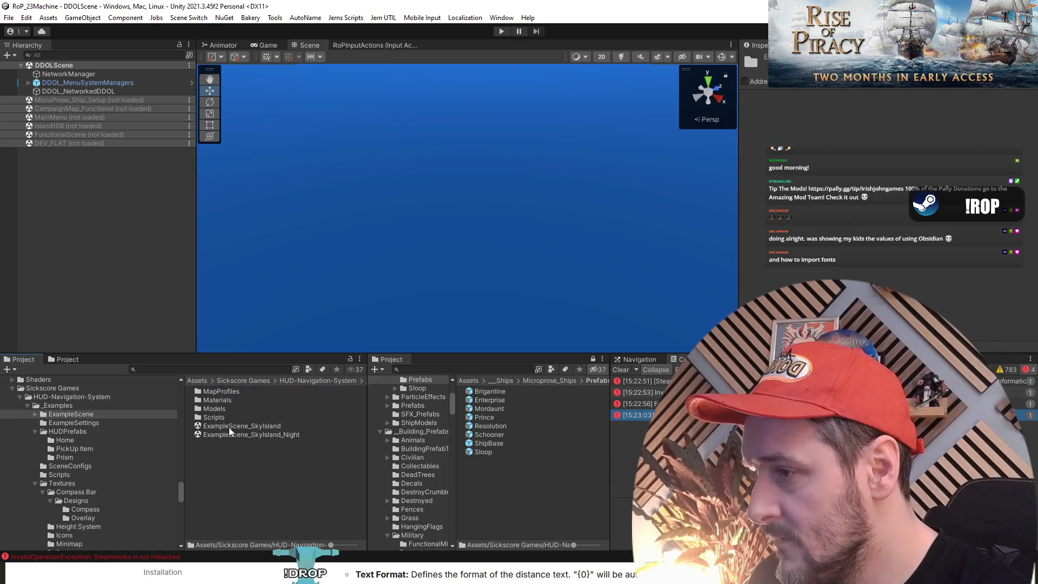
drag(228, 427, 46, 217)
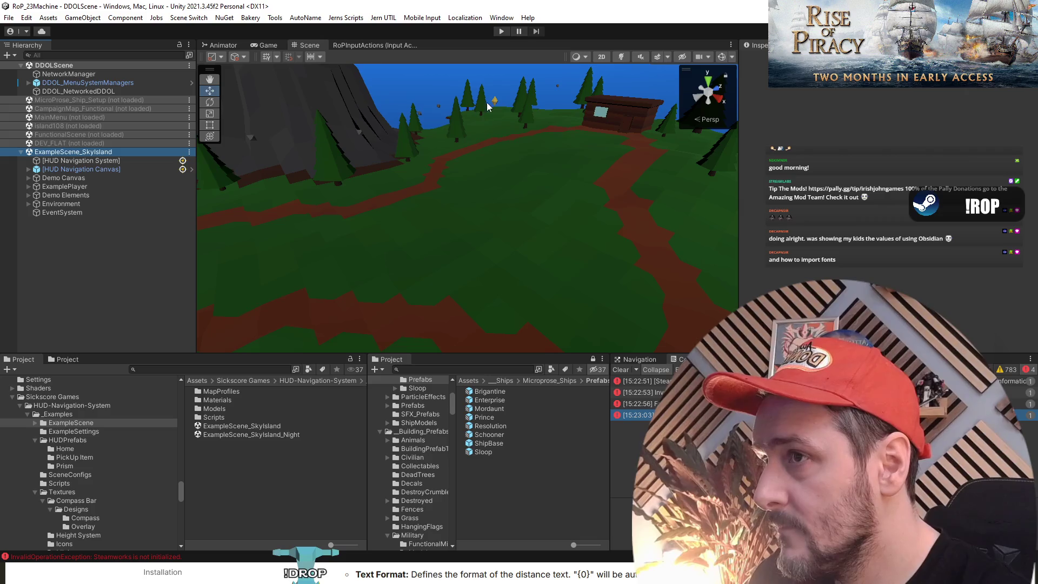
click(495, 101)
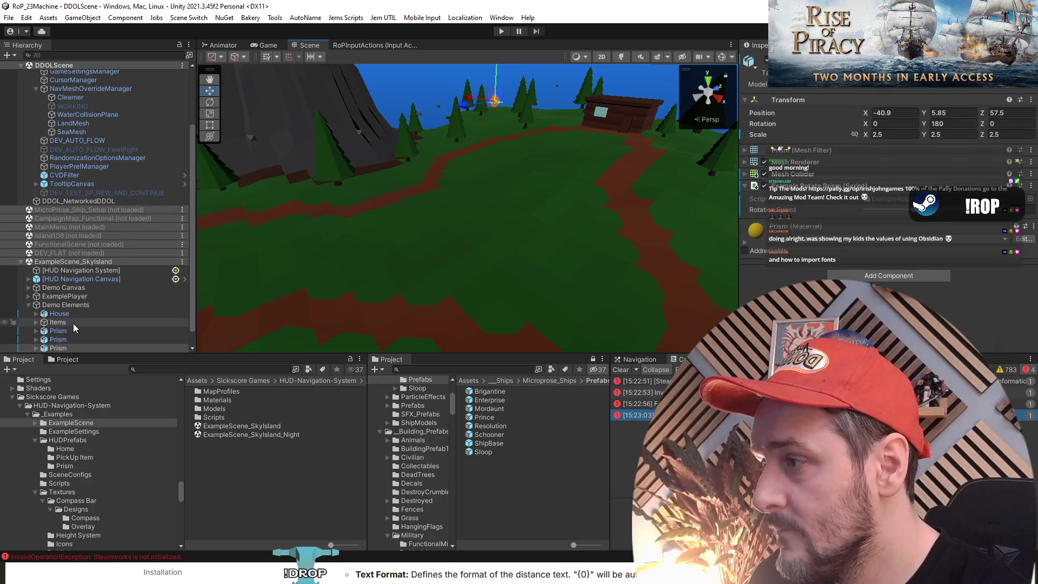
key(ctrl+d)
drag(65, 339, 54, 193)
Unload ExampleScene_SkyIsland, saving the modified scenes.
right_click(58, 243)
right_click(39, 252)
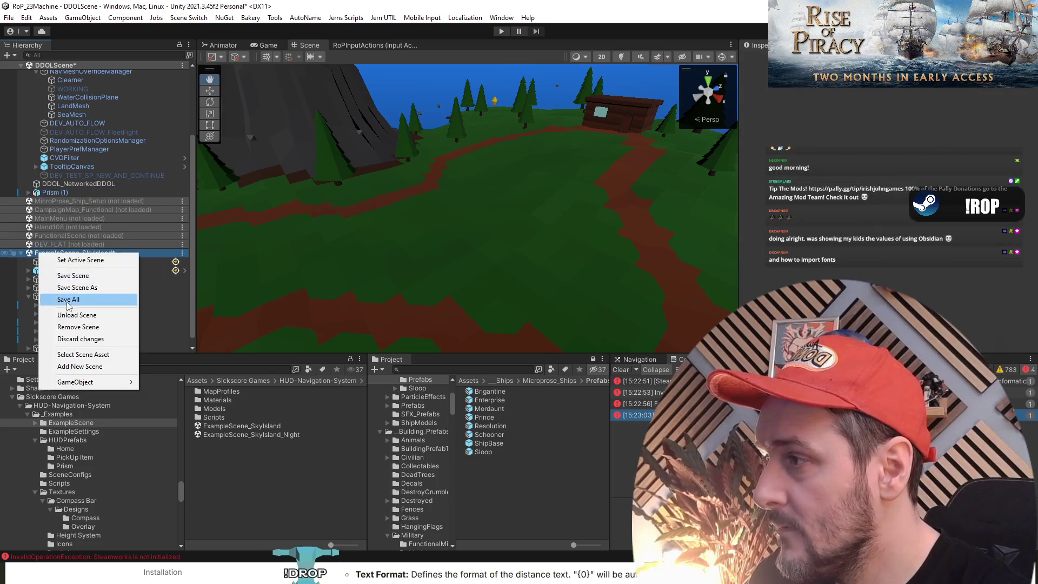
click(77, 314)
click(549, 311)
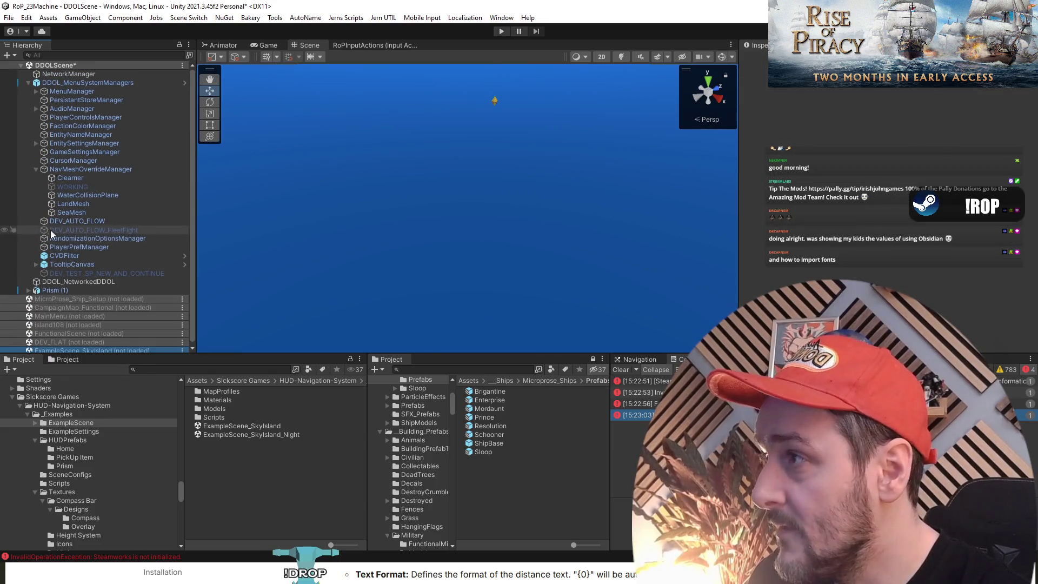
Load FunctionalScene and move Prism (1) into it.
right_click(71, 331)
click(101, 334)
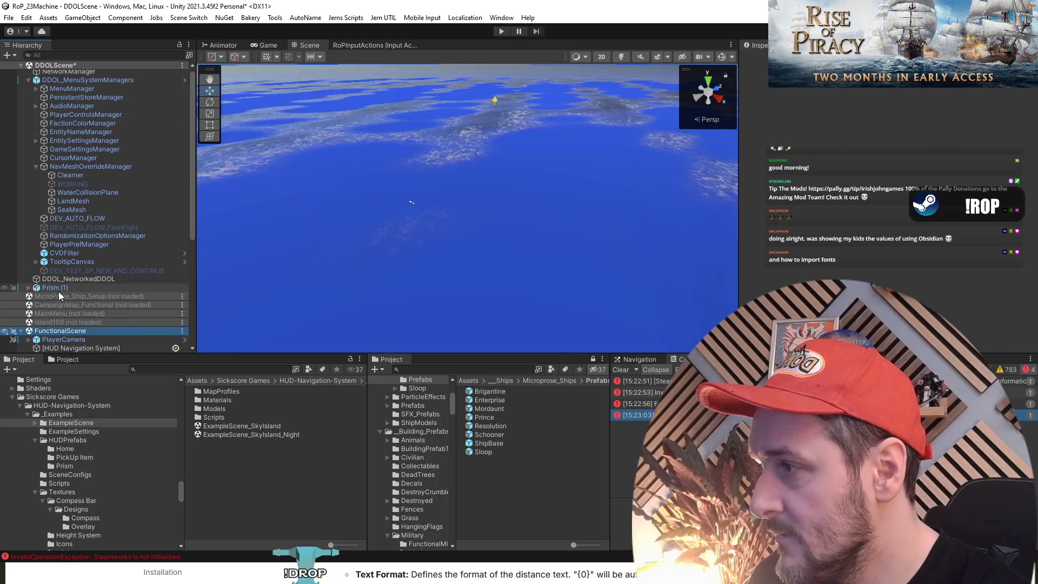
click(58, 289)
drag(57, 222, 70, 313)
Try Position X 50 and Z 500 on the prism, cancel the X edit, then select Prism (2).
scroll(86, 295, down, 5)
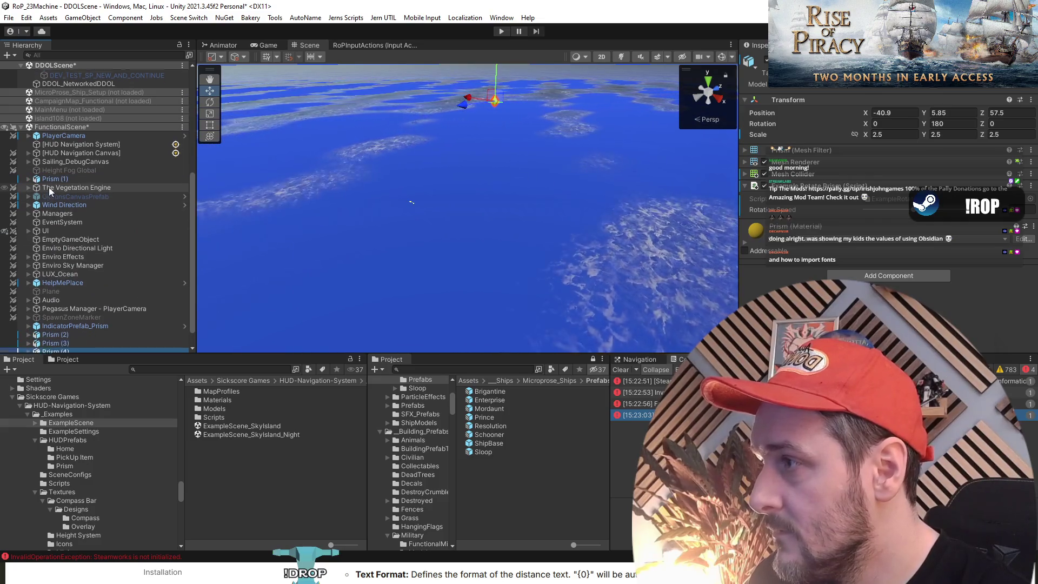
click(76, 330)
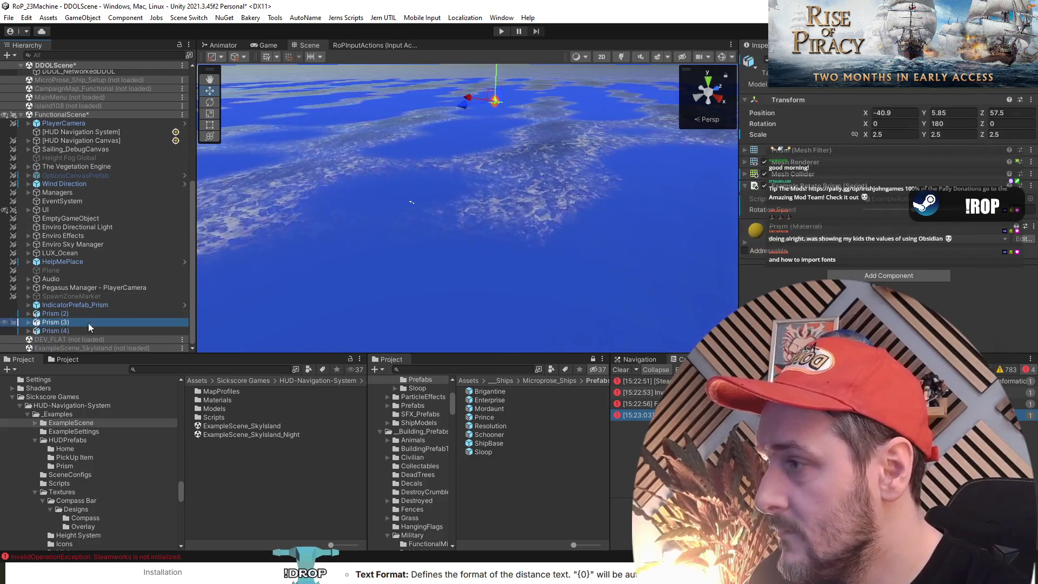
click(894, 112)
text(50)
key(Escape)
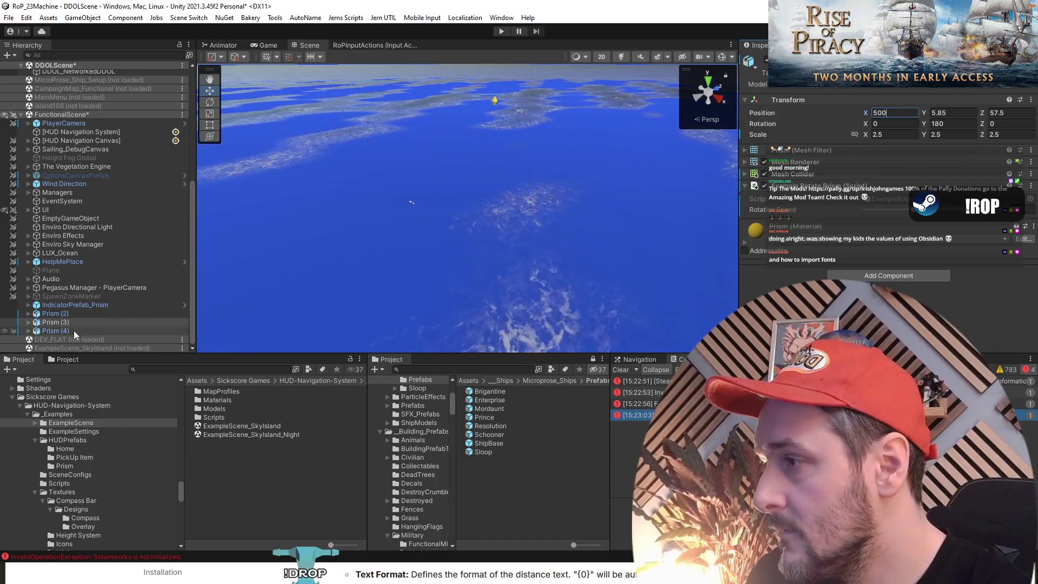
click(893, 113)
key(Tab)
key(Tab)
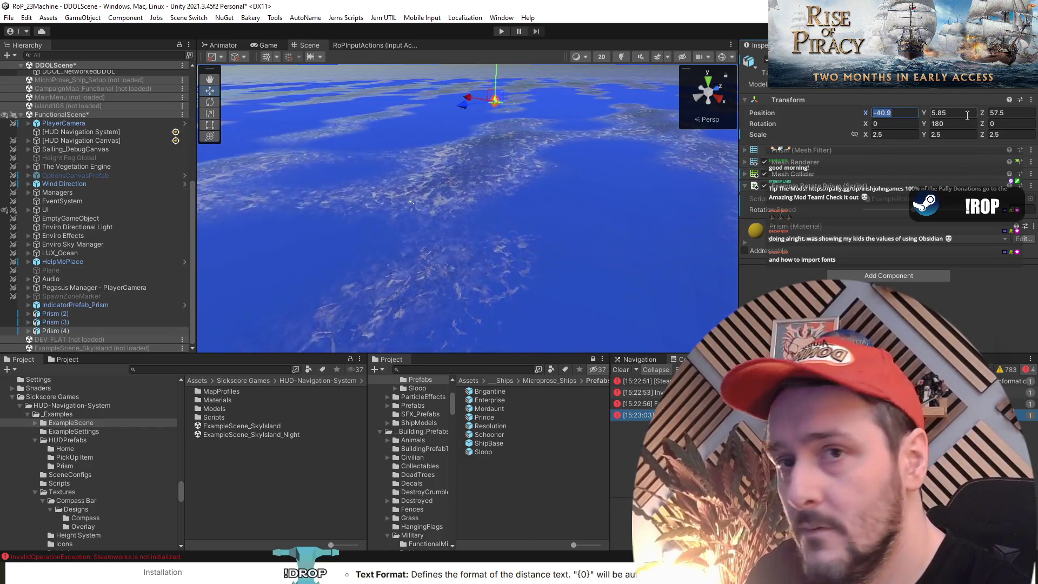
text(500)
click(108, 313)
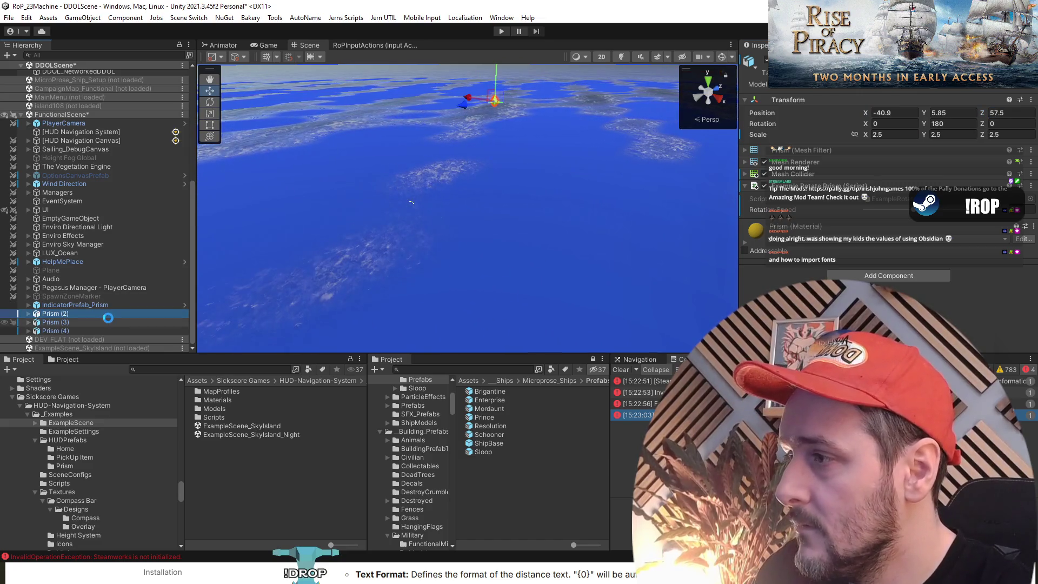
Unload FunctionalScene, collapse DDOL_MenuSystemManagers, and start play mode to test the compass.
right_click(86, 114)
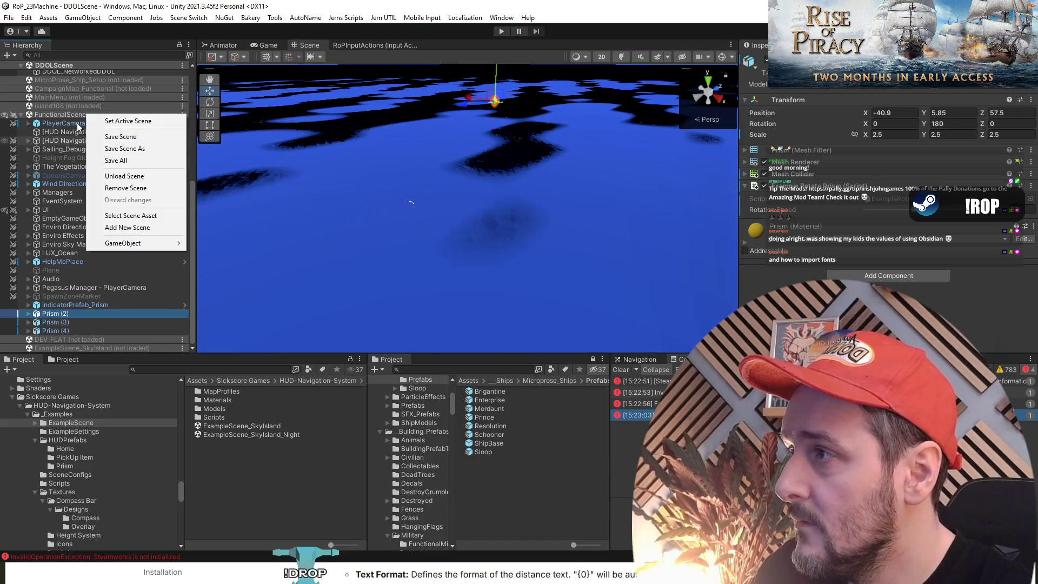
click(135, 120)
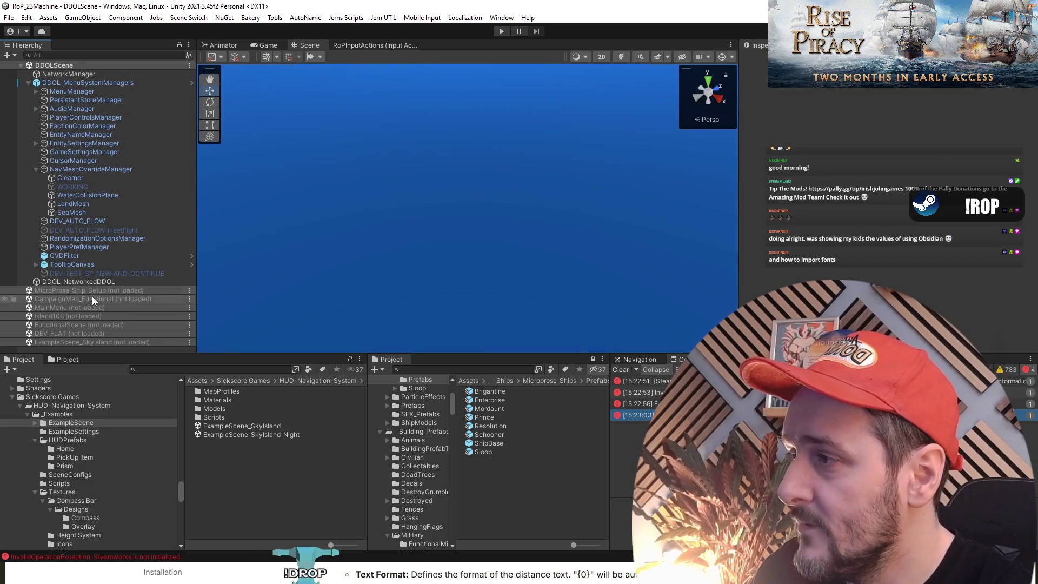
double_click(119, 84)
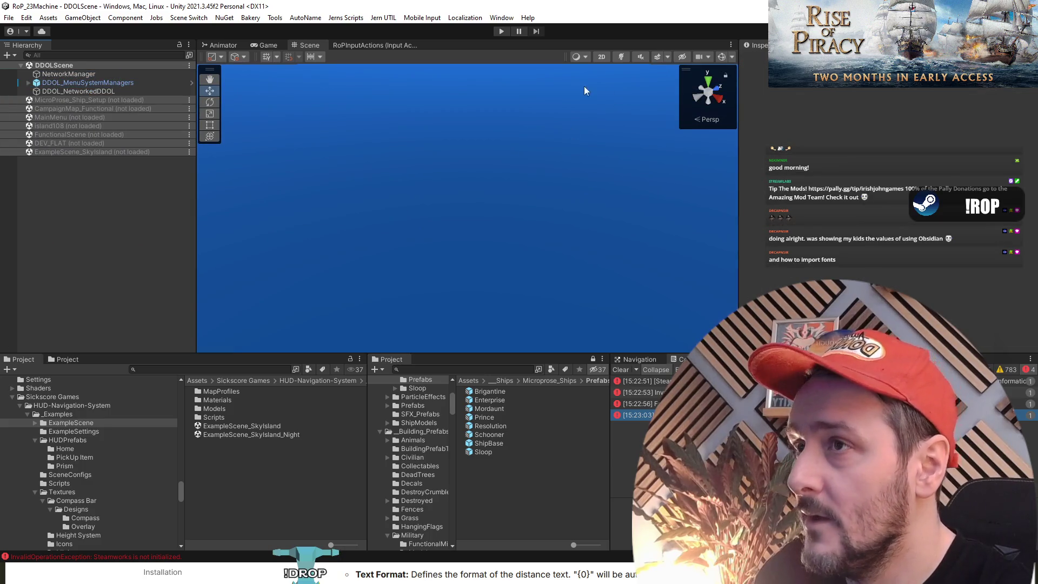
click(500, 34)
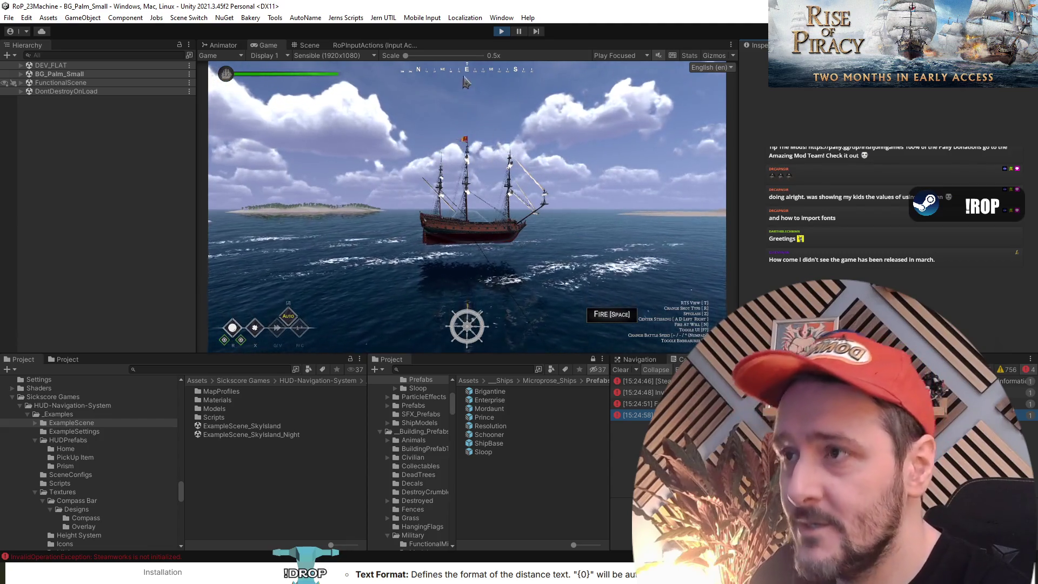
Pause to orbit the Scene camera skyward, then resume and switch to the RTS camera.
click(520, 31)
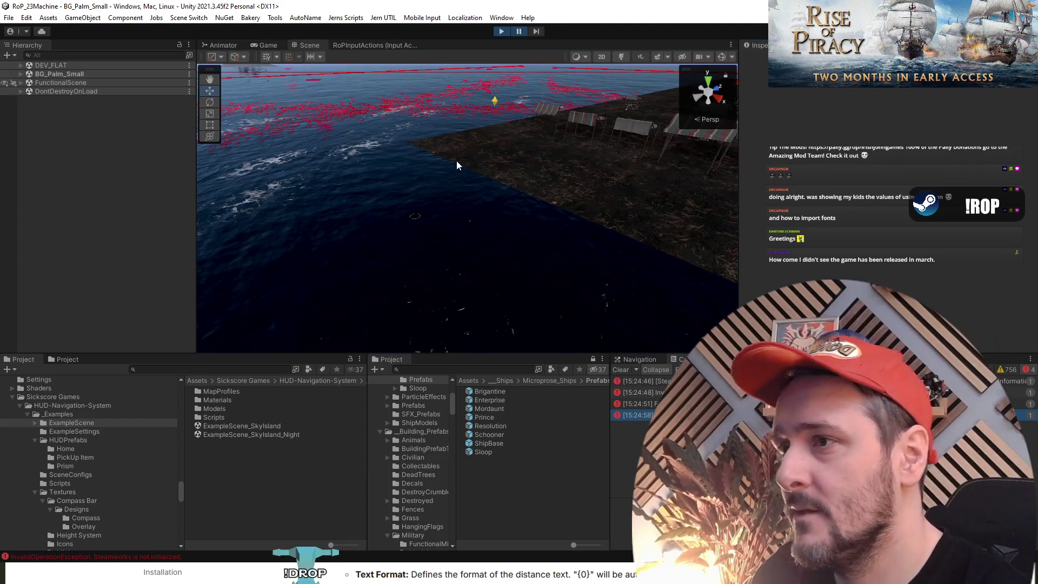
mouse_move(456, 161)
mouse_down()
mouse_move(417, 124)
mouse_move(490, 59)
mouse_up()
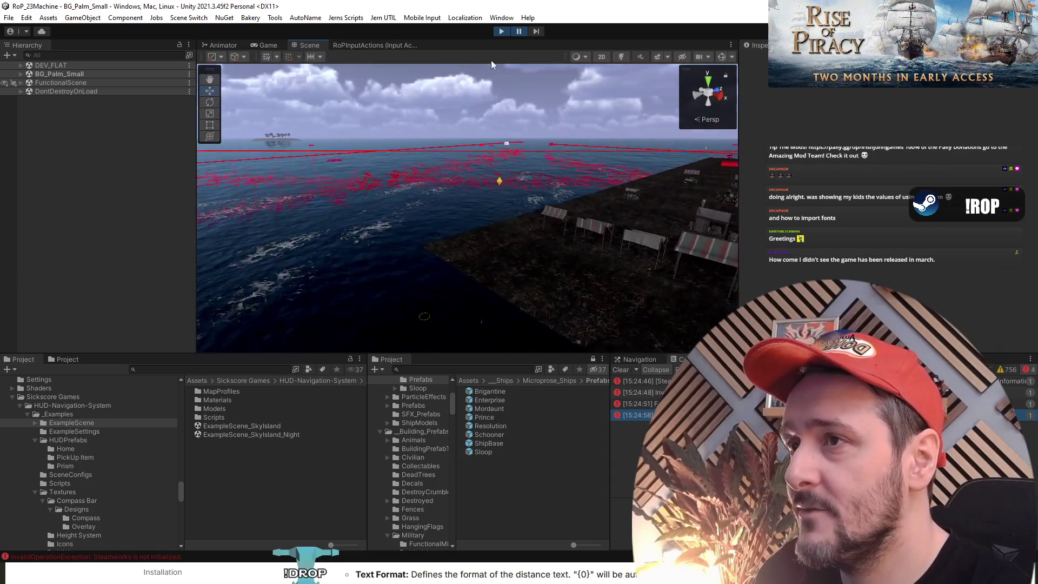
click(520, 31)
key(t)
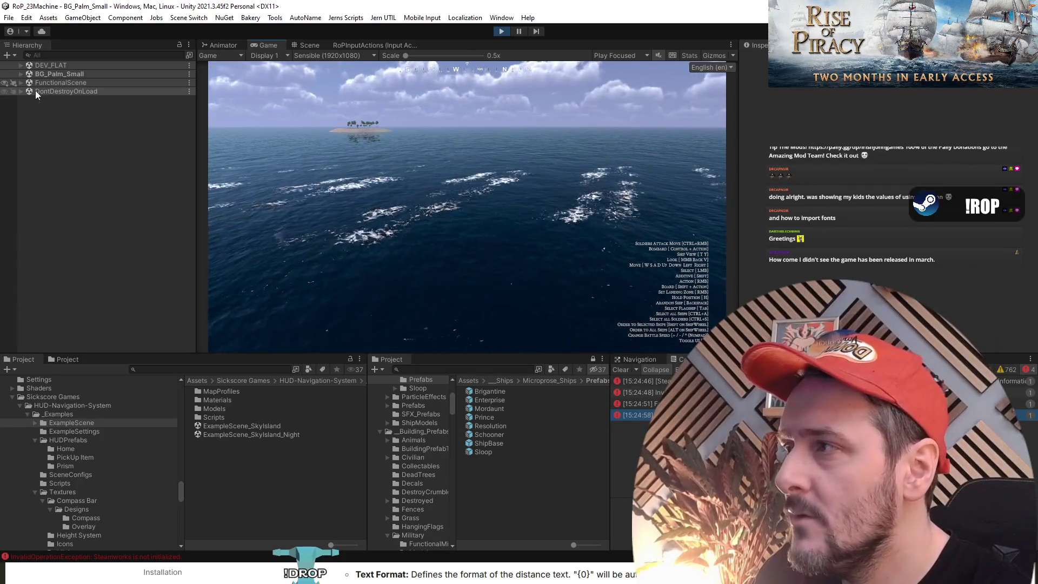
Expand FunctionalScene down to HUD Navigation Canvas > Indicator Panel while the game runs.
click(44, 81)
key(Right)
key(Down)
key(Down)
key(Down)
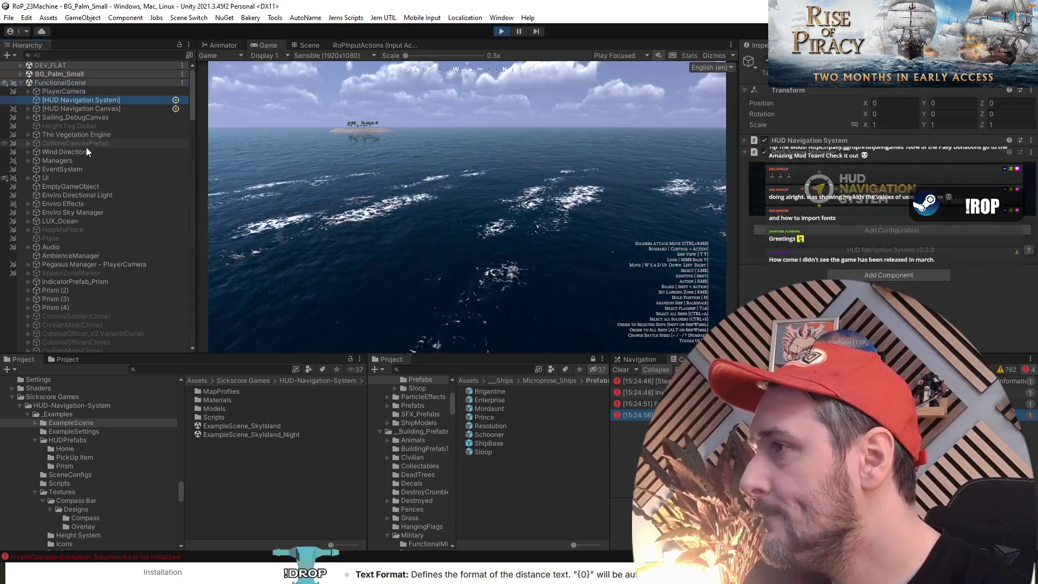
key(Right)
key(Down)
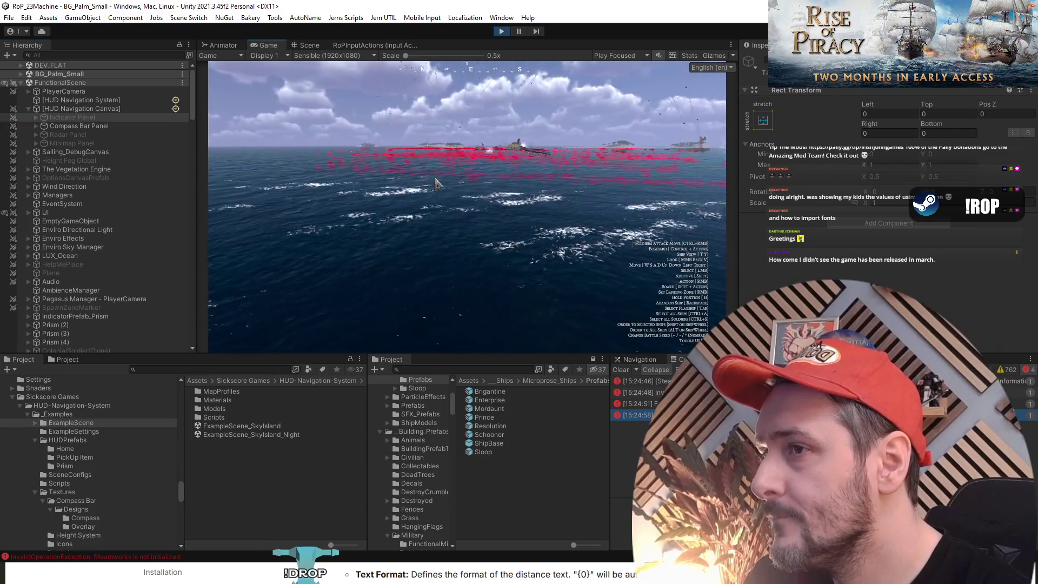
click(411, 222)
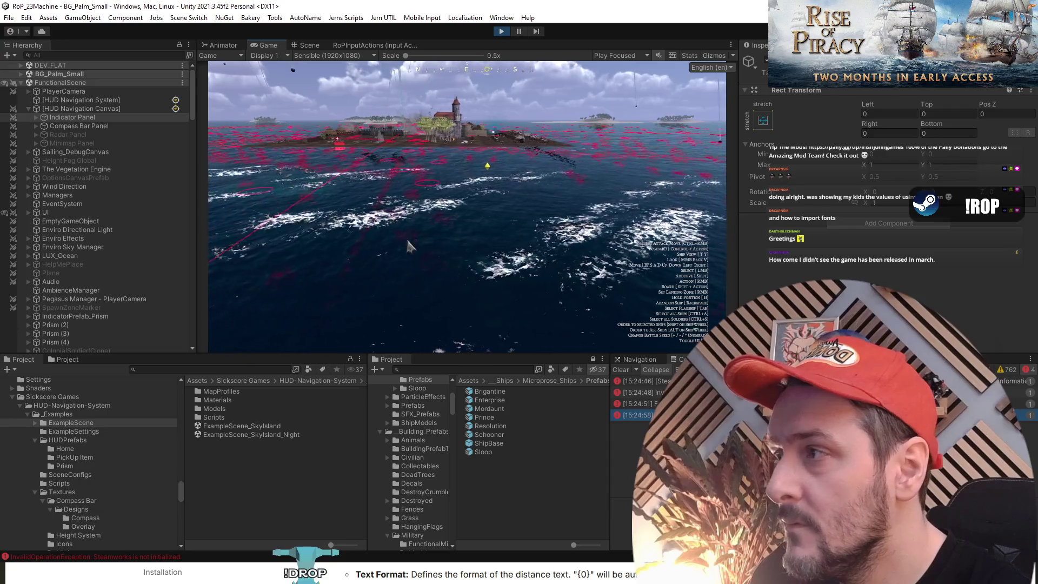
Select Prism (2) through Prism (4) together in the Hierarchy.
scroll(58, 285, down, 2)
click(54, 293)
shift+click(59, 309)
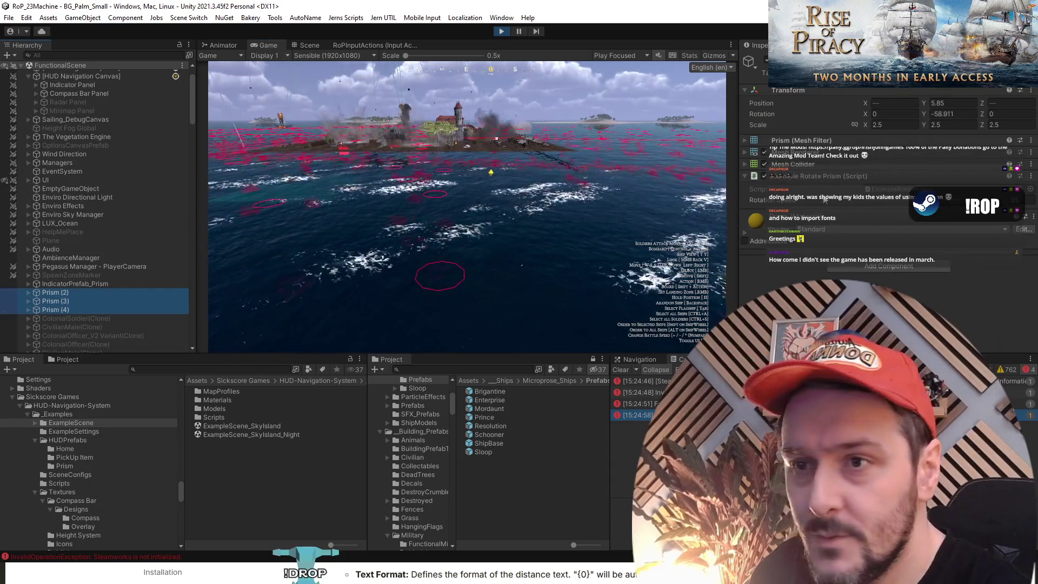
Tick Ignore Radius in the Compass Bar Settings of Prism (2)'s HUD Element Pivot.
click(84, 290)
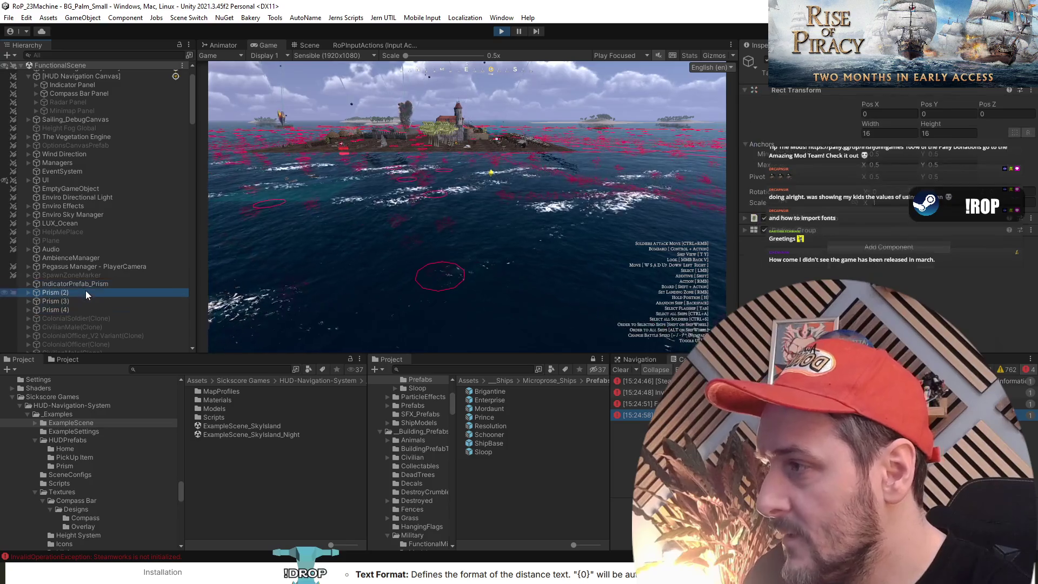
key(Right)
key(Down)
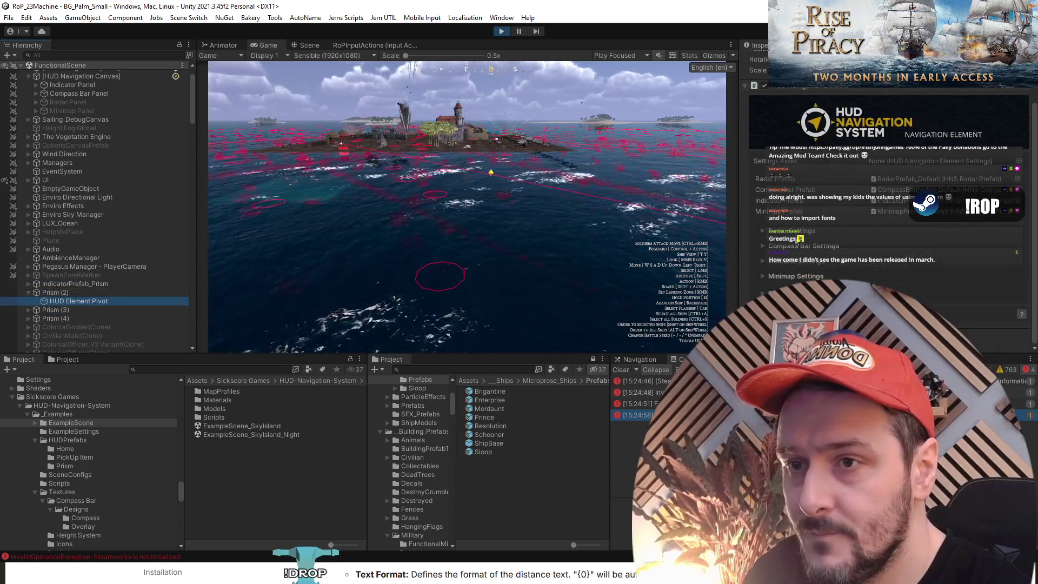
click(797, 246)
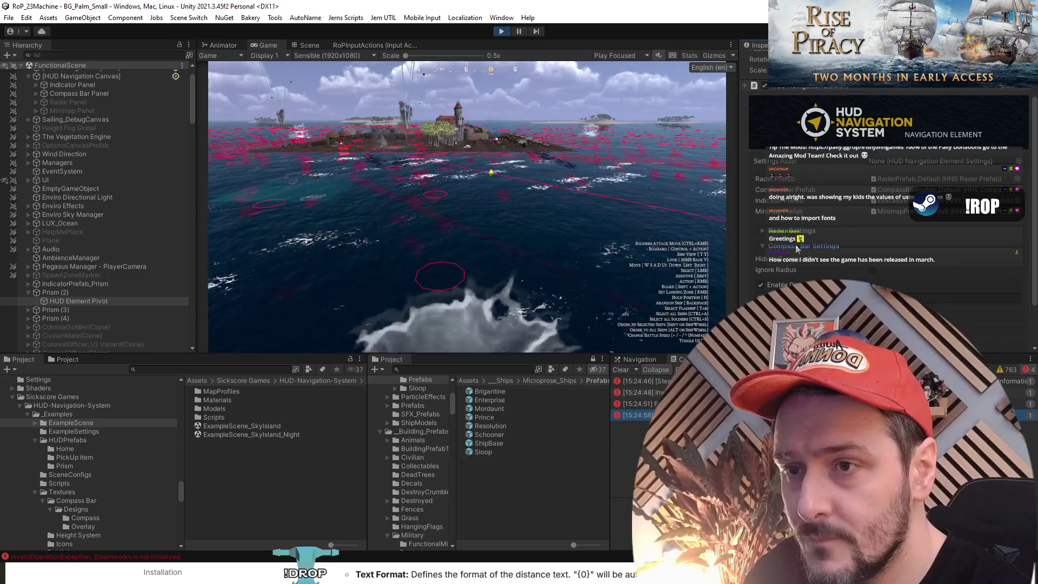
click(872, 269)
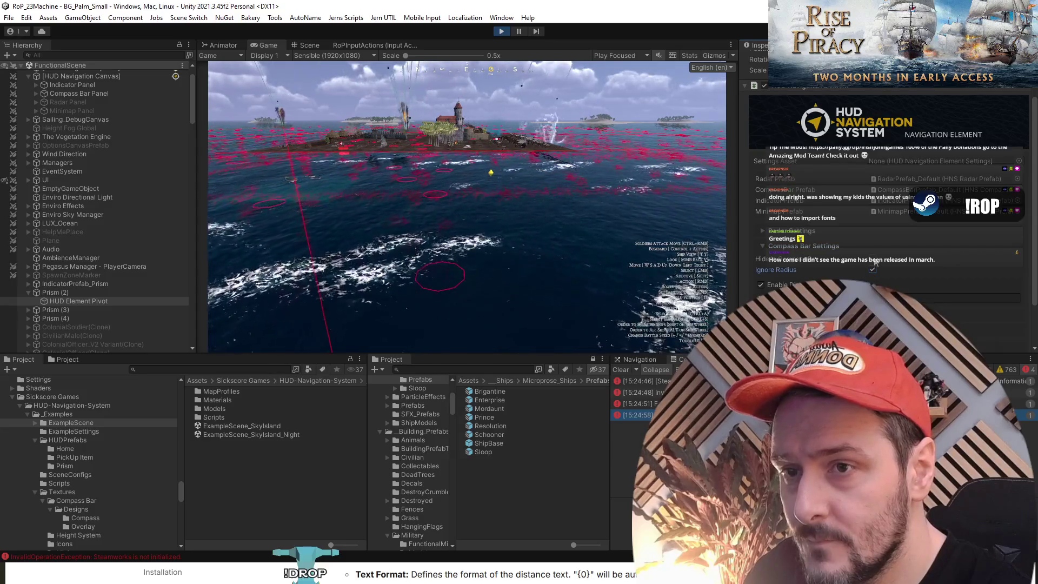
Select the HUD Navigation System object in the Hierarchy while the game runs.
click(484, 226)
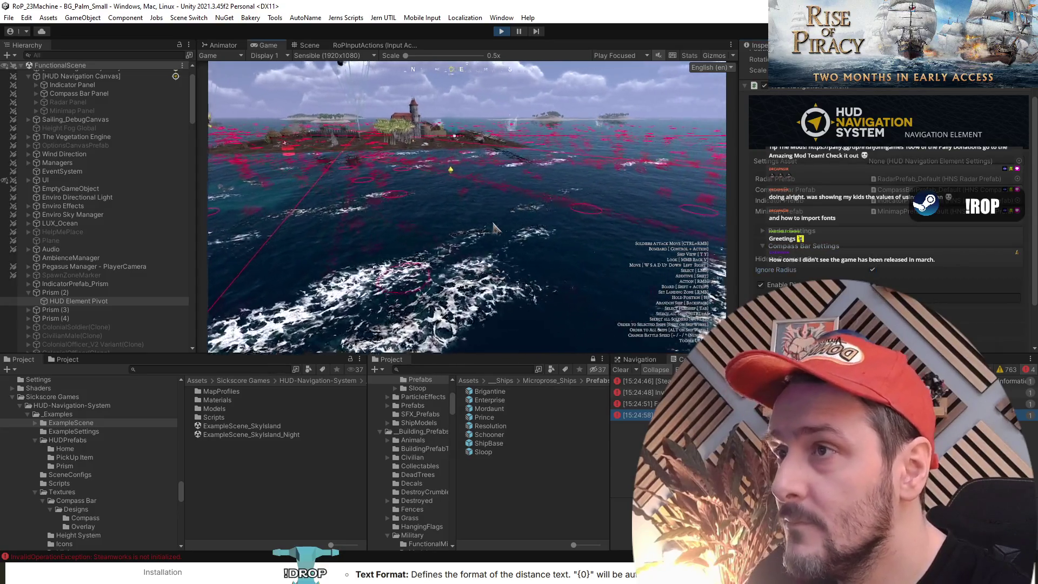
scroll(485, 226, down, 5)
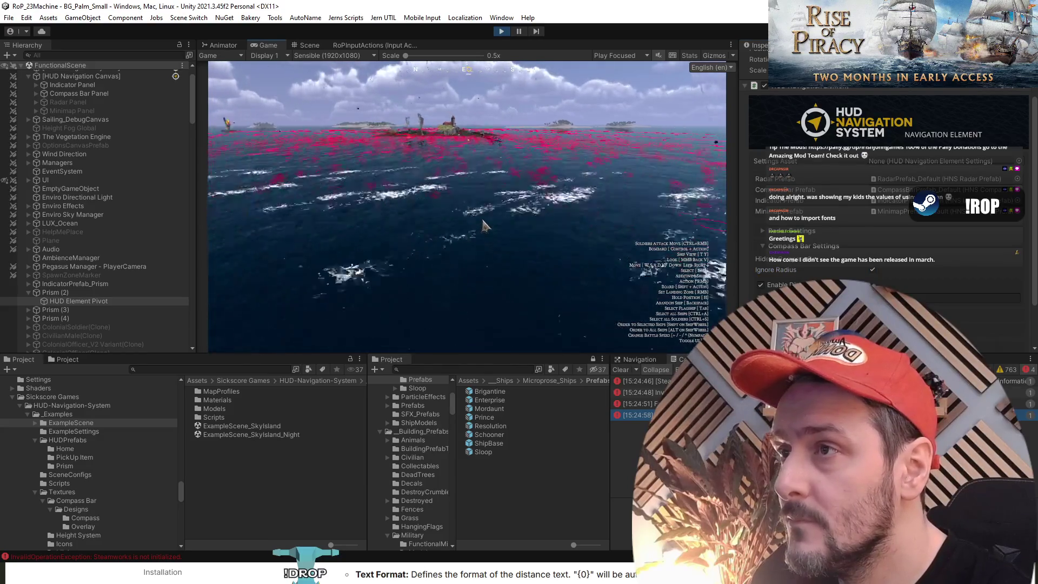
scroll(870, 269, down, 2)
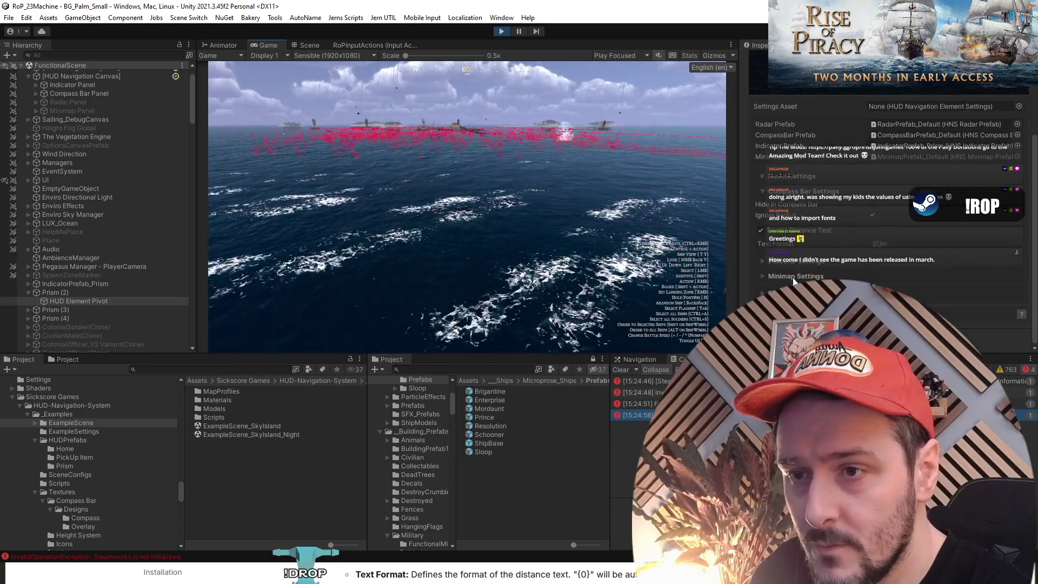
scroll(806, 261, down, 3)
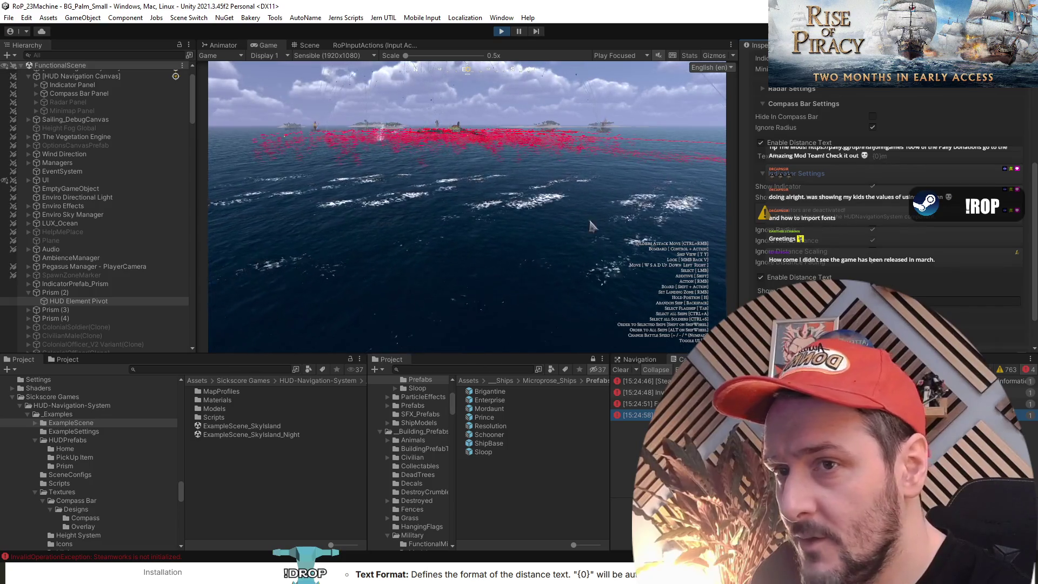
scroll(130, 173, up, 3)
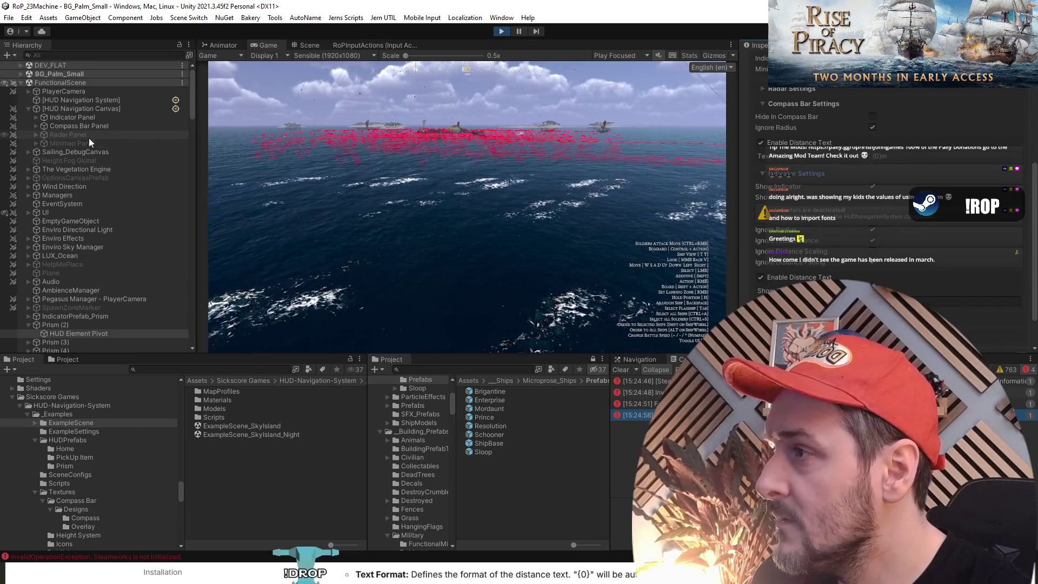
click(79, 101)
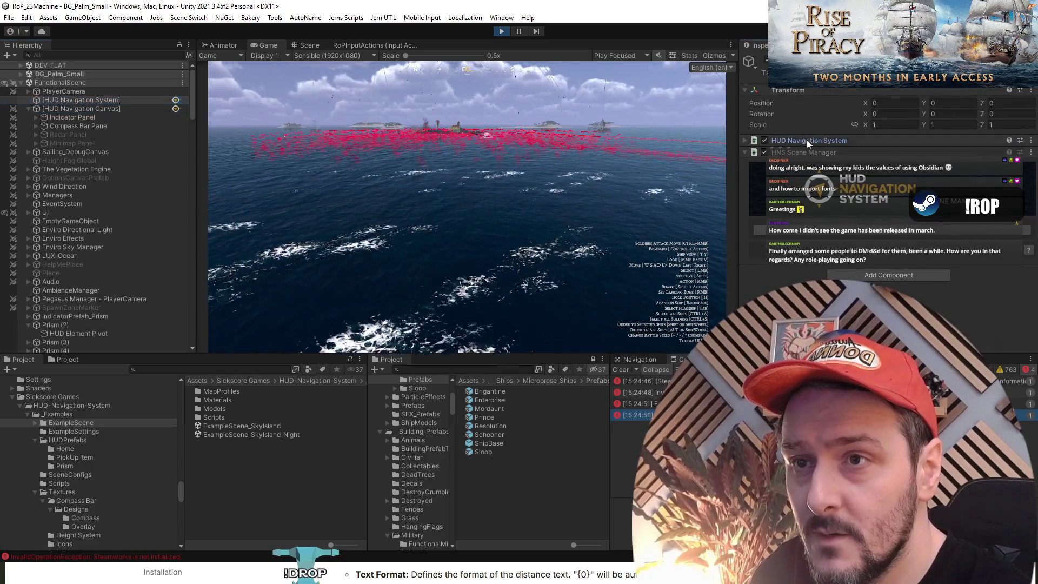
Expand the HUD Navigation System component, toggle Radar Feature on then off, and expand Indicator Settings.
click(807, 139)
scroll(810, 246, down, 1)
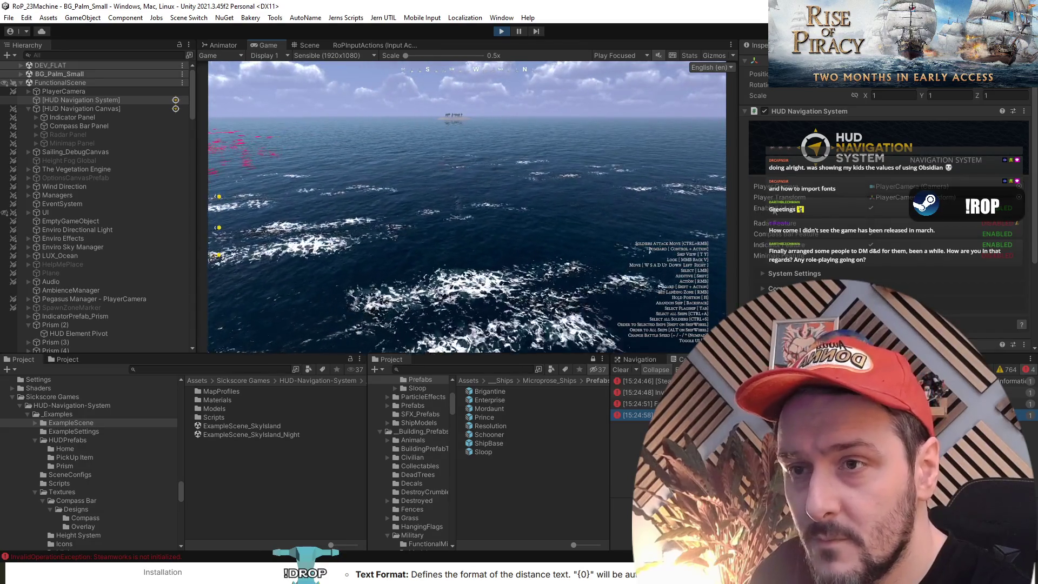
scroll(822, 213, down, 3)
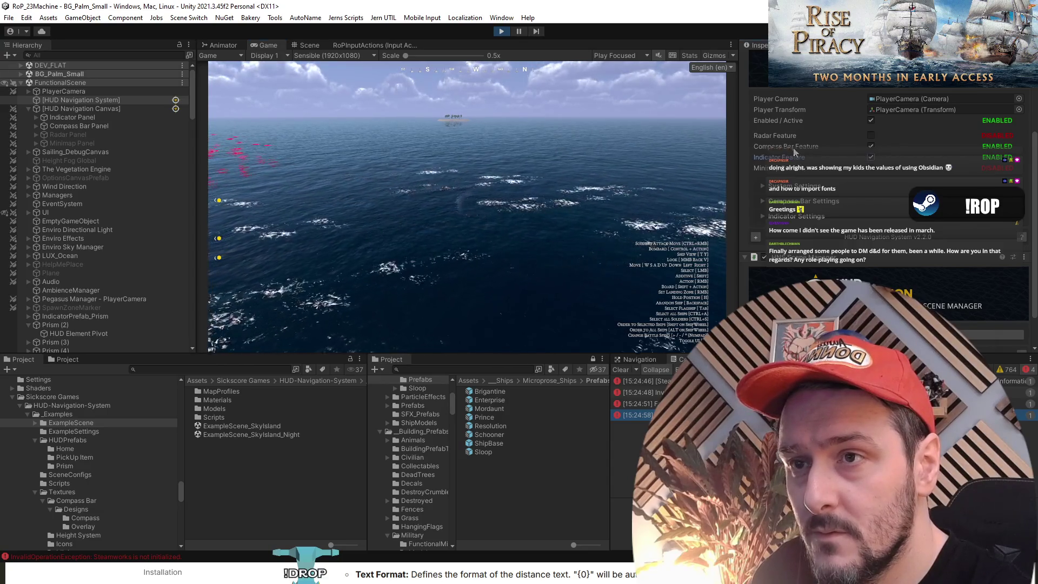
click(871, 136)
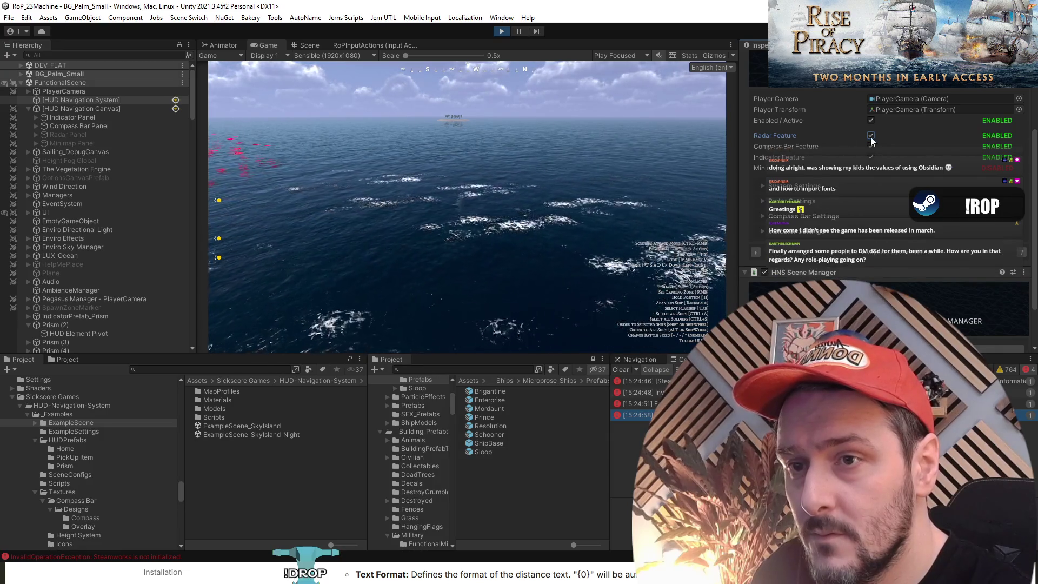
click(871, 136)
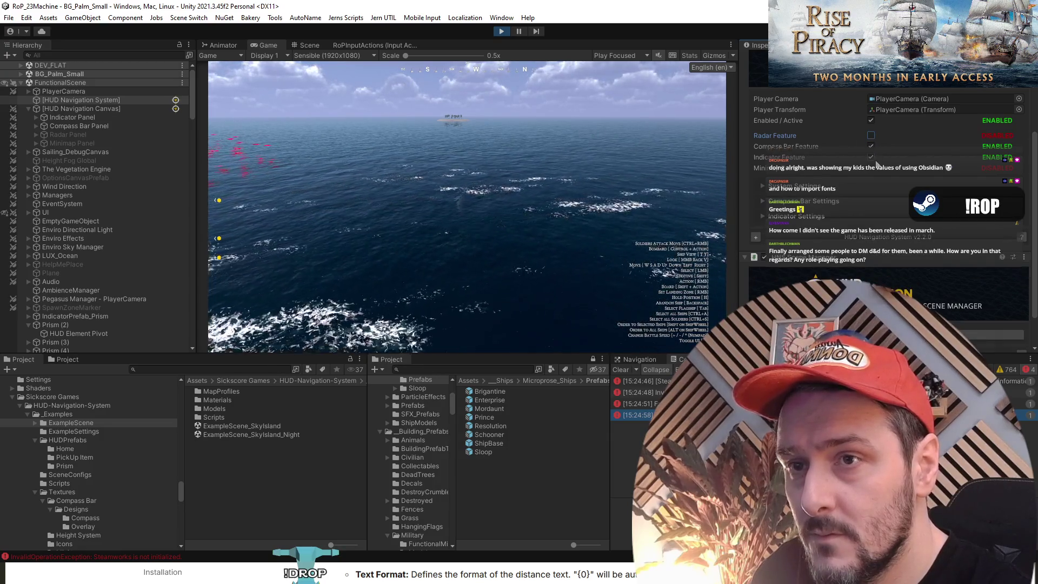
click(804, 216)
scroll(802, 130, down, 4)
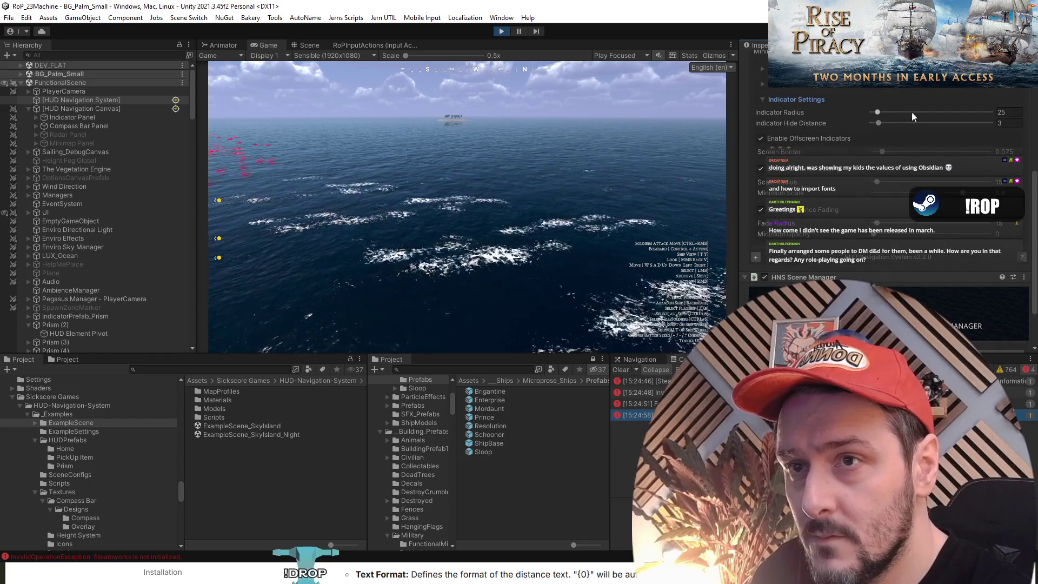
Toggle offscreen indicators off and on, then raise the Screen Border to 0.127.
click(781, 139)
click(781, 139)
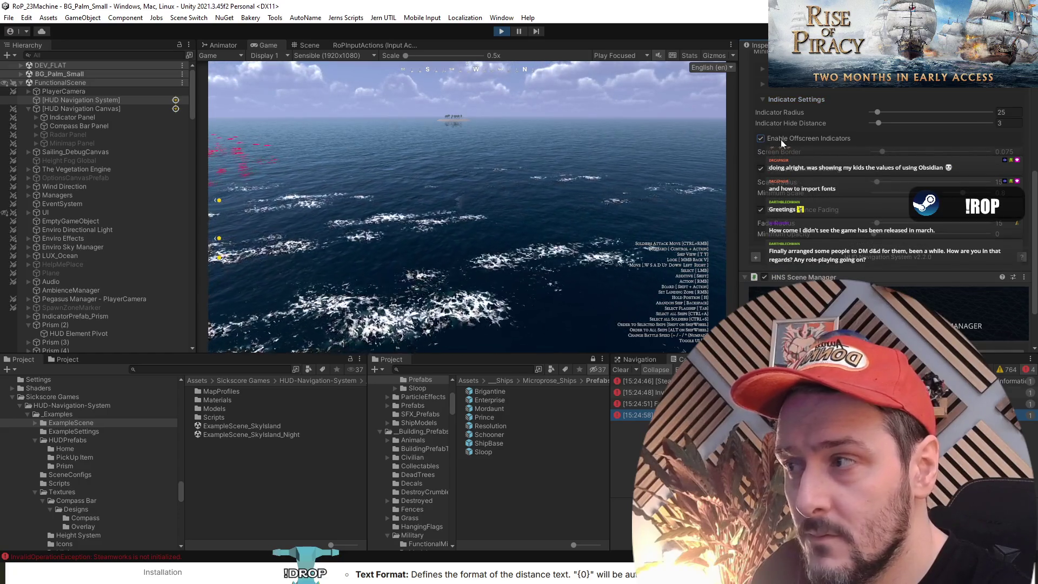
drag(882, 152, 917, 155)
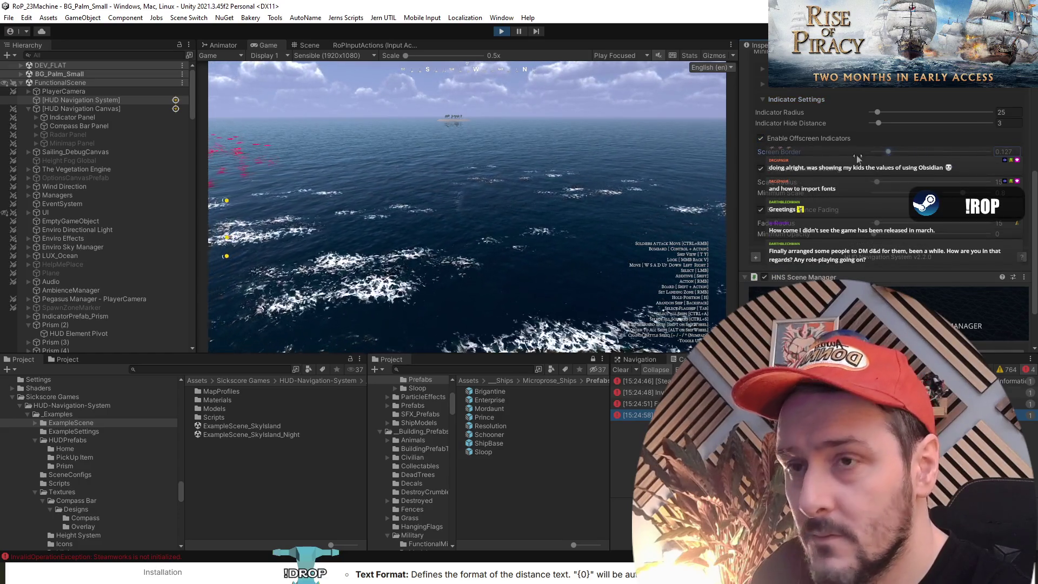
Test the indicator Scale and Distance Fading options, leaving both enabled, while turning the game camera.
click(784, 171)
click(784, 171)
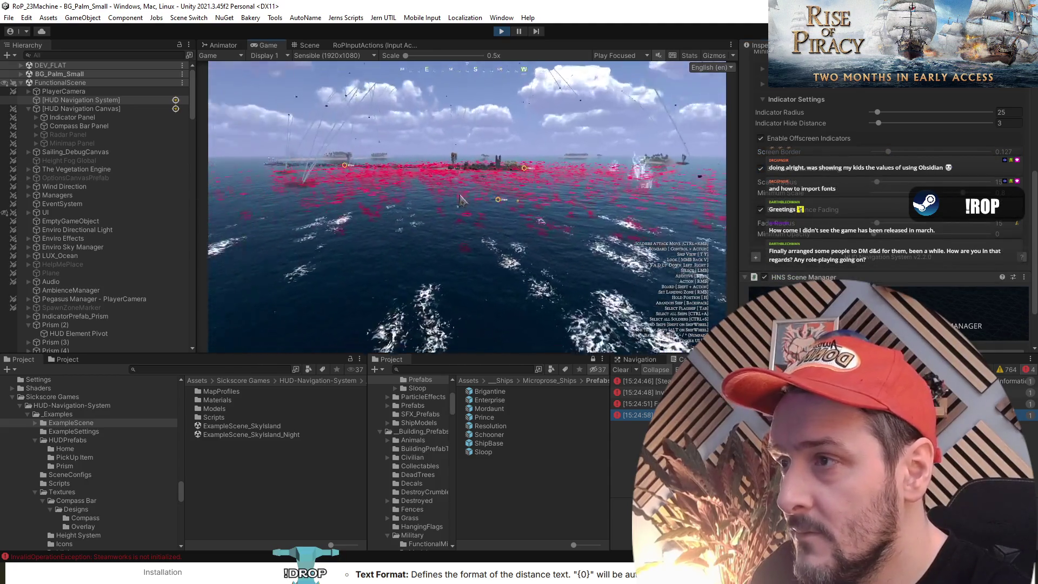
click(783, 173)
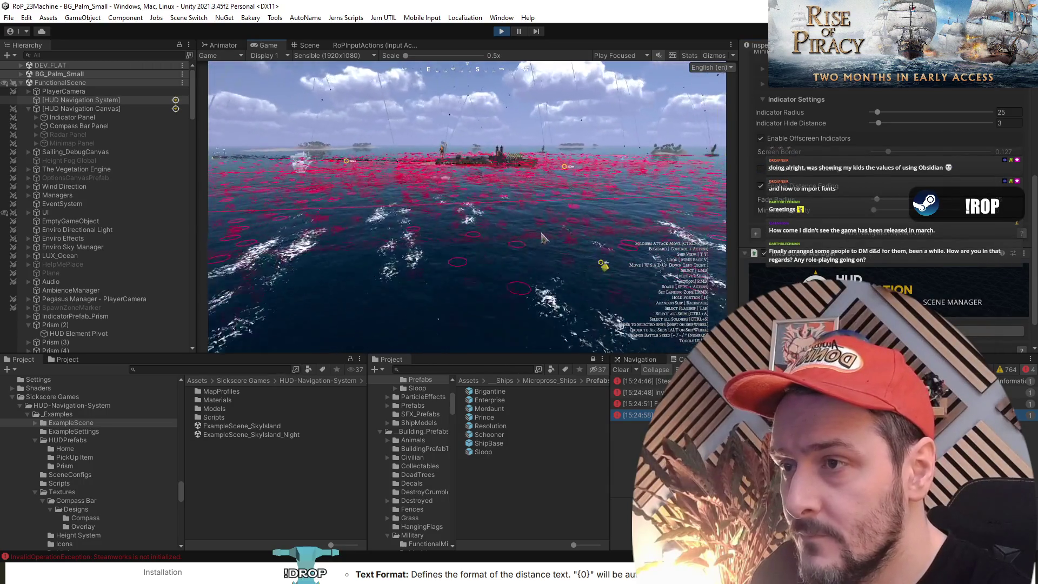
drag(542, 237, 577, 261)
click(781, 177)
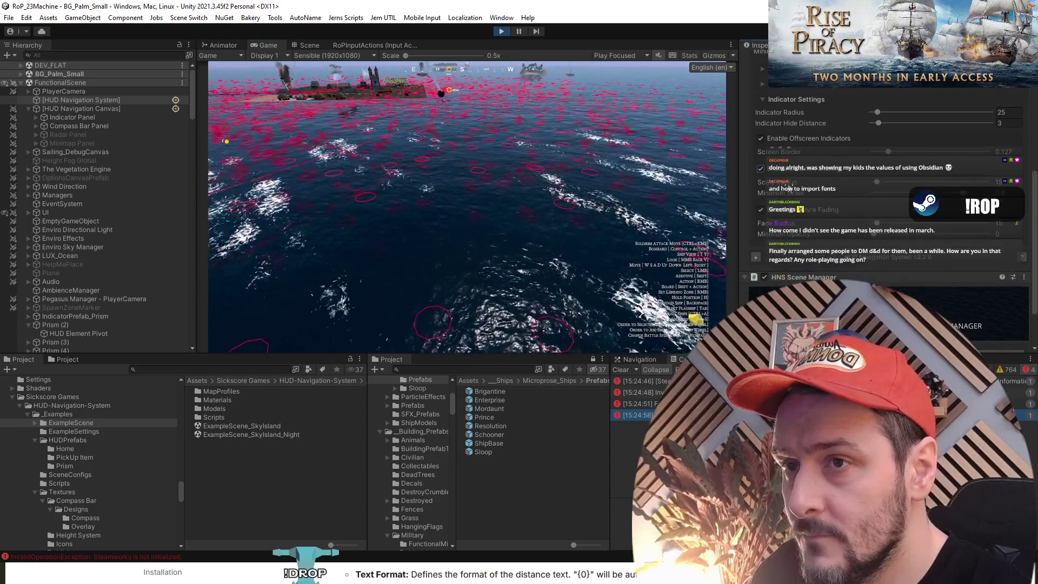
click(788, 214)
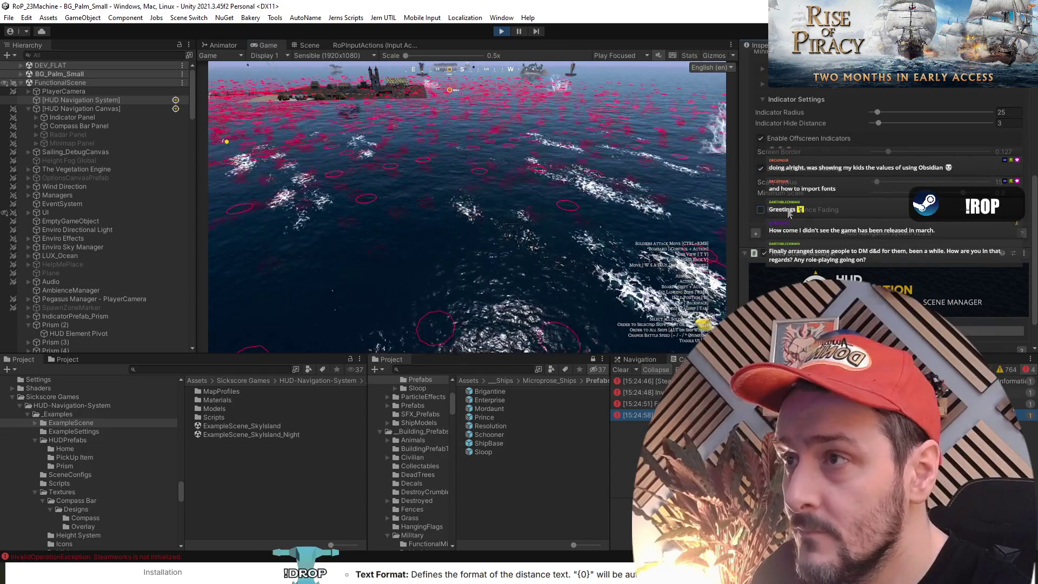
click(789, 213)
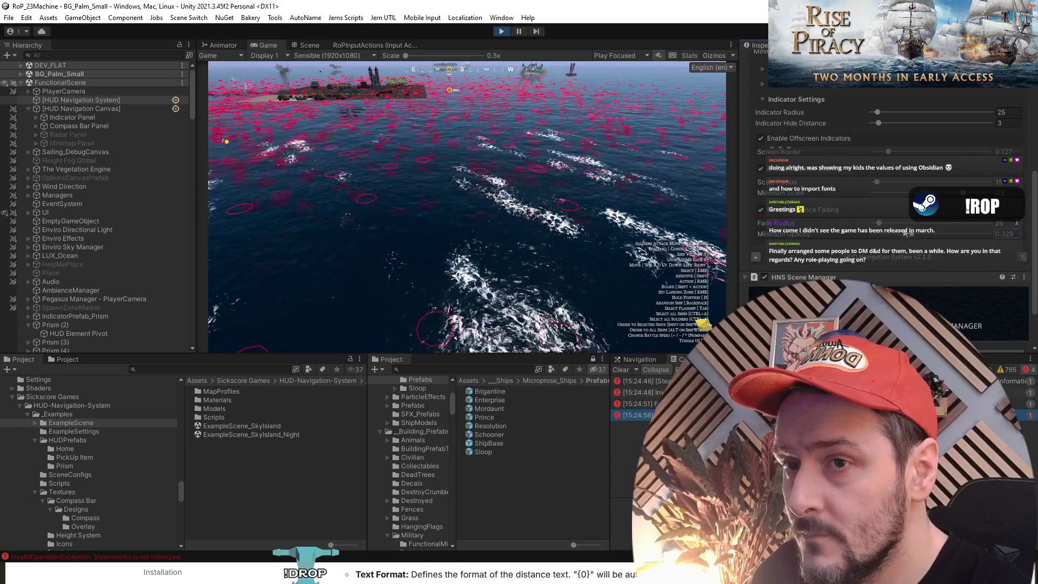
scroll(454, 195, up, 3)
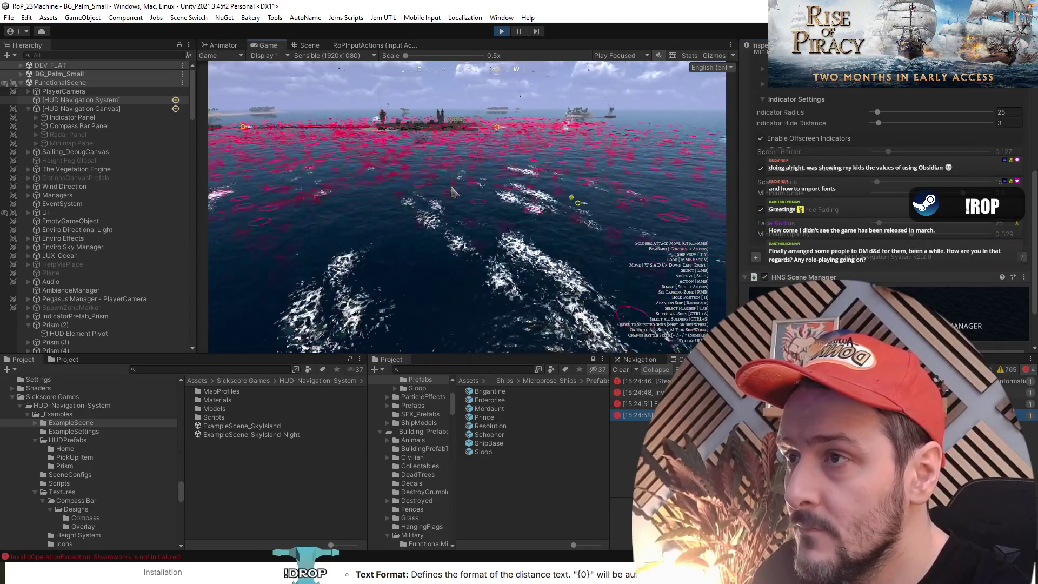
mouse_move(451, 192)
mouse_down()
mouse_move(419, 192)
mouse_move(498, 198)
mouse_up()
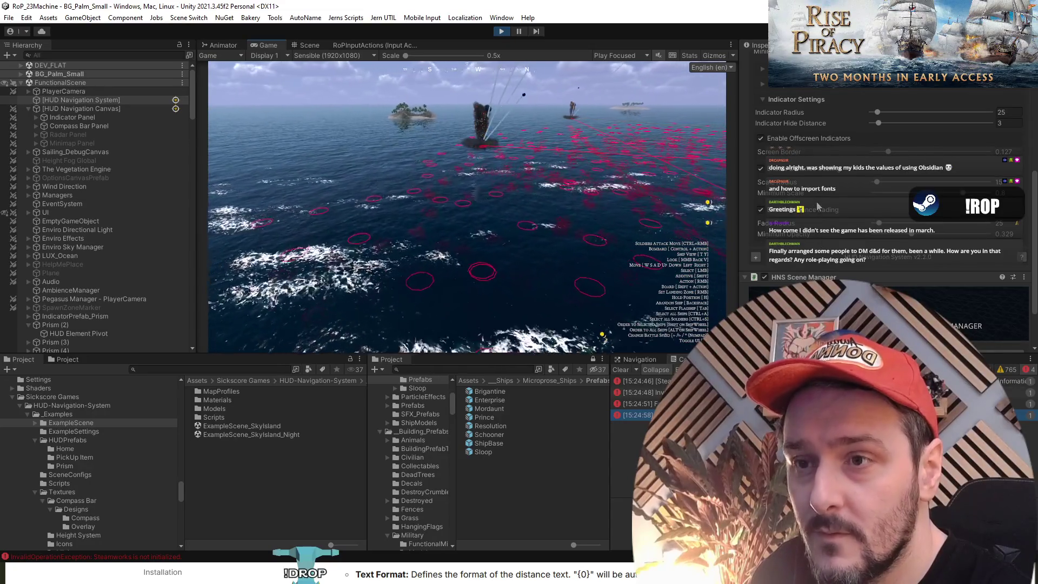
scroll(822, 231, up, 3)
scroll(822, 174, up, 2)
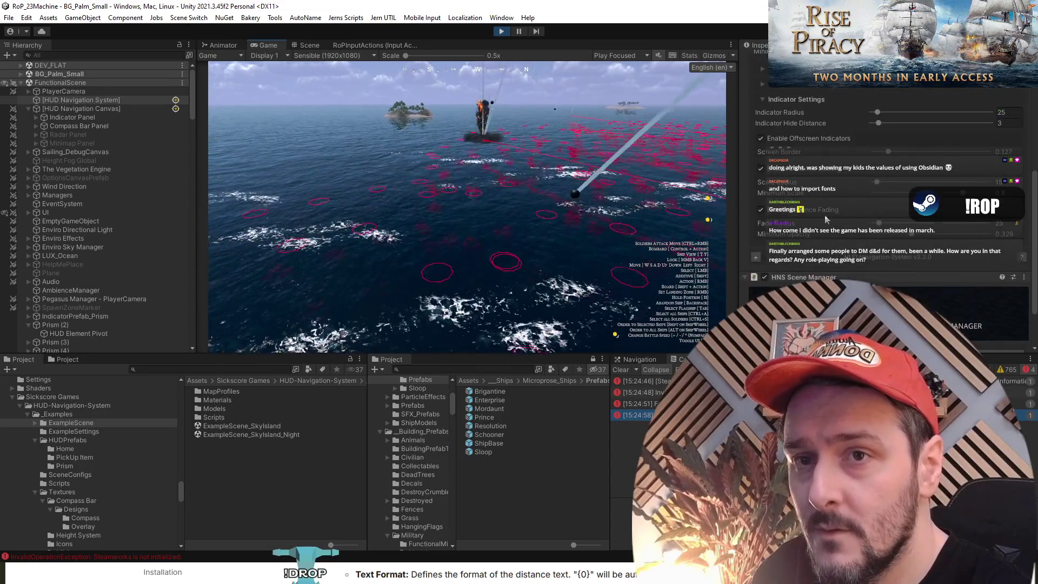
scroll(825, 215, up, 3)
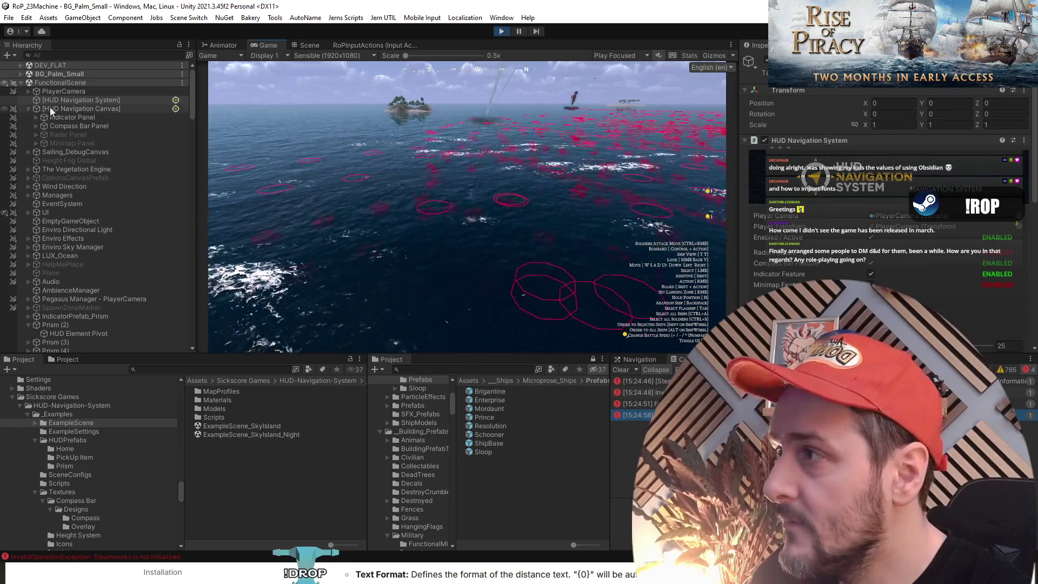
Stop play mode and look through the DDOL_MenuSystemManagers children.
key(ctrl+p)
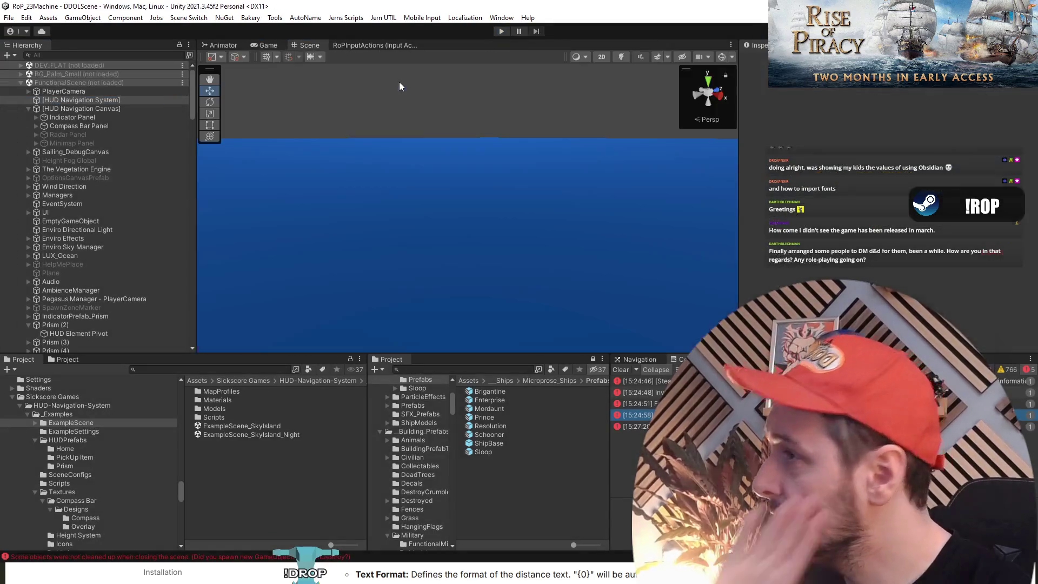
click(86, 84)
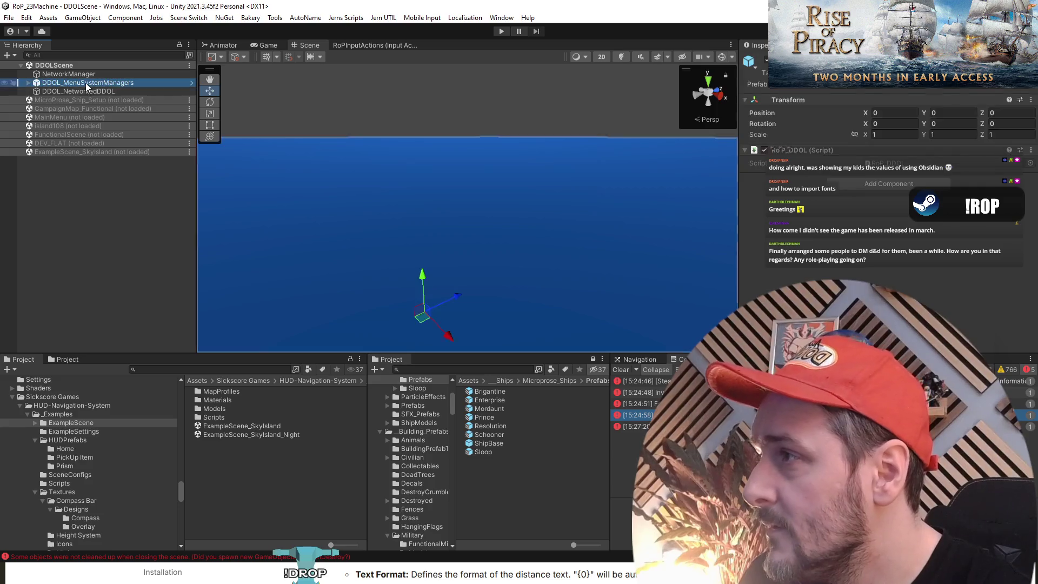
key(Right)
click(83, 180)
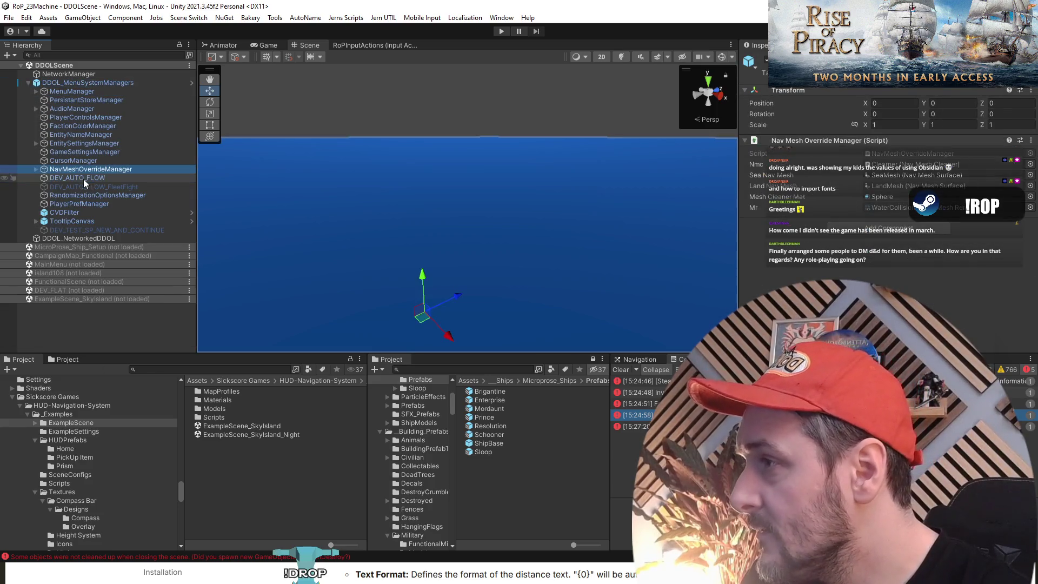
key(Left)
key(Left)
key(Left)
click(81, 170)
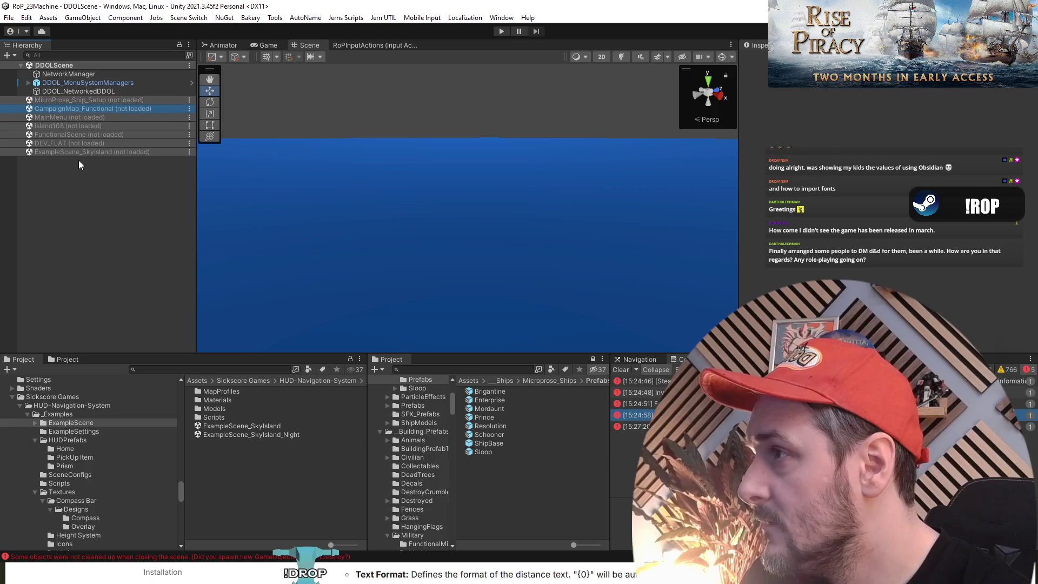
Load FunctionalScene from its Hierarchy context menu.
right_click(90, 109)
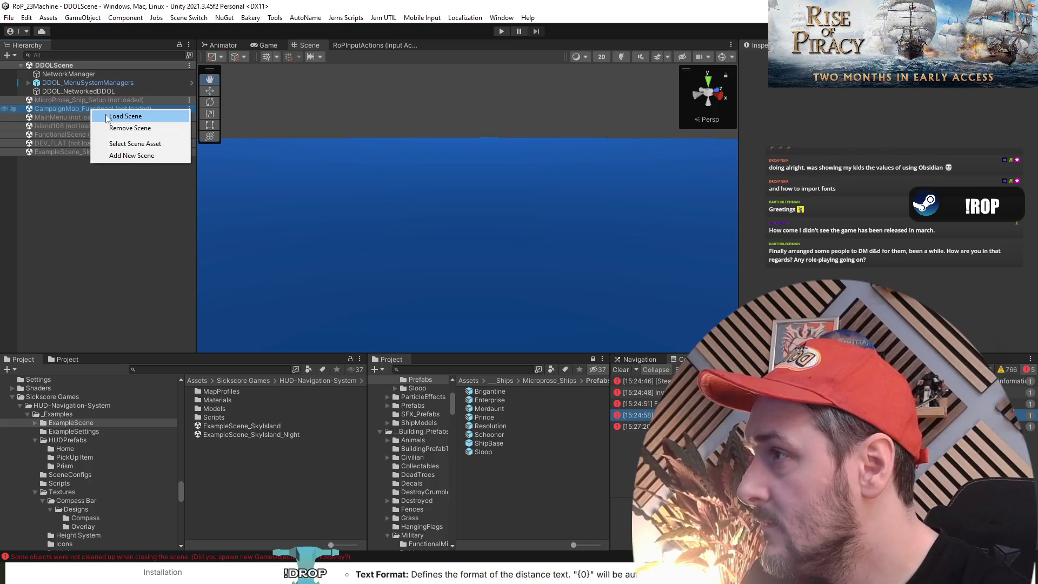
click(46, 198)
right_click(73, 134)
click(92, 142)
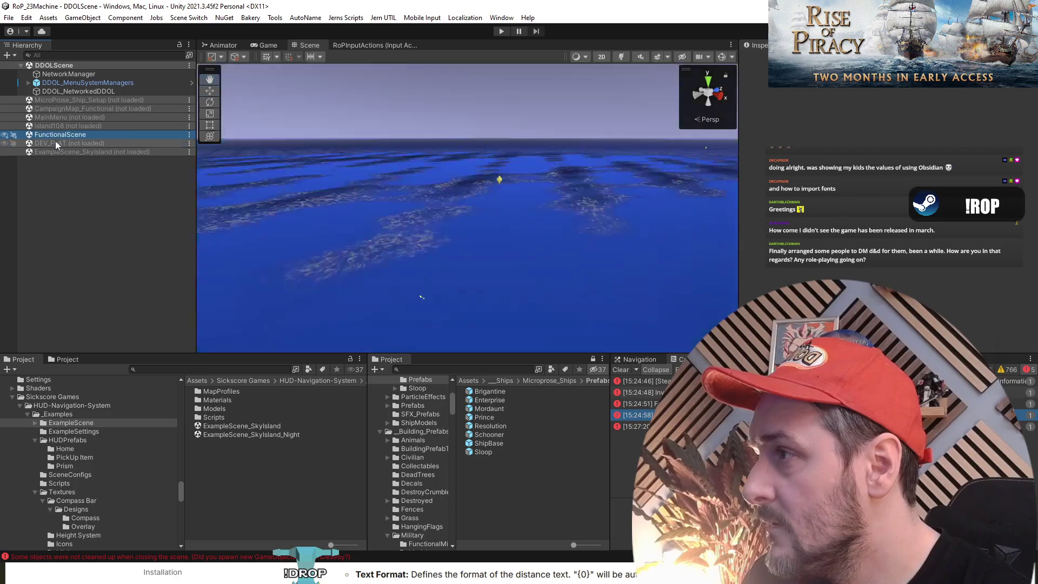
Turn on the HUD Navigation System's Indicator Feature, expand Indicator Settings, then select Indicator Panel.
click(76, 131)
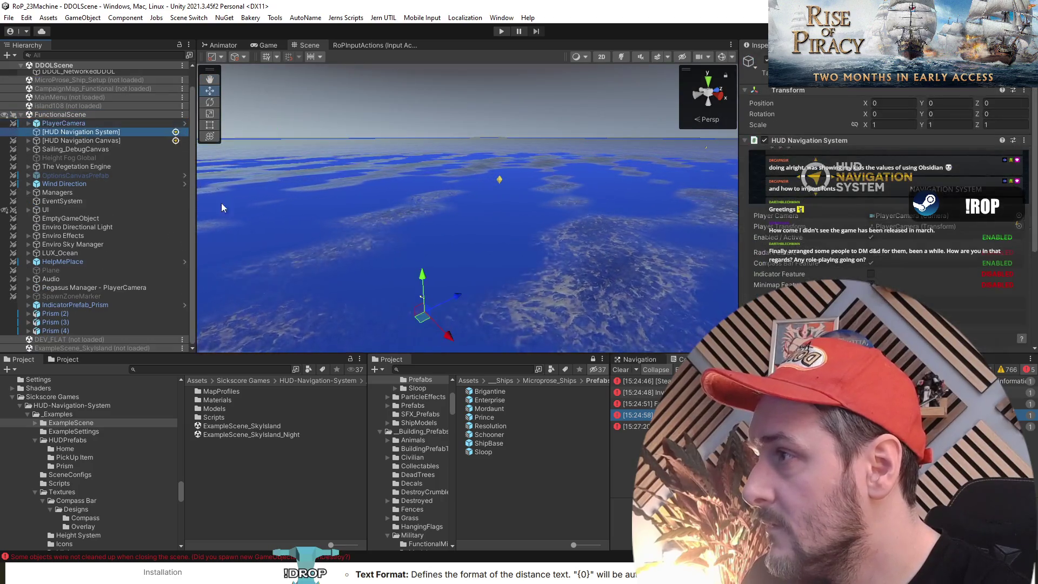
scroll(874, 218, down, 3)
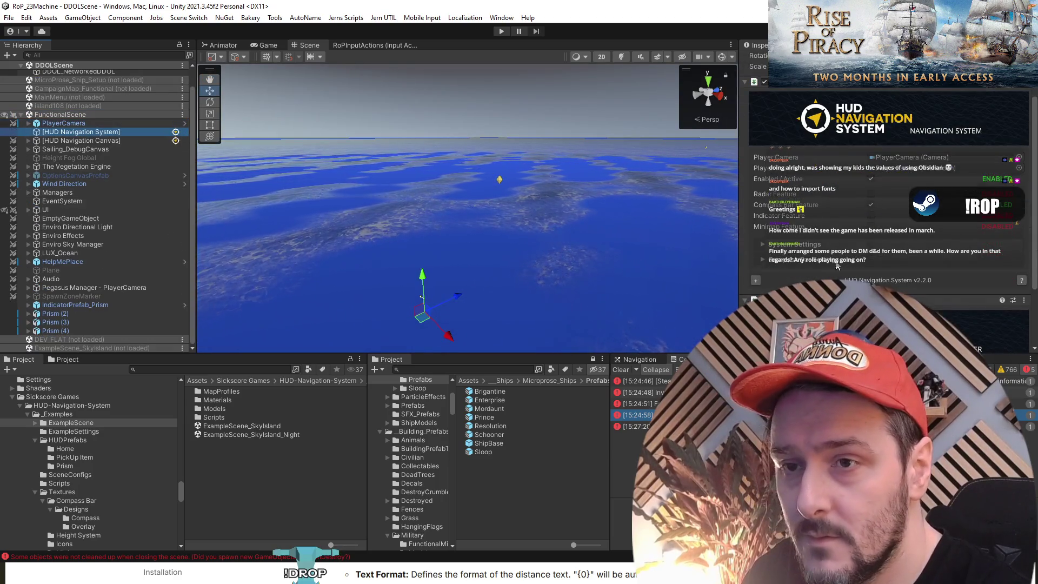
click(871, 216)
click(788, 275)
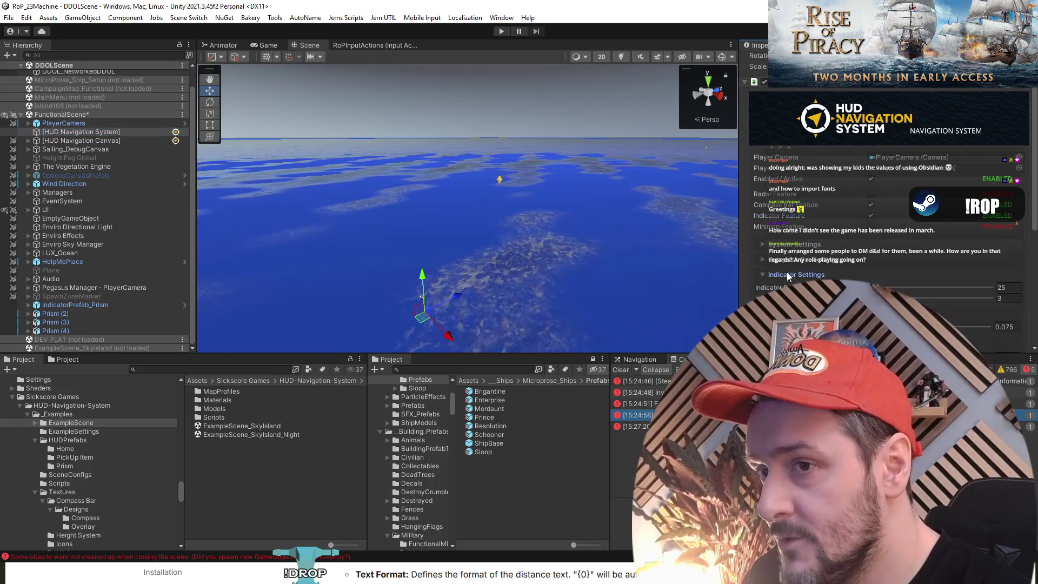
scroll(789, 273, down, 8)
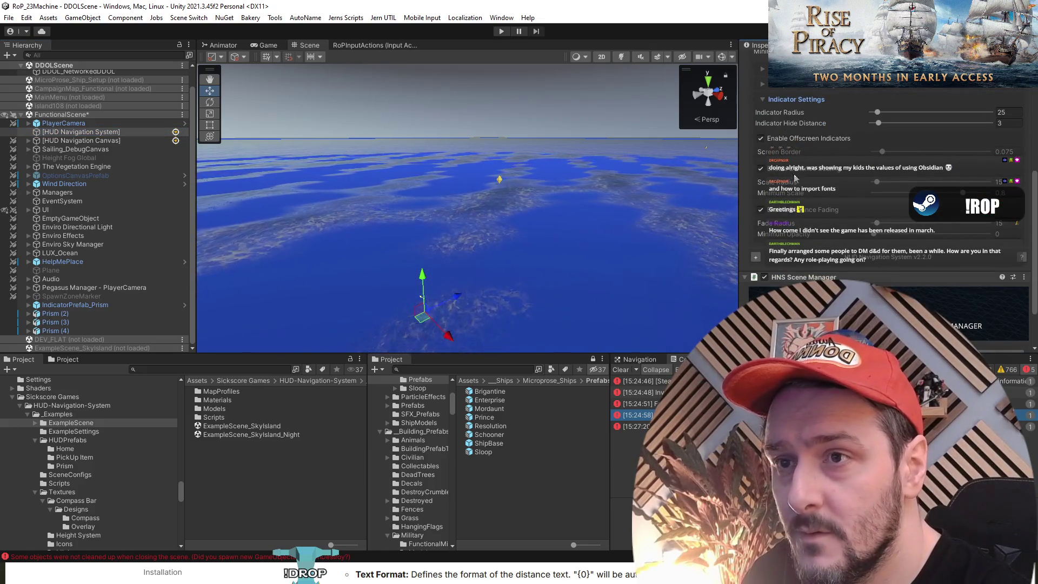
scroll(795, 183, up, 7)
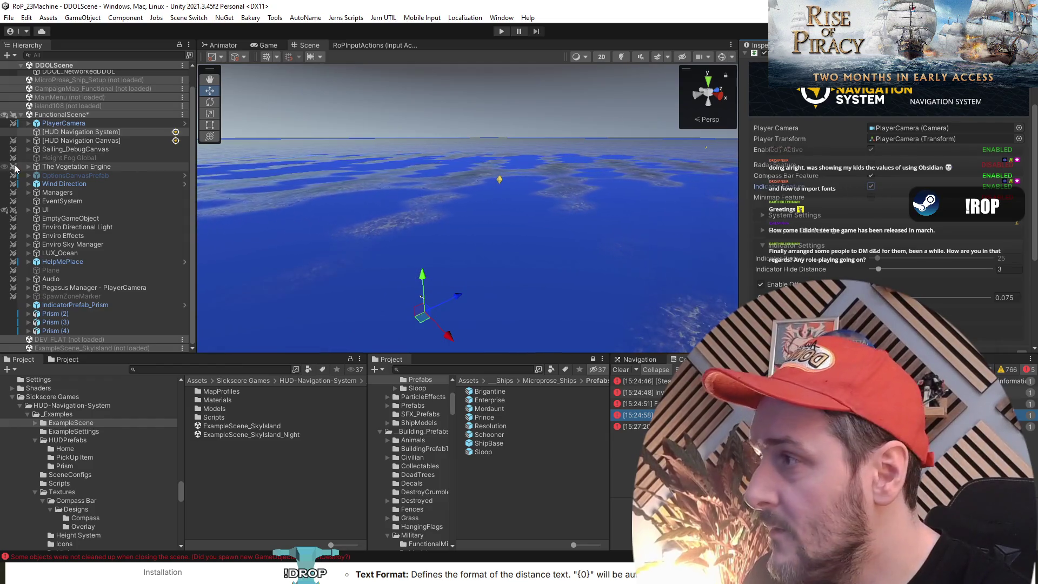
click(79, 143)
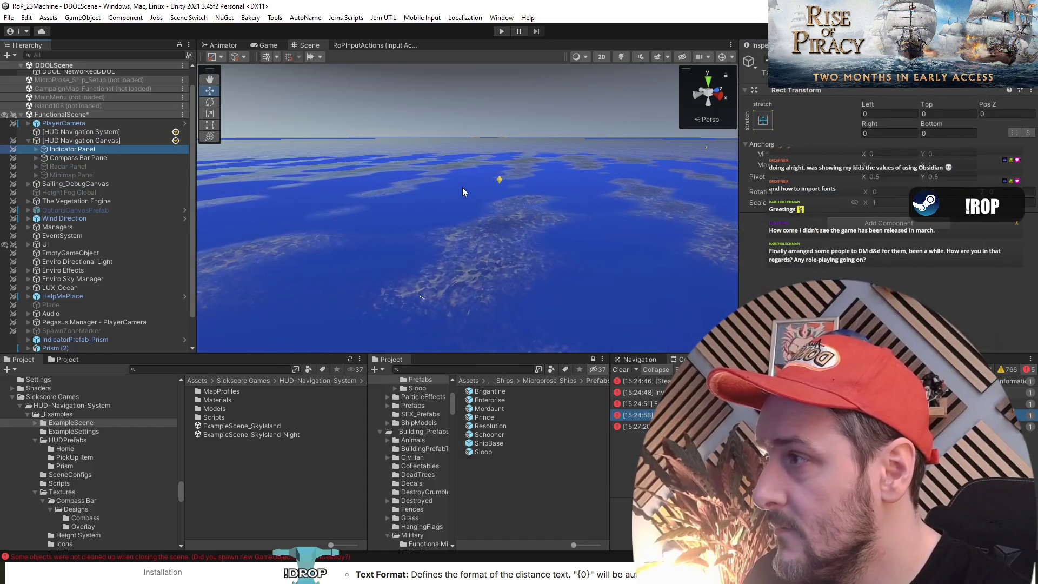
Collapse HUD Navigation Canvas, select HUD Navigation System and Prisms (2)–(4), then IndicatorPrefab_Prism.
key(Up)
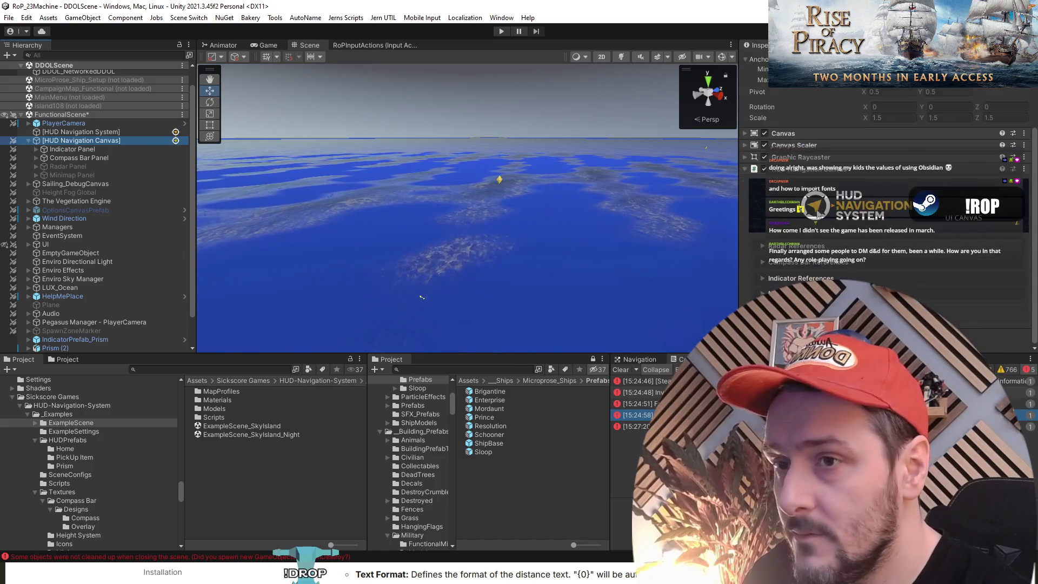
key(Left)
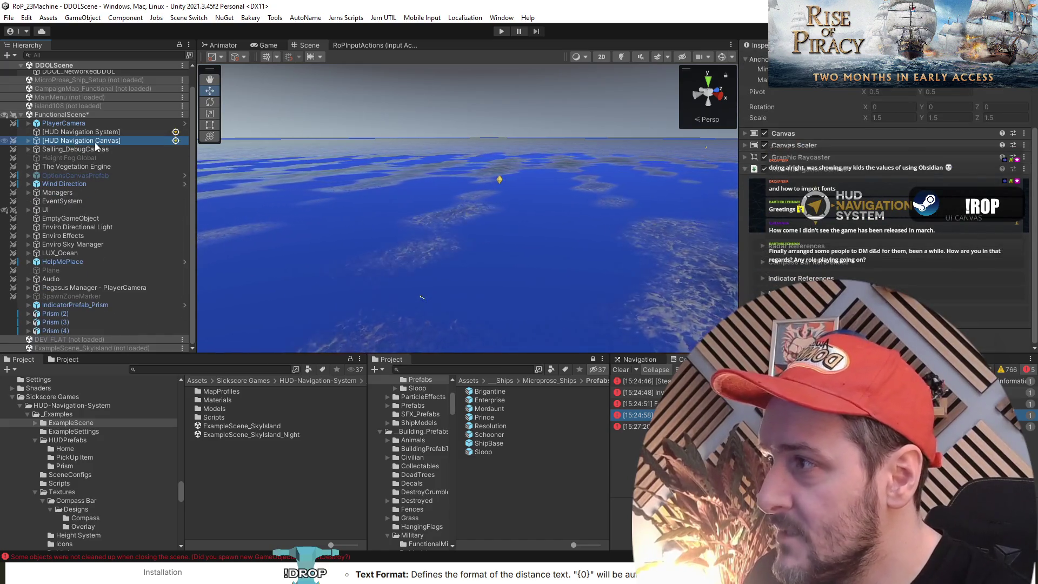
click(62, 131)
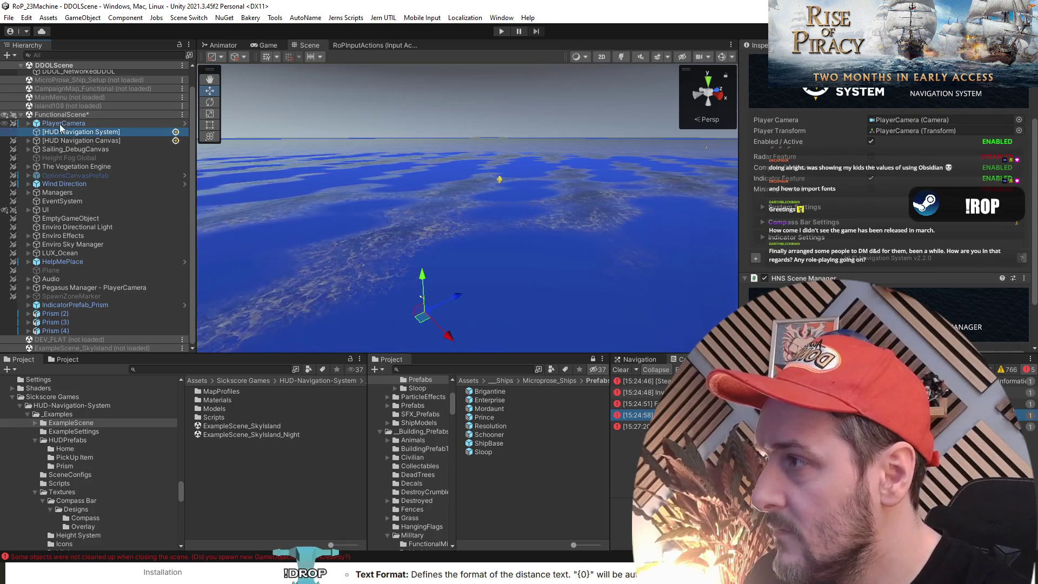
scroll(794, 181, down, 3)
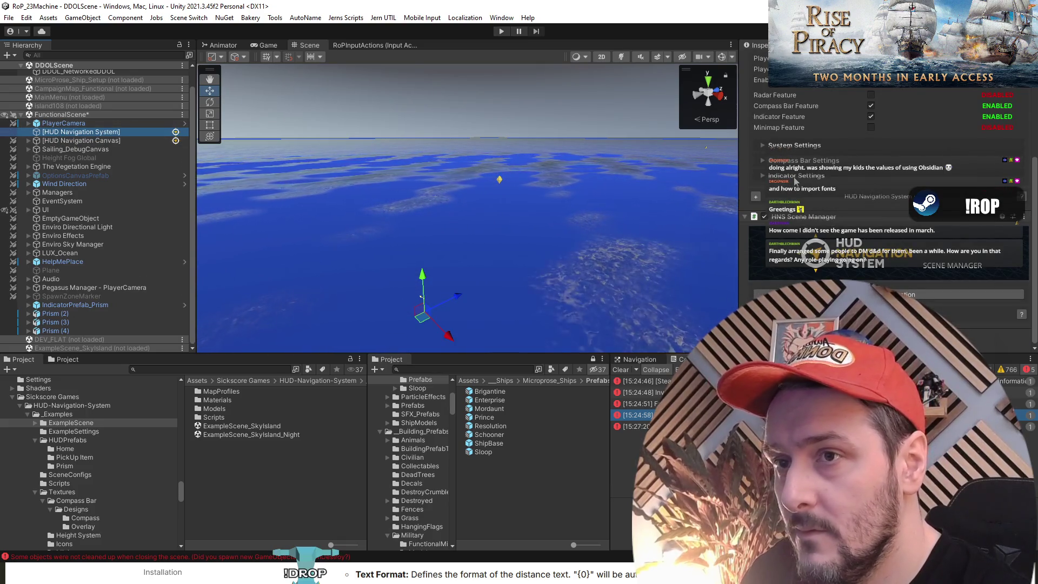
click(74, 314)
shift+click(77, 330)
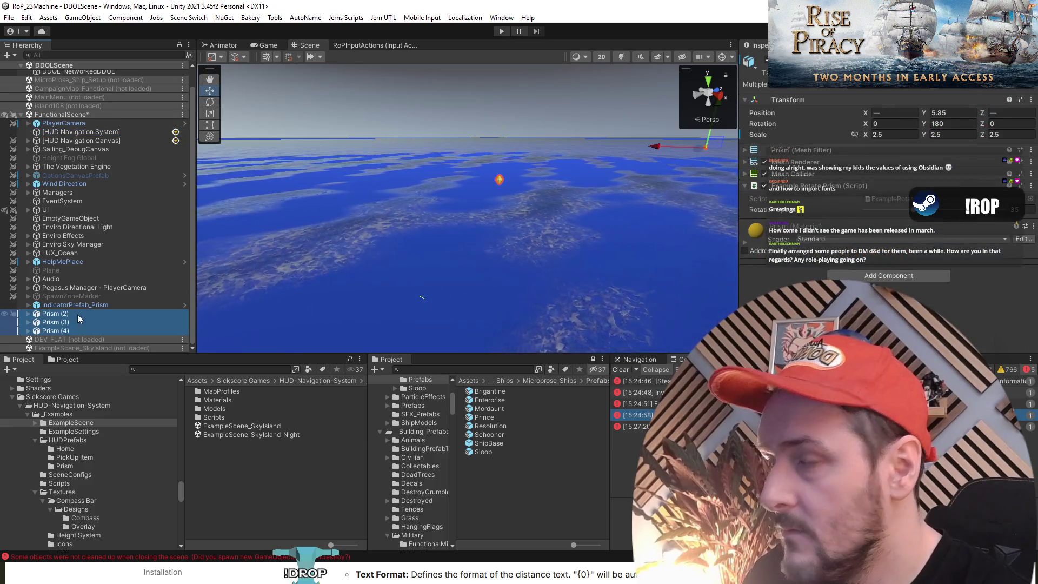
click(77, 306)
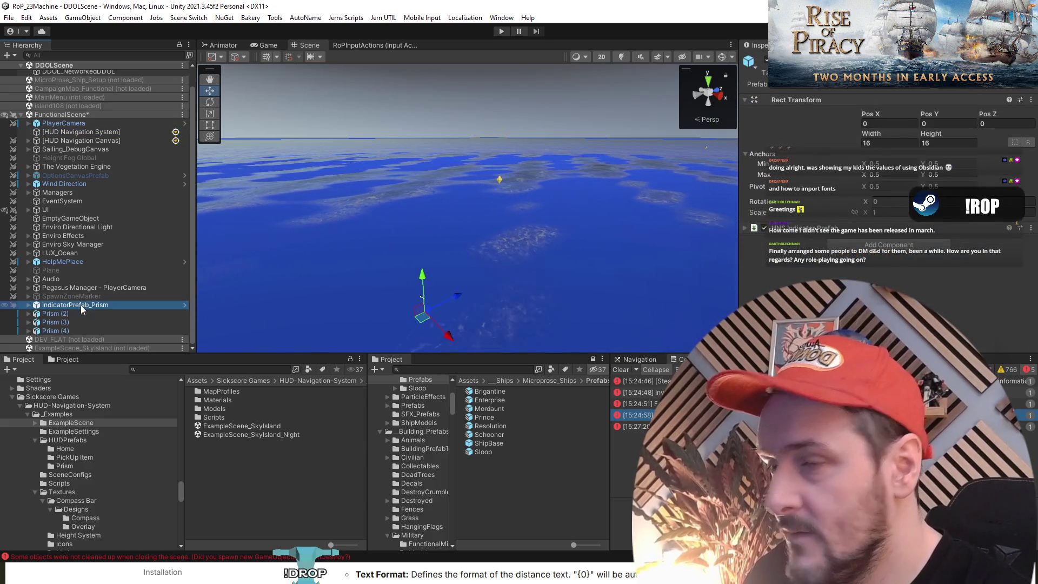
Delete IndicatorPrefab_Prism and expand the HUD Element Pivot's Indicator and Compass Bar settings.
key(Delete)
click(75, 322)
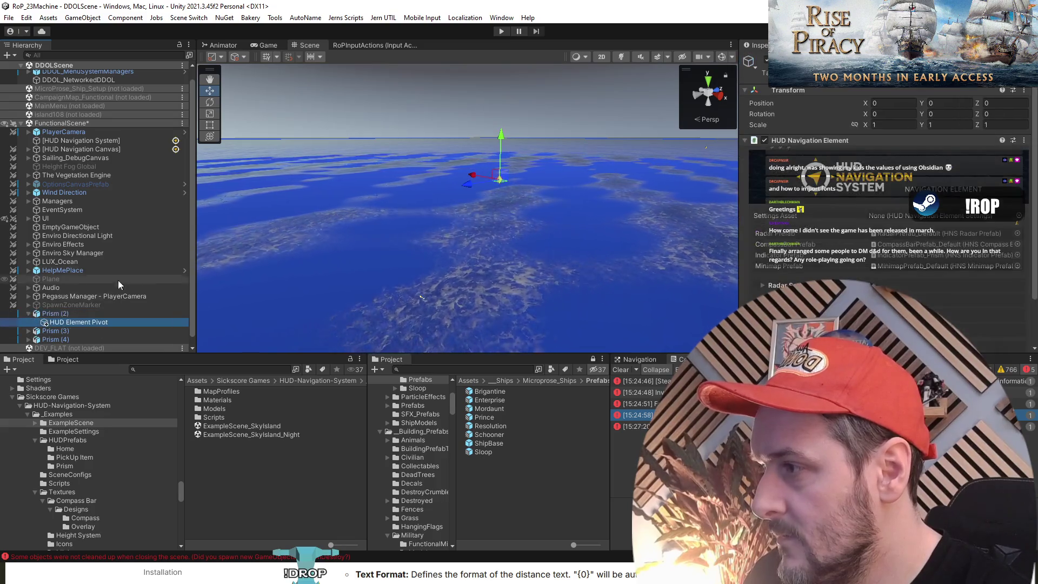
scroll(797, 282, down, 3)
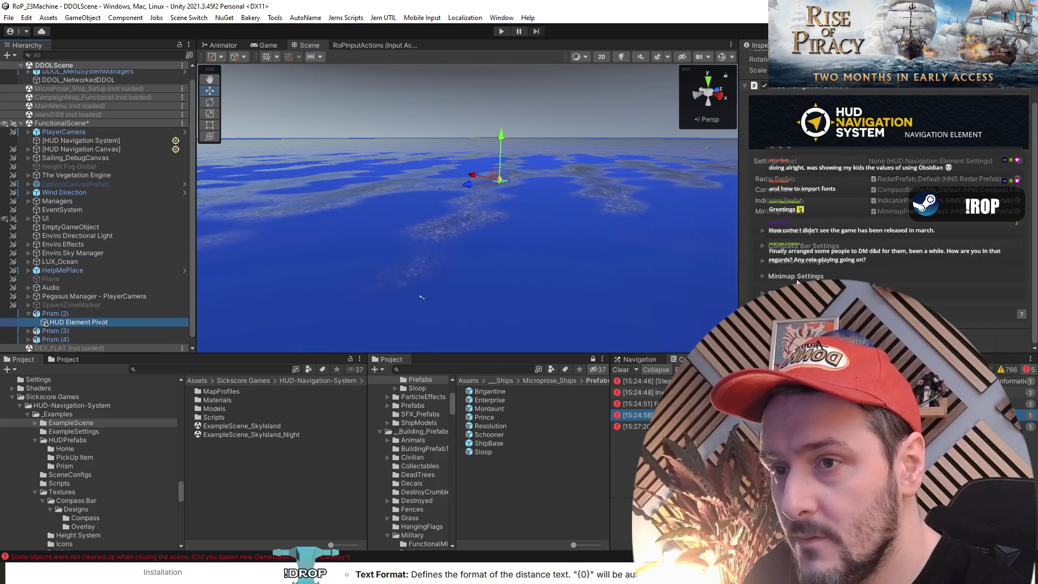
click(799, 260)
scroll(800, 264, down, 5)
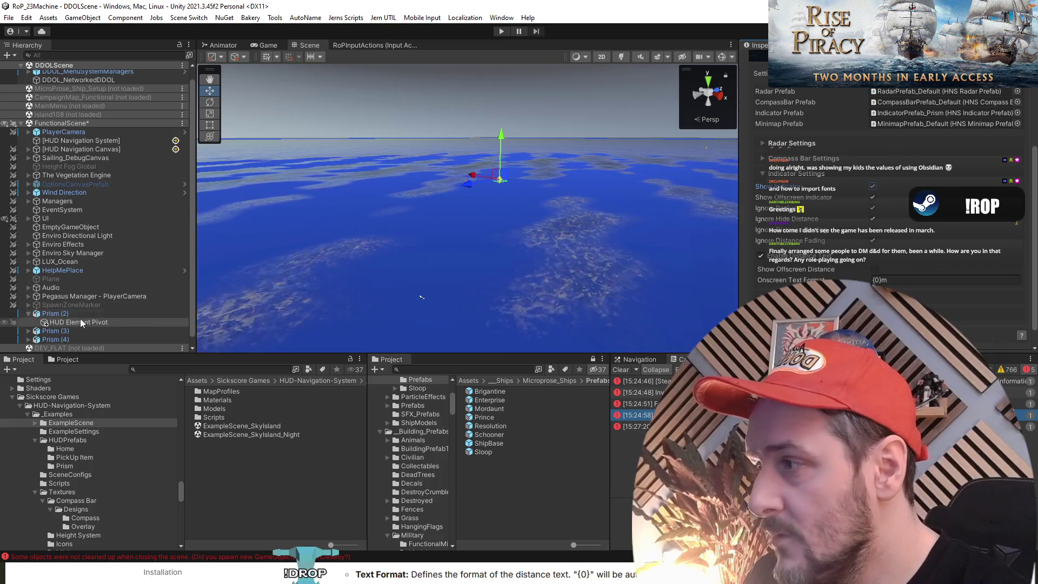
click(823, 157)
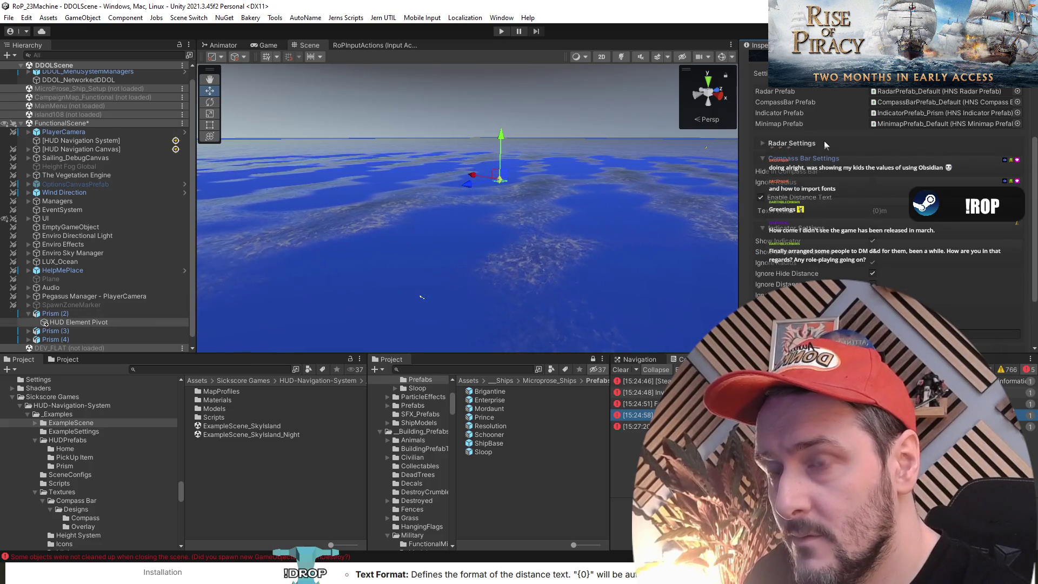
Frame Prism (2) in the scene and review its HUD Element Pivot's Indicator, Compass Bar and Radar settings.
click(76, 313)
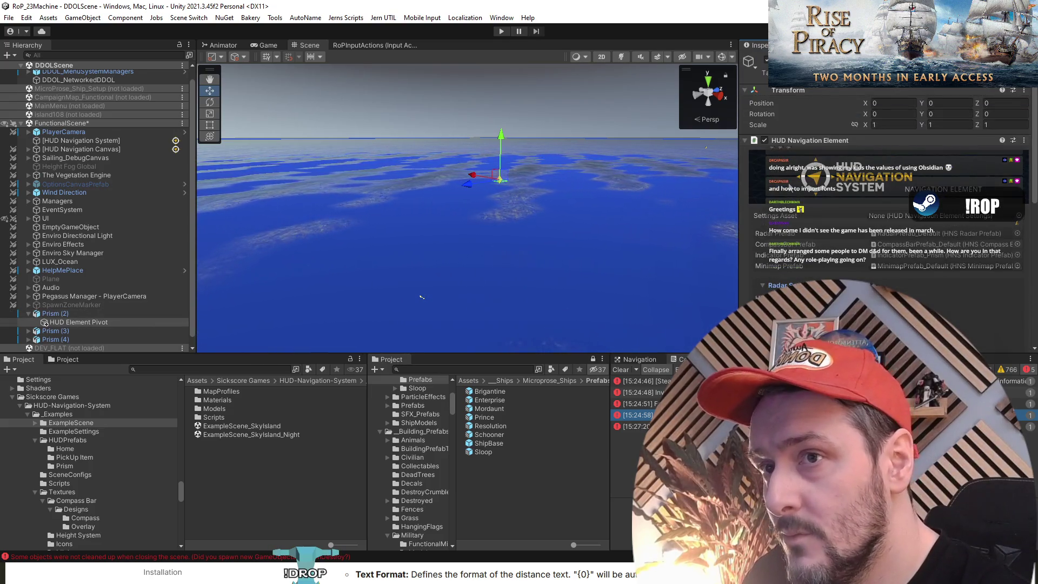
double_click(80, 315)
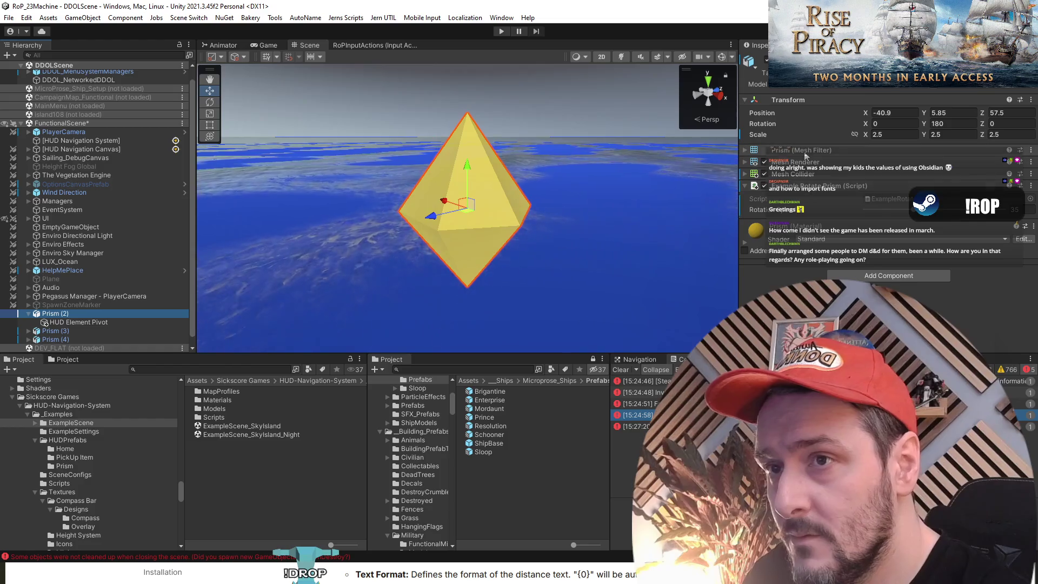
click(116, 324)
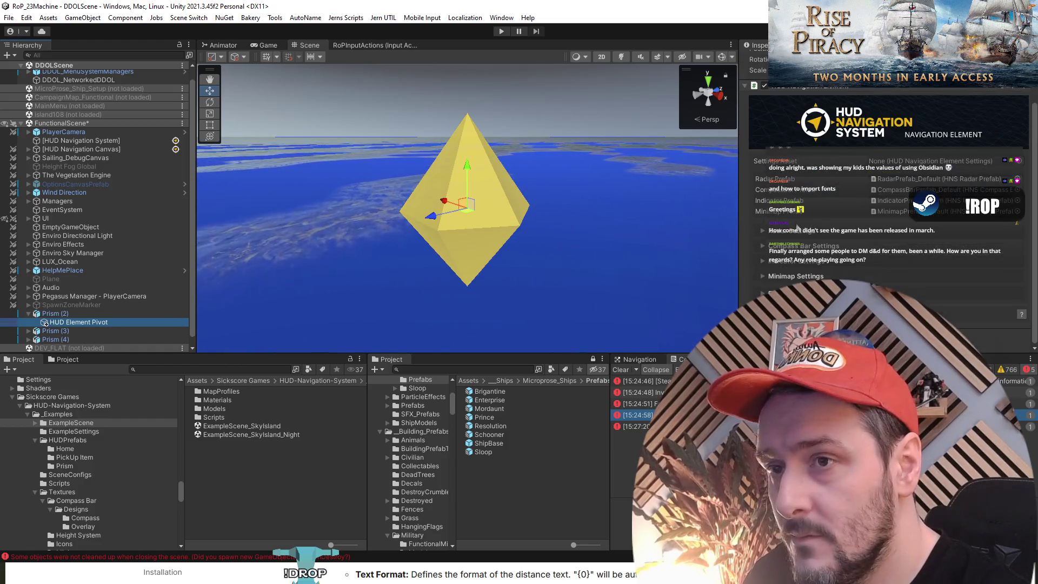
scroll(792, 184, down, 4)
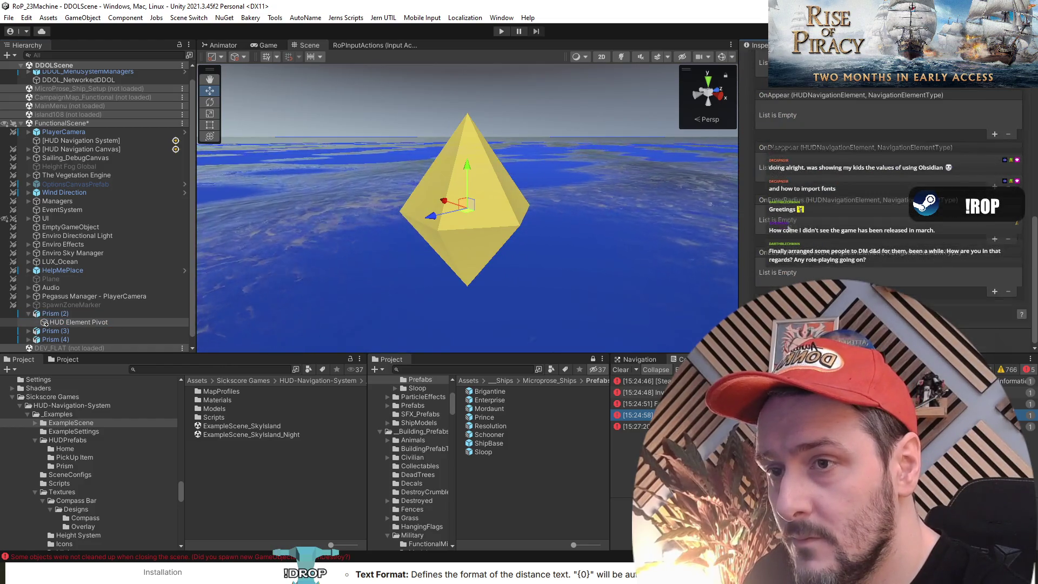
click(791, 184)
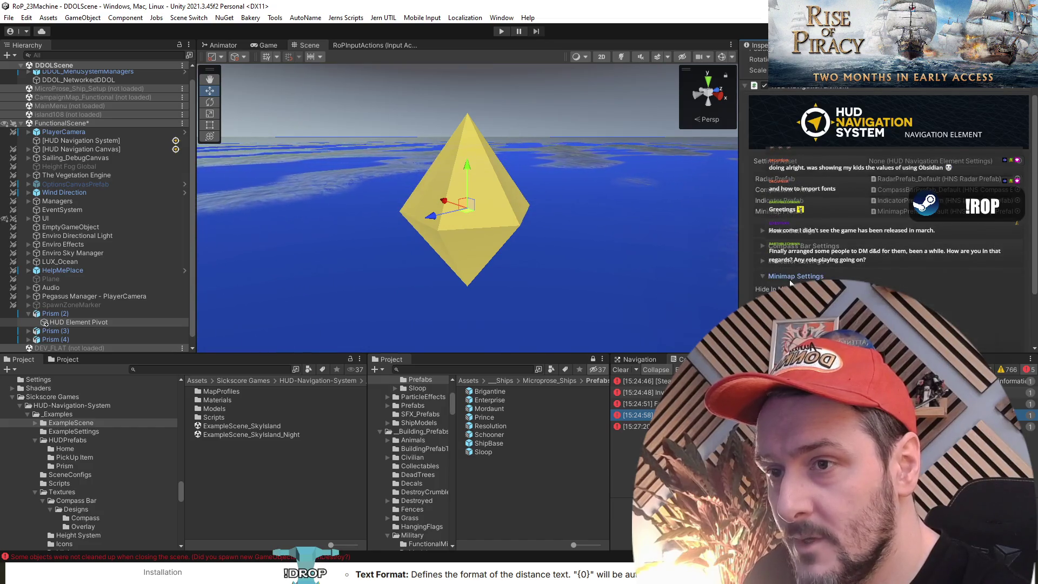
scroll(791, 282, down, 2)
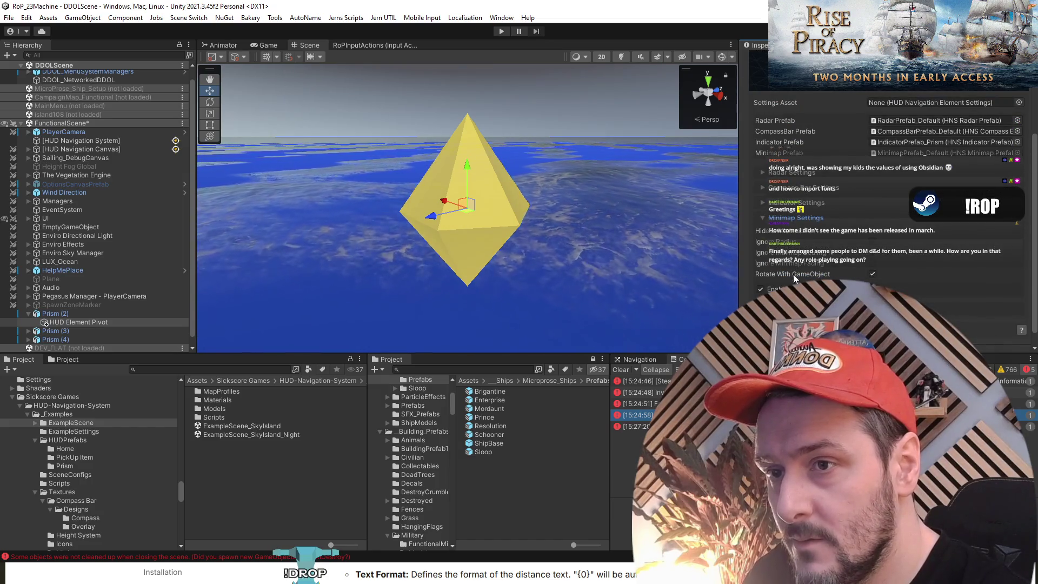
click(783, 202)
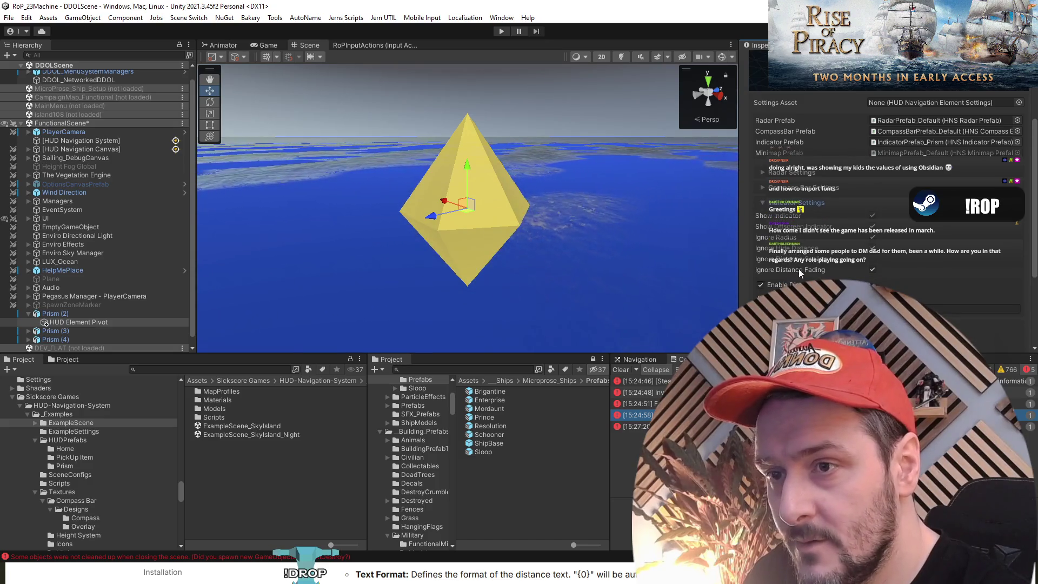
scroll(795, 232, down, 2)
scroll(792, 205, up, 2)
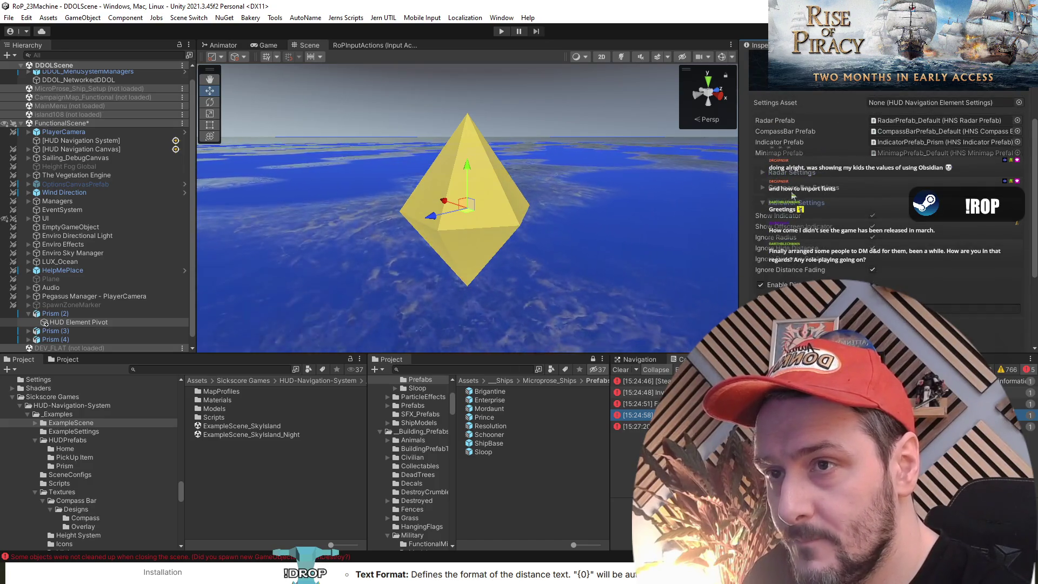
click(791, 187)
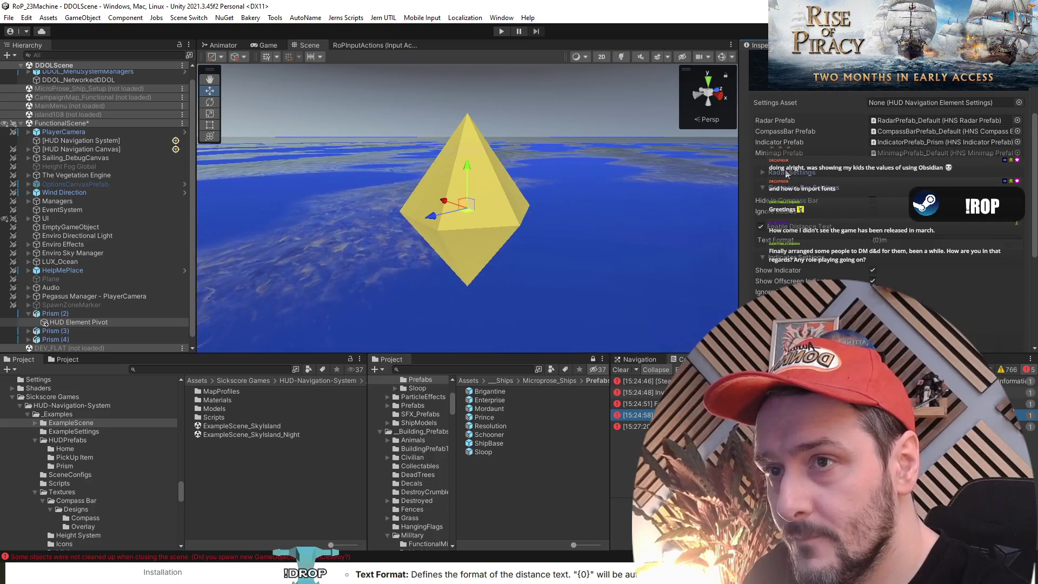
click(787, 172)
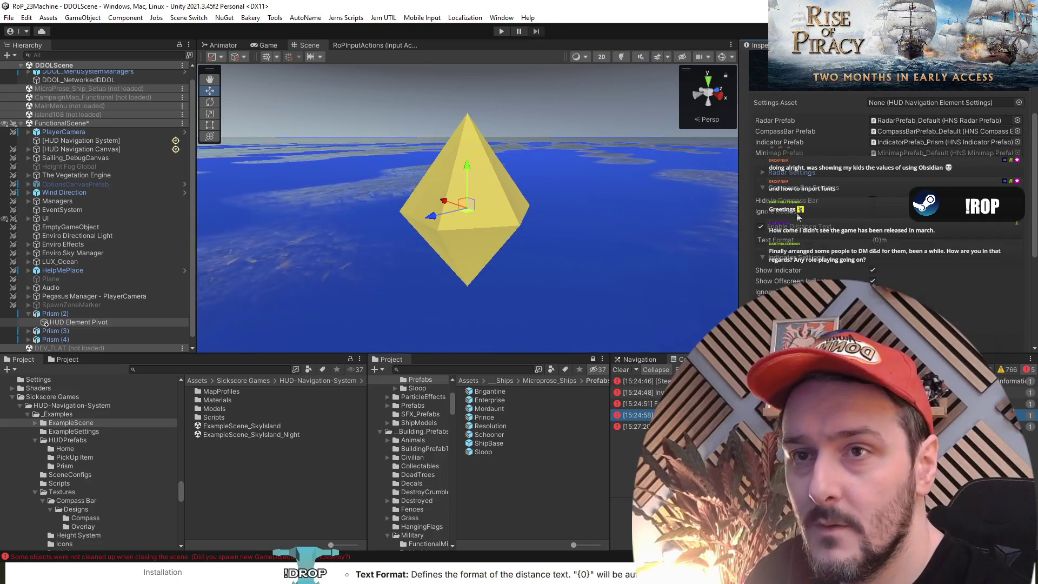
Ping the Compass Bar Prefab asset from the HUD Element Pivot's field.
click(115, 322)
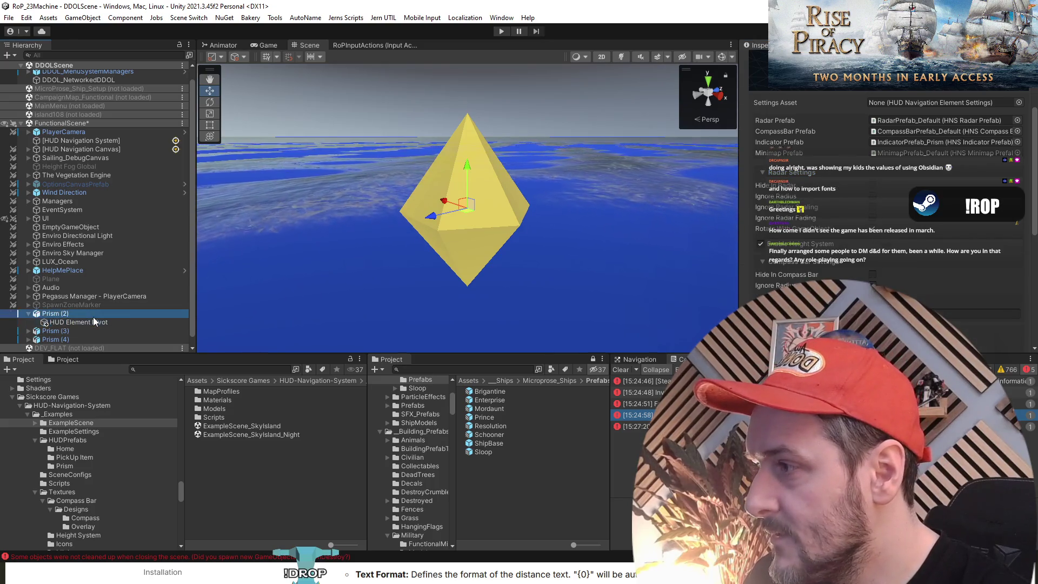
scroll(341, 302, down, 5)
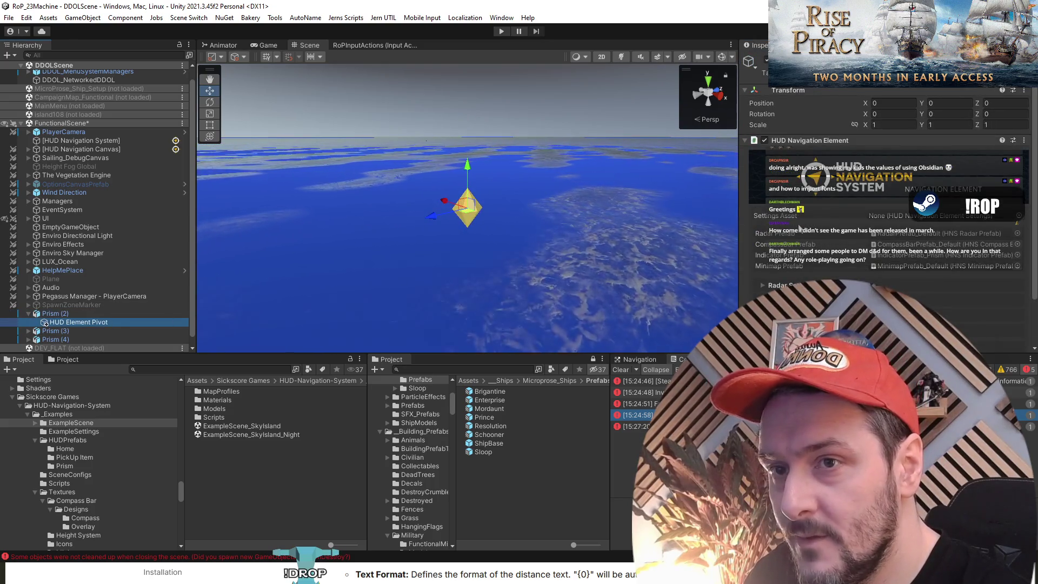
click(895, 247)
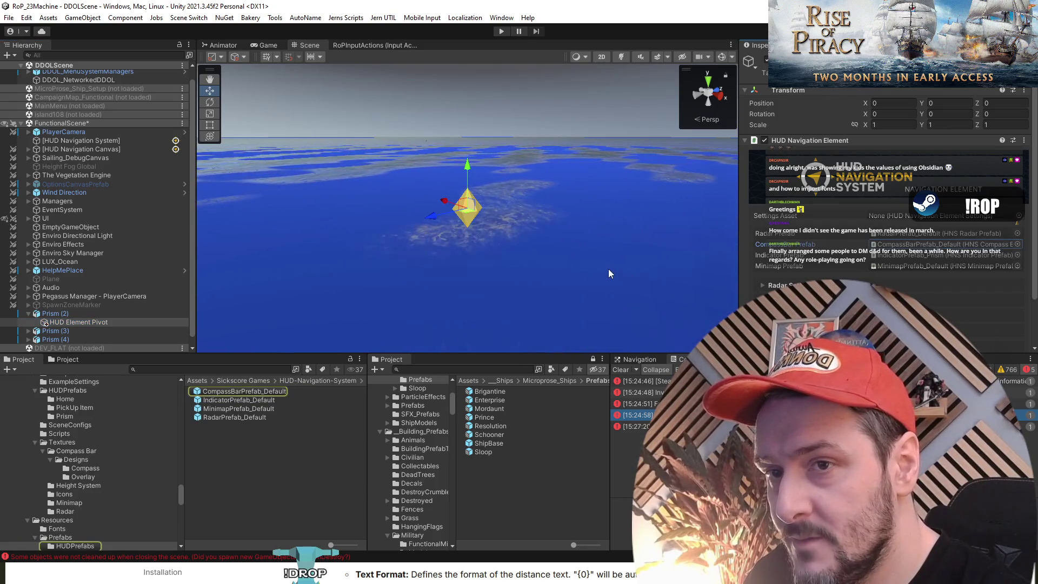
Open CompassBarPrefab_Default in Prefab Mode and set its Icon's Image Color to red.
click(239, 391)
double_click(240, 392)
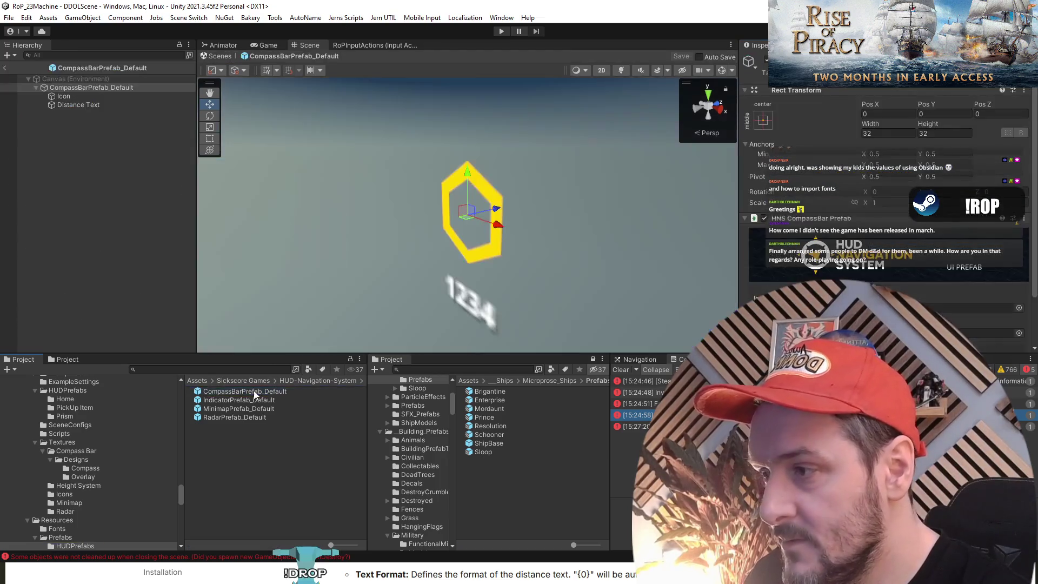
scroll(809, 210, down, 2)
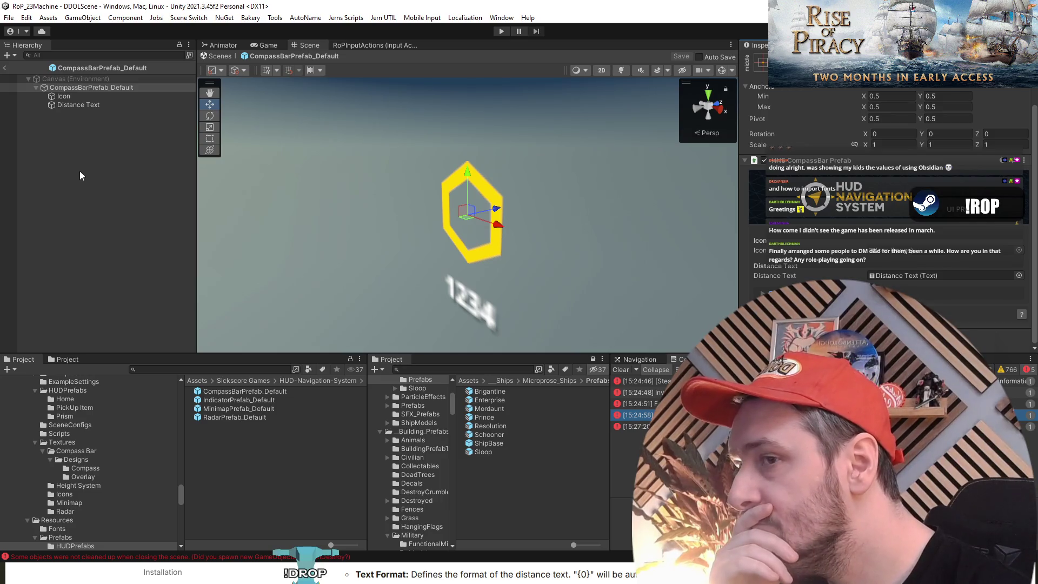
click(66, 95)
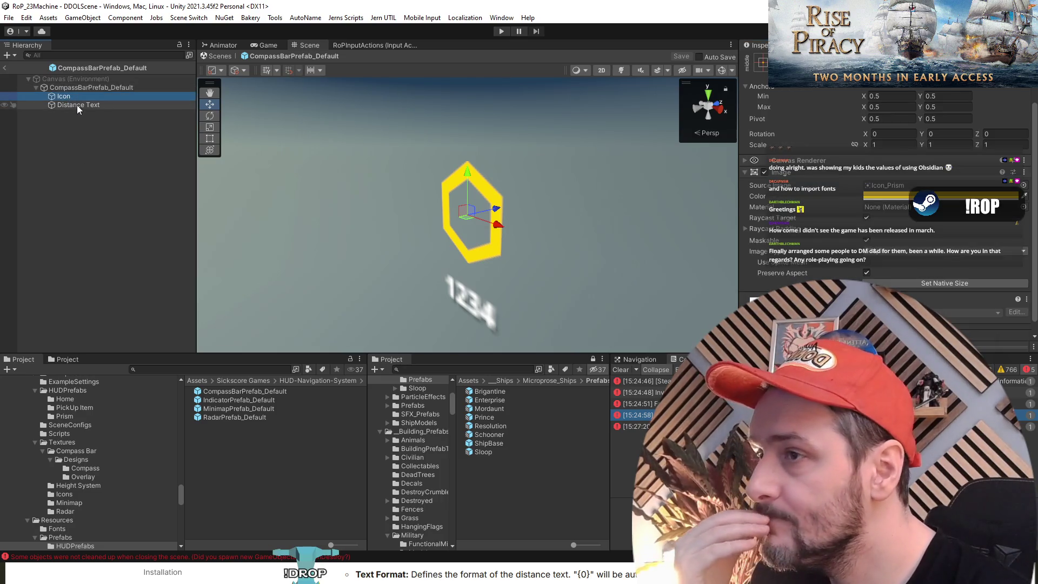
click(940, 195)
click(991, 277)
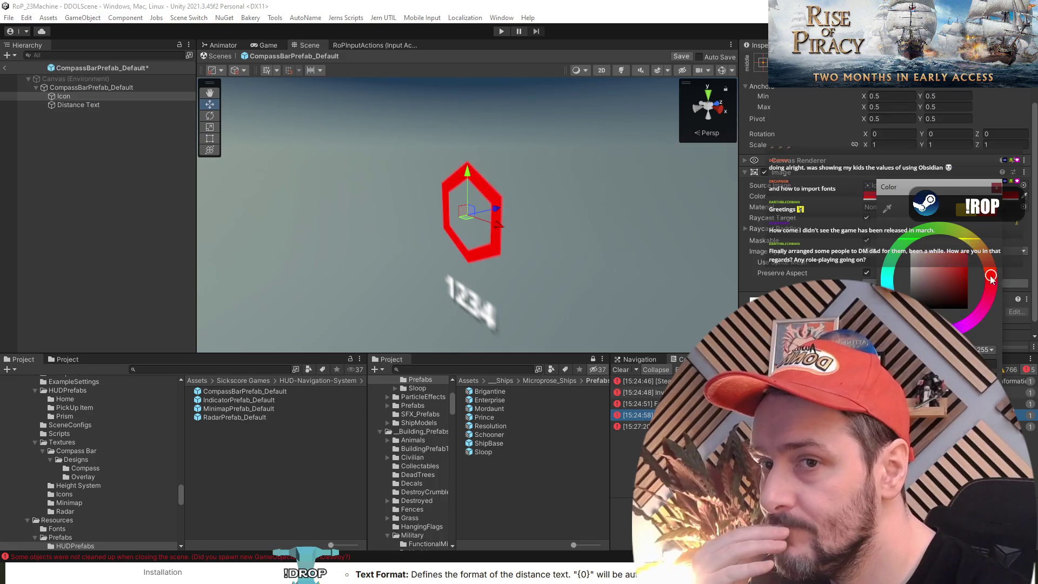
Exit prefab editing and save the CompassBarPrefab_Default changes.
click(125, 169)
click(2, 66)
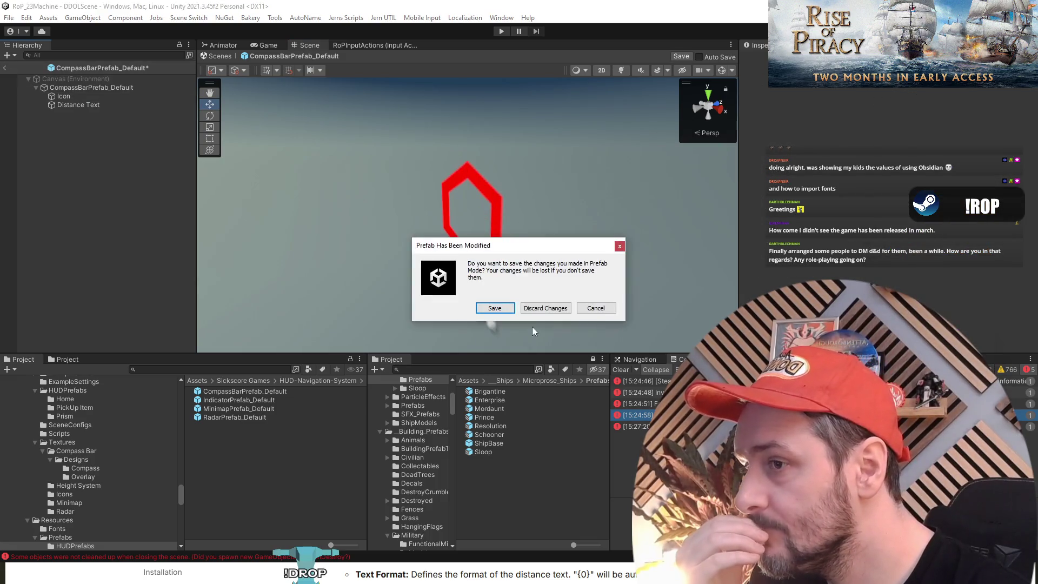
click(495, 308)
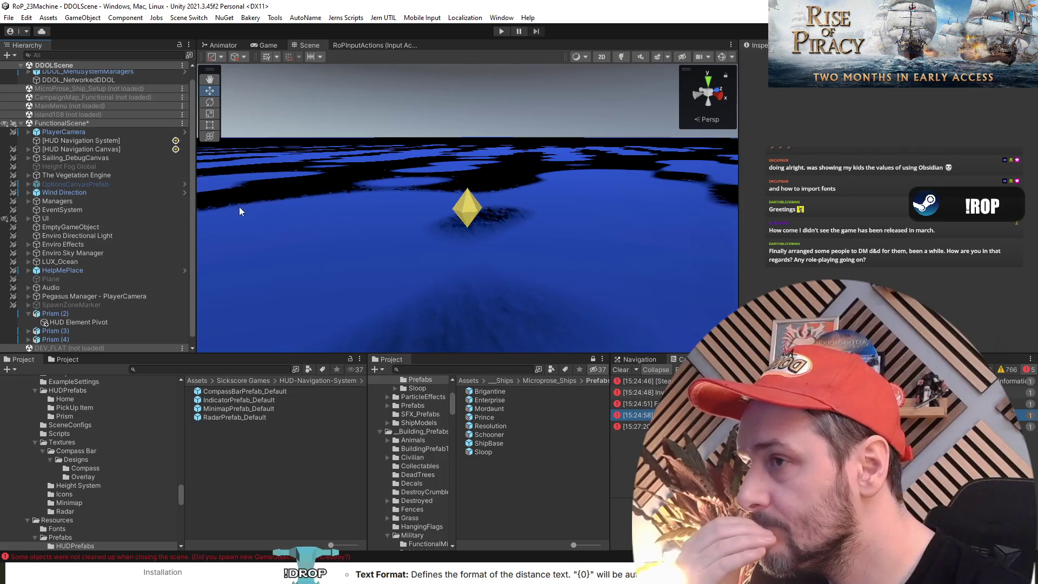
click(61, 149)
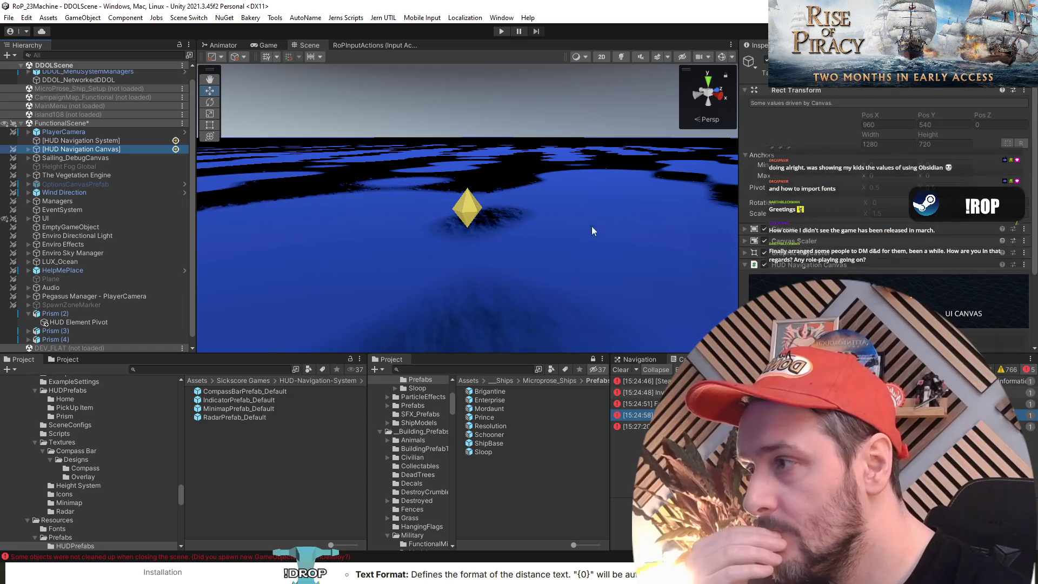
click(87, 315)
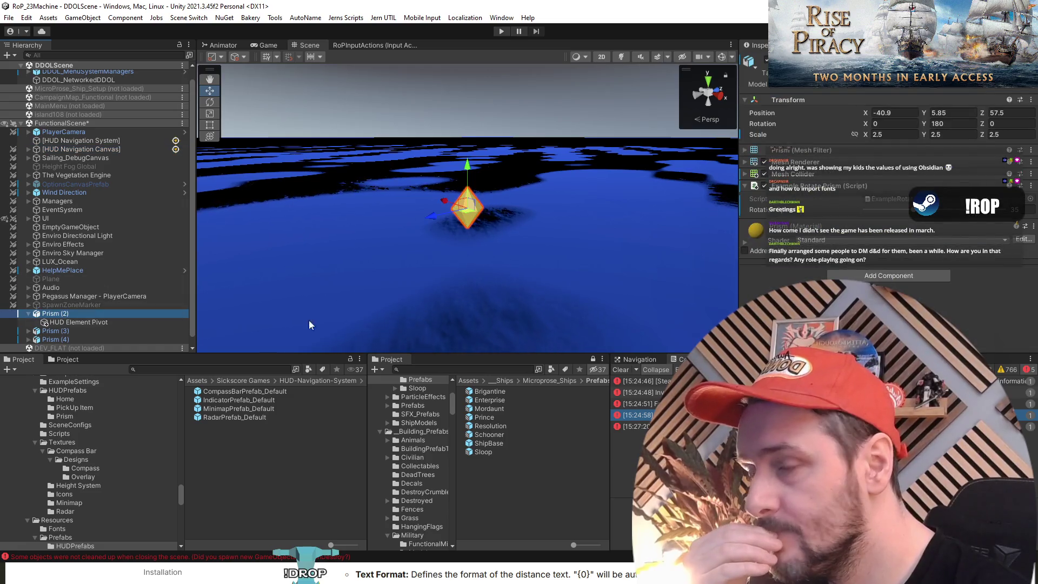
click(817, 189)
click(814, 191)
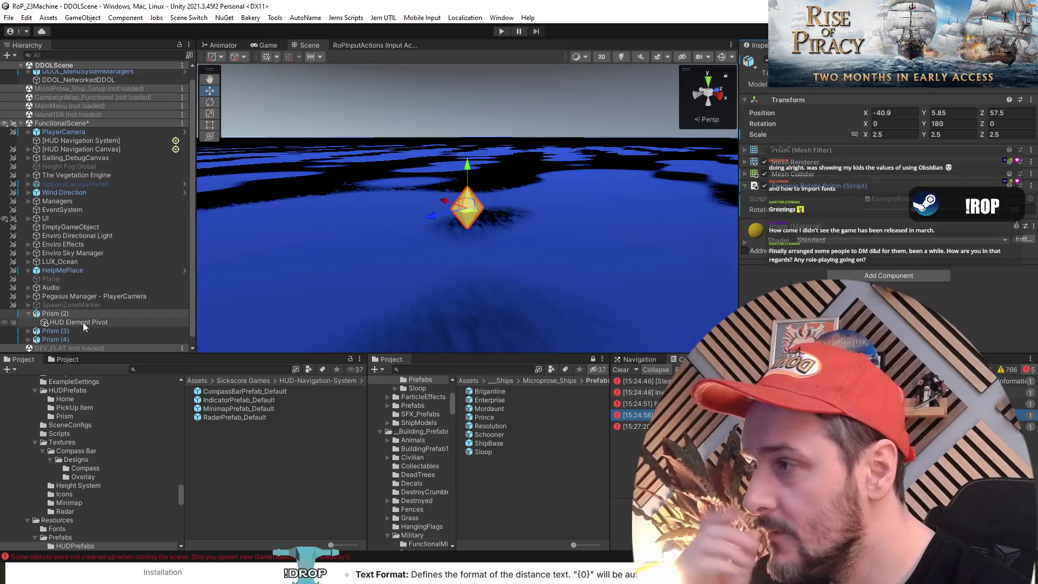
click(85, 324)
scroll(803, 232, down, 3)
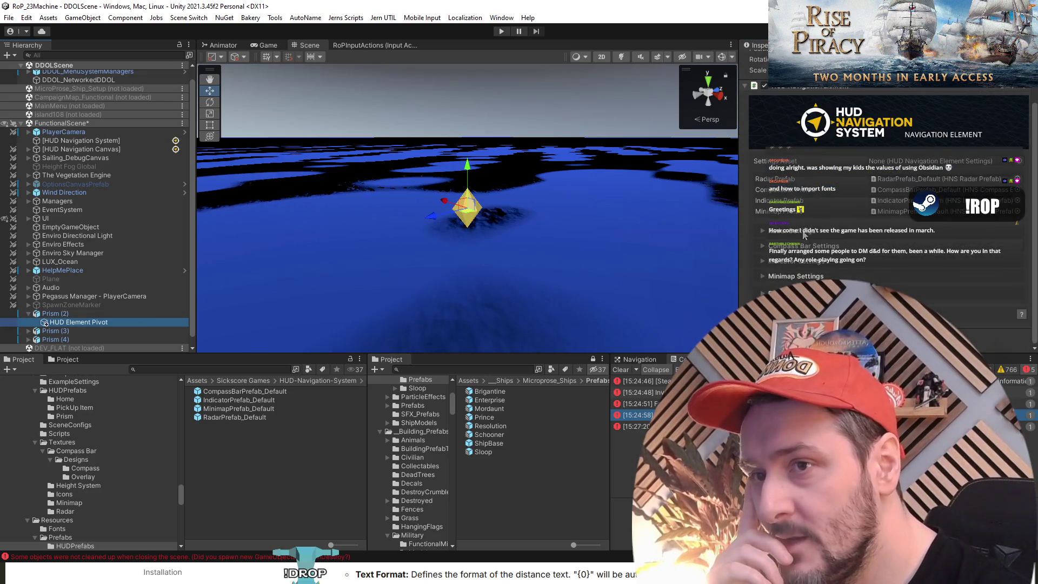
click(797, 234)
click(798, 234)
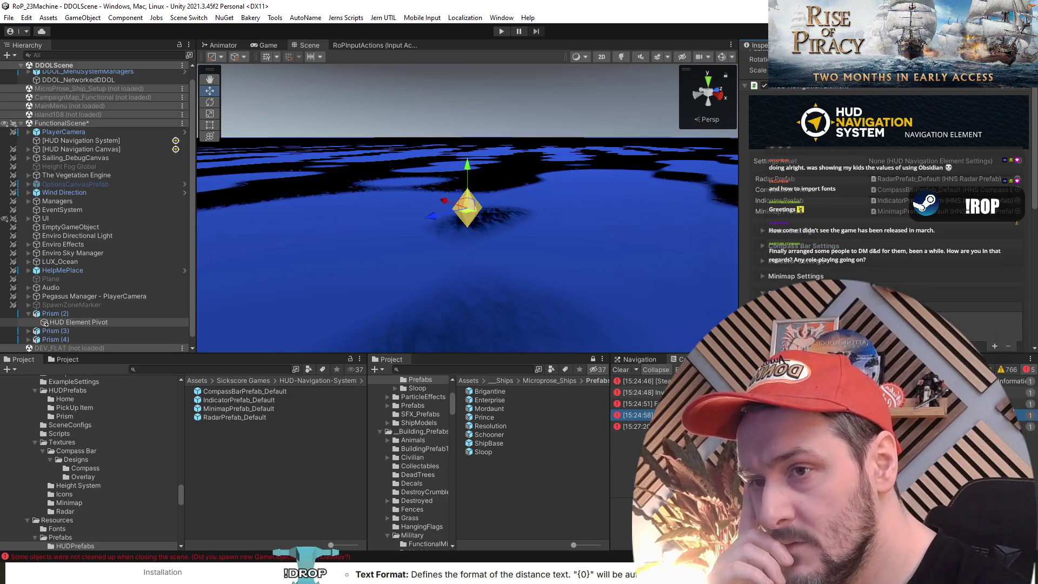
click(796, 276)
click(801, 262)
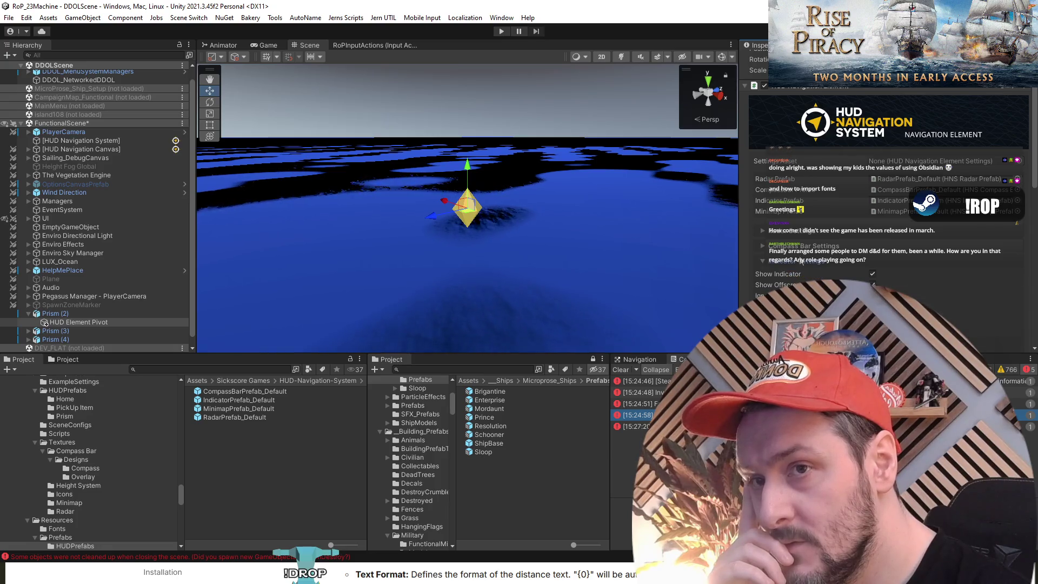
click(802, 260)
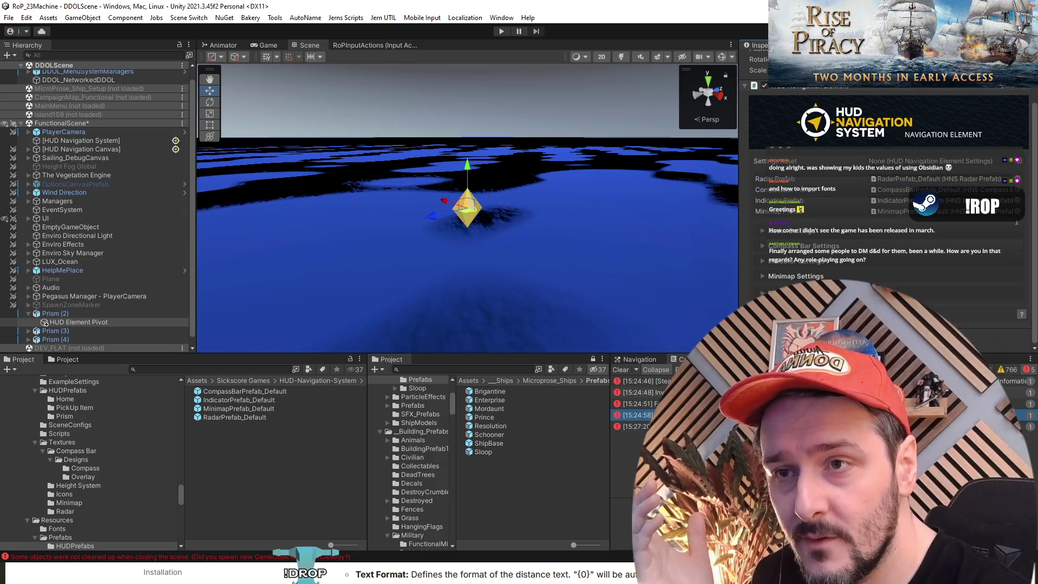
click(77, 321)
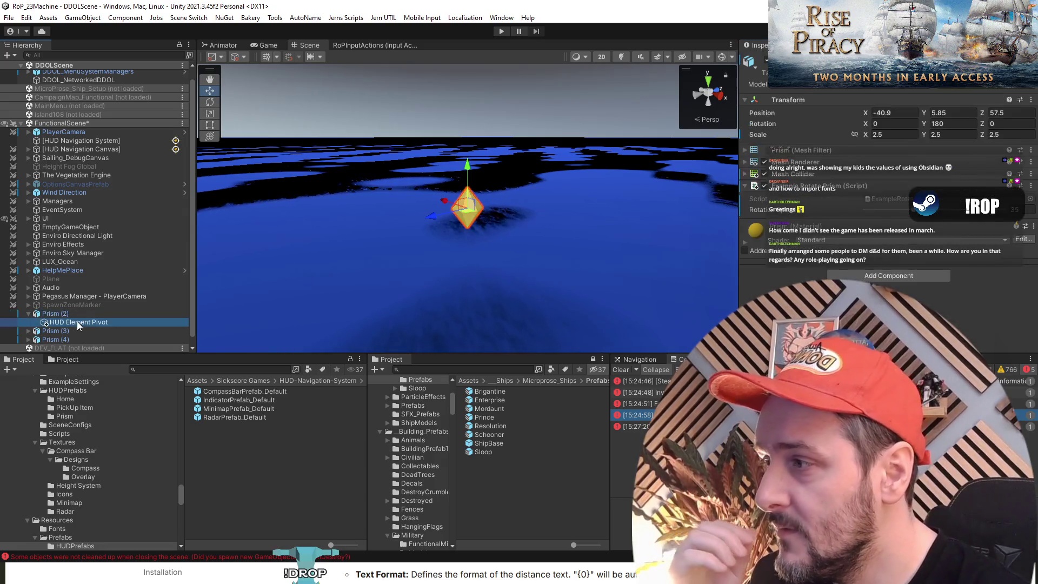
click(90, 315)
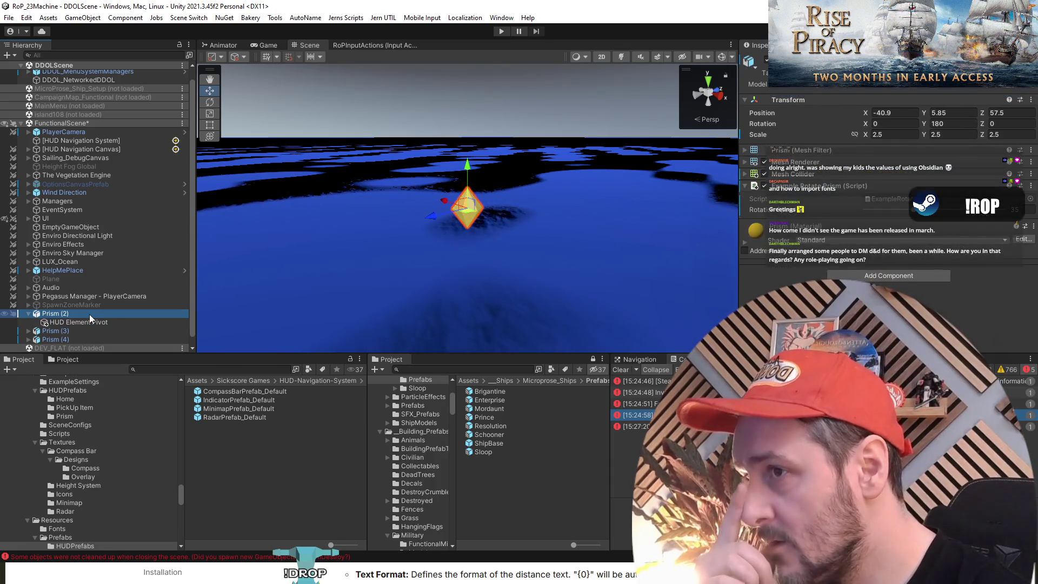
key(Down)
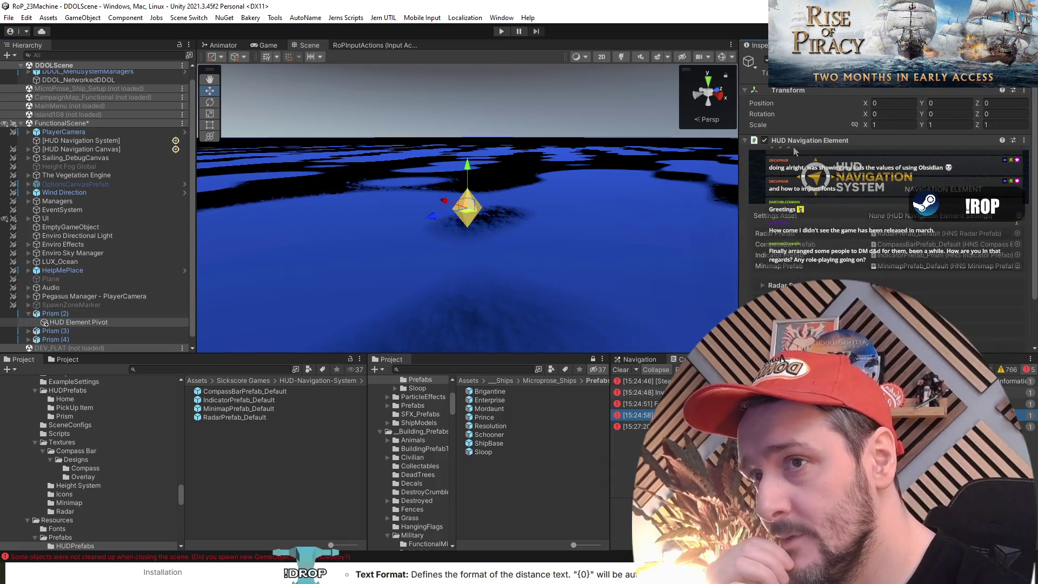
click(801, 142)
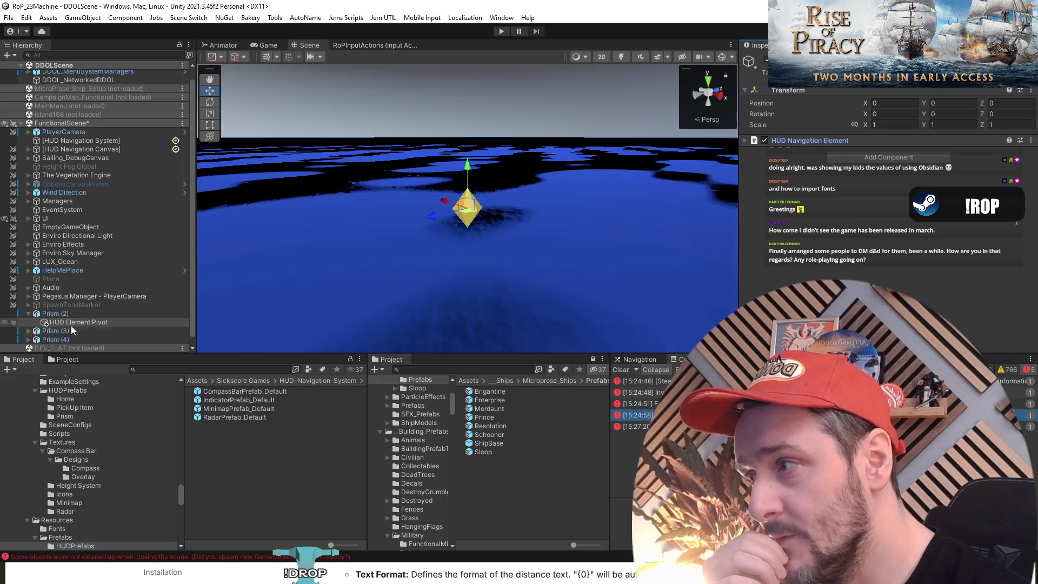
click(56, 315)
click(809, 185)
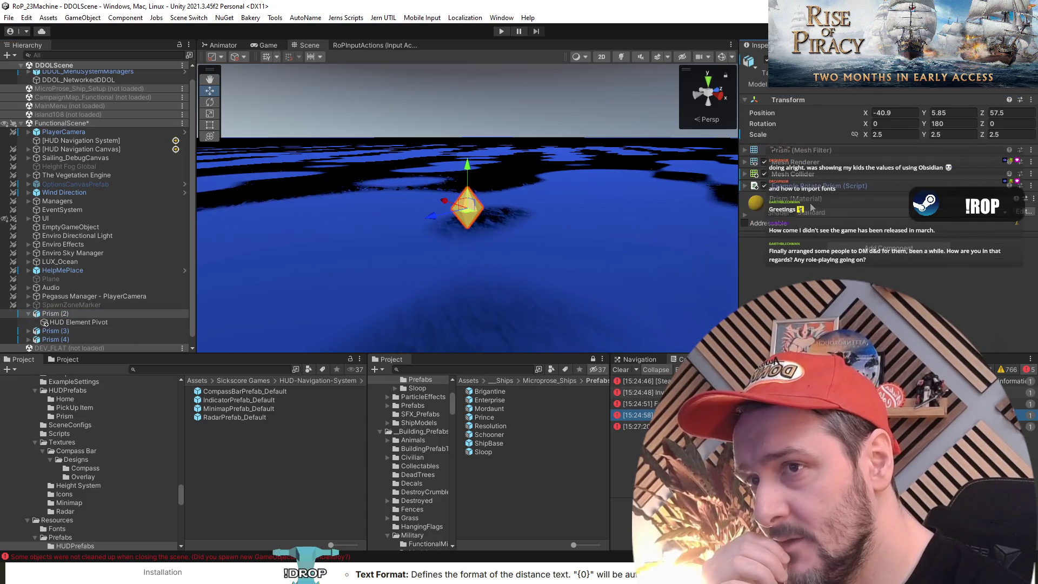
click(80, 323)
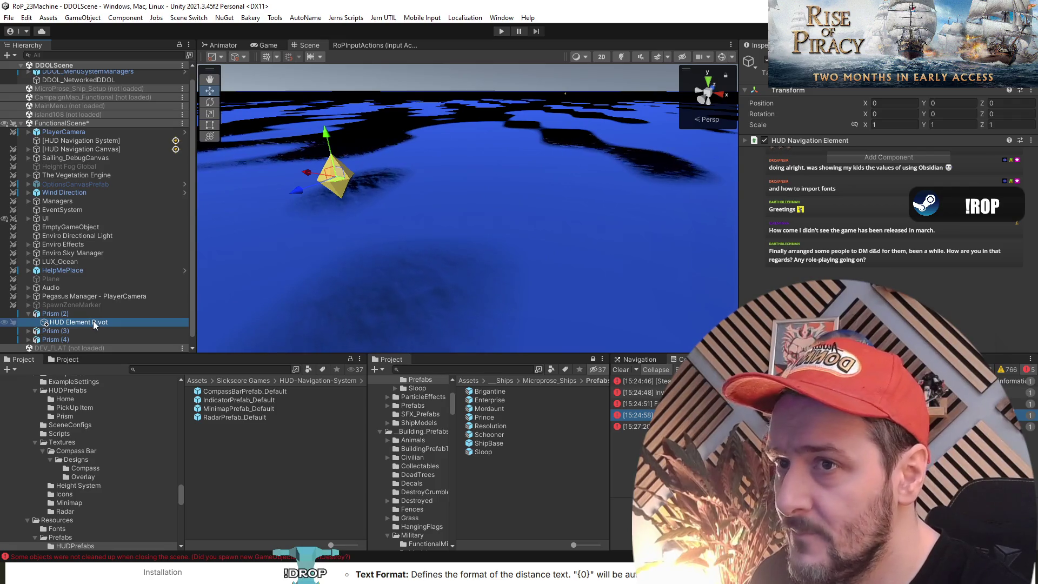
click(817, 142)
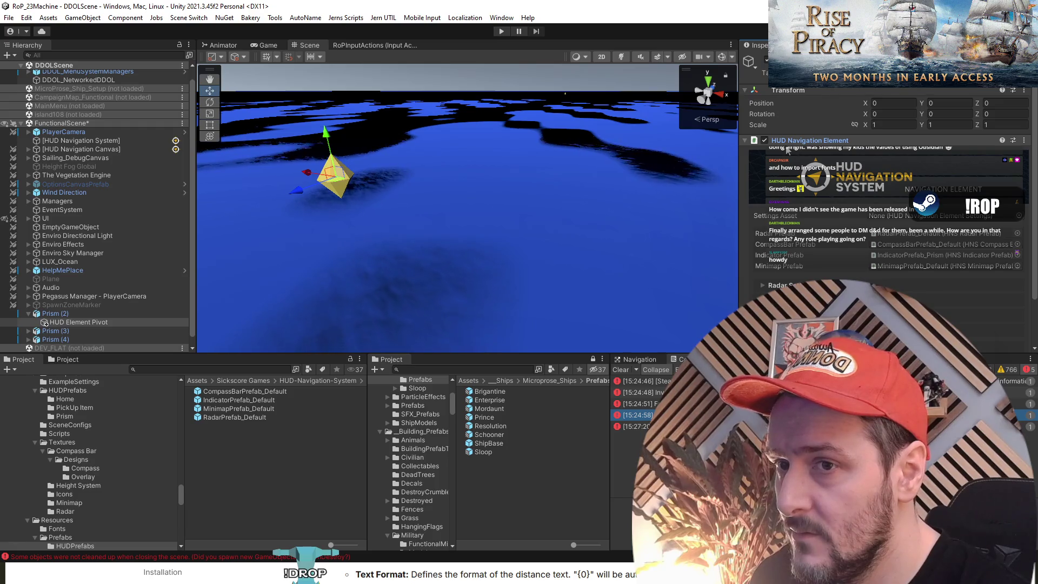
click(56, 314)
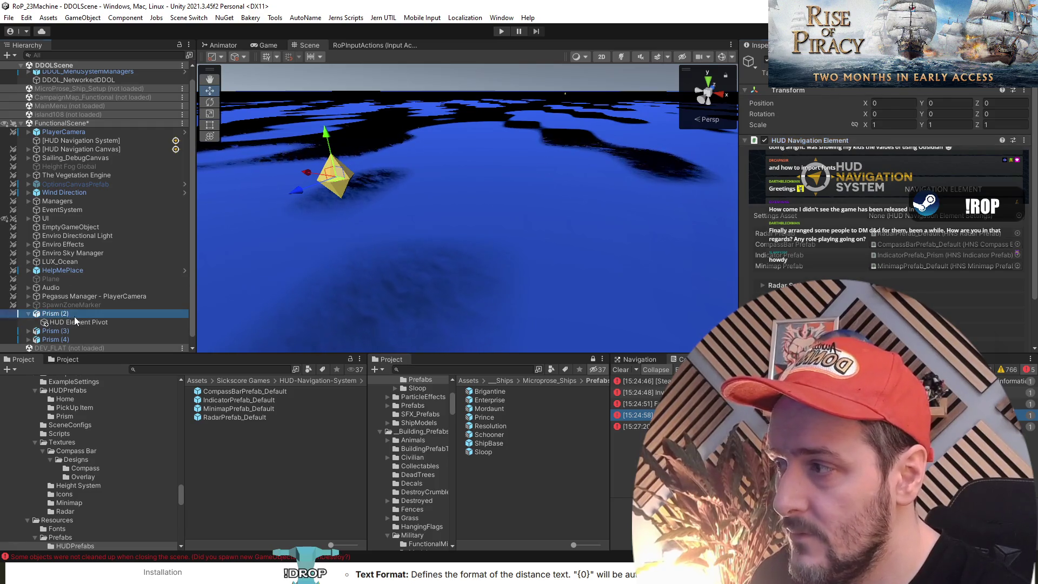
key(Left)
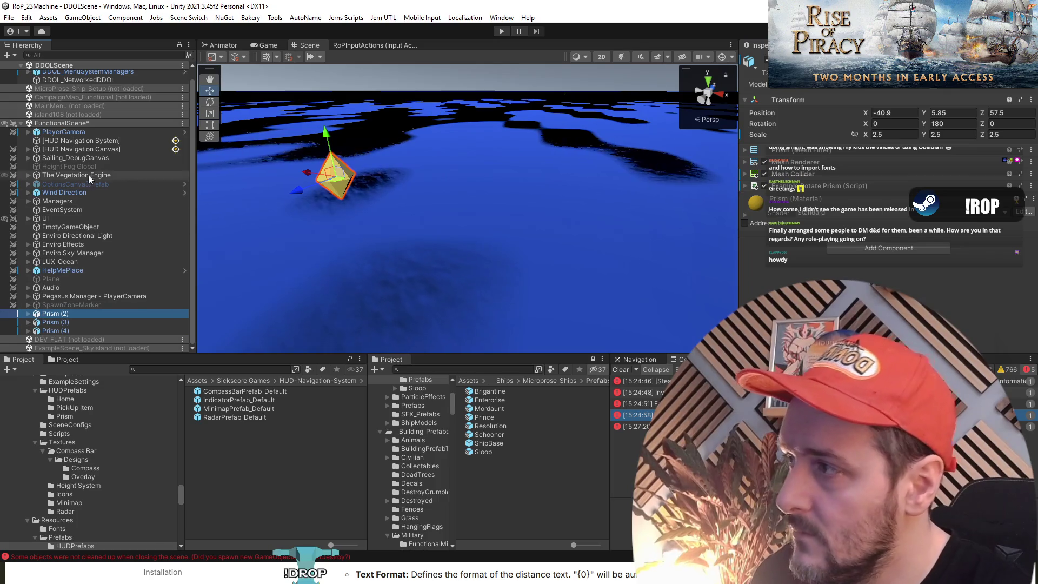
click(91, 151)
click(85, 314)
key(Right)
key(Down)
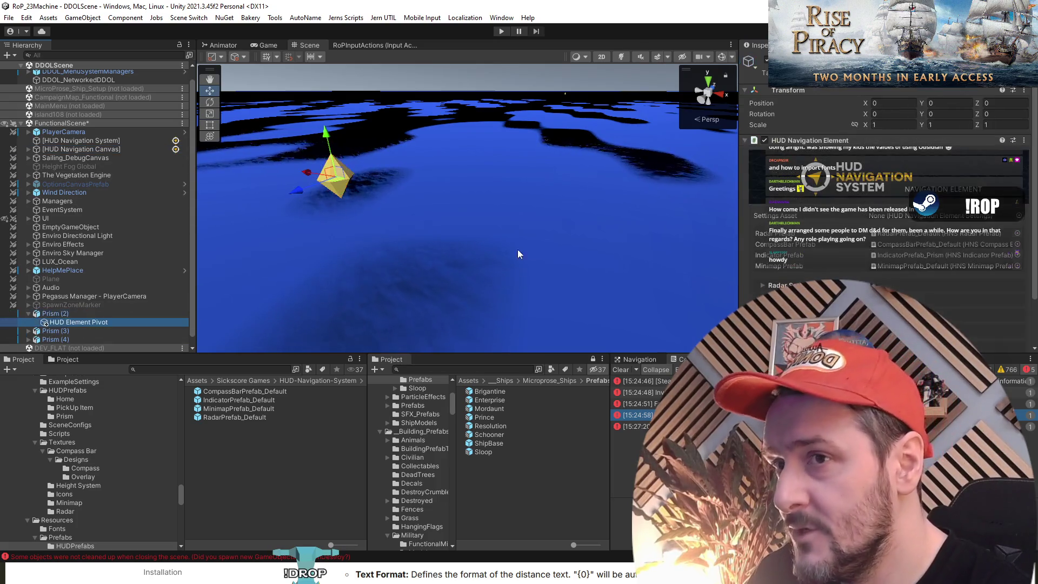
Duplicate IndicatorPrefab_Default and rename the copy to IndicatorPrefab_FriendlyShip.
click(224, 400)
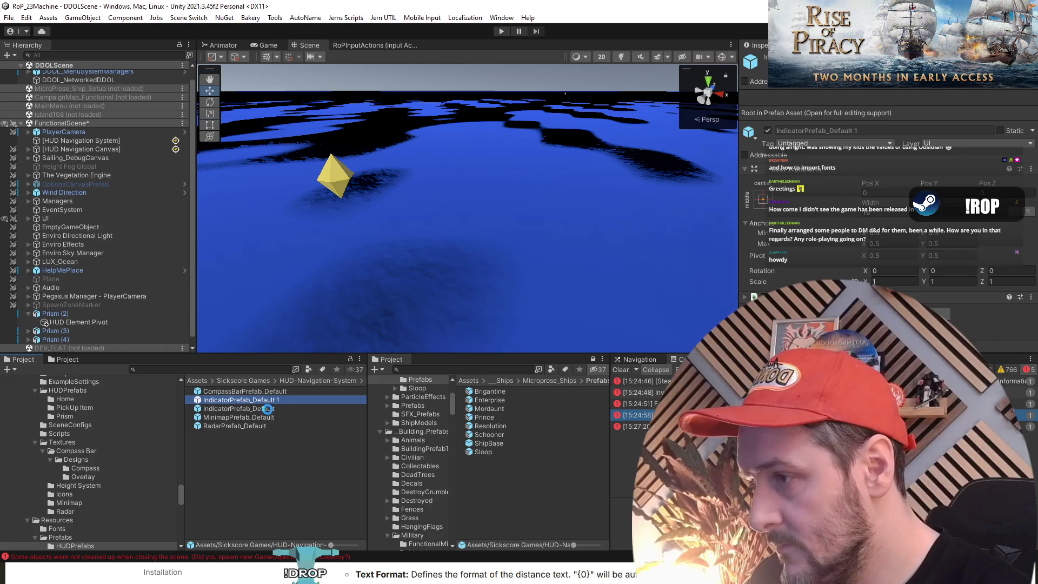
key(ctrl+d)
click(269, 401)
text(FriendlyShip)
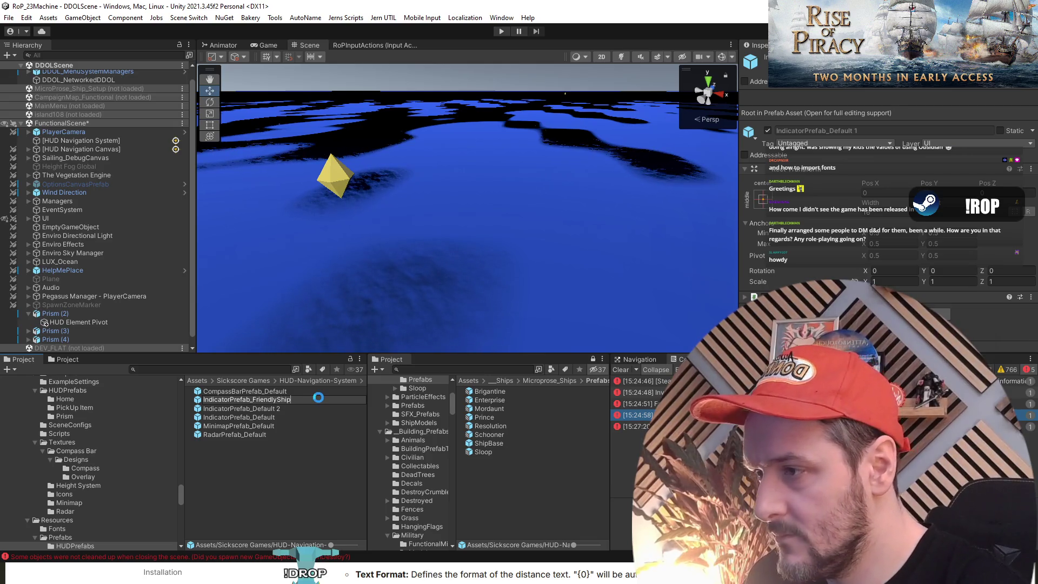
key(Return)
key(Up)
key(Up)
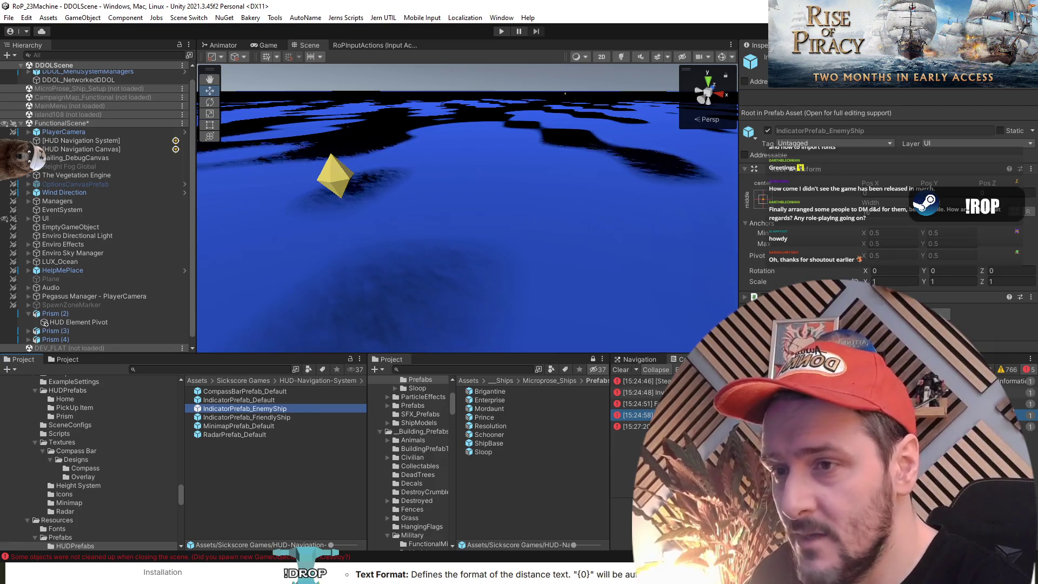
Review the default compass bar and indicator prefabs in Prefab Mode, then return to the scene.
click(259, 391)
scroll(848, 238, down, 5)
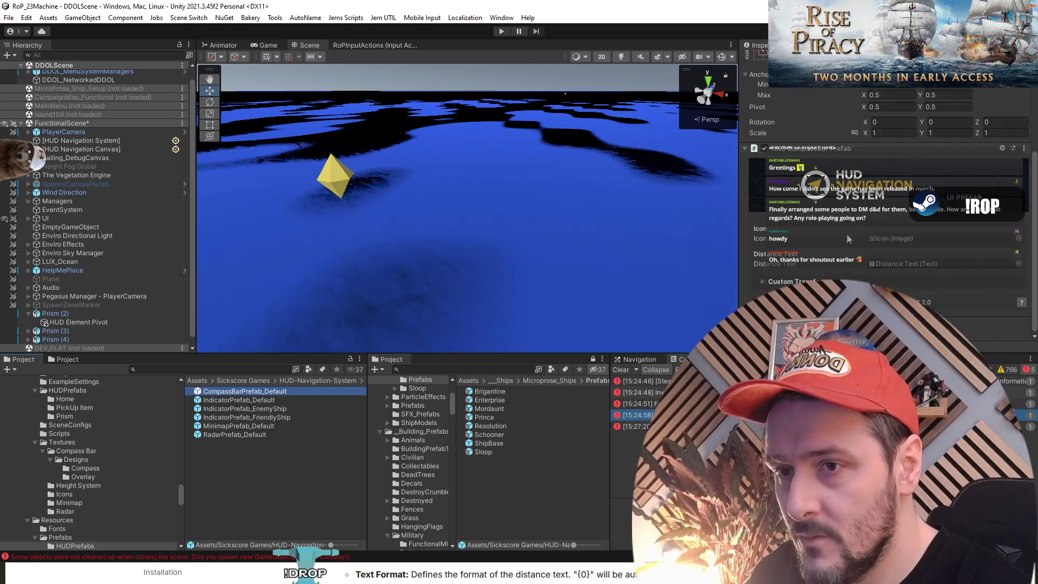
click(245, 413)
click(265, 409)
click(280, 400)
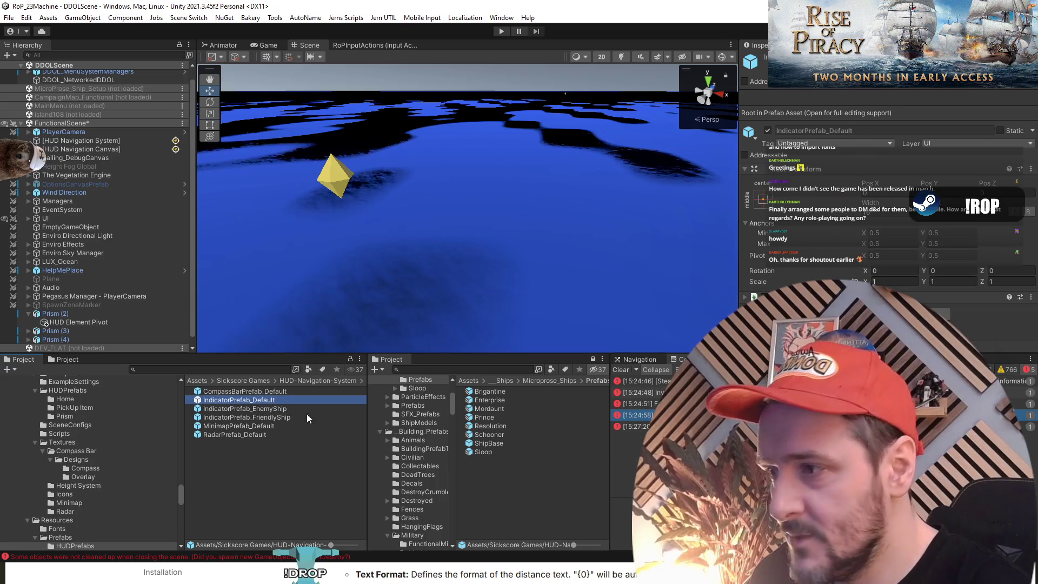
double_click(242, 400)
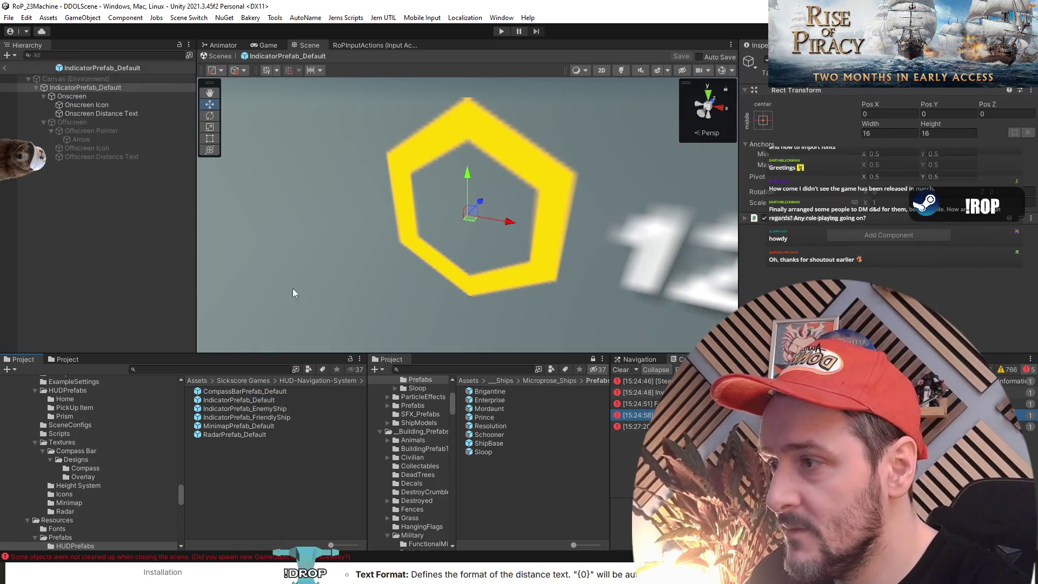
double_click(263, 393)
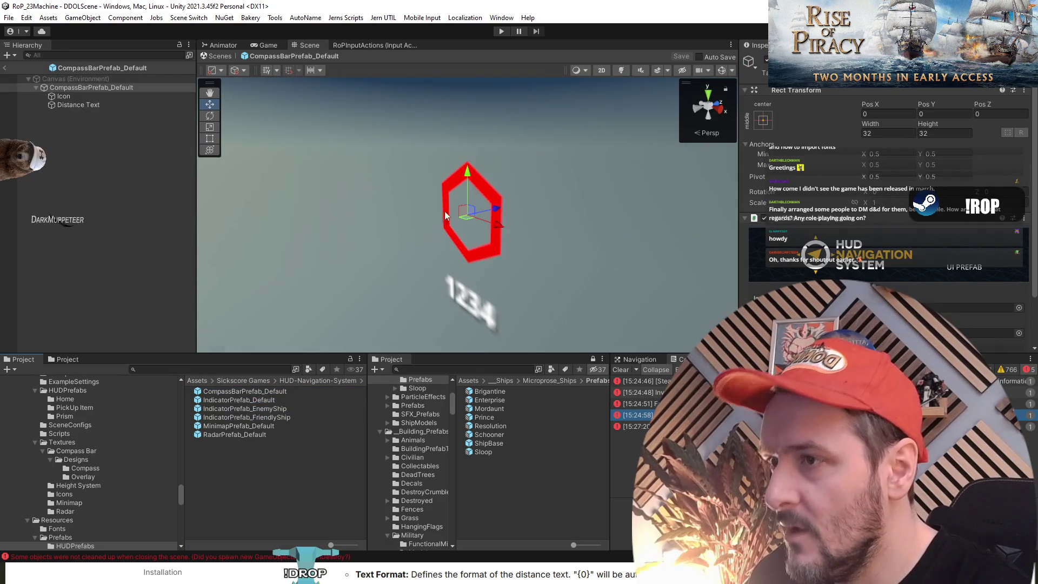
key(Escape)
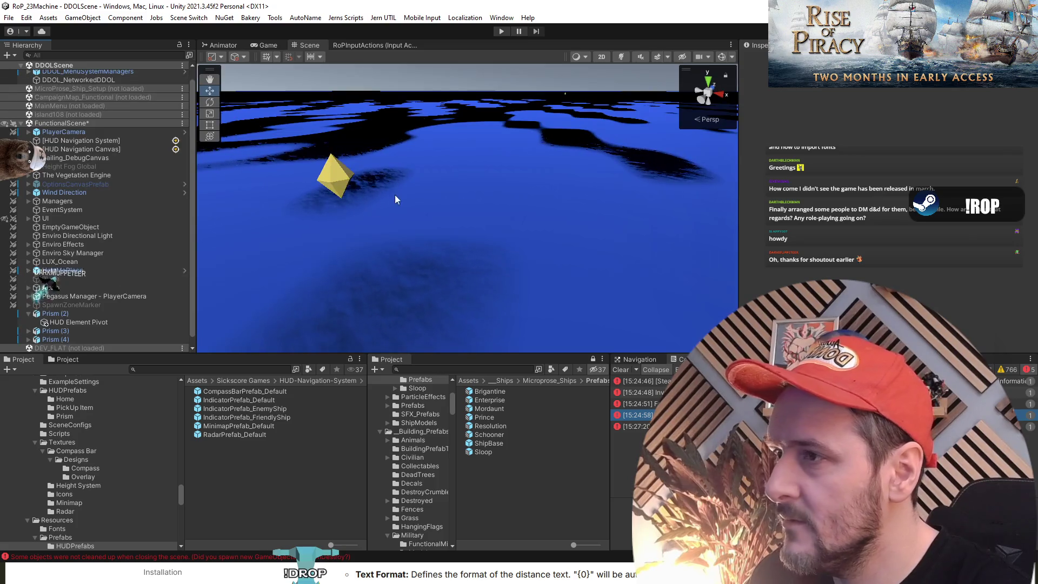
Unload FunctionalScene, then play-test the game including the T overhead command view and stop.
right_click(65, 122)
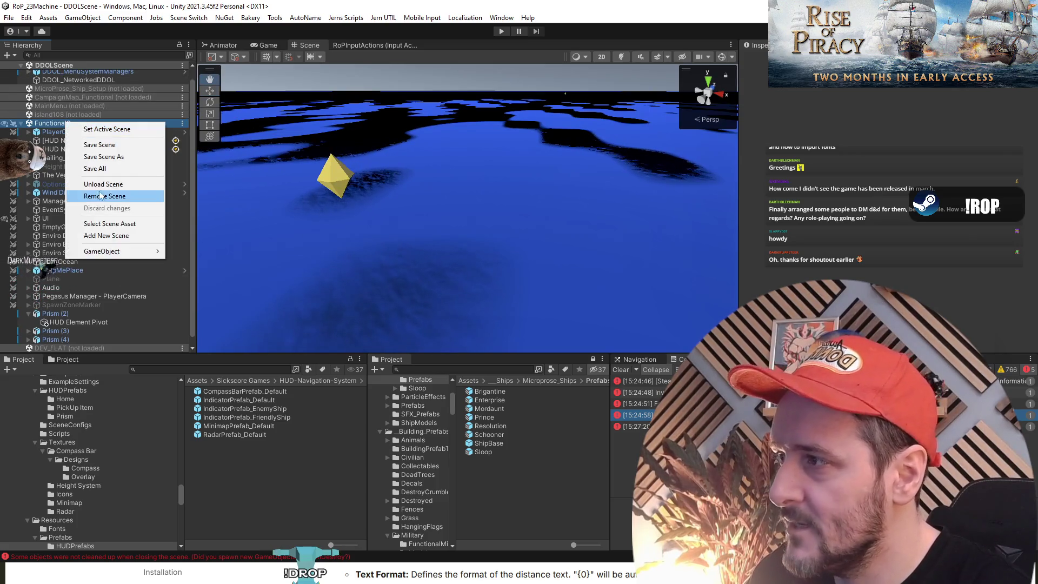
click(102, 185)
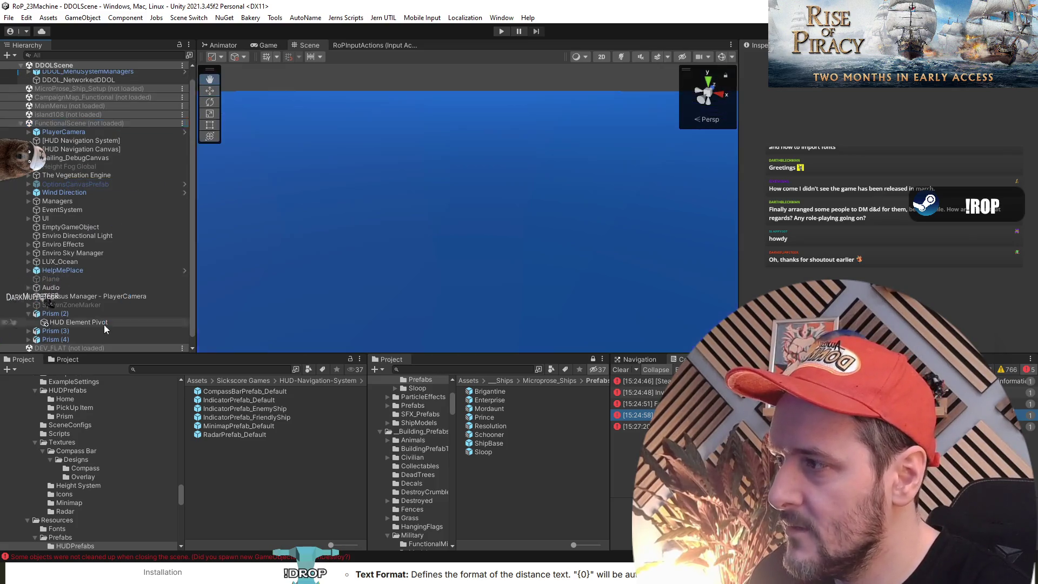
click(501, 31)
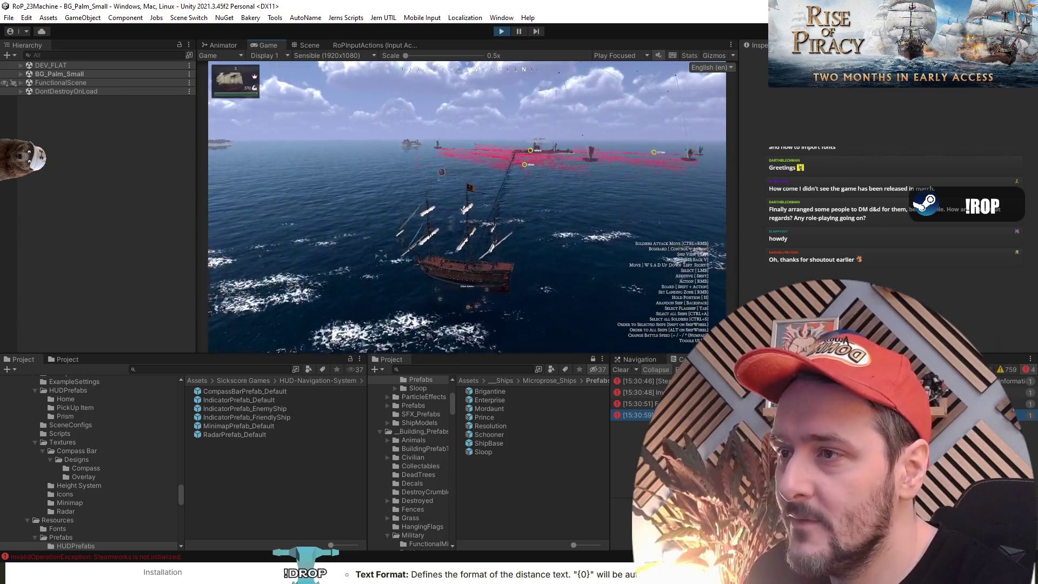
key(t)
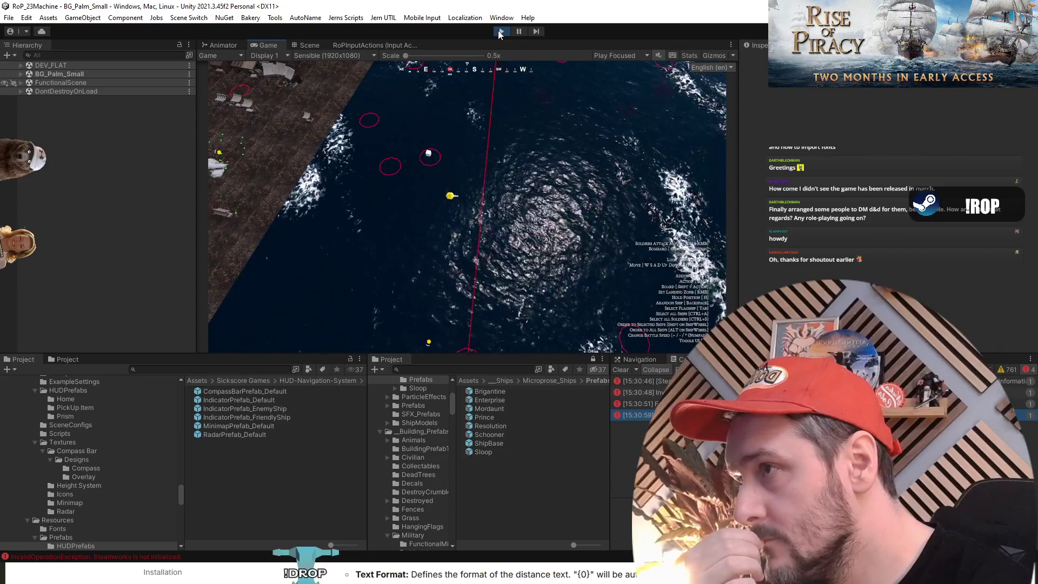
click(501, 32)
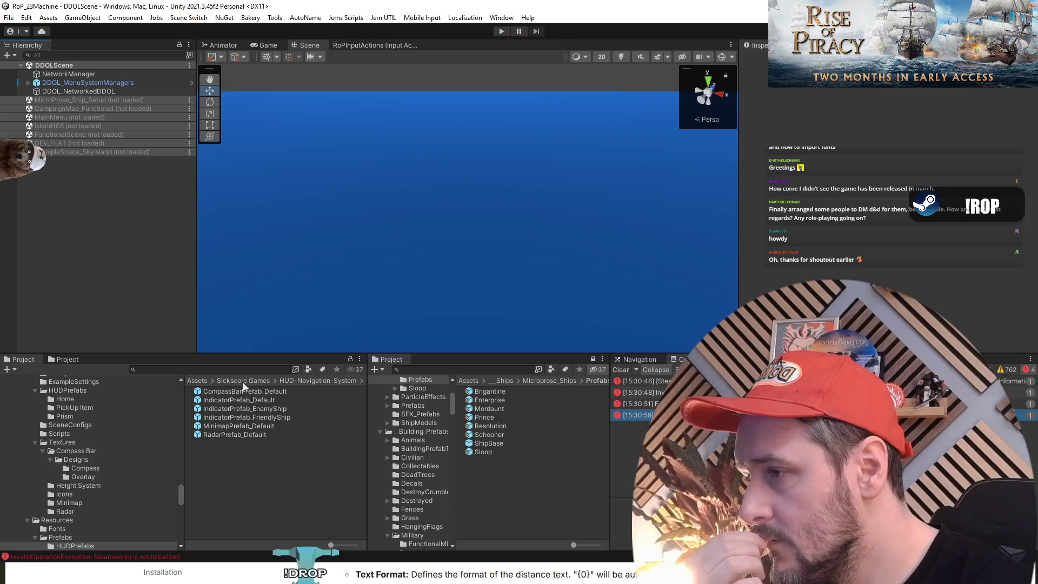
Check the default indicator prefab's settings, then load FunctionalScene back in.
click(245, 400)
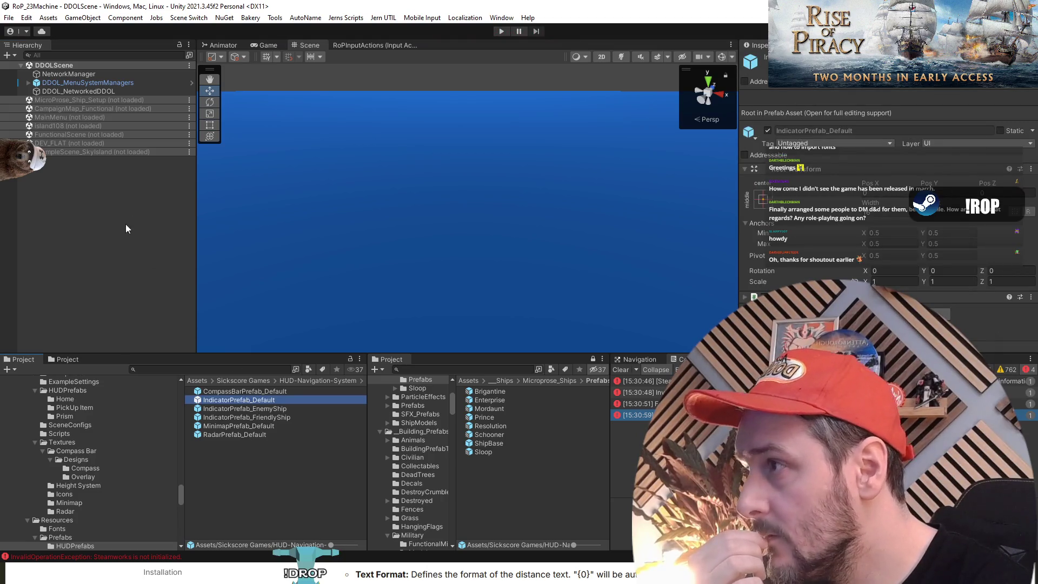
right_click(76, 135)
click(98, 143)
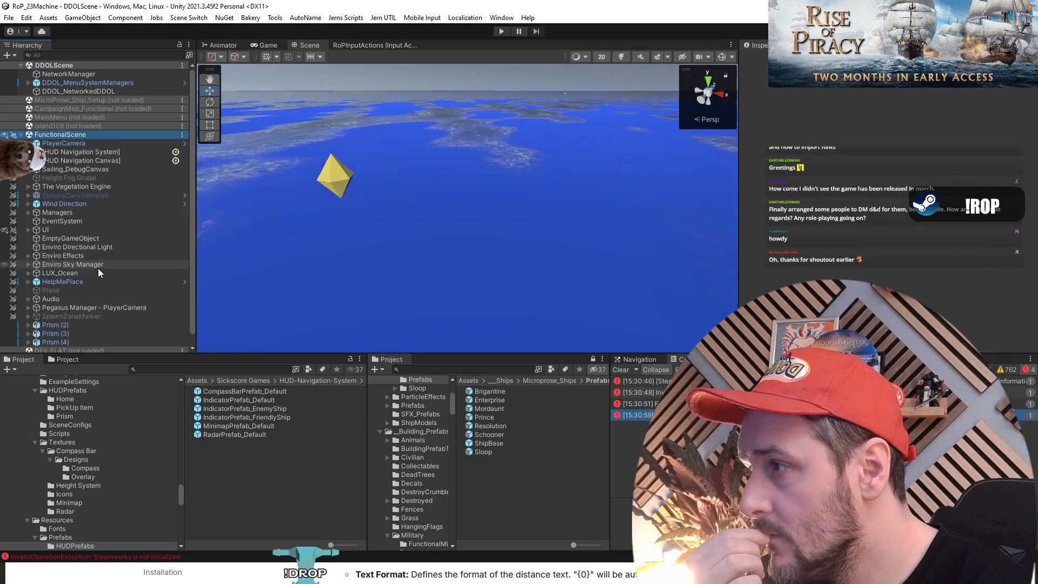
Select the HUD Element Pivot under Prism (2), then pick the Brigantine ship prefab.
click(81, 315)
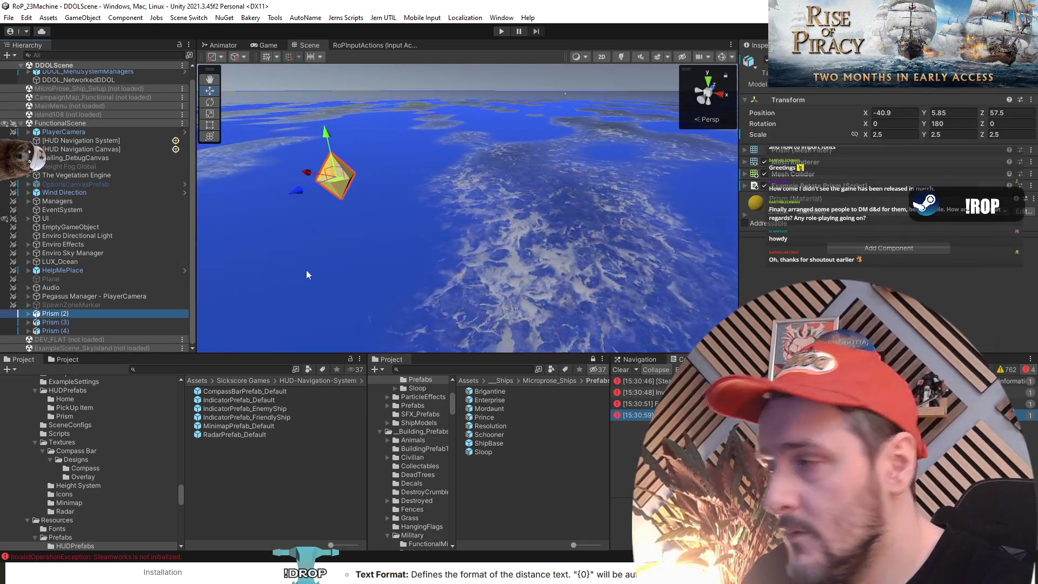
key(Right)
key(Down)
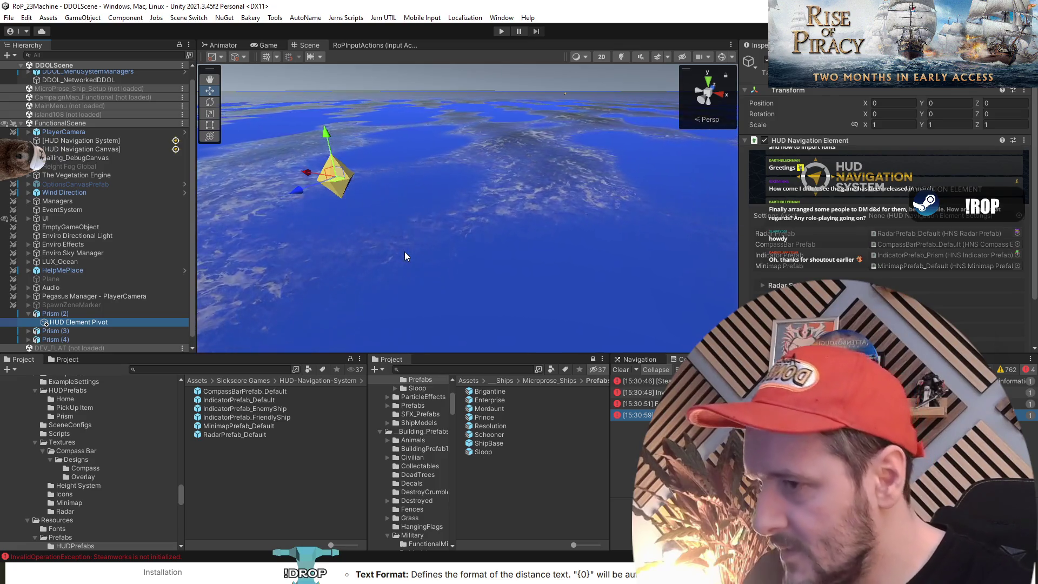
click(495, 392)
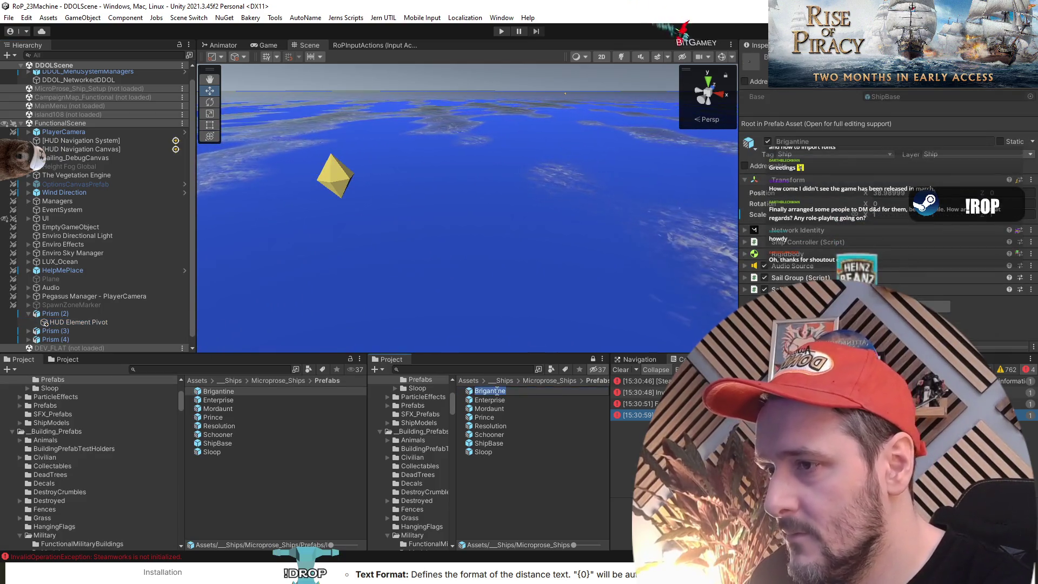
Drop a Brigantine into FunctionalScene and expand its children down to AboveShipStatusIndicators.
drag(494, 396, 108, 346)
scroll(110, 281, down, 3)
key(Down)
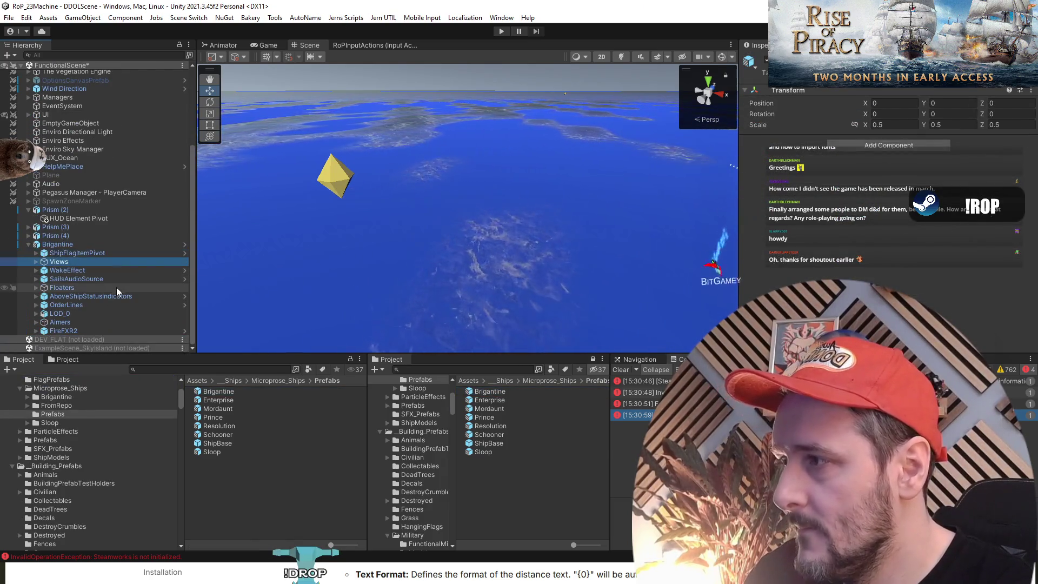
key(Right)
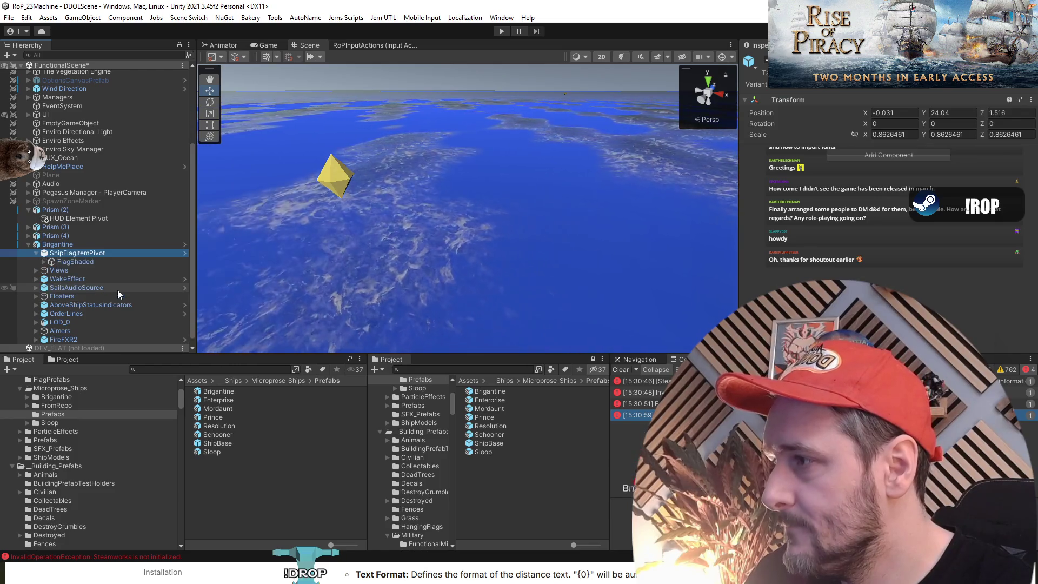
key(Down)
key(Right)
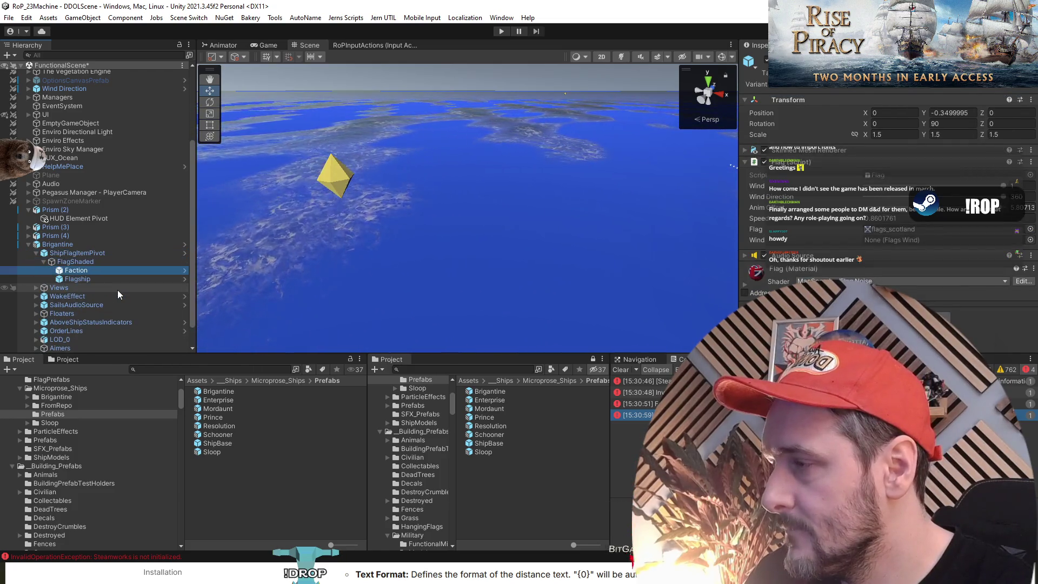
key(Left)
key(Left)
key(Left)
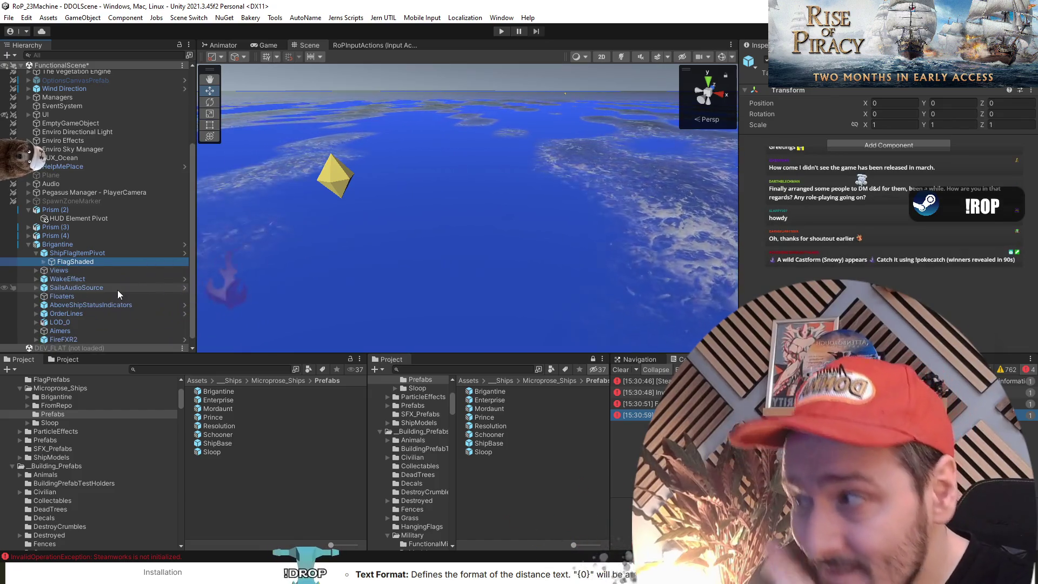
key(Down)
key(Down)
key(Down)
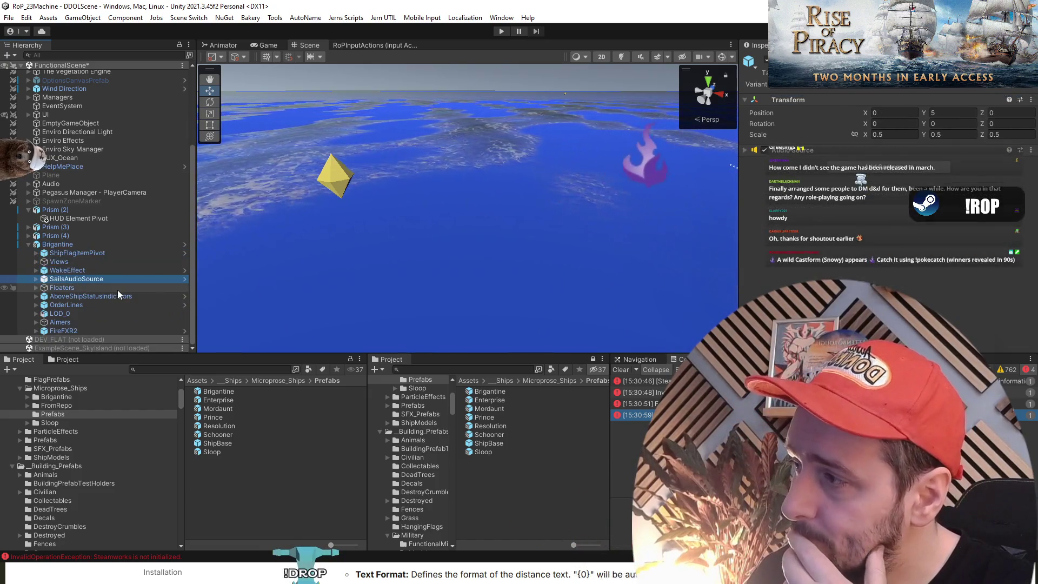
key(Down)
key(Down)
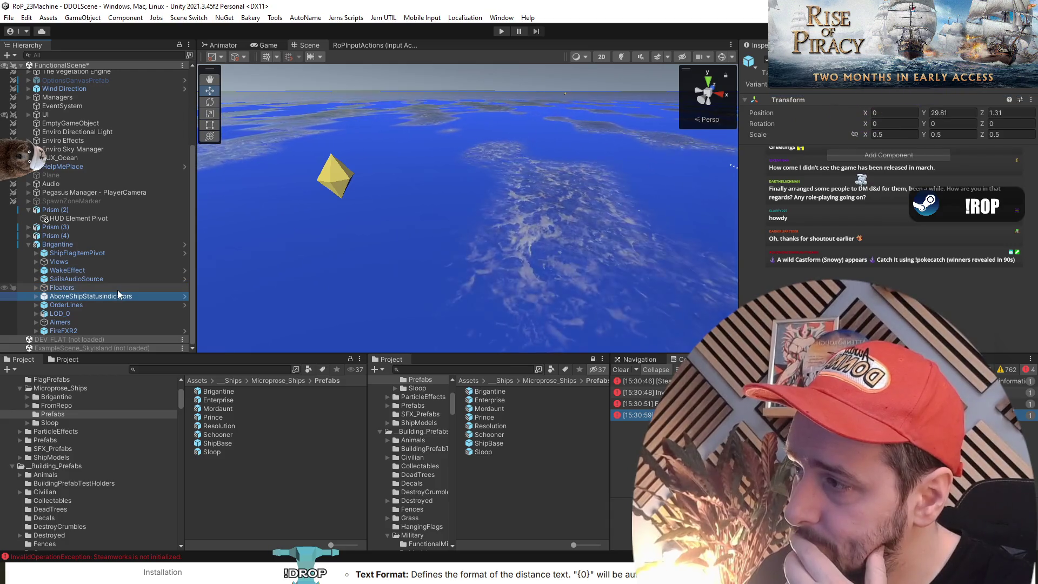
key(Right)
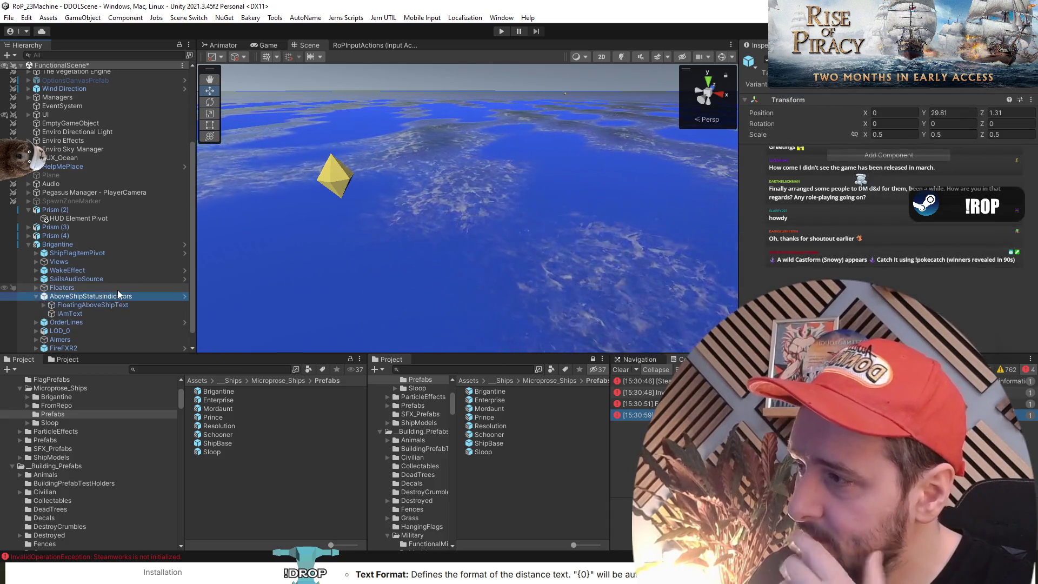
Peek into AboveShipStatusIndicators in Prefab Mode, compare HUD Element Pivot with ShipFlagItemPivot, and open __Ships.
click(182, 297)
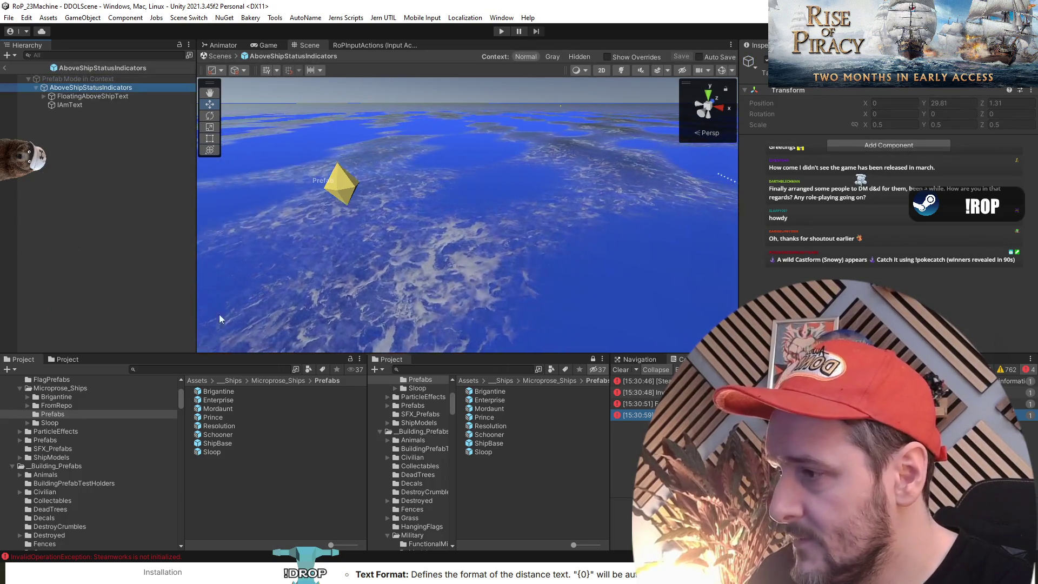
click(5, 68)
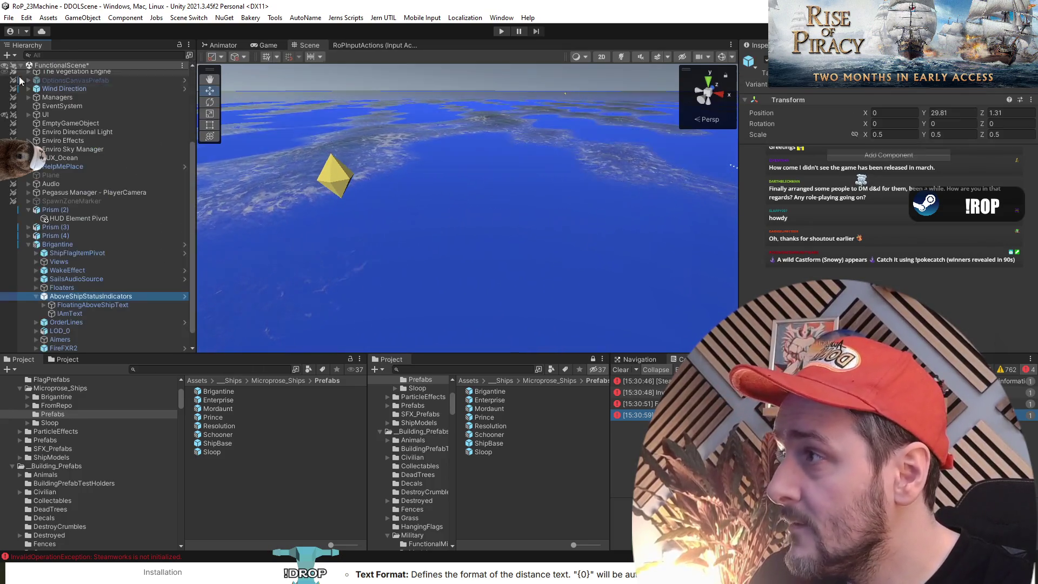
click(76, 218)
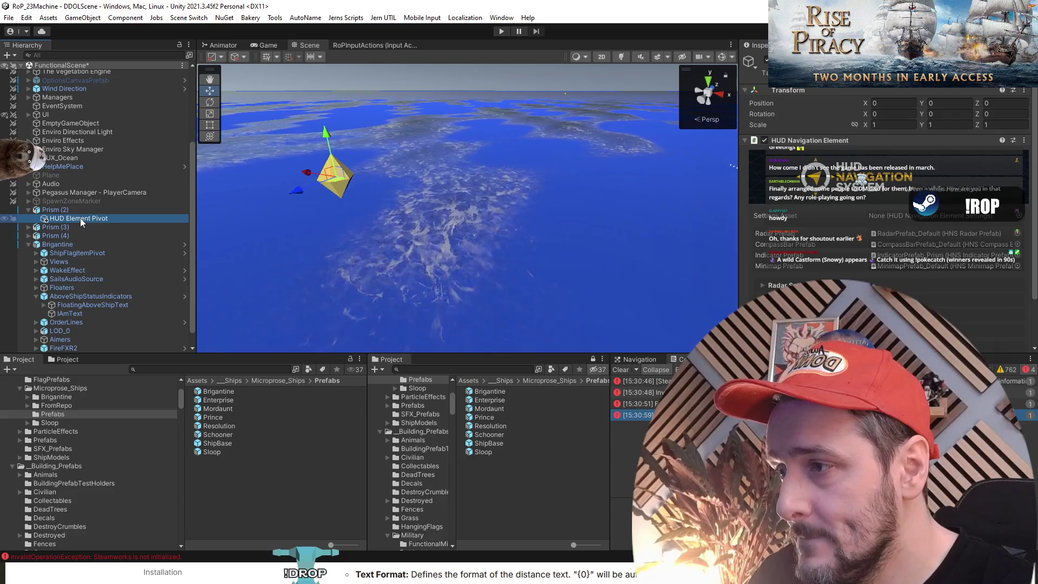
click(98, 253)
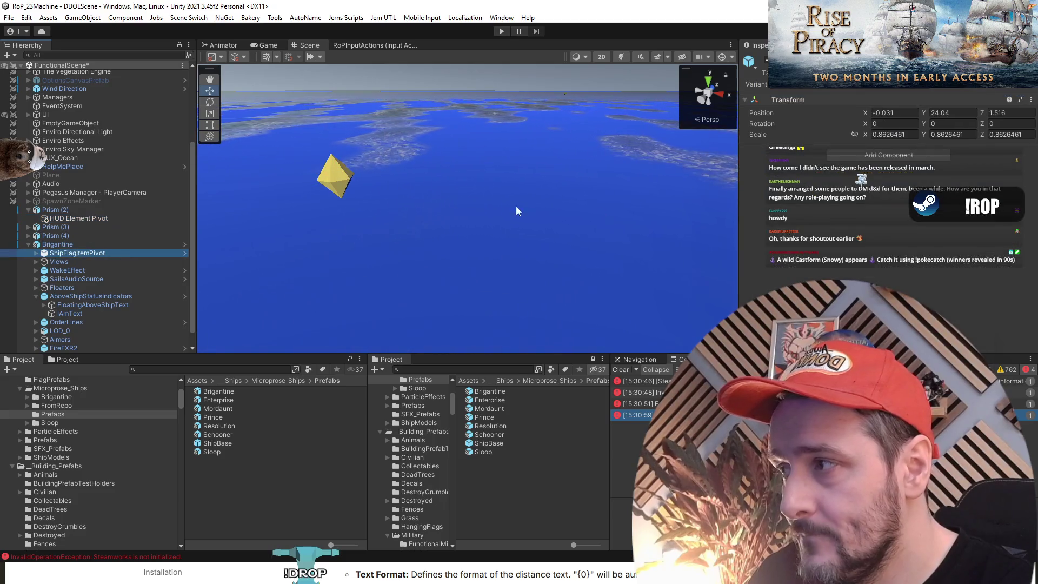
click(887, 88)
click(102, 219)
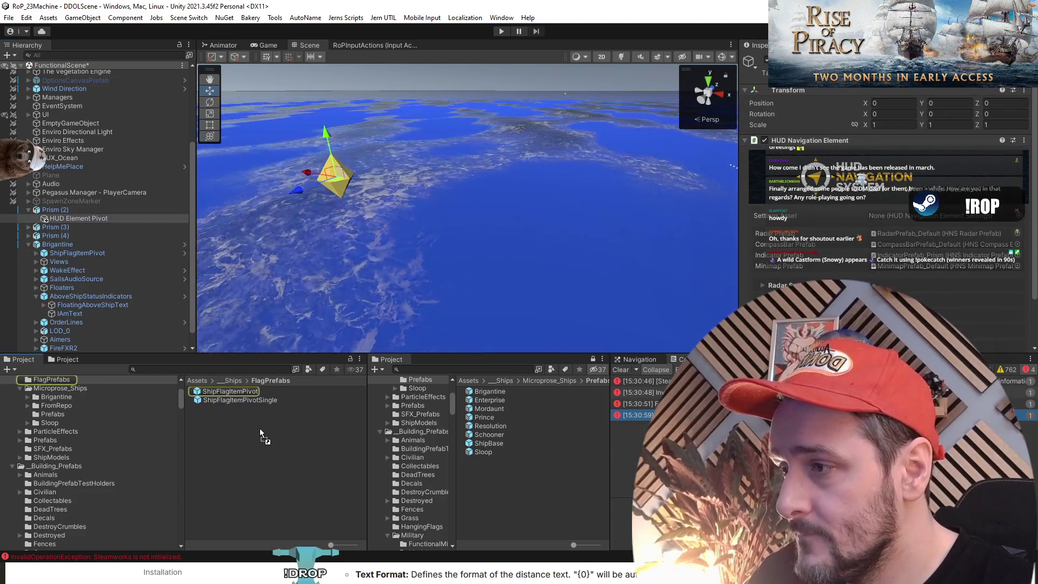
click(233, 380)
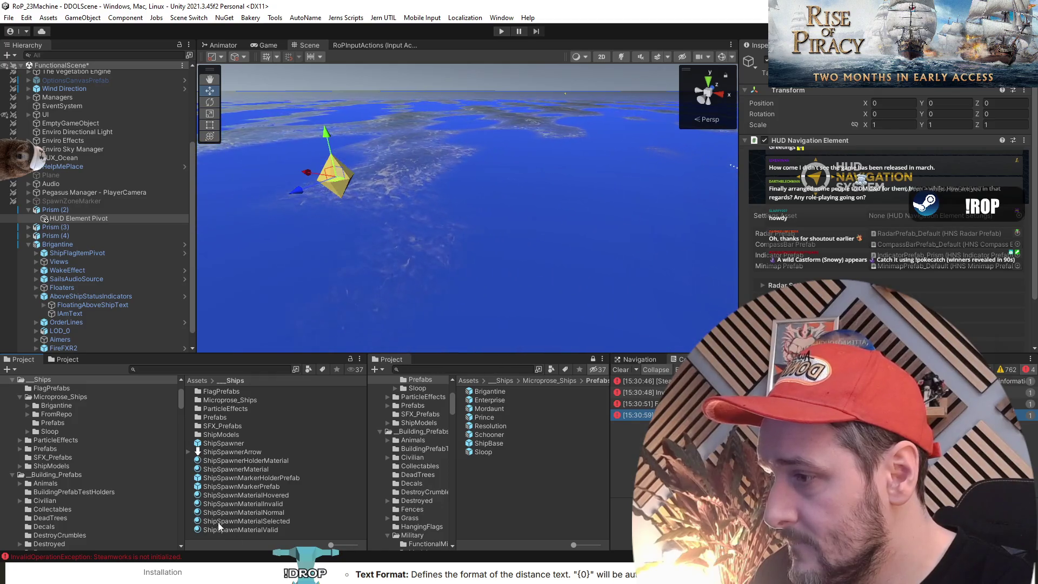
Save HUD Element Pivot as a new prefab in the __Ships folder.
mouse_move(221, 520)
mouse_down()
mouse_move(96, 297)
mouse_move(71, 222)
mouse_move(221, 417)
mouse_move(221, 532)
mouse_up()
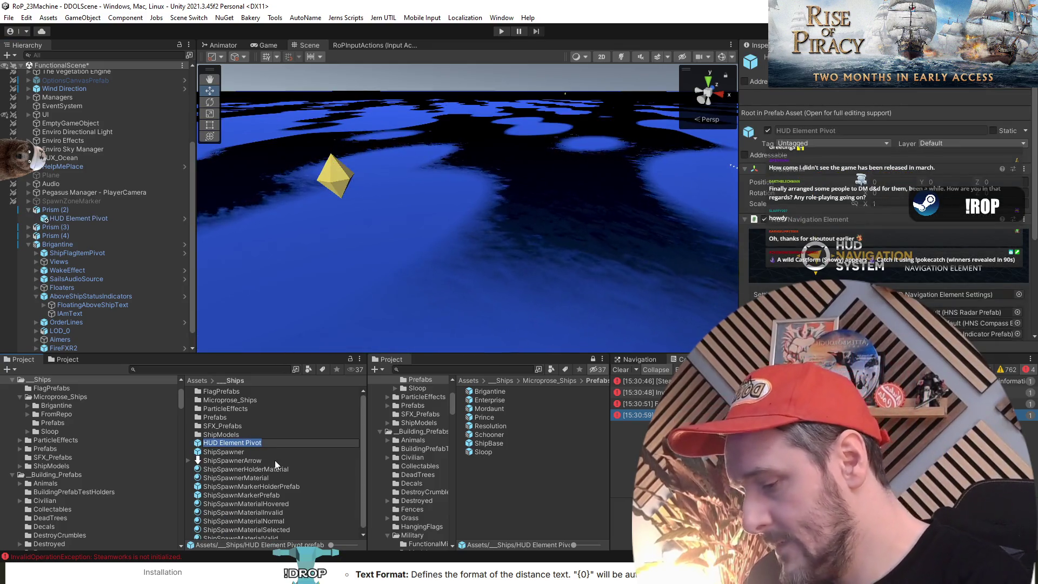
key(ctrl+Left)
key(ctrl+Left)
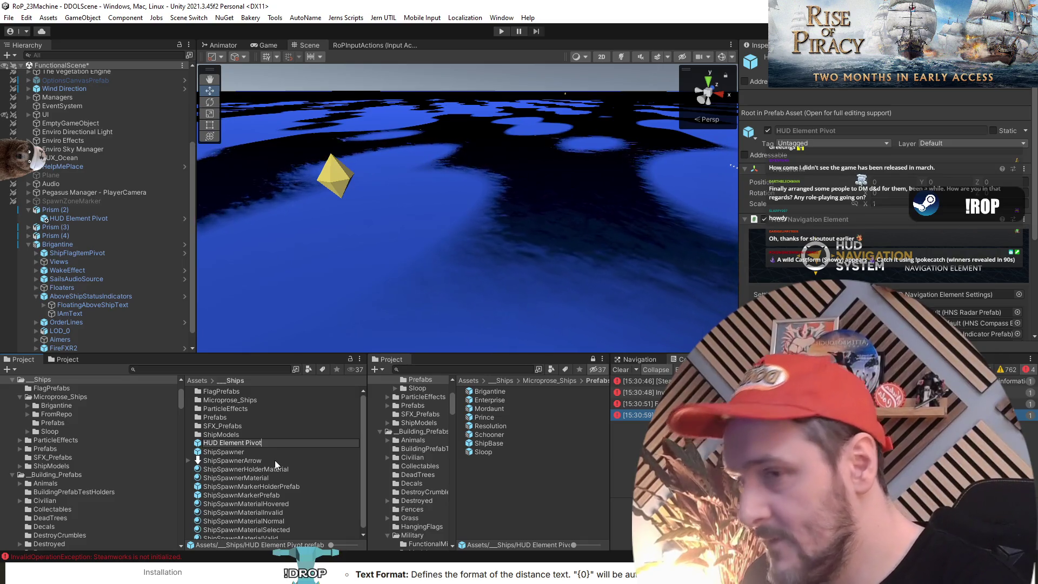
key(Return)
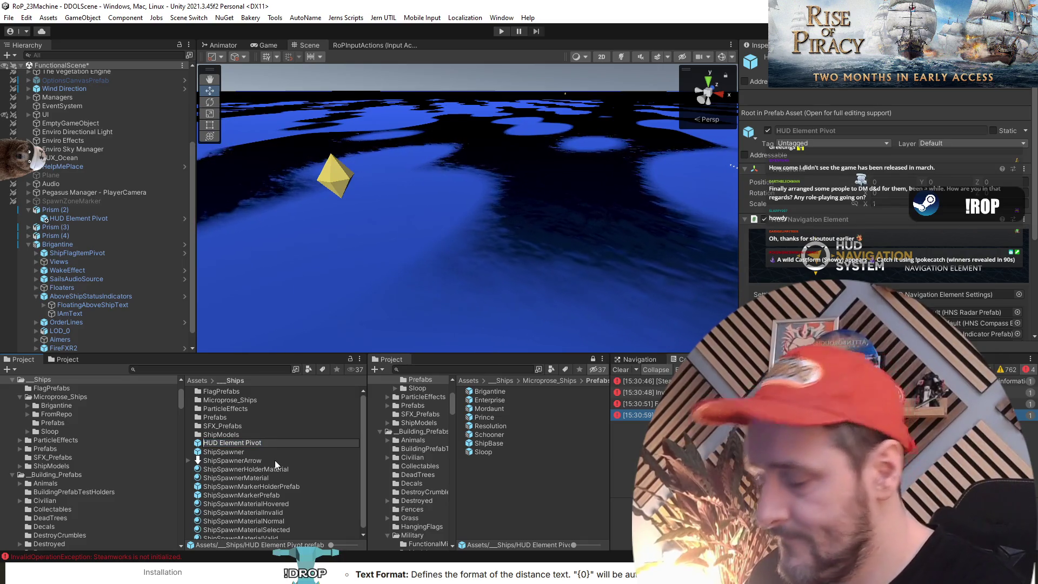
Rename the prefab to ShipCompassHUDElementPrefab and open it in Prefab Mode.
text(Compass)
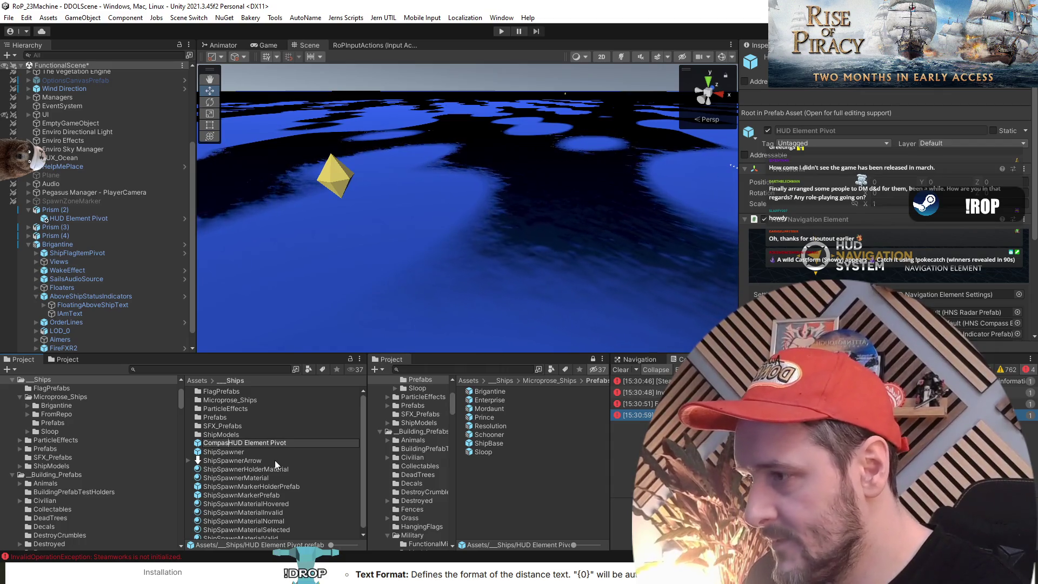
key(Home)
text(S)
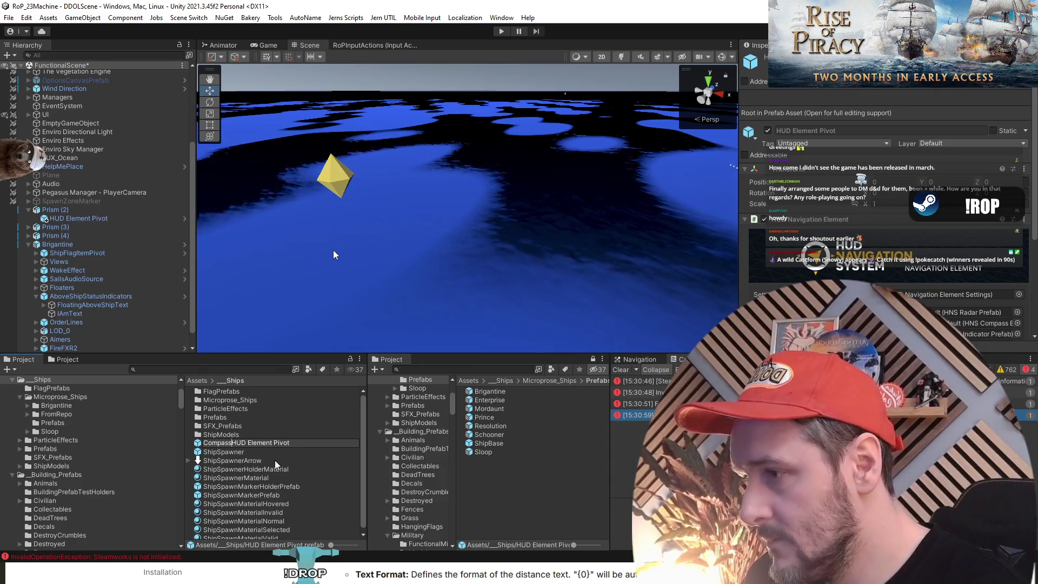
text(hip)
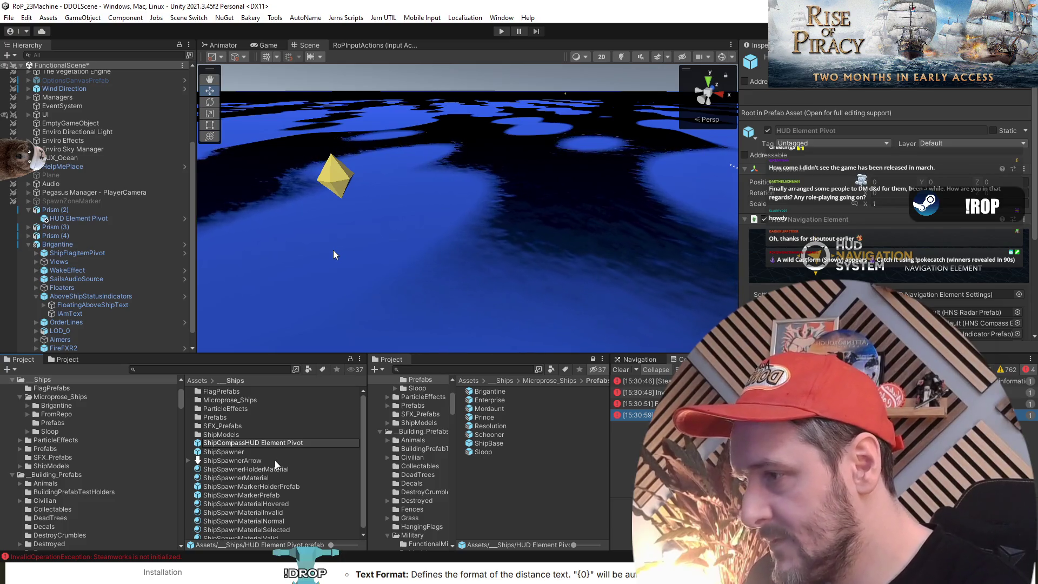
key(Right)
key(Right)
key(Right)
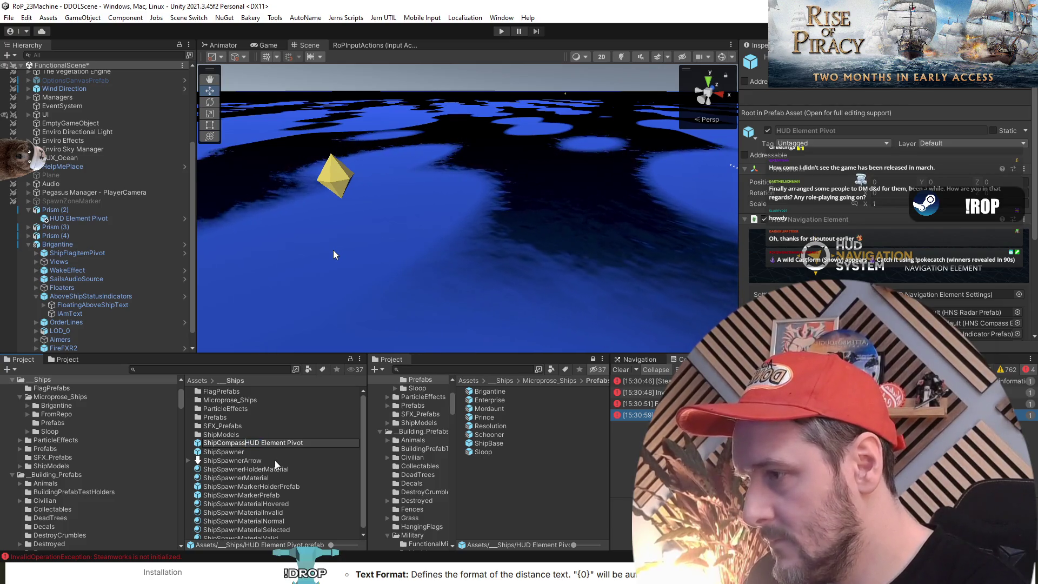
key(BackSpace)
key(End)
key(ctrl+shift+Left)
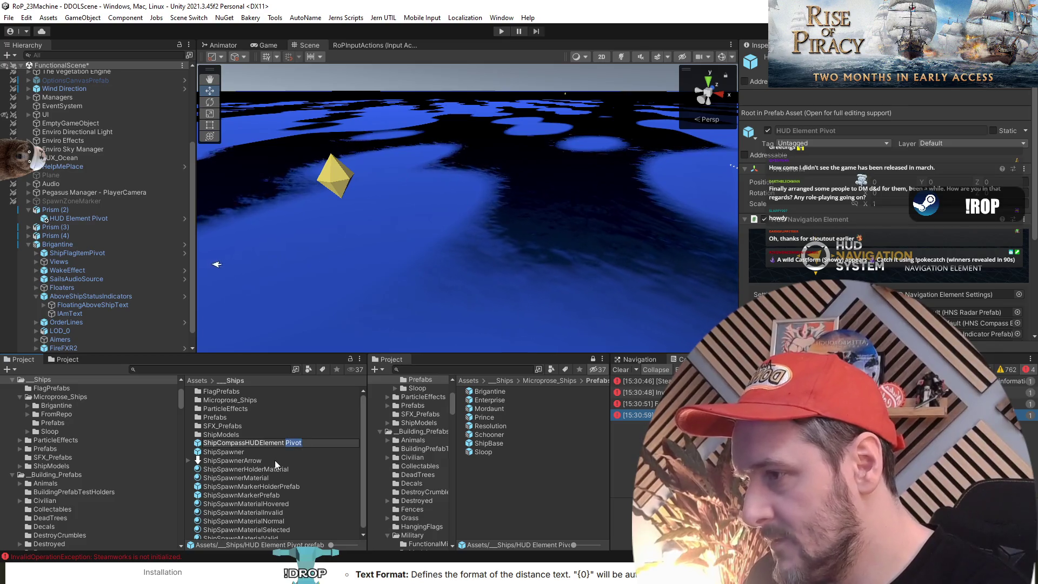
text(refab)
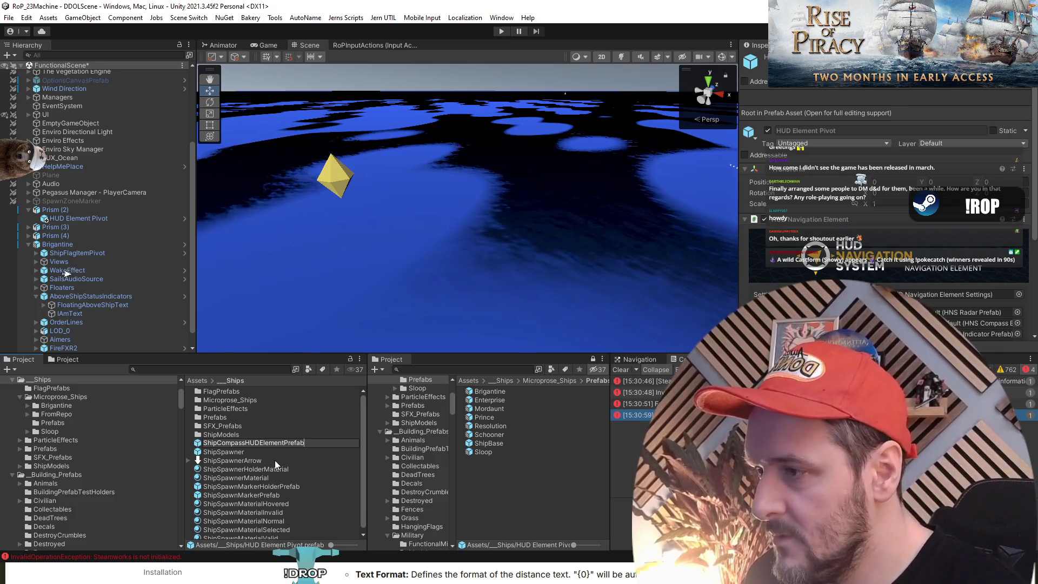
key(Return)
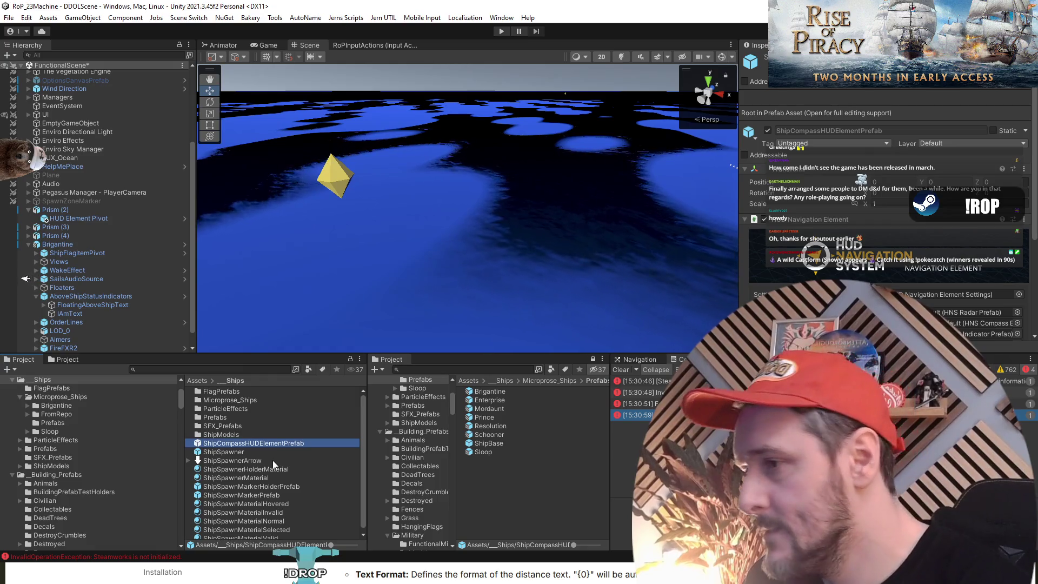
double_click(269, 440)
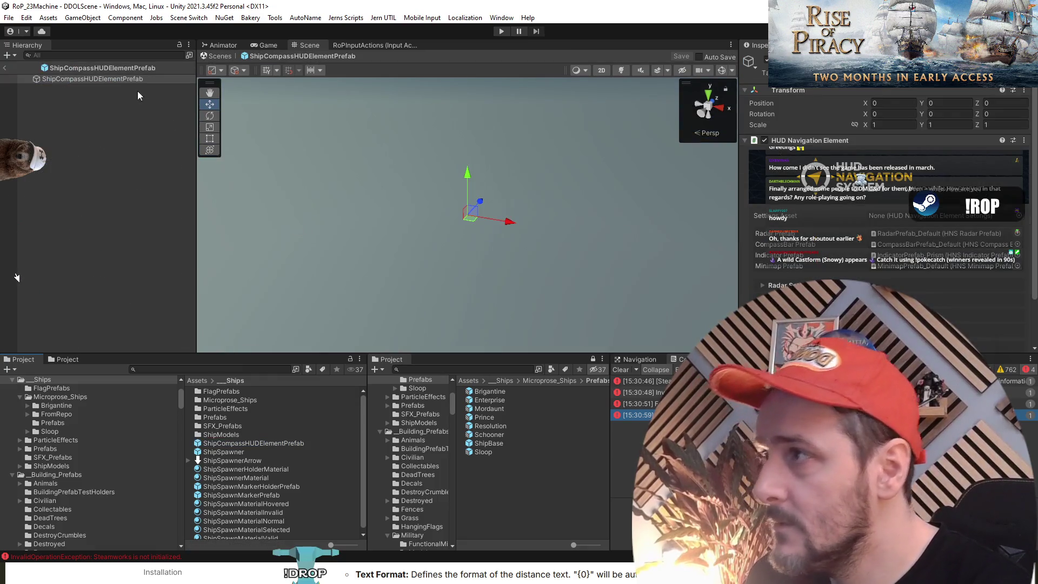
Expand and review the compass prefab's Indicator Settings, then exit ShipCompassHUDElementPrefab's Prefab Mode.
scroll(791, 232, down, 3)
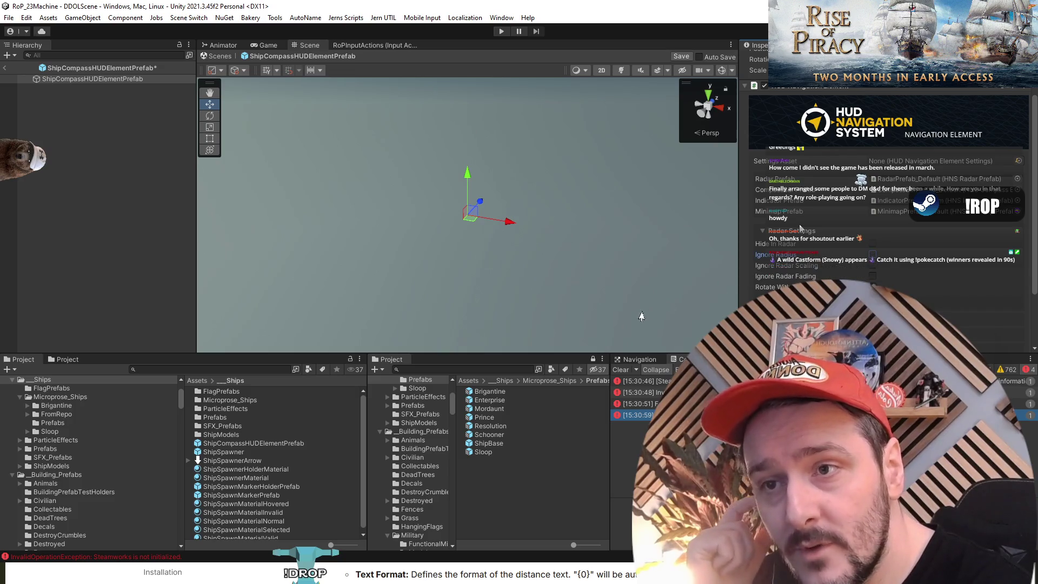
click(798, 264)
scroll(802, 267, down, 2)
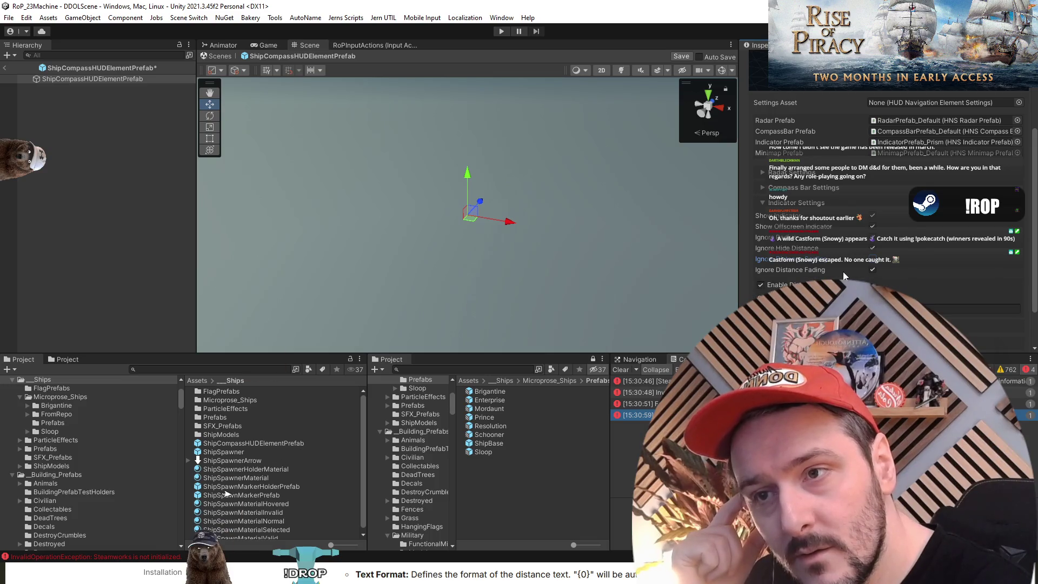
click(808, 211)
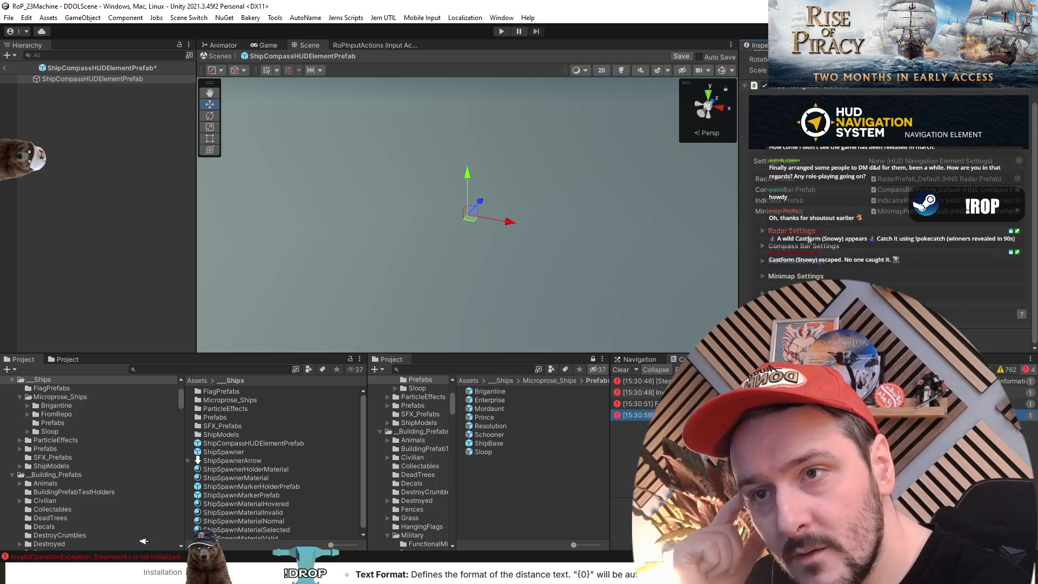
scroll(804, 266, down, 3)
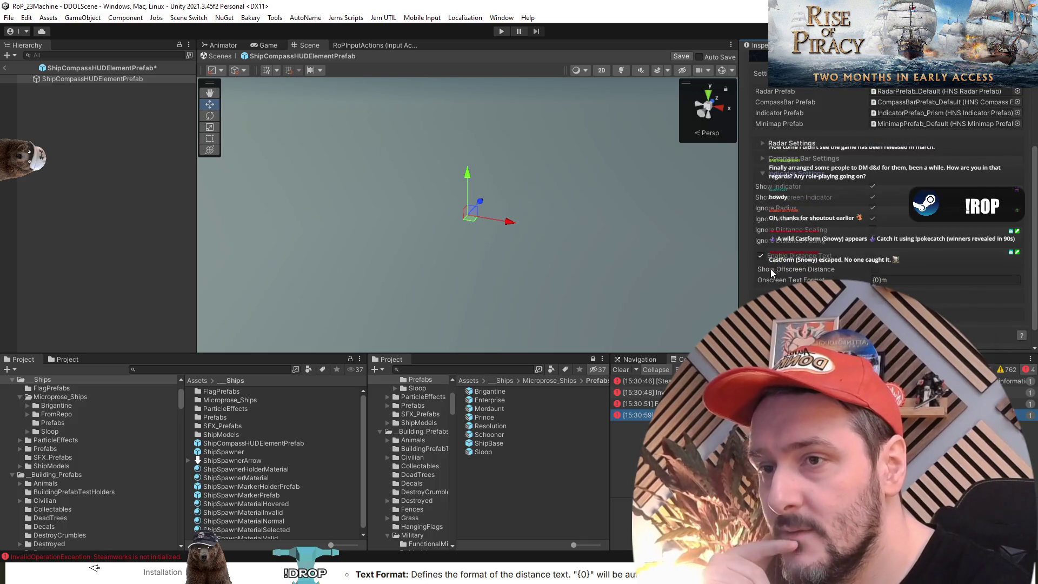
click(790, 173)
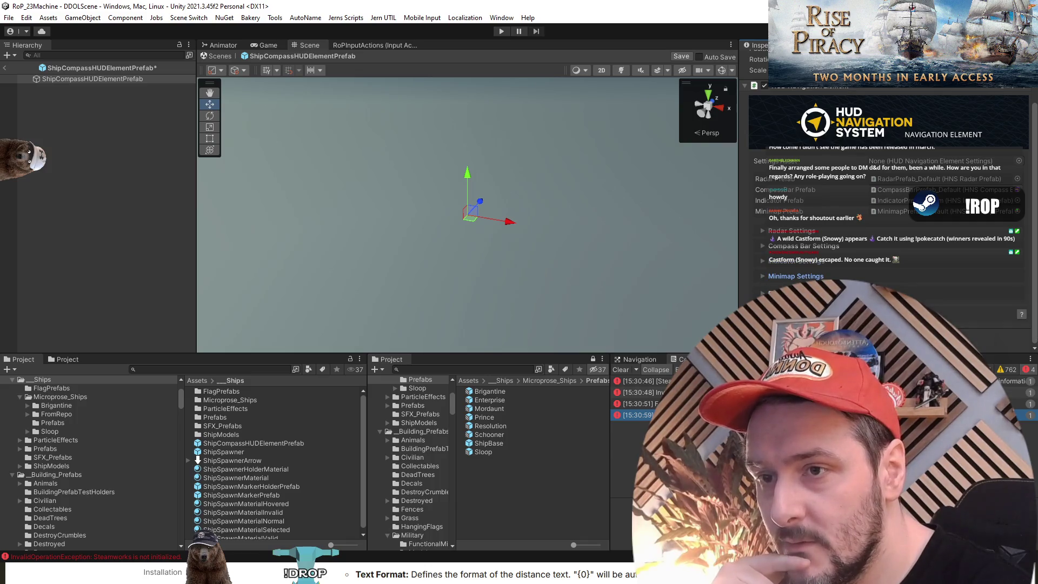
scroll(795, 247, down, 2)
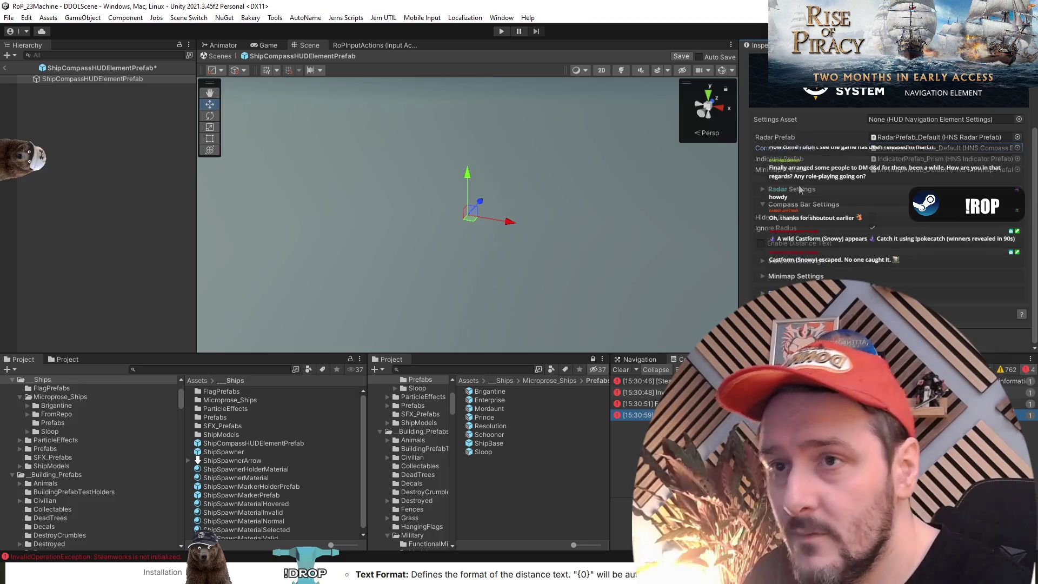
click(120, 156)
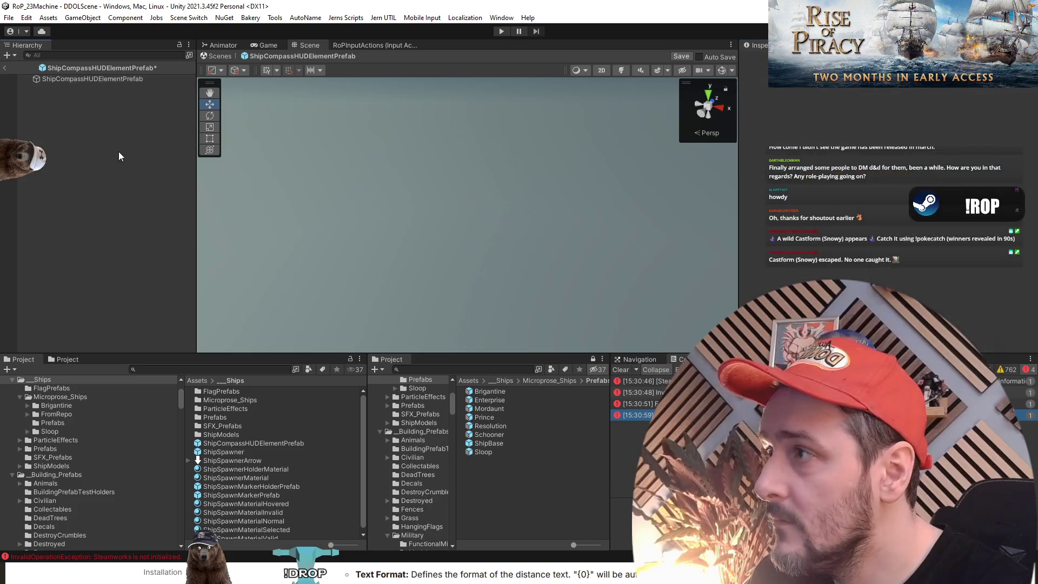
click(6, 68)
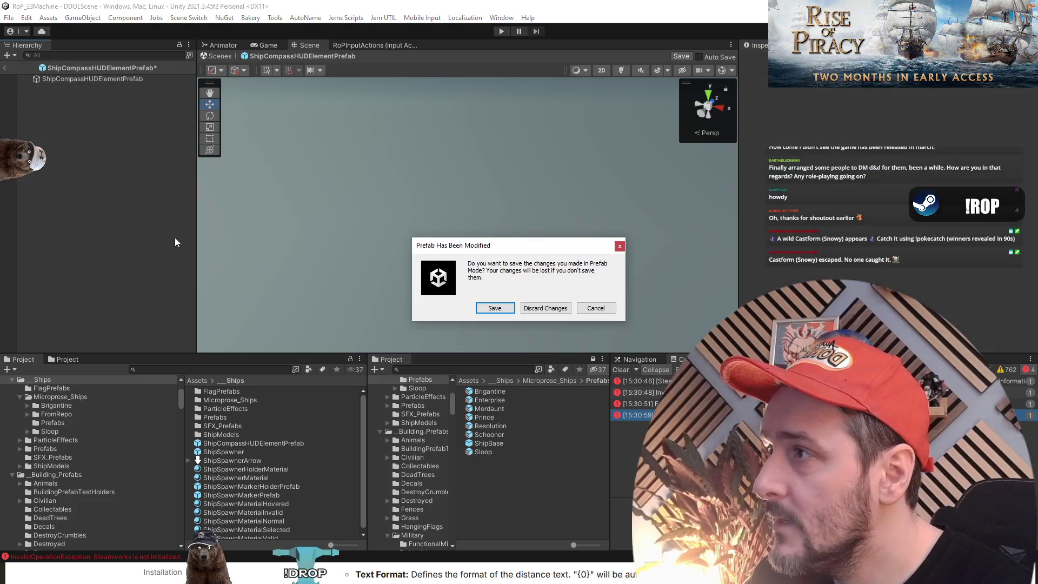
Save the compass prefab and open the AboveShipStatusIndicators prefab asset for editing.
click(502, 311)
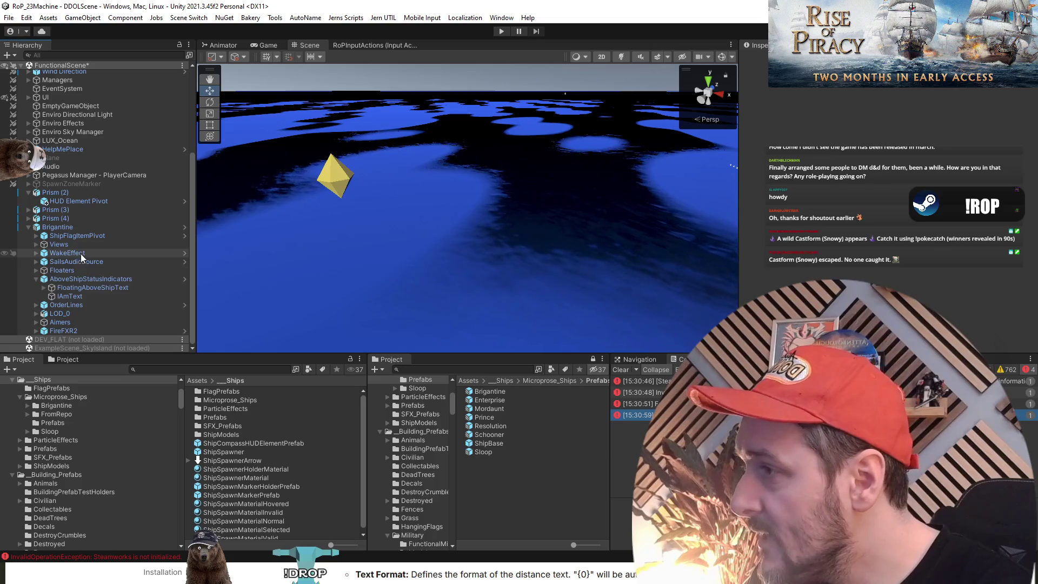
click(93, 278)
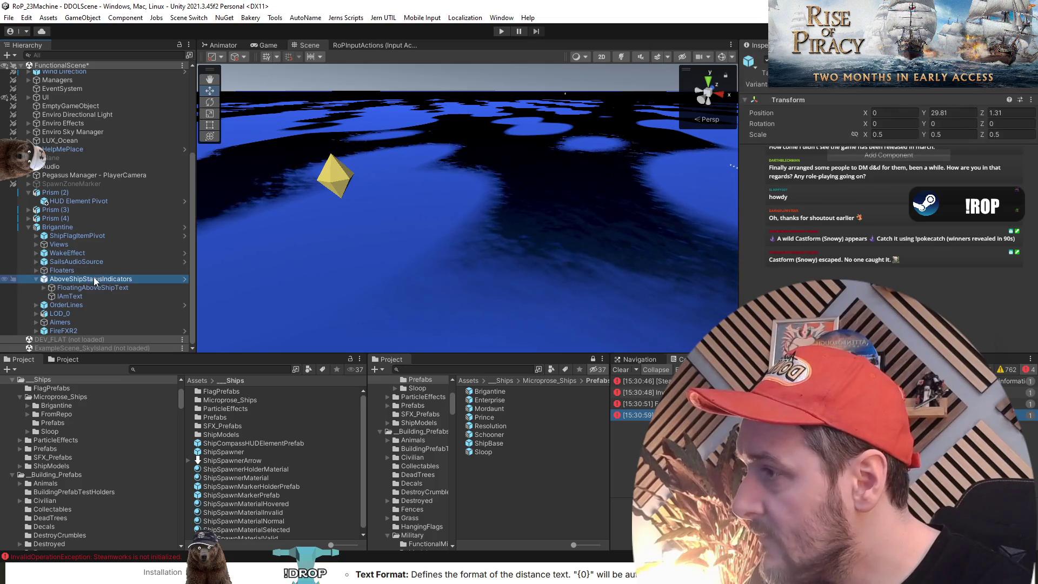
click(887, 90)
double_click(241, 400)
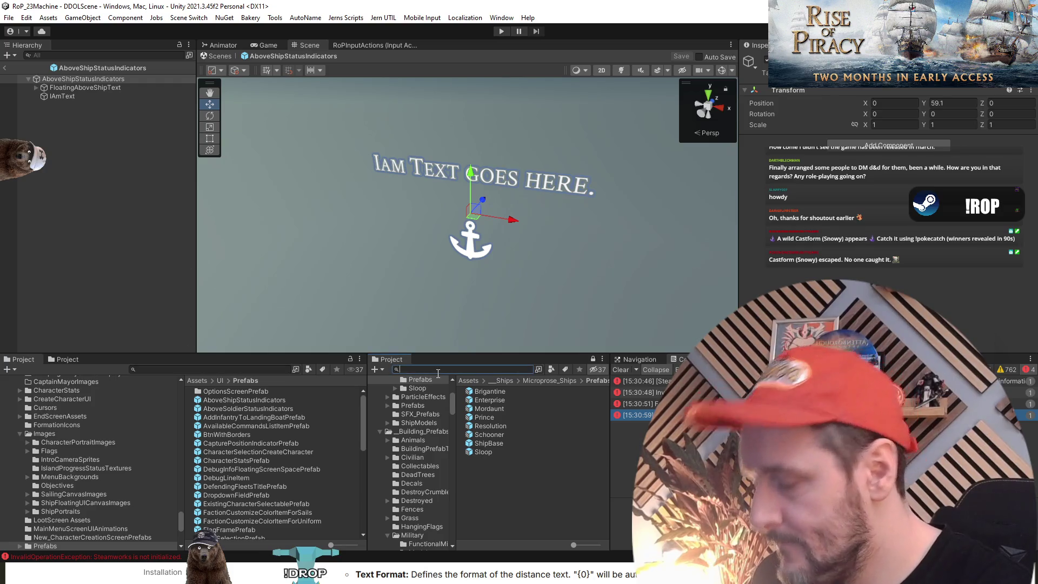
Search the Project for 'shipcomp' and drag ShipCompassHUDElementPrefab under AboveShipStatusIndicators.
text(hudpref)
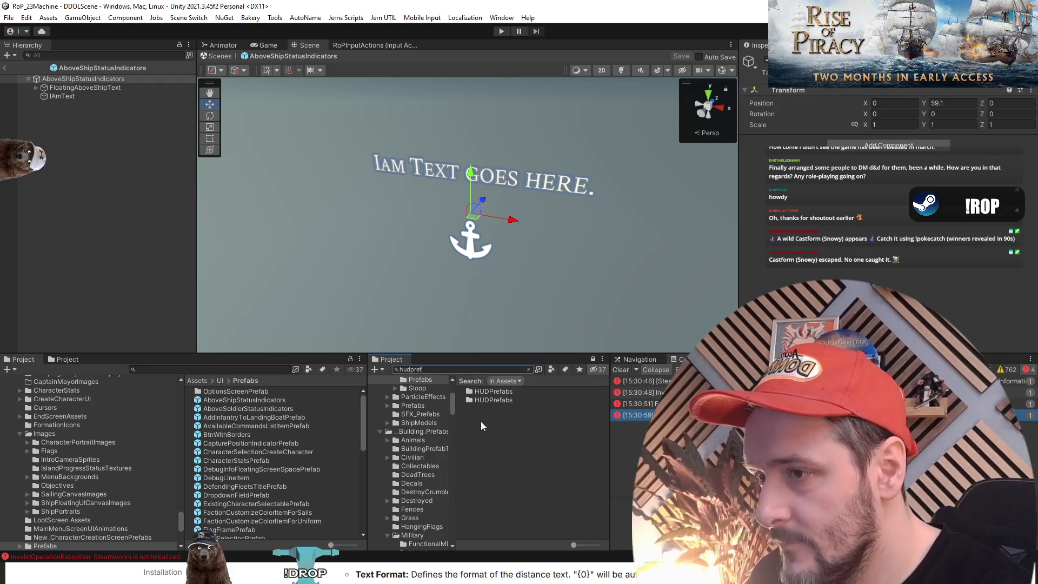
key(ctrl+a)
text(s)
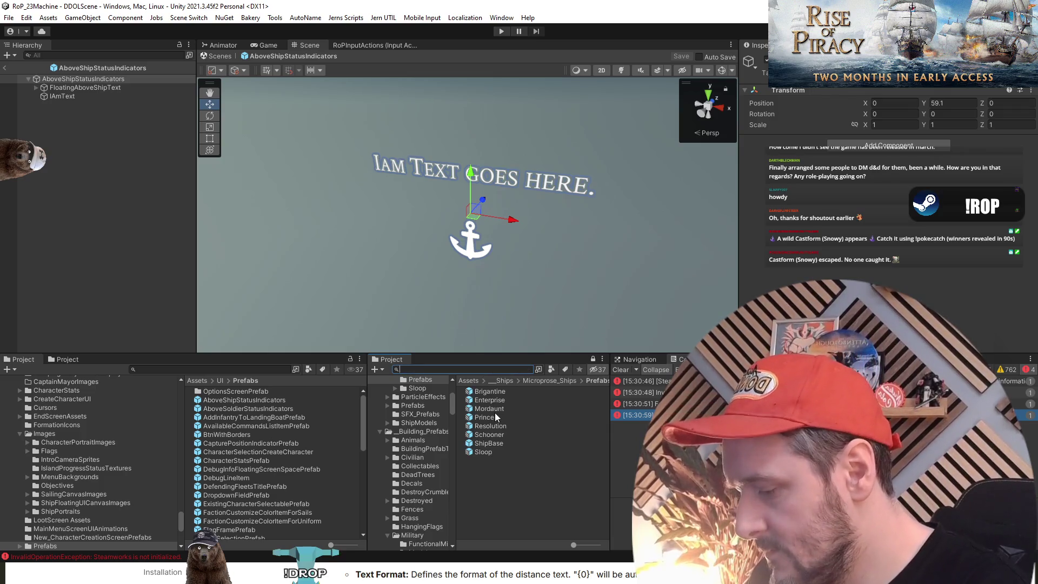
text(hipcomp)
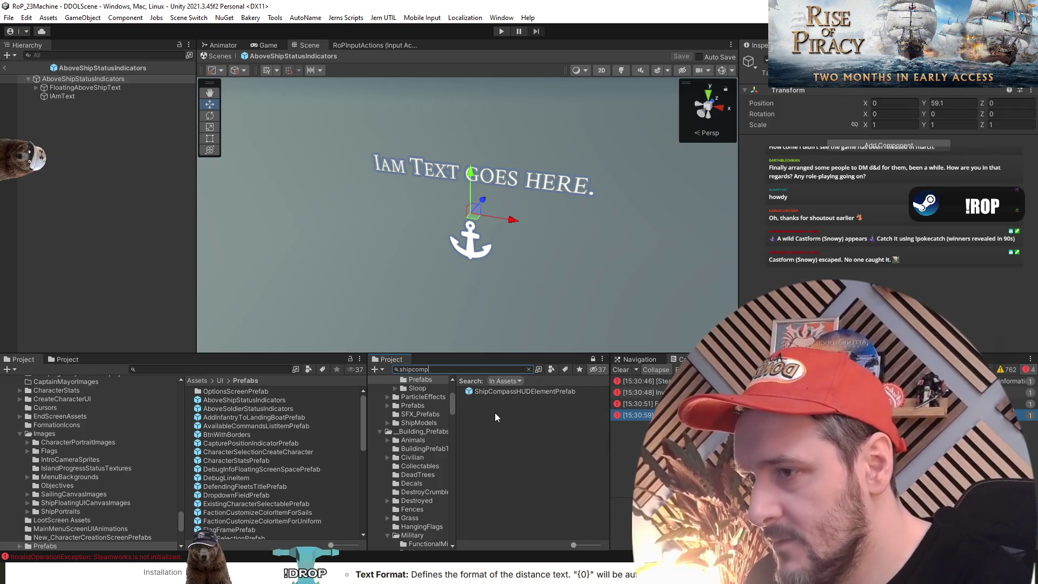
mouse_move(532, 391)
mouse_down()
mouse_move(92, 215)
mouse_move(86, 158)
mouse_up()
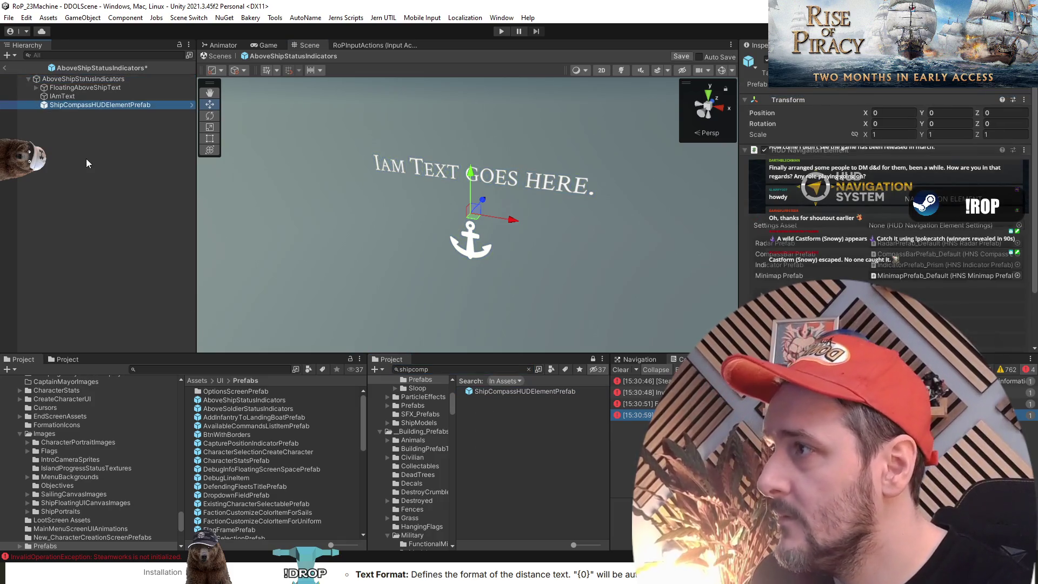
Check FloatingAboveShipText and the nested compass, then exit and save AboveShipStatusIndicators.
drag(472, 233, 540, 189)
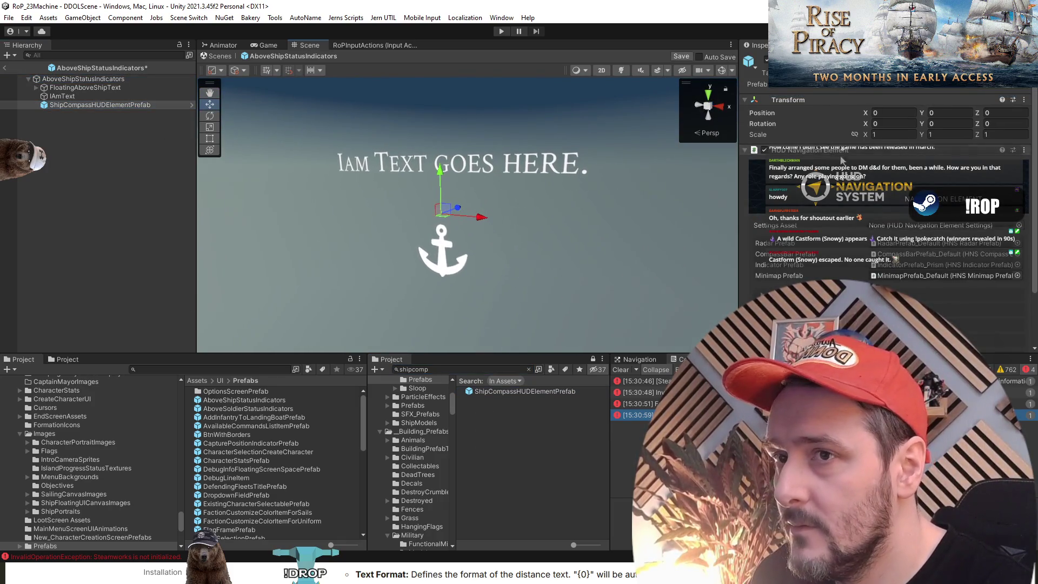
scroll(823, 268, down, 3)
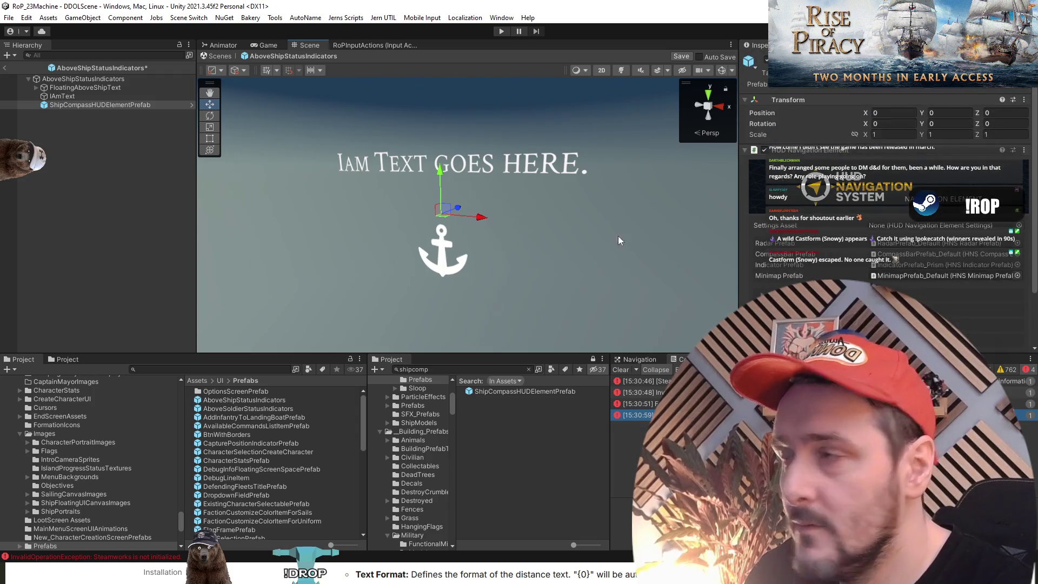
click(98, 85)
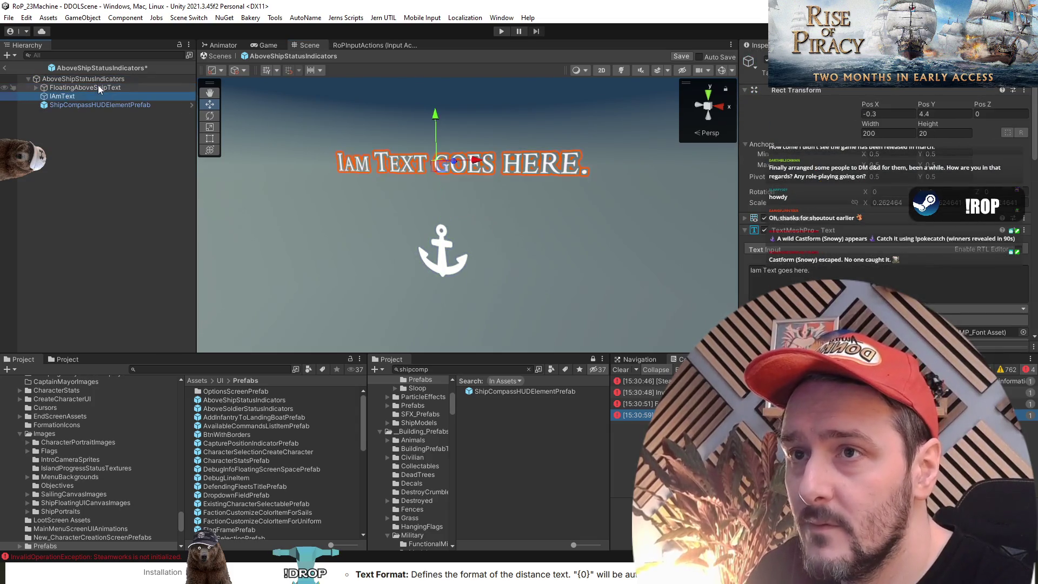
click(91, 127)
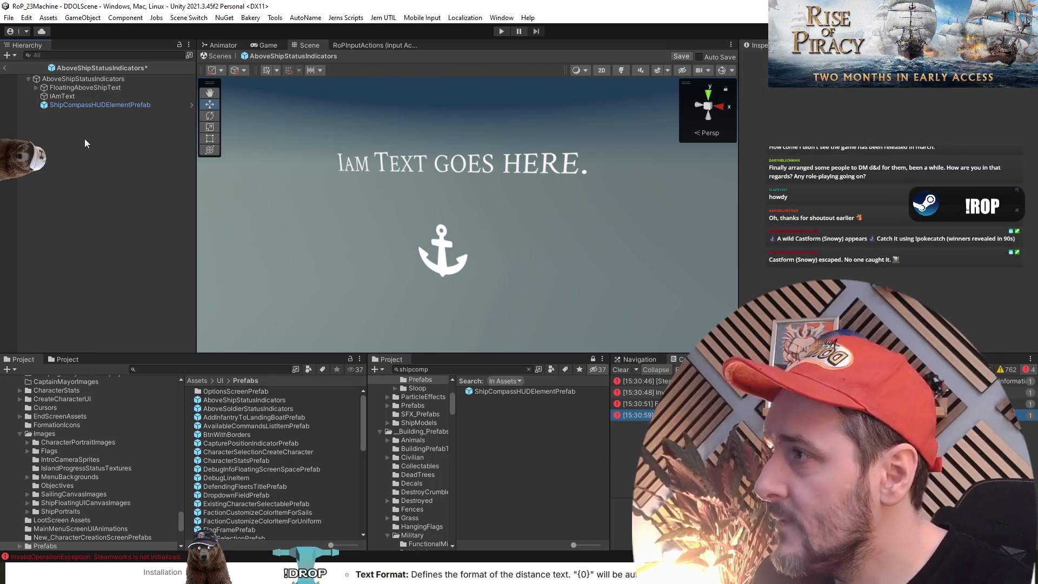
click(78, 80)
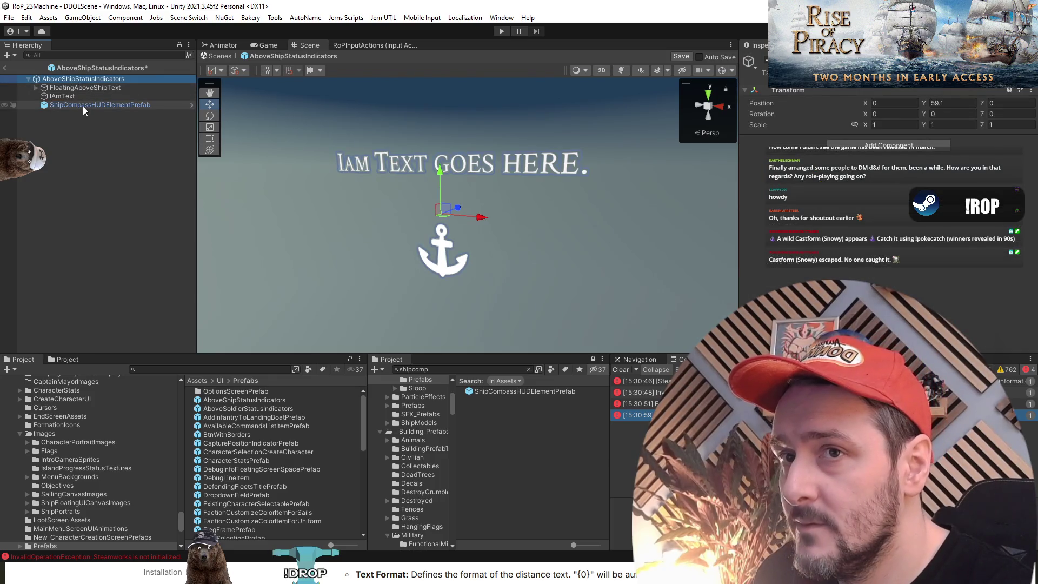
click(83, 106)
click(100, 137)
click(5, 68)
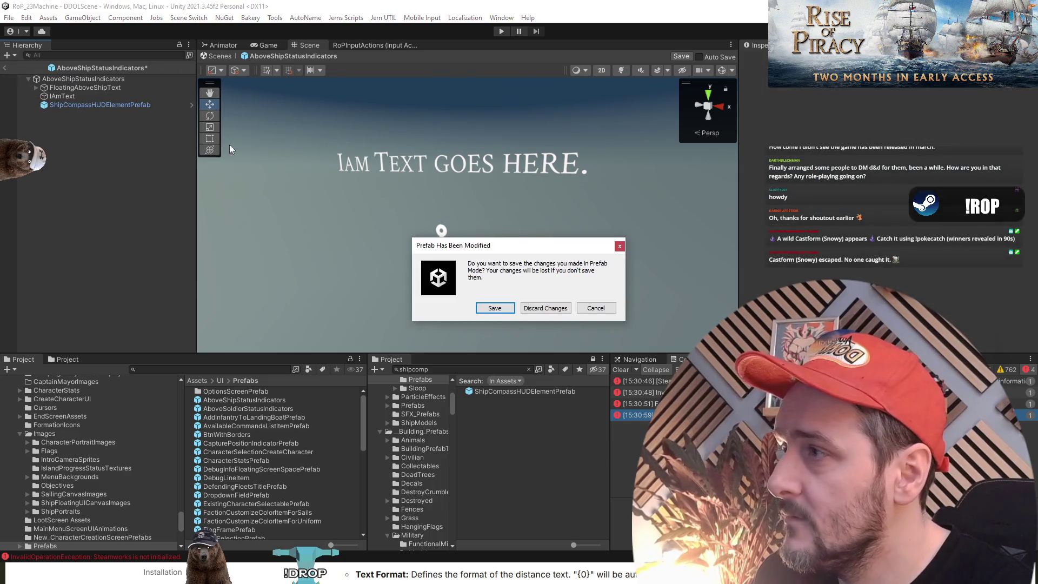
click(494, 310)
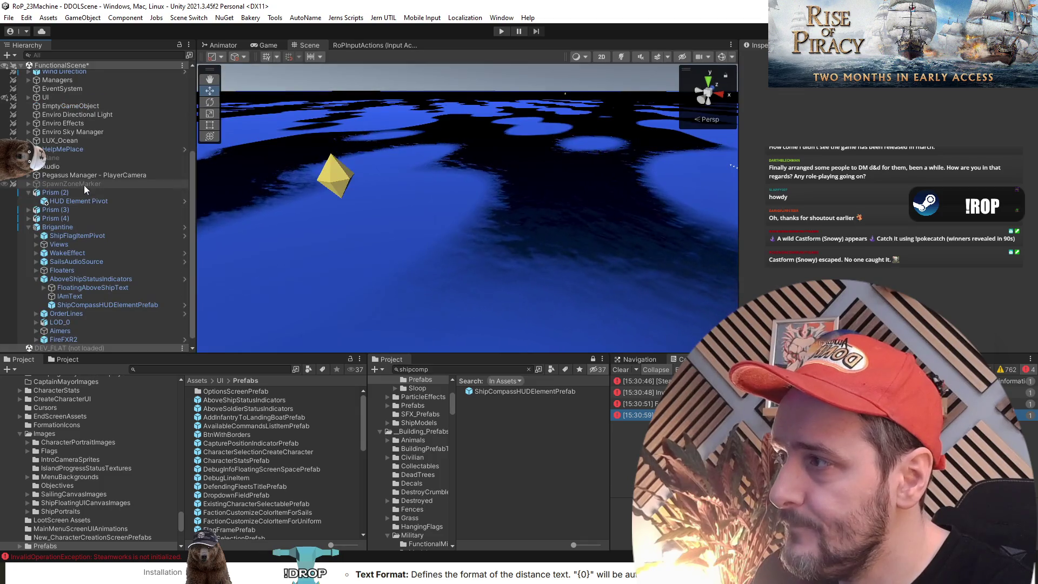
Delete the Brigantine, Prism (3) and Prism (2) from the Hierarchy.
click(93, 226)
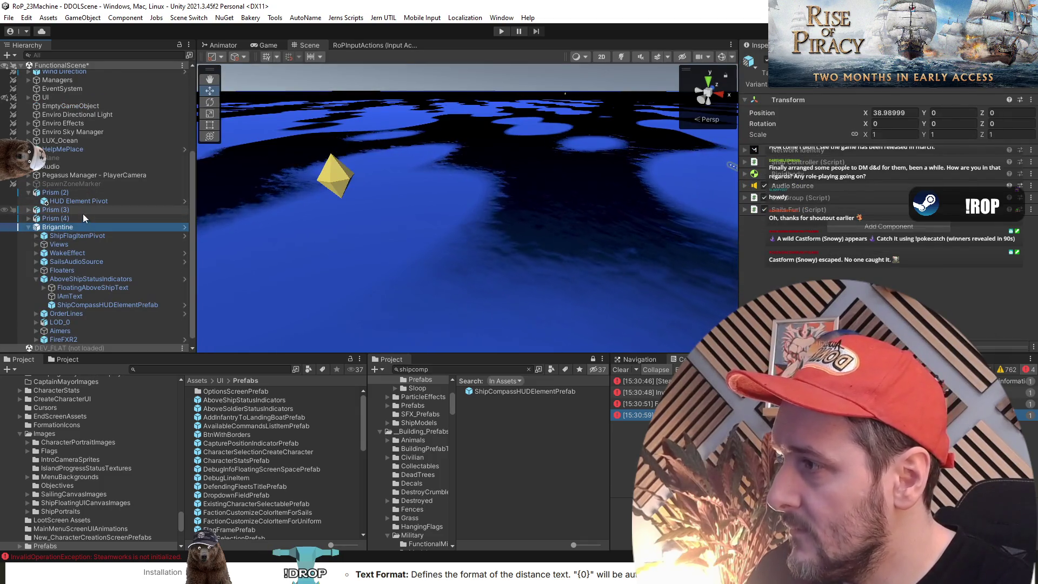
key(Delete)
click(77, 320)
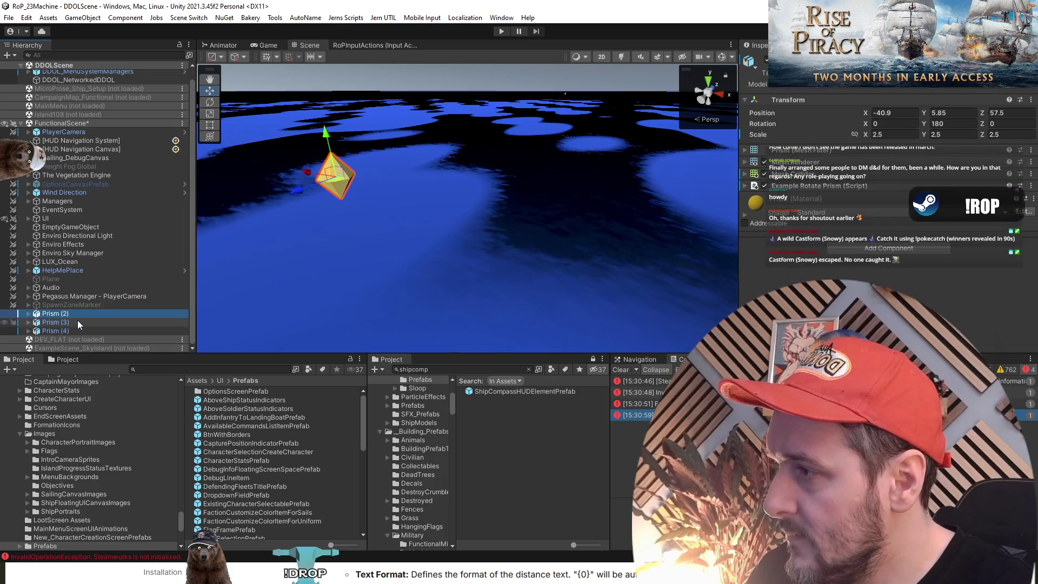
key(Delete)
click(73, 321)
key(Delete)
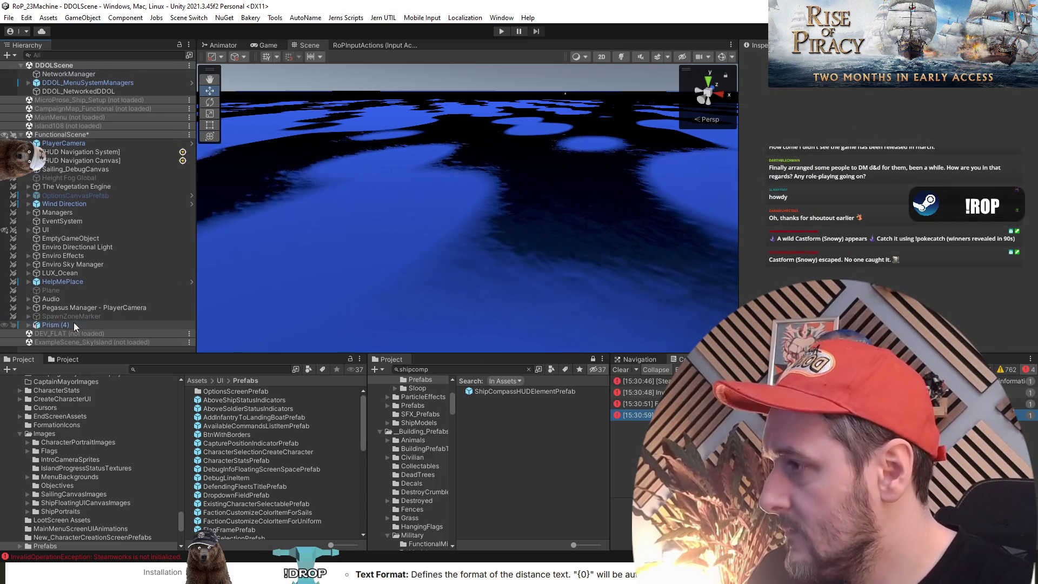
Unload FunctionalScene and run play mode with the camera focused on the ship.
click(75, 205)
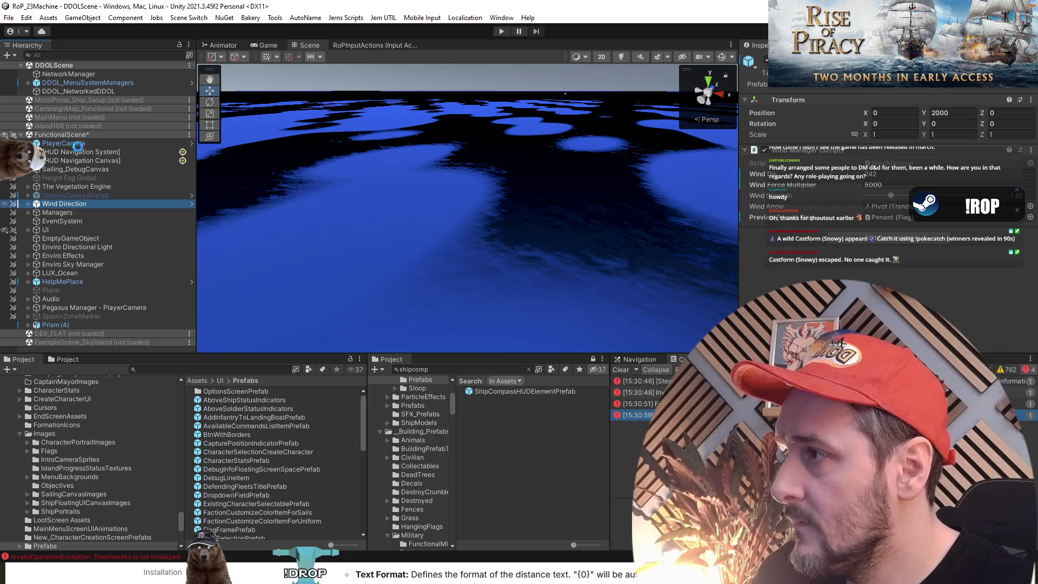
right_click(75, 135)
click(117, 197)
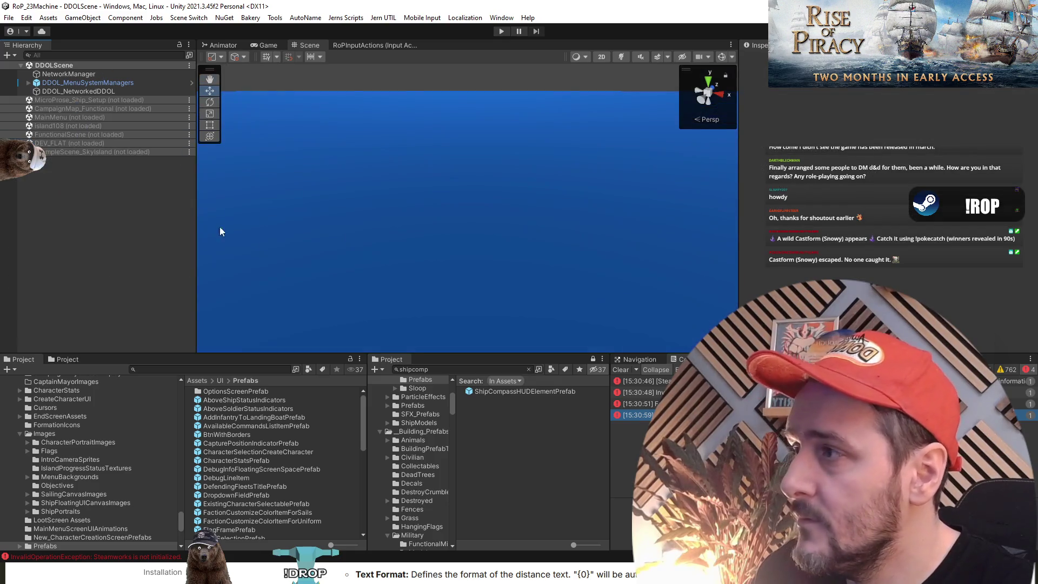
click(499, 33)
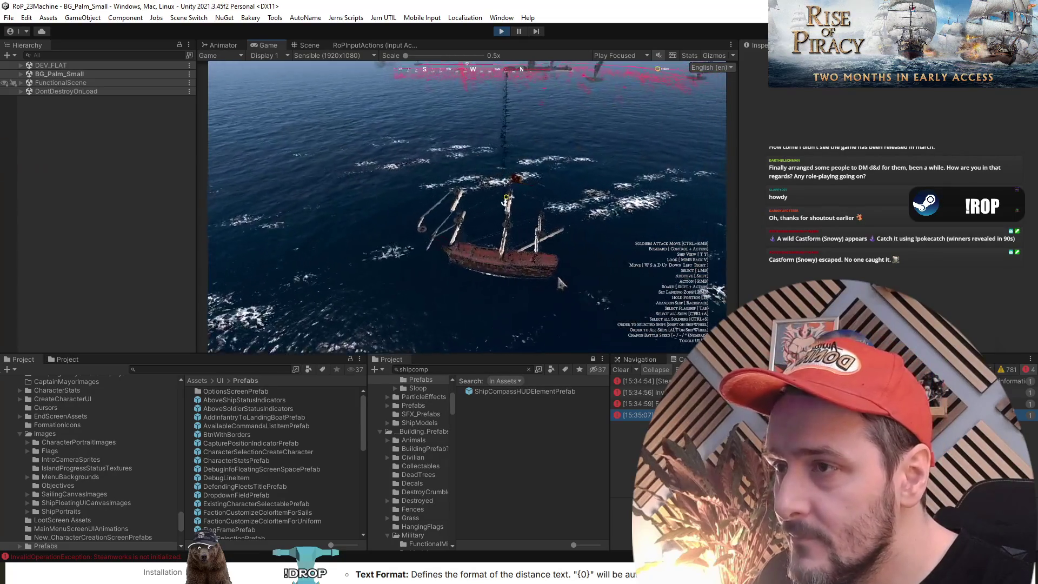
key(Tab)
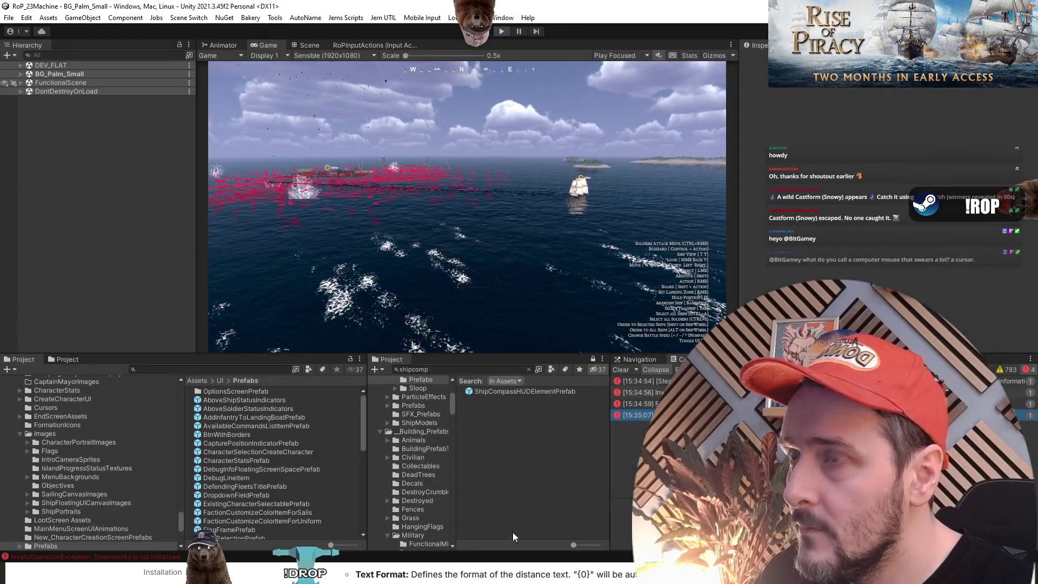
Stop play mode and glance over the HUDNavigationSystem and CmpPlayerMovementR2 code in Visual Studio.
click(539, 581)
key(alt+Tab)
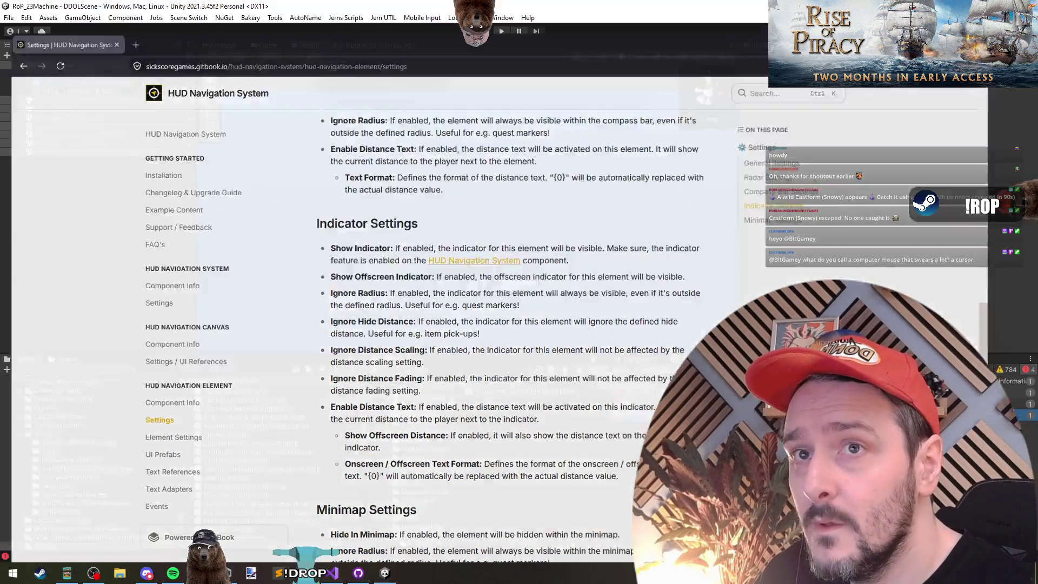
click(332, 573)
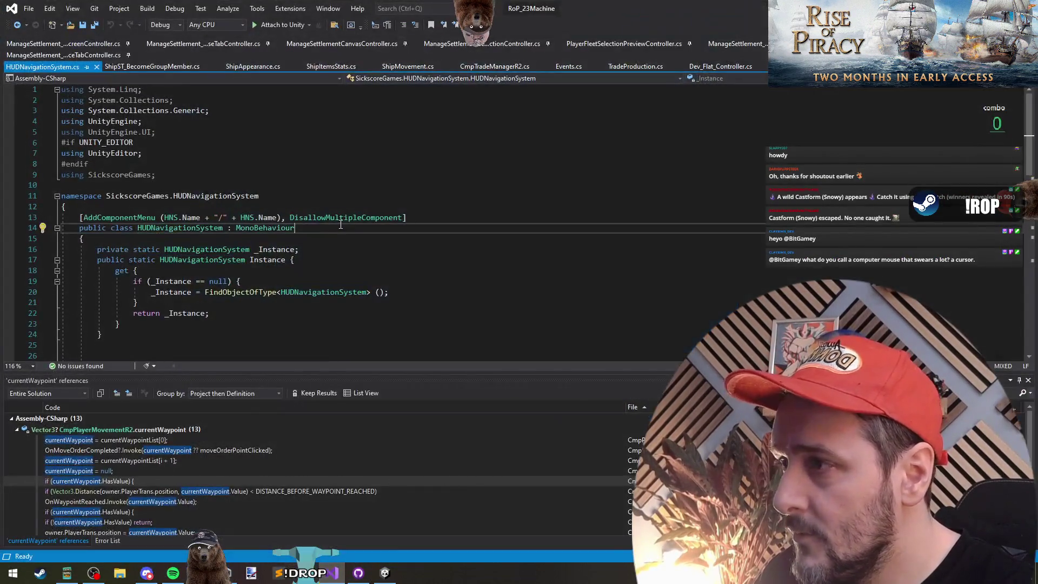
click(294, 204)
key(ctrl+minus)
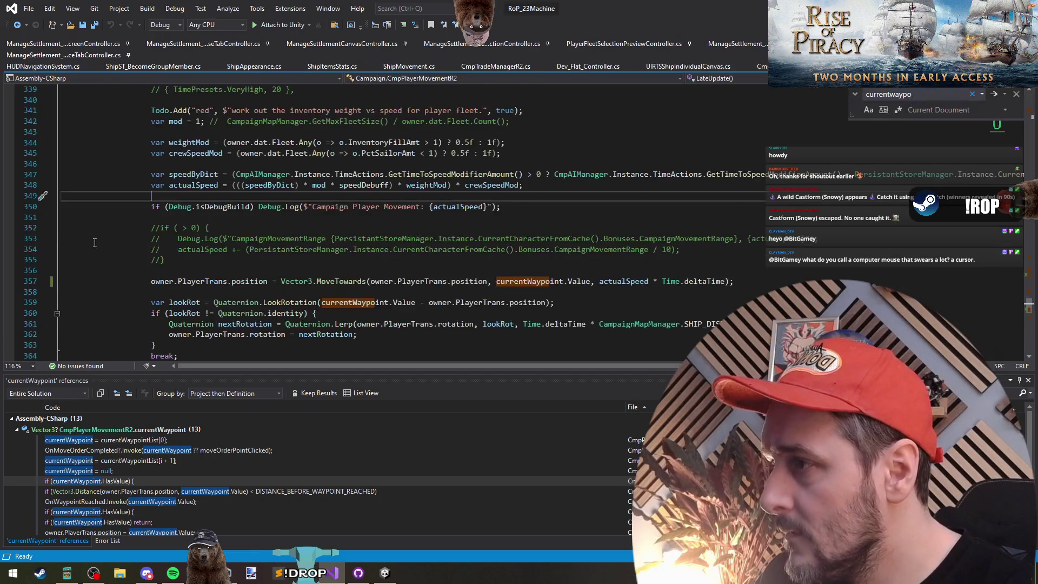
click(264, 219)
key(alt+Tab)
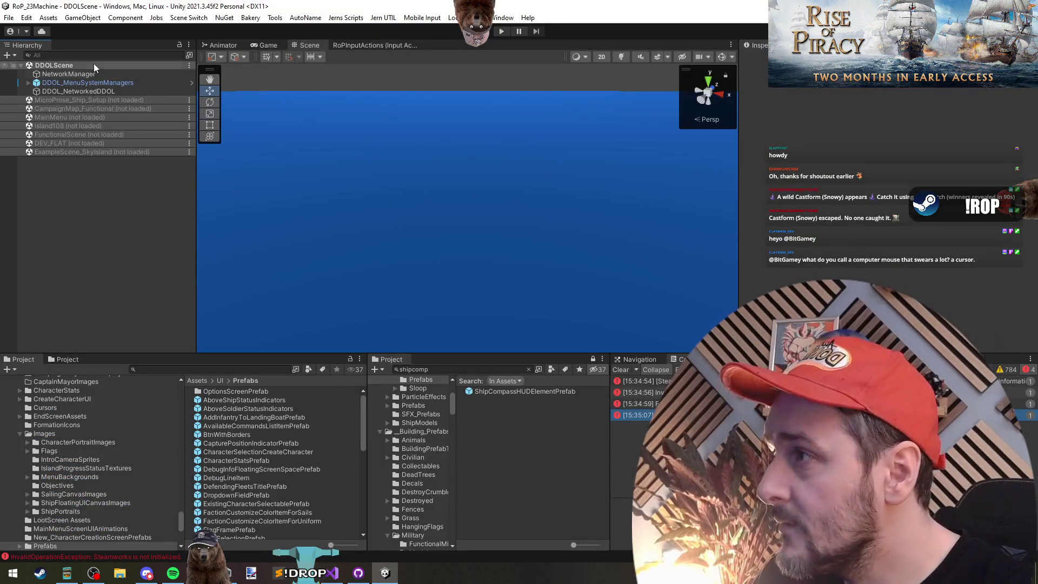
Open HUDNavigationElement.cs from the compass prefab's component and scroll to its radar and compass bar settings.
double_click(489, 391)
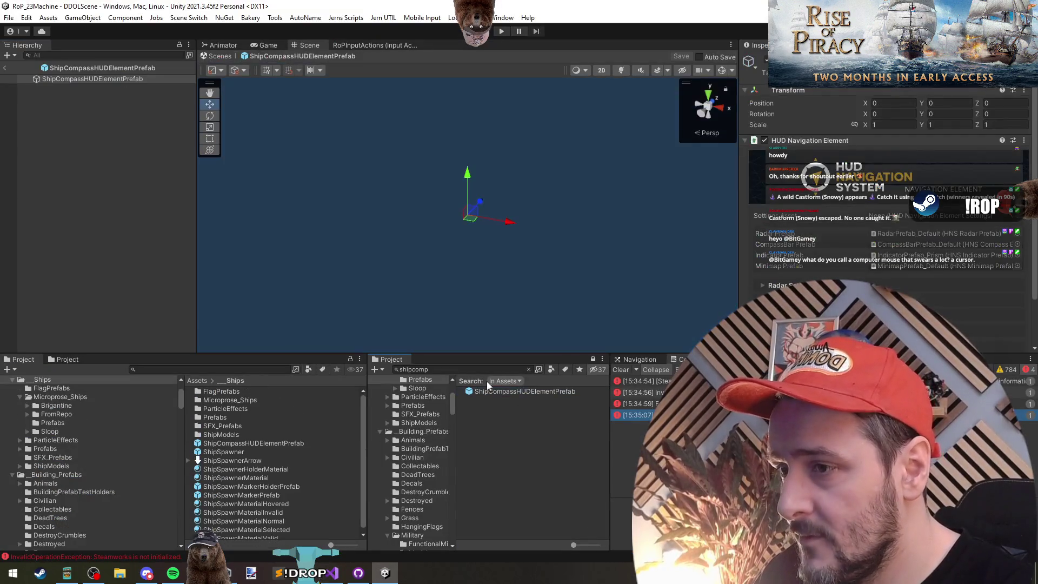
right_click(833, 142)
click(864, 262)
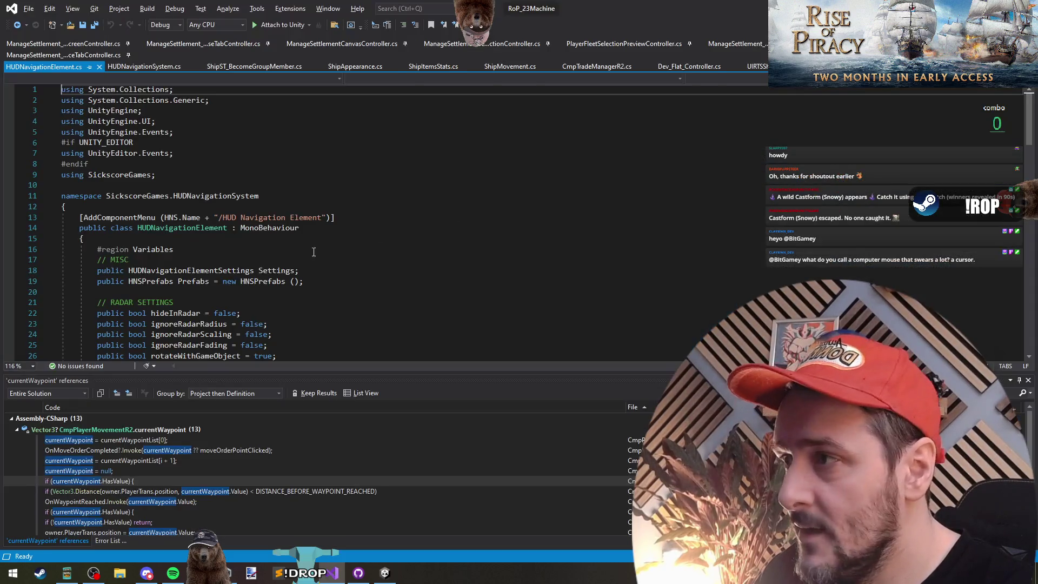
click(287, 242)
scroll(216, 216, down, 4)
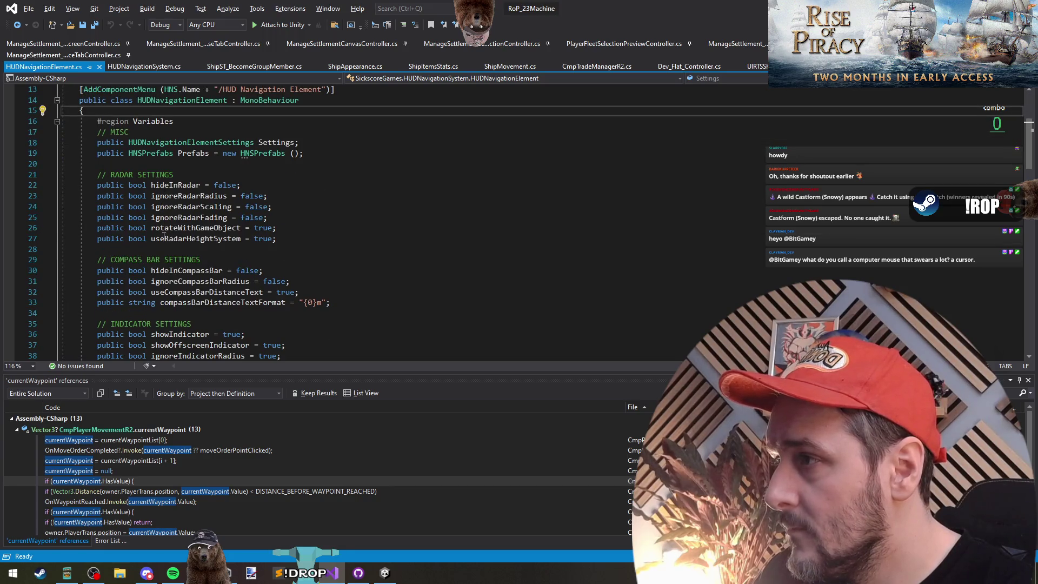
key(alt+Tab)
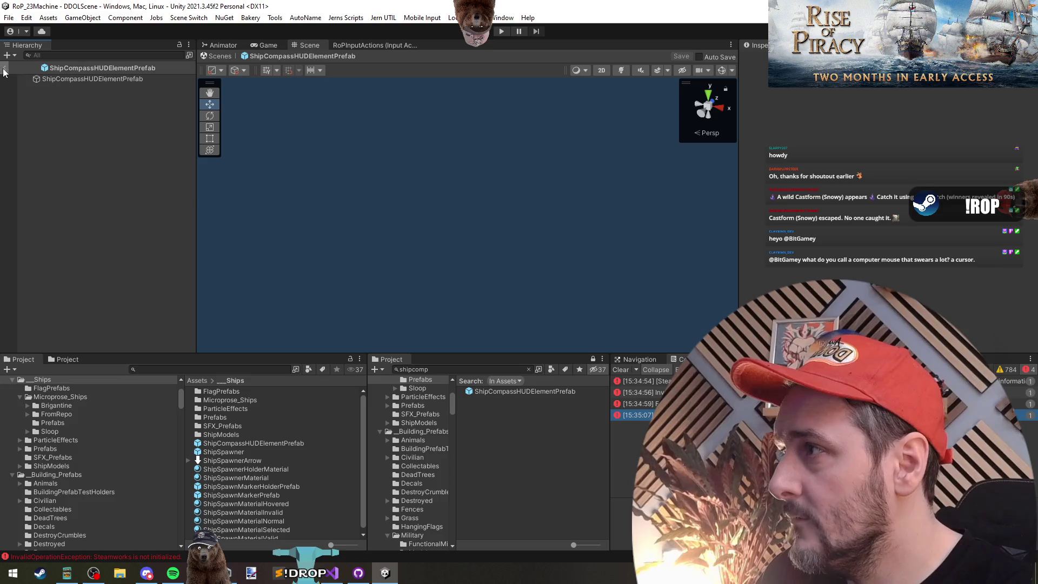
click(4, 68)
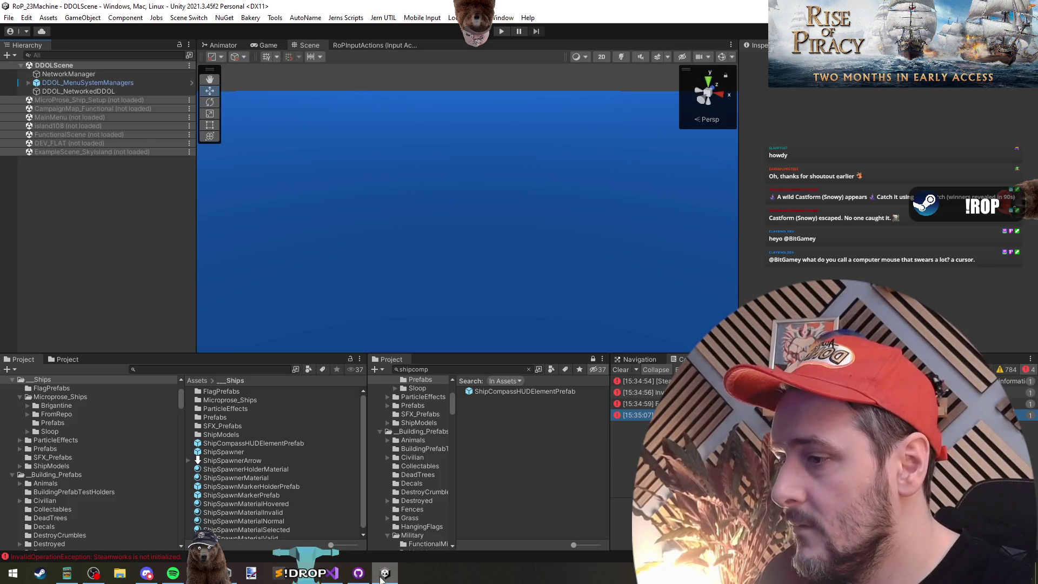
click(331, 572)
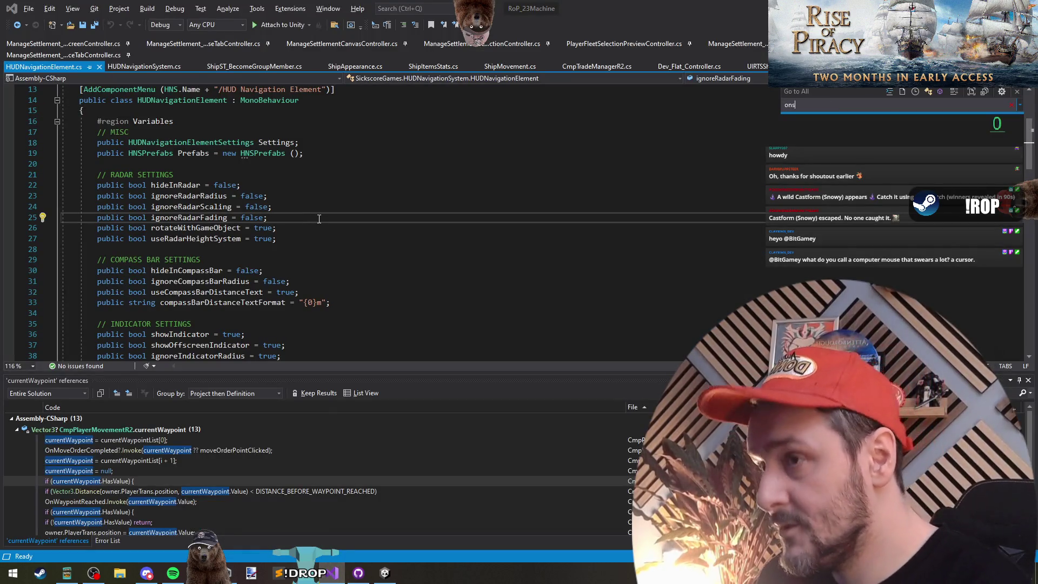
Go to OnShiftHoldingStateChanged in PlayerController and list all its references.
text(hift)
key(Return)
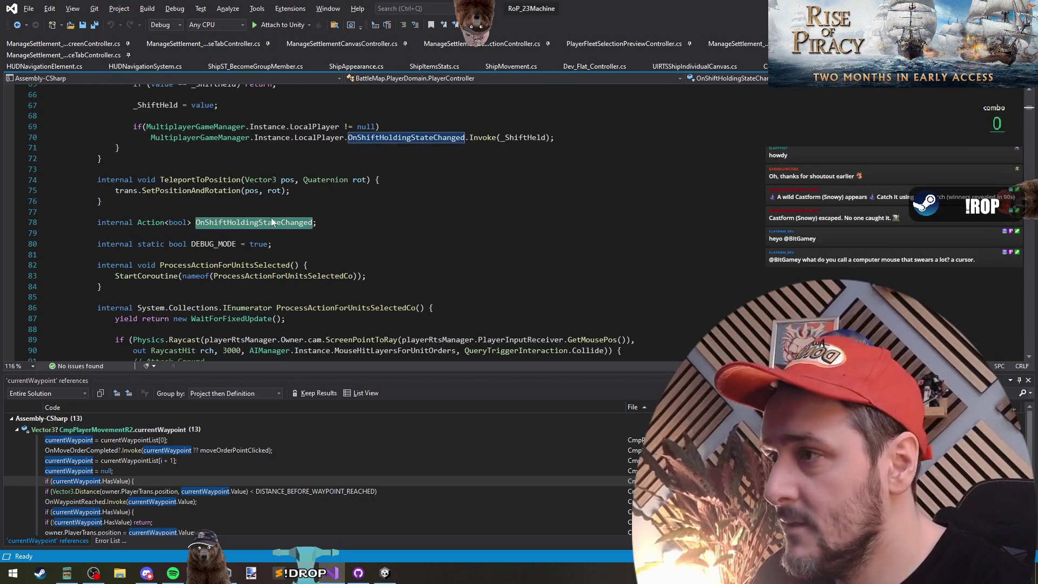
right_click(272, 222)
click(324, 332)
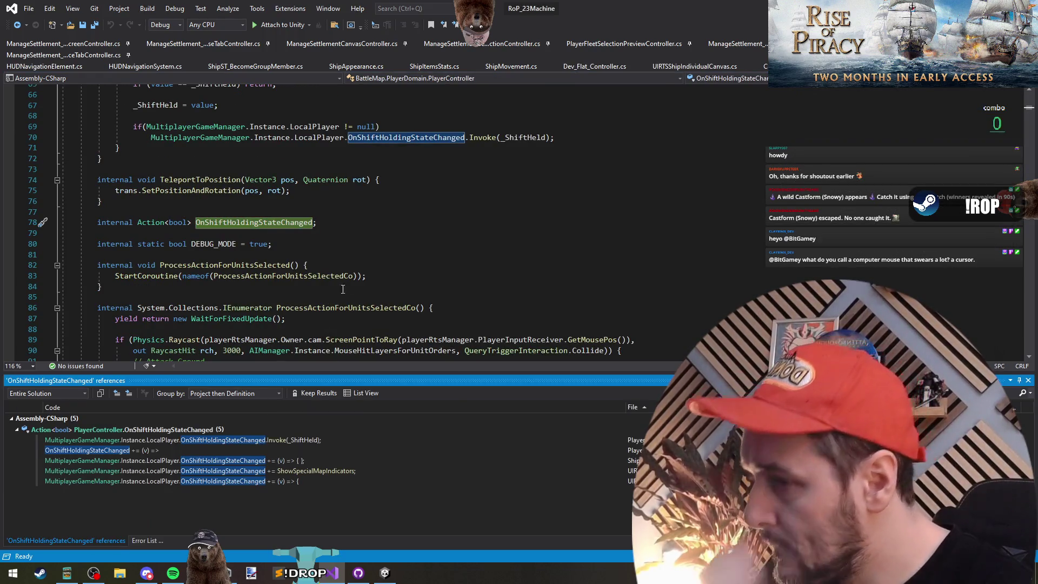
Step through the references from ShipUIActions to the ShowSpecialMapIndicators subscription in UIRTSCanvasController.cs.
click(162, 460)
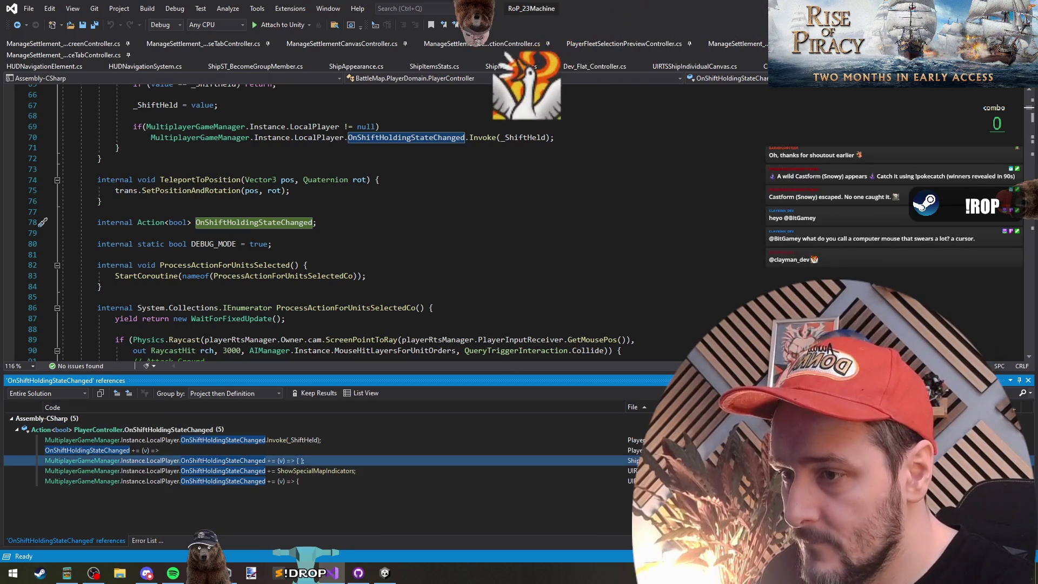
key(Return)
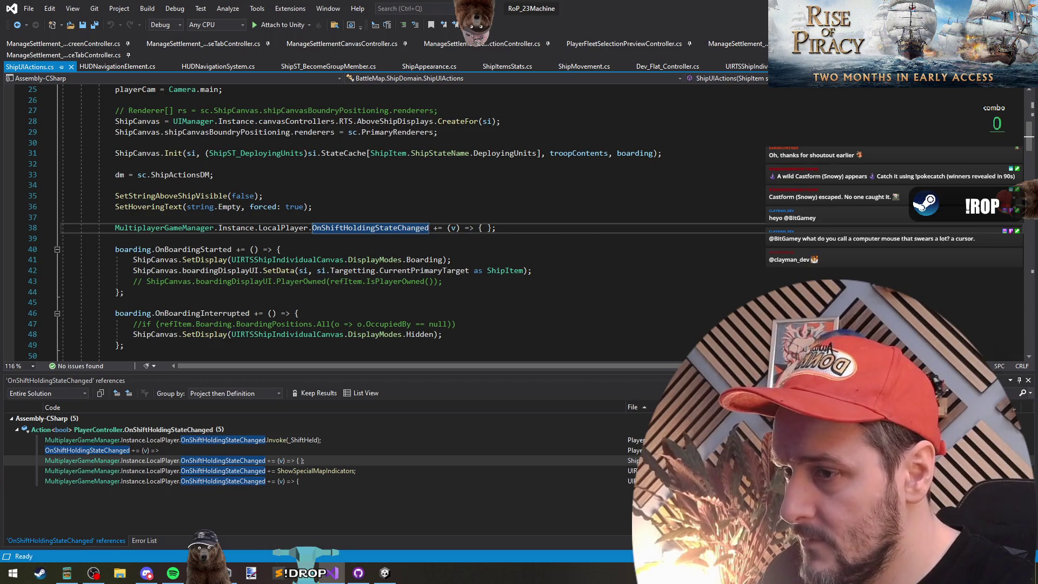
key(Down)
key(Return)
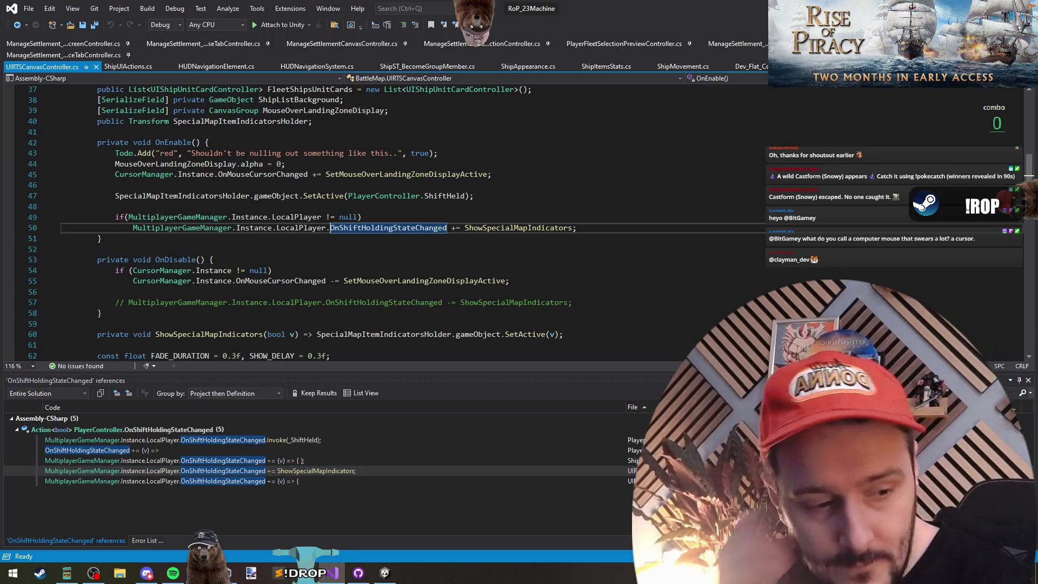
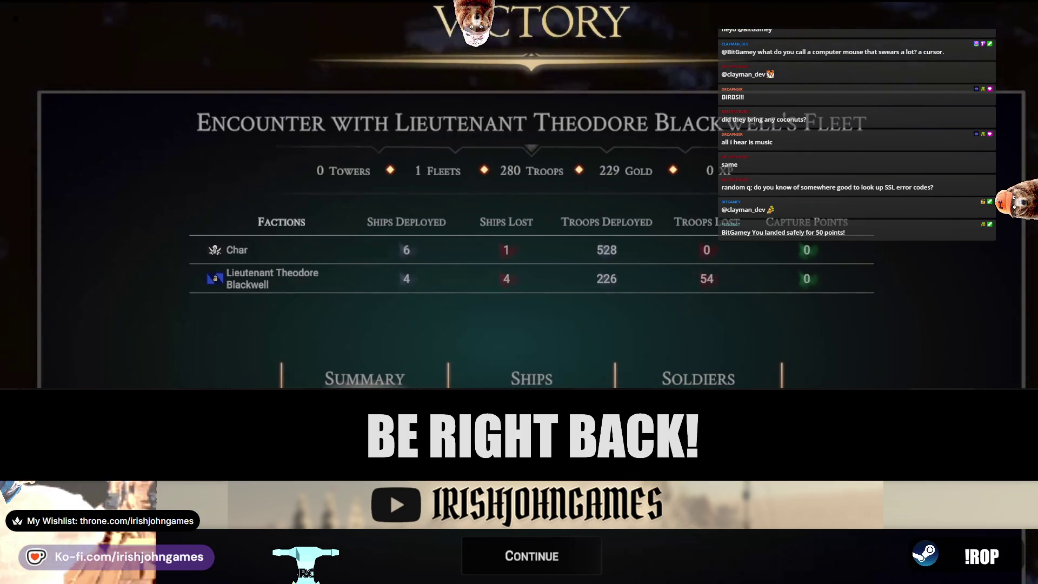
Continue past the Victory summary and zoom the map around the fleet at Ironwood Haven.
click(532, 541)
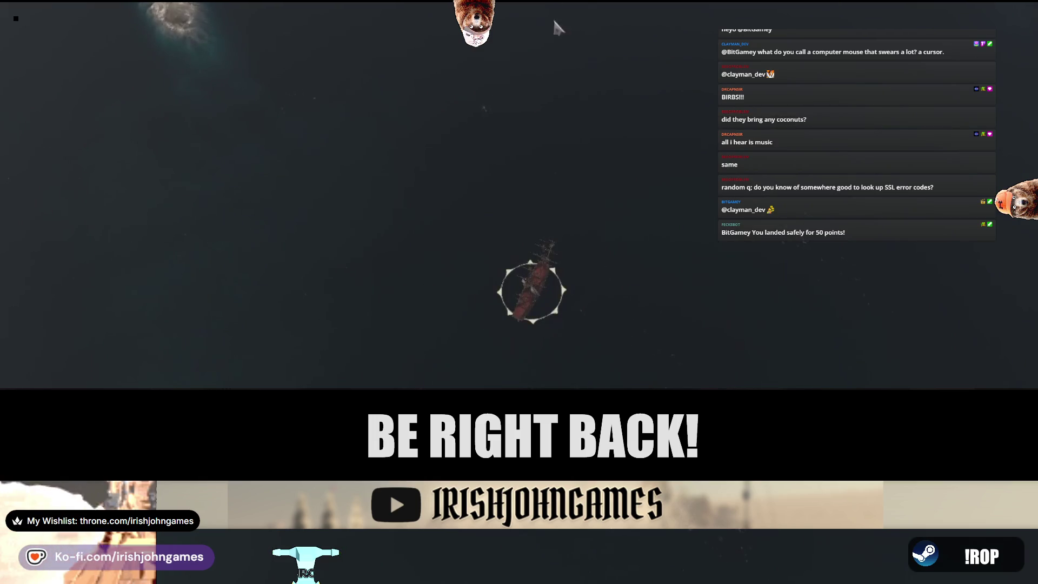
scroll(568, 300, down, 3)
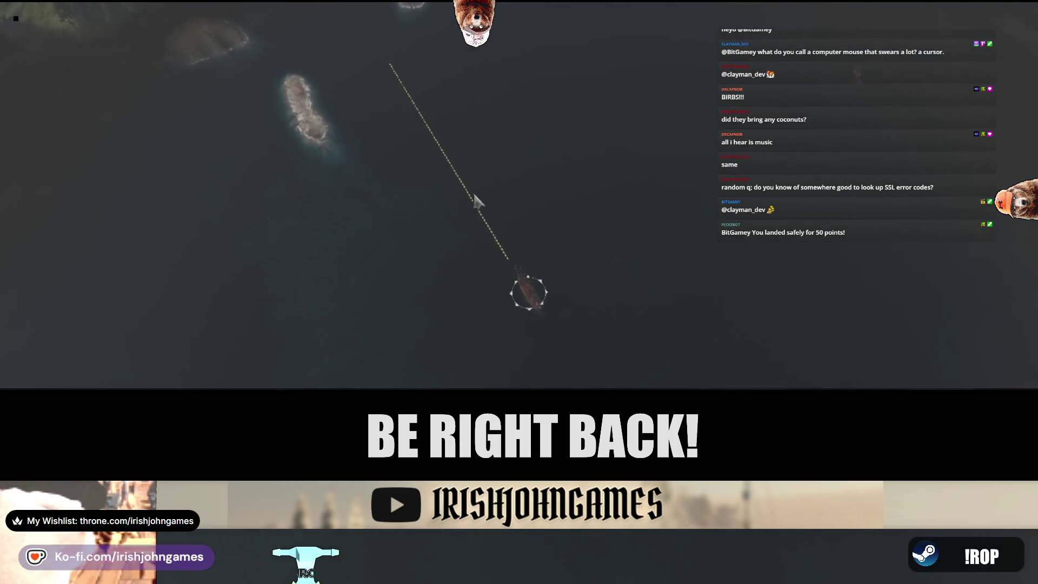
scroll(555, 373, up, 3)
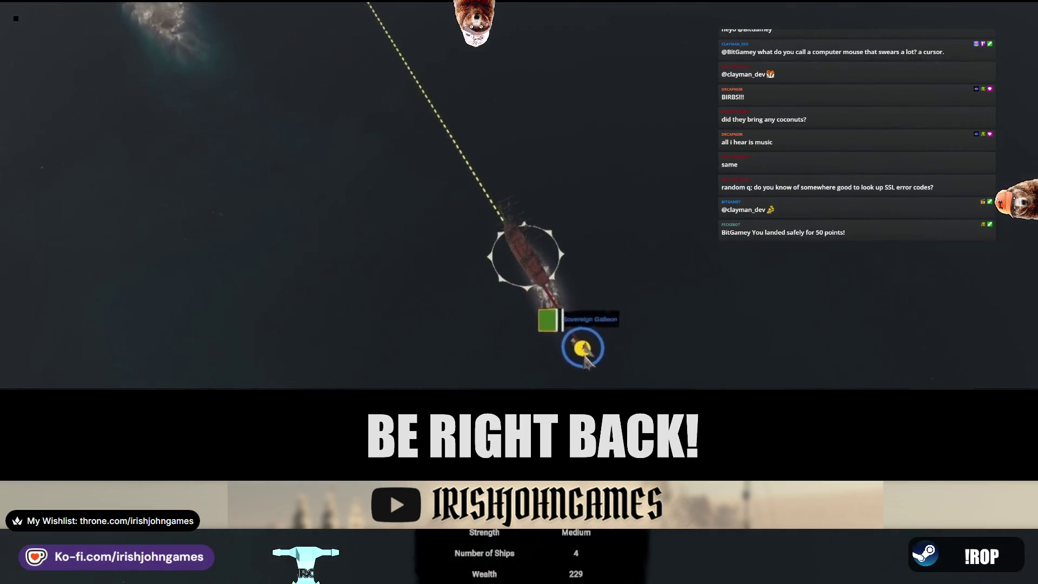
scroll(586, 357, up, 3)
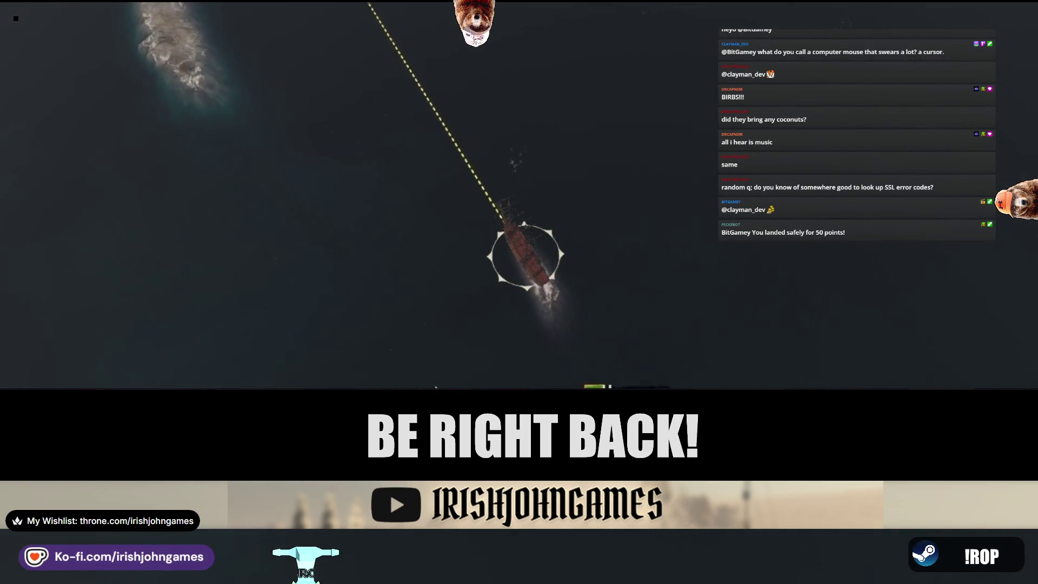
scroll(436, 387, down, 5)
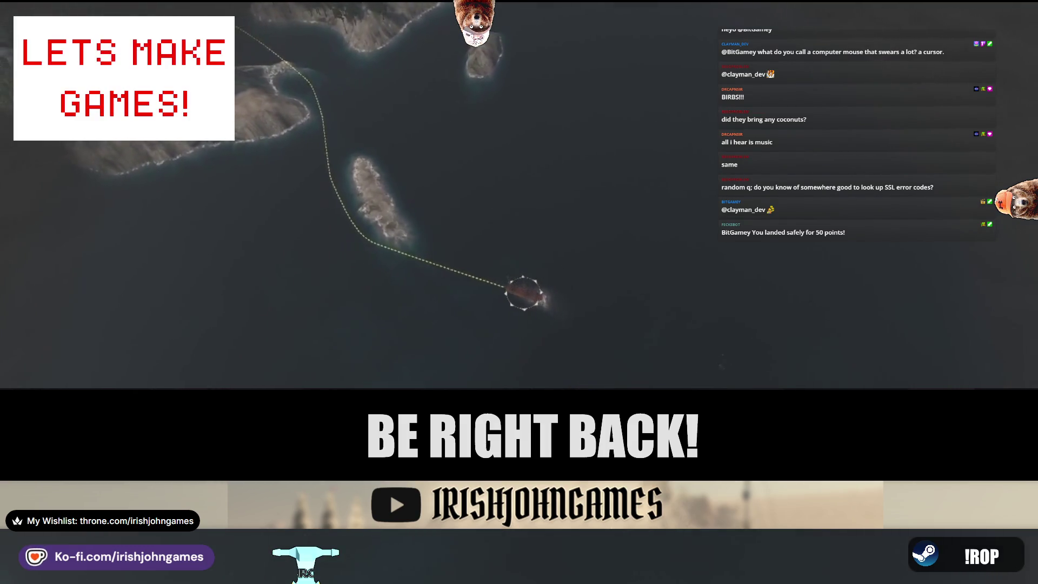
scroll(599, 317, up, 3)
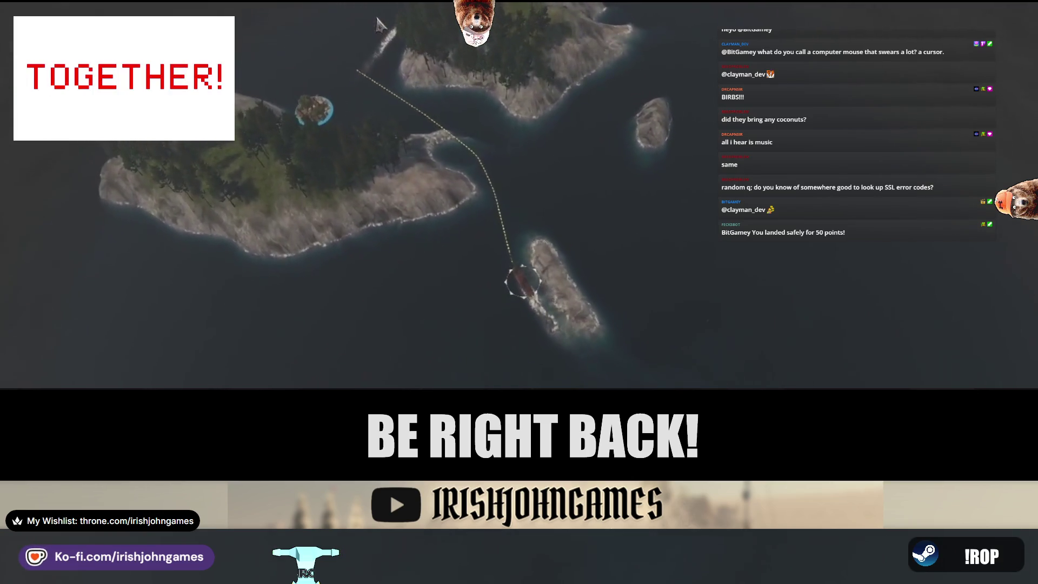
mouse_move(327, 147)
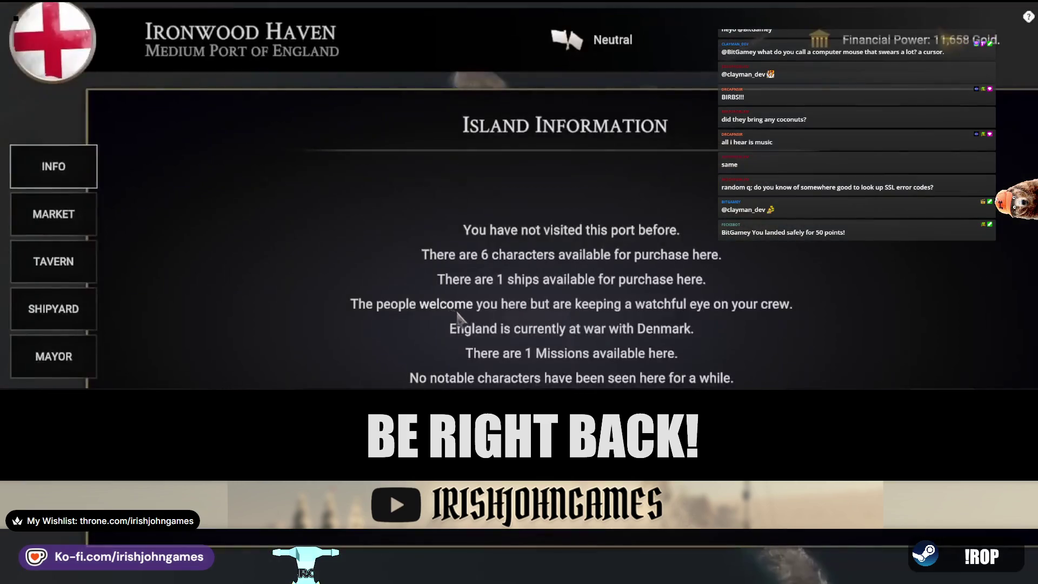
Browse the goods traded in Ironwood Haven's market.
click(92, 218)
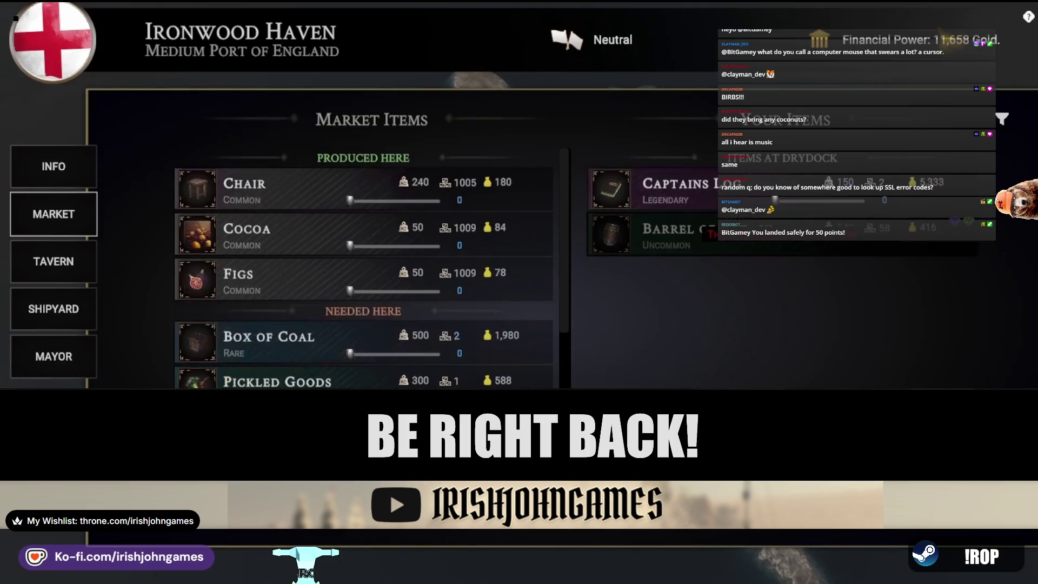
scroll(440, 359, down, 2)
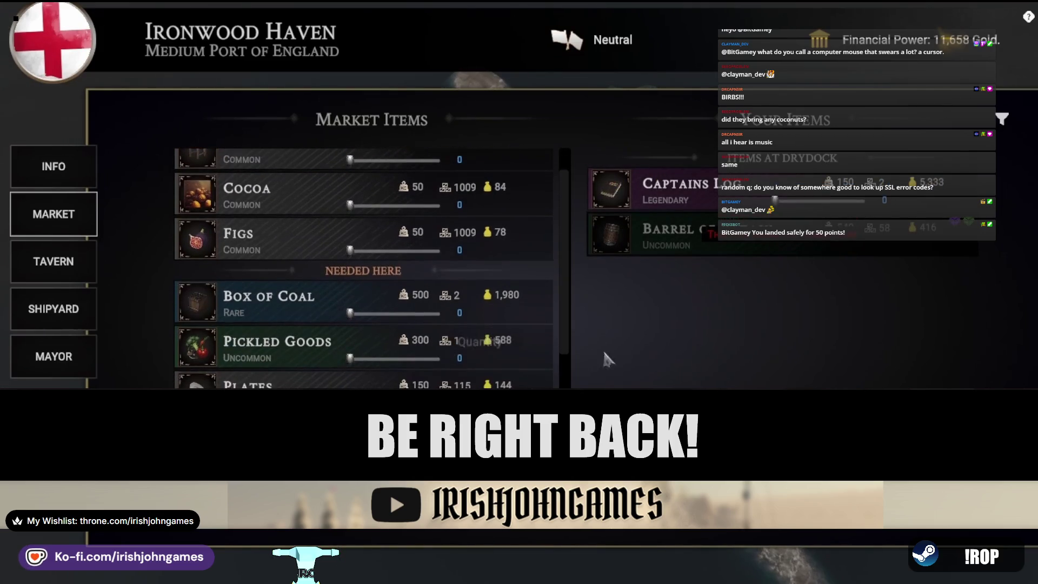
drag(566, 326, 566, 427)
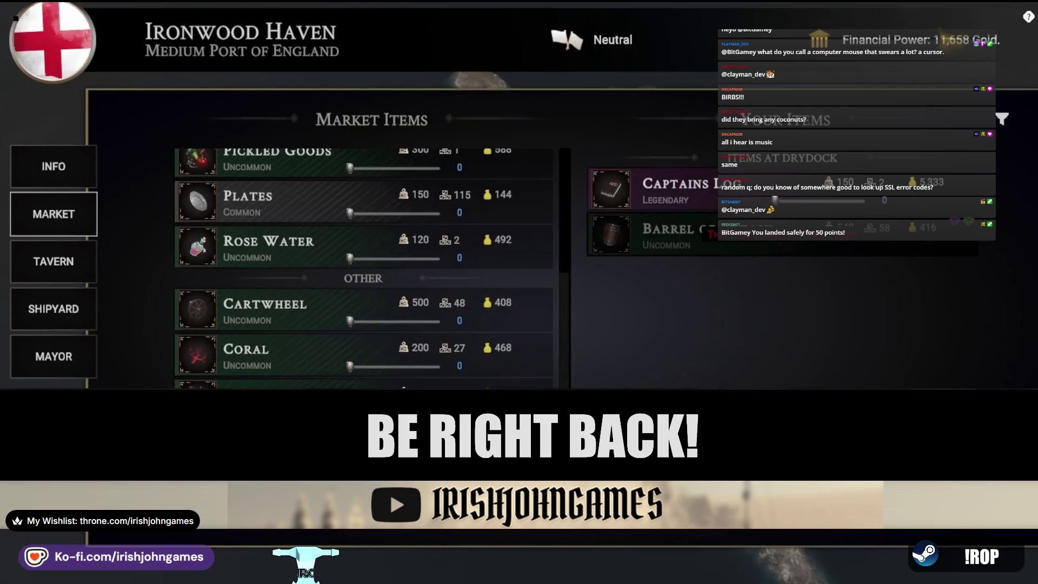
scroll(565, 285, up, 5)
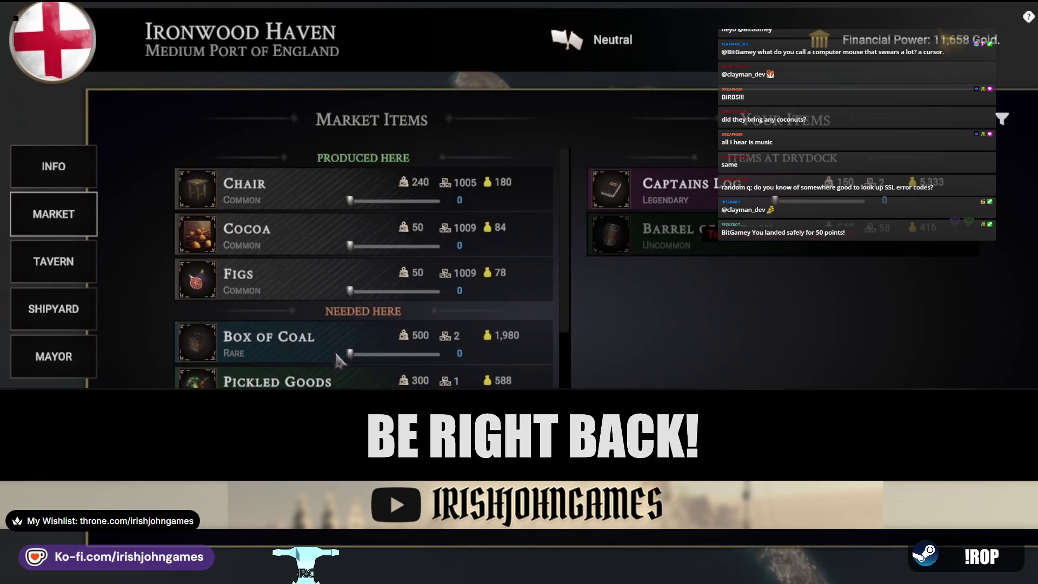
scroll(336, 357, down, 3)
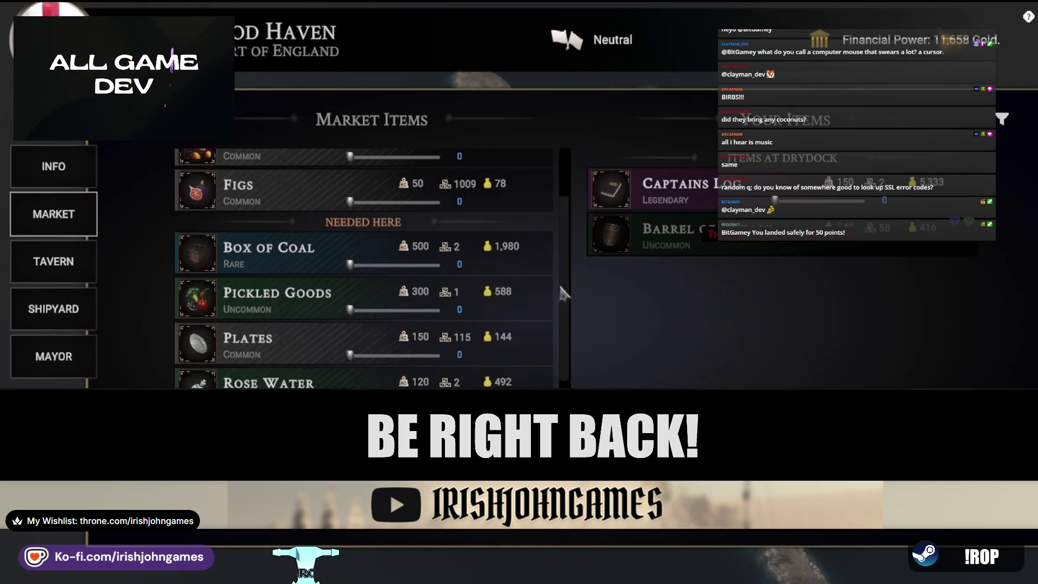
scroll(562, 292, up, 3)
Load both Captains Logs from the drydock onto ships in the fleet.
key(Tab)
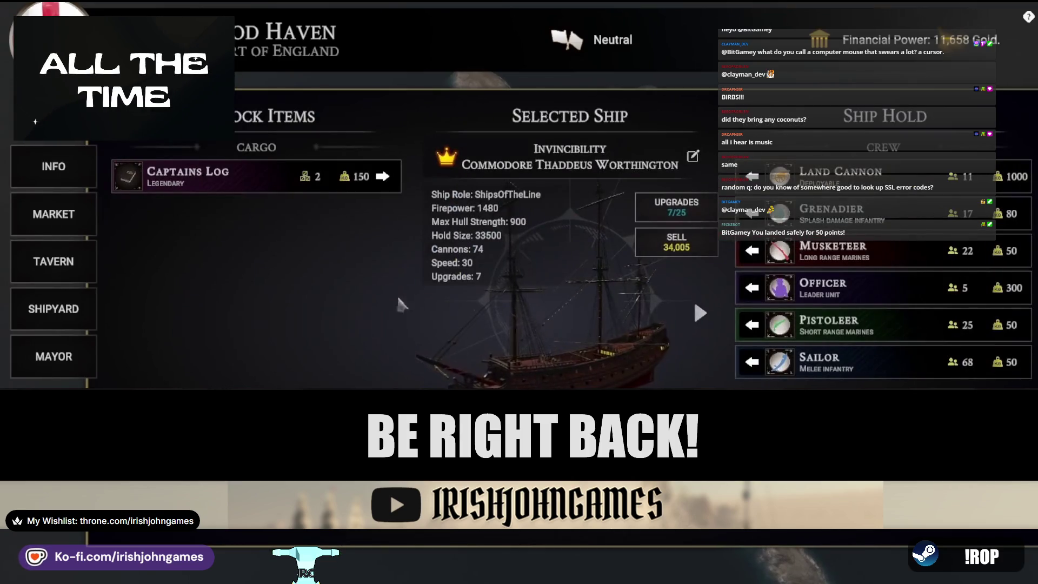
click(382, 176)
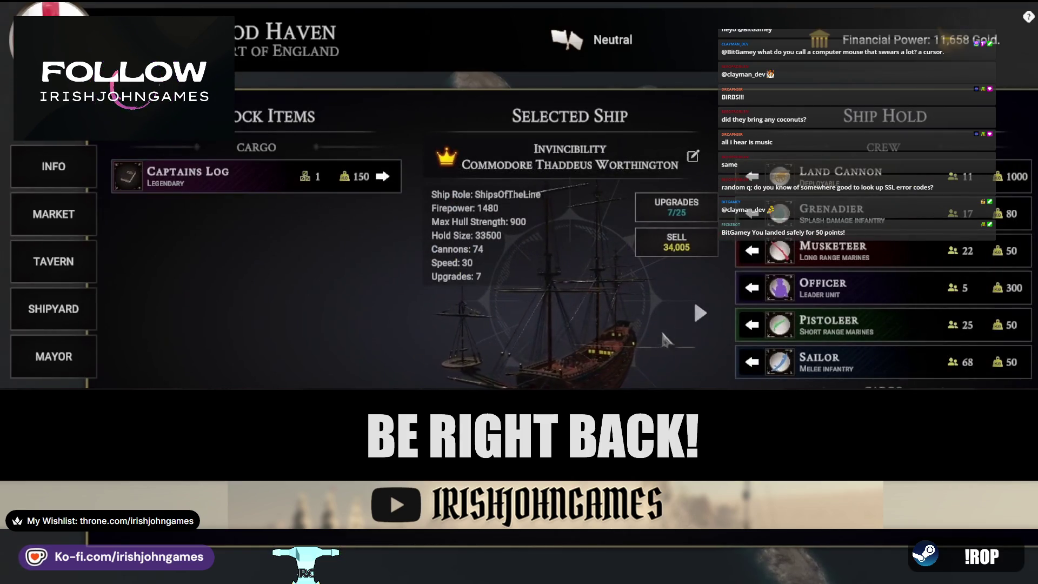
click(698, 312)
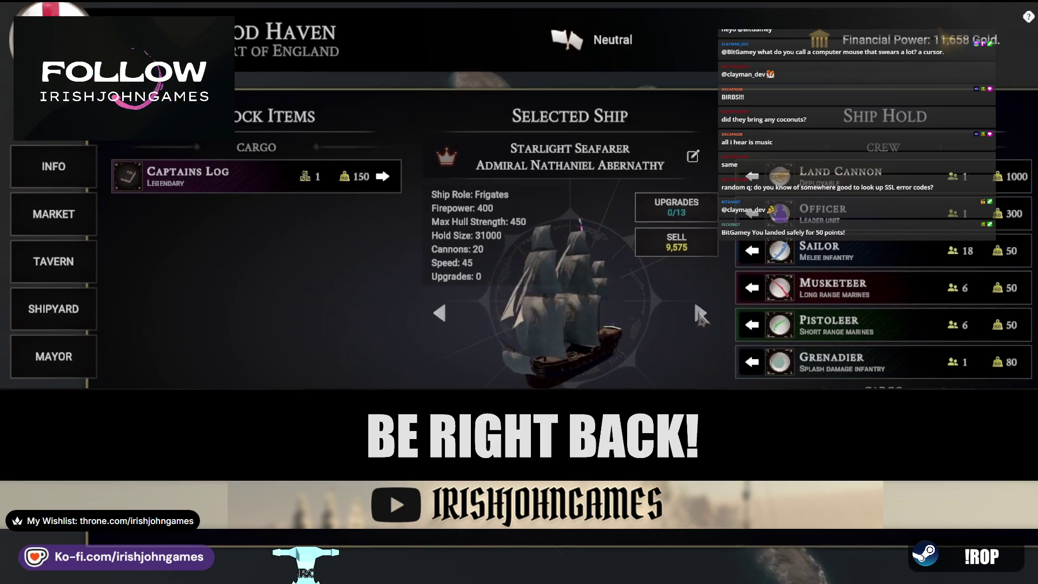
click(699, 314)
click(382, 177)
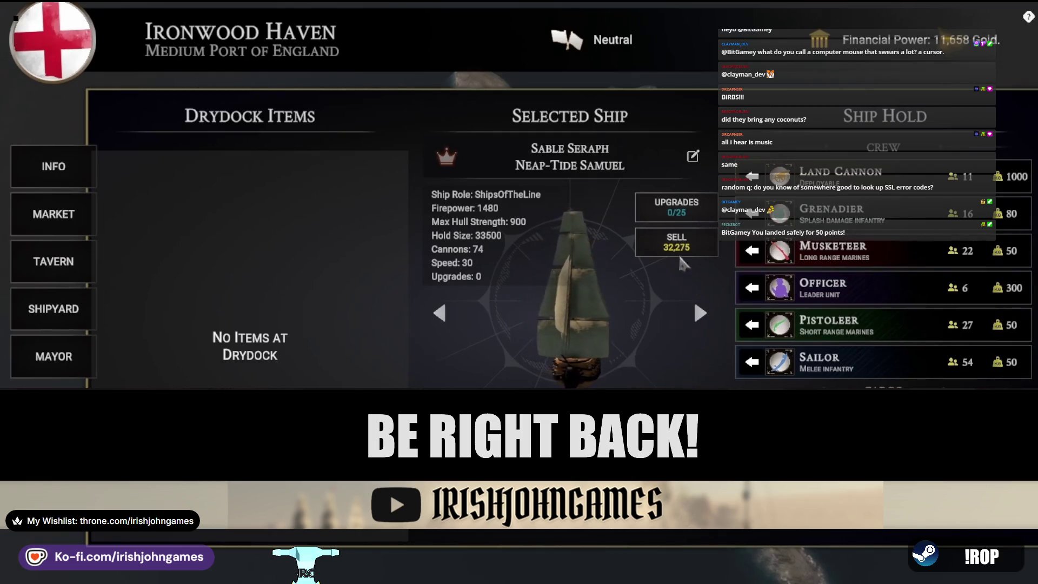
Cycle through the ships back to the flagship Invincibility and exit to the world map.
click(699, 315)
click(699, 314)
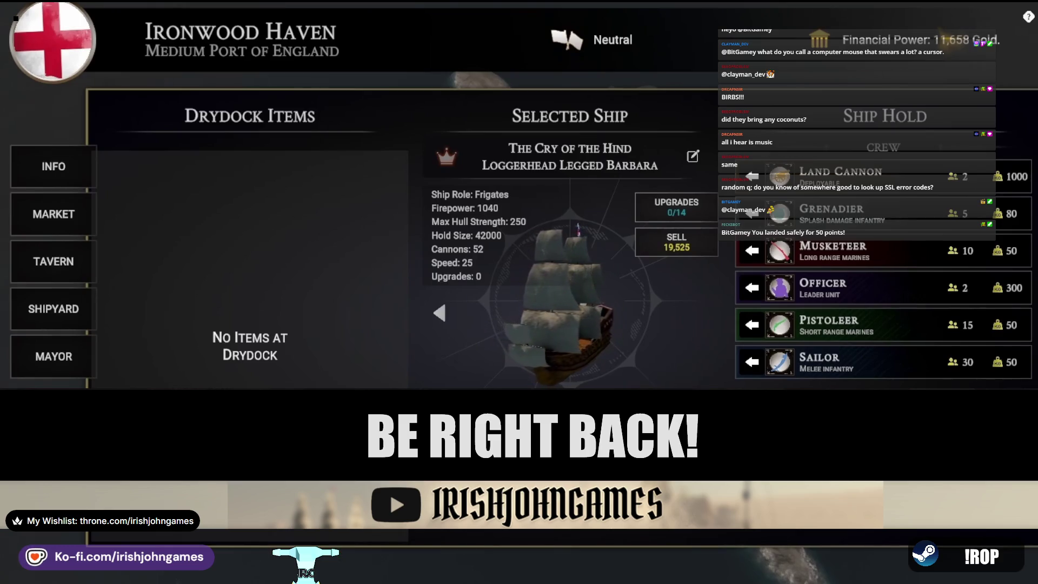
click(439, 313)
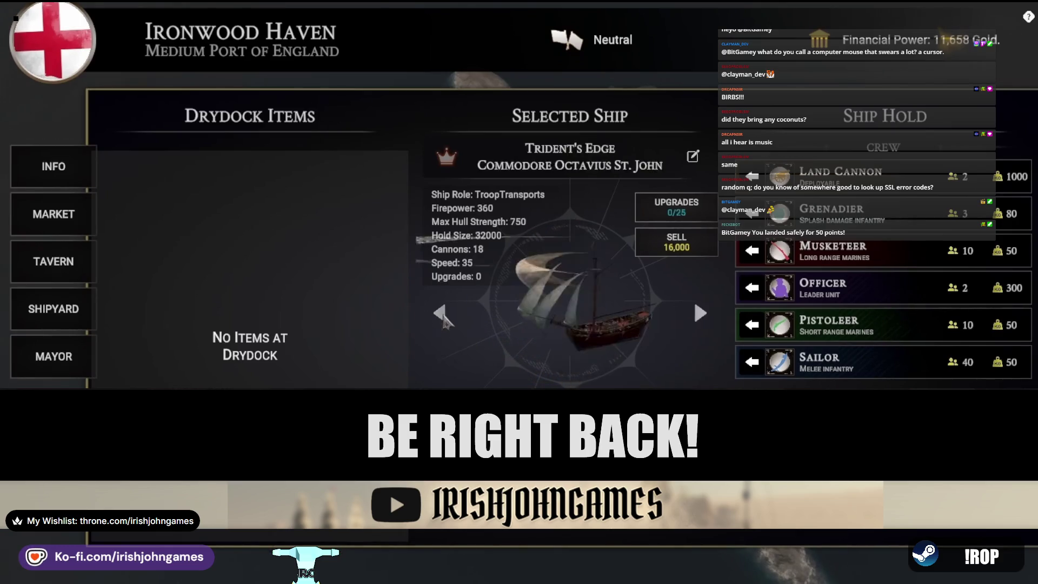
click(439, 313)
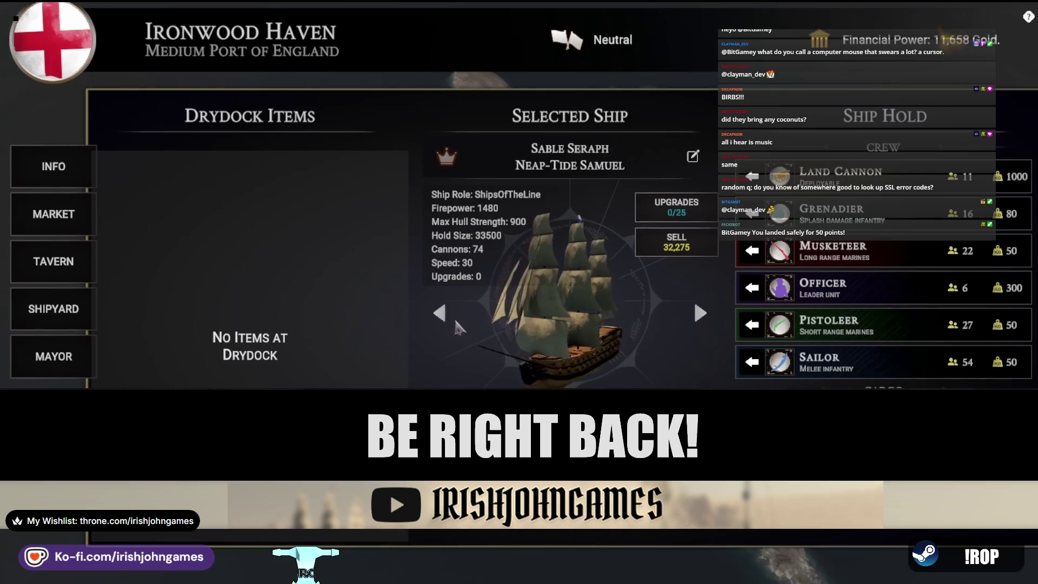
click(439, 313)
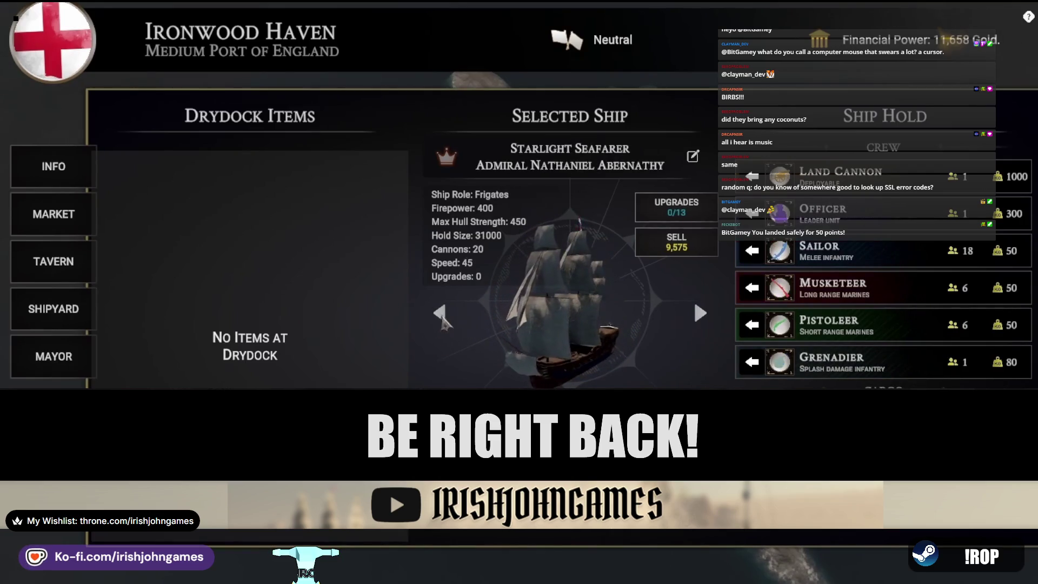
click(440, 315)
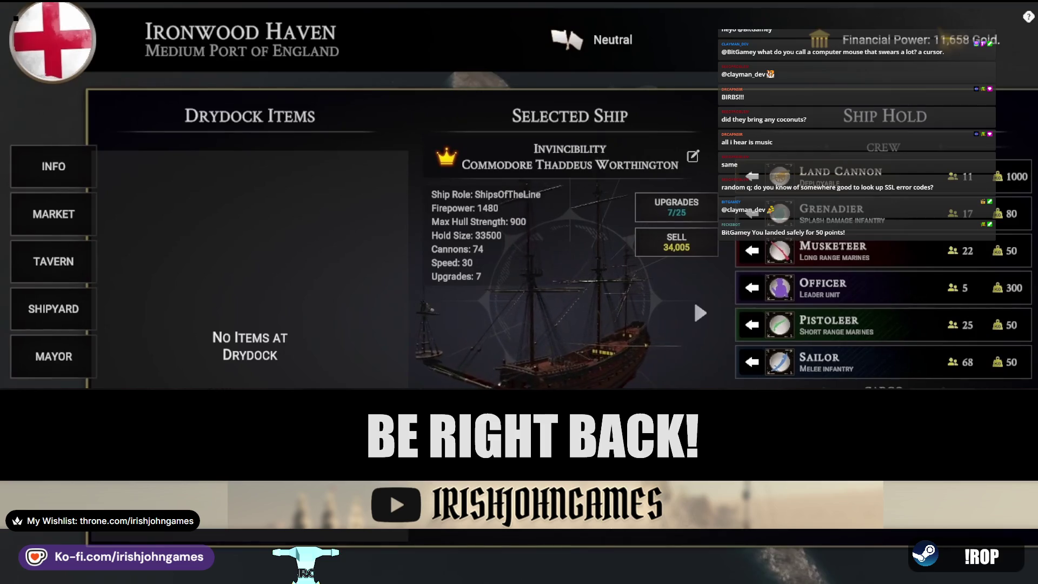
key(Escape)
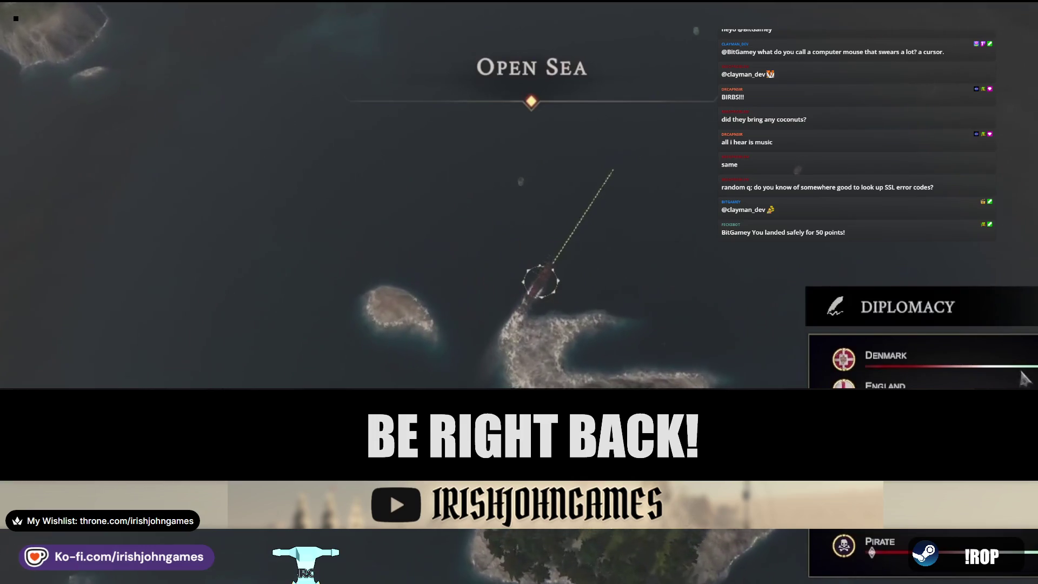
Plot the fleet's course from Ironwood Haven, adjusting it until it heads nearly due north.
click(461, 230)
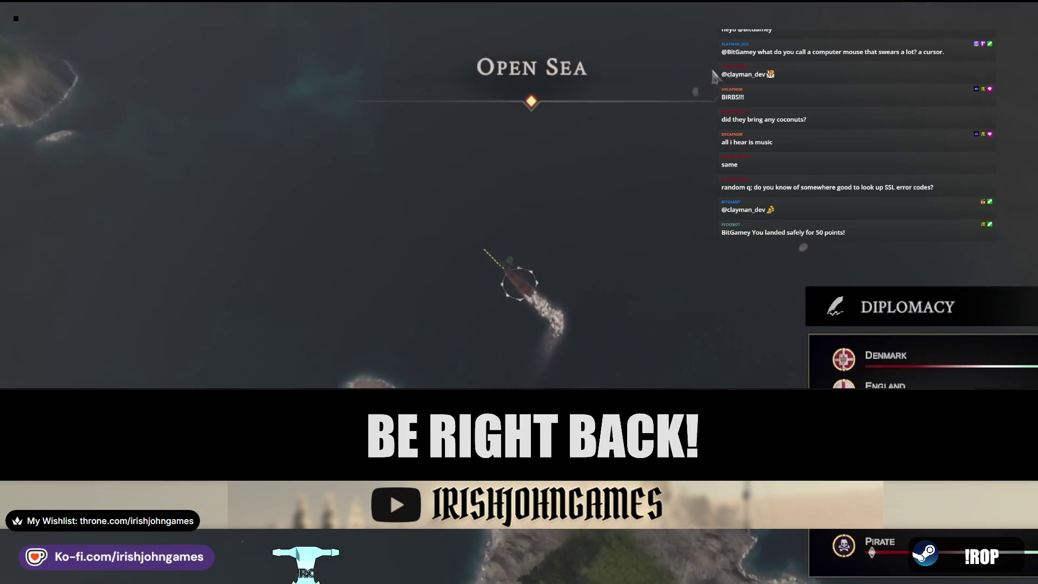
click(729, 84)
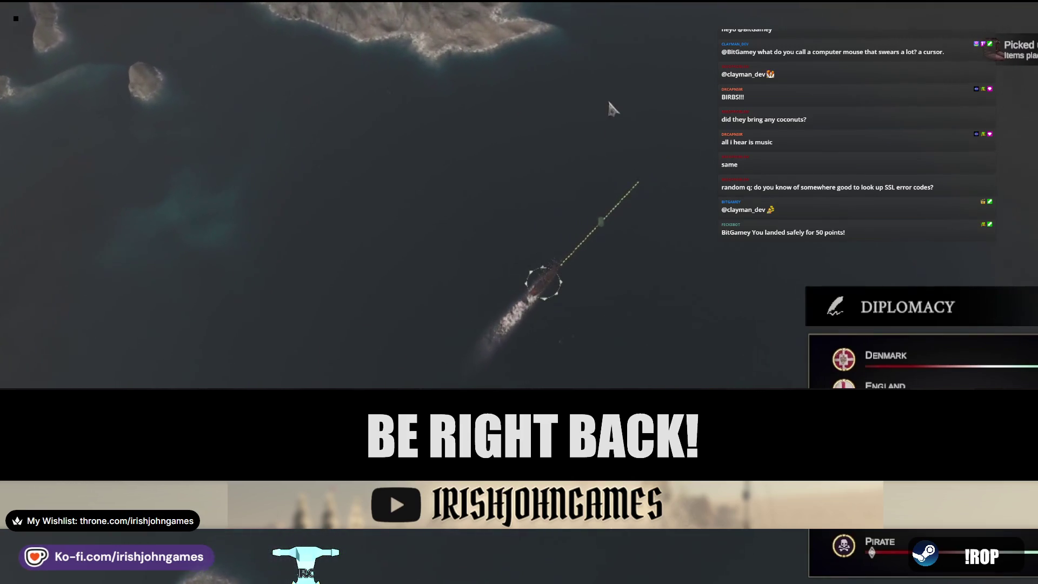
click(552, 5)
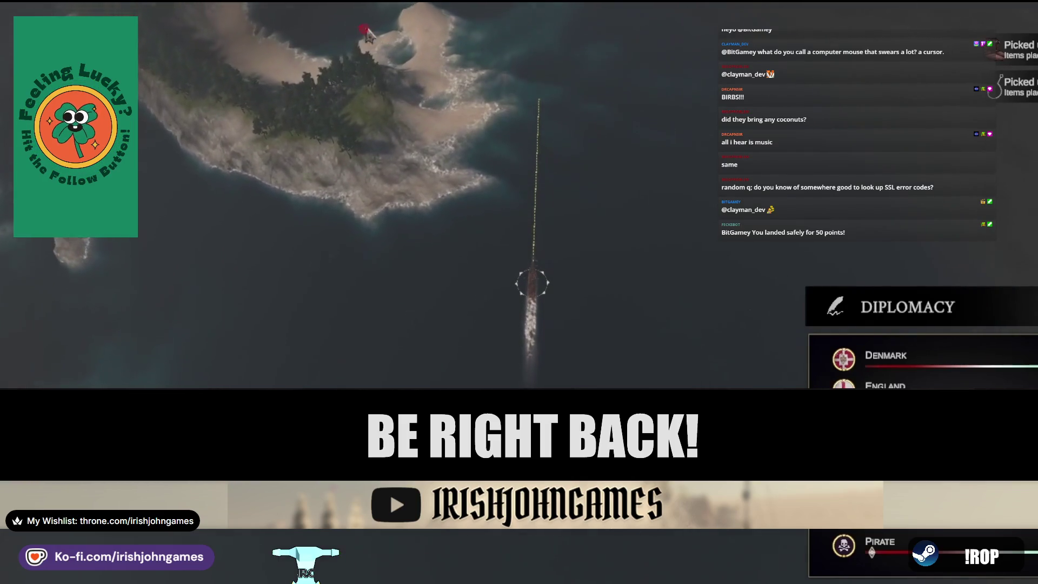
click(589, 38)
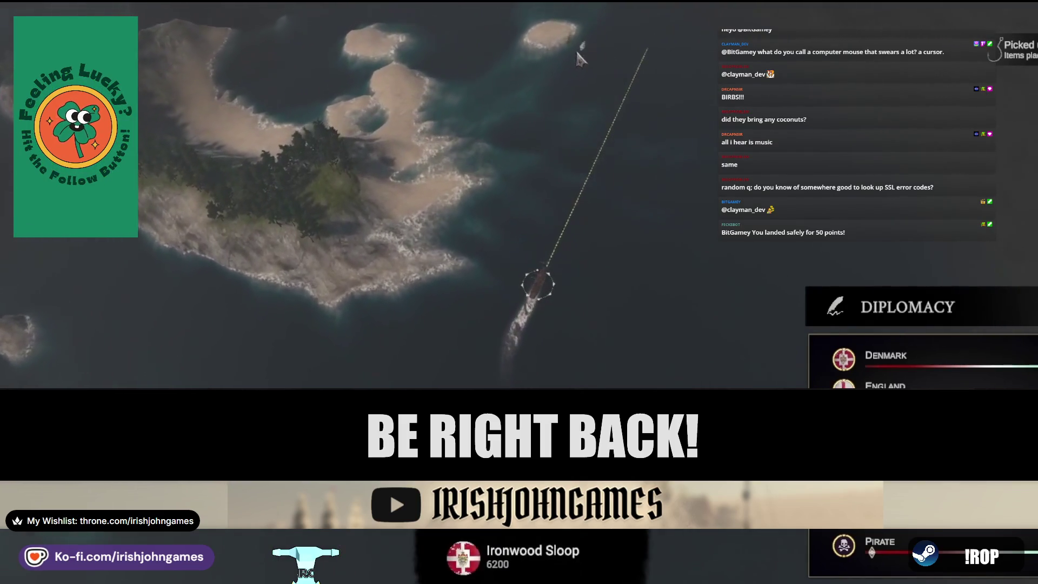
click(571, 45)
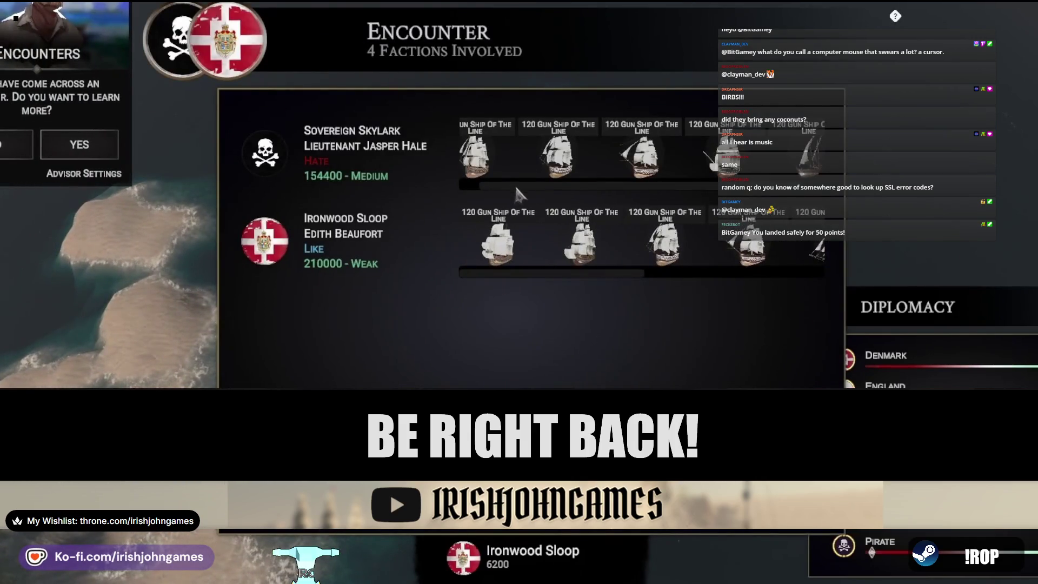
Zoom around the four-faction encounter, then dismiss the Encounter dialog.
scroll(517, 192, down, 3)
scroll(459, 189, up, 3)
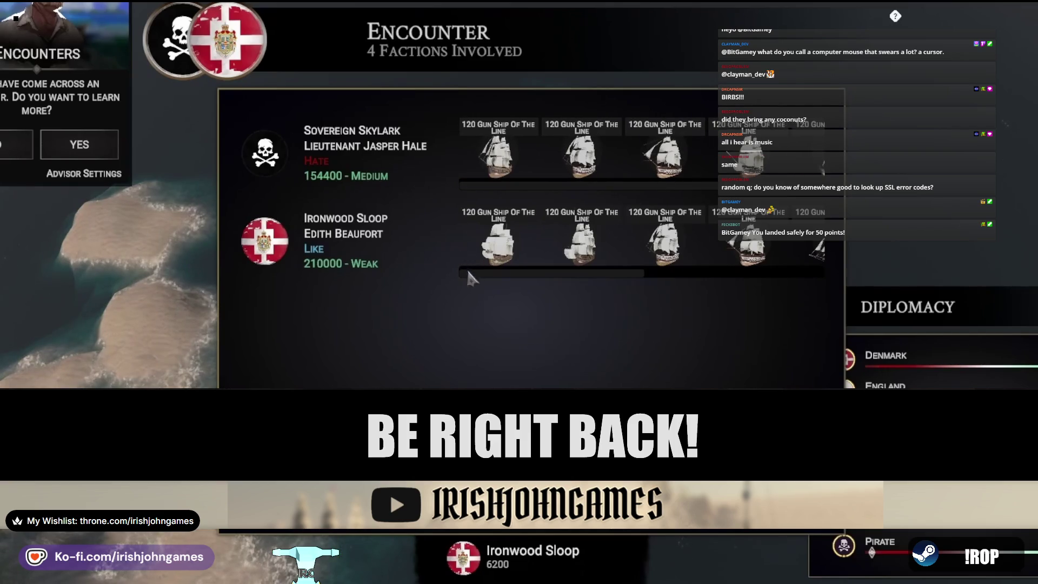
scroll(671, 192, down, 2)
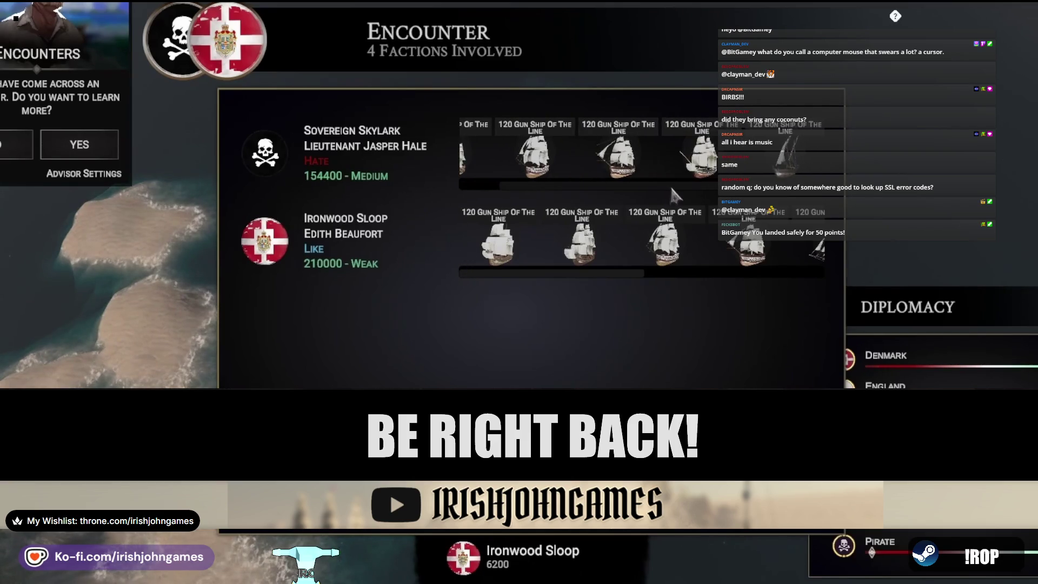
scroll(669, 189, up, 2)
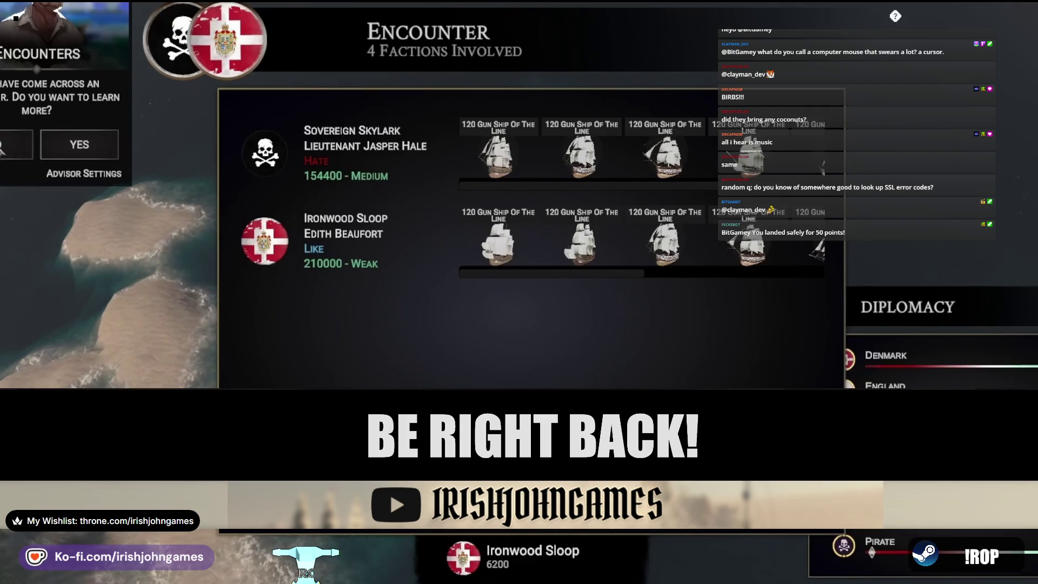
key(Escape)
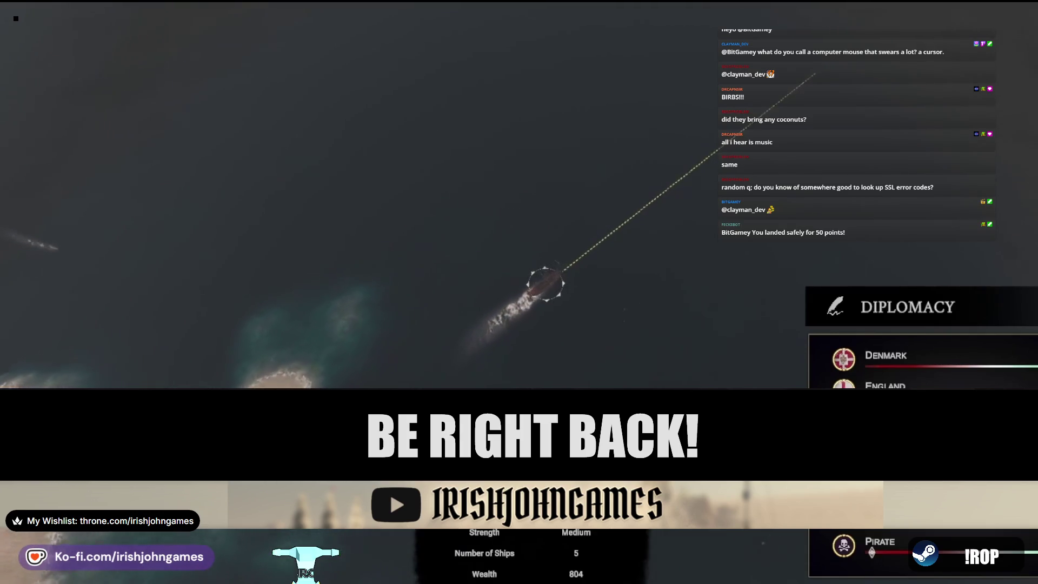
Steer the ship west, then toward the upper left, to reach Havenbrook.
right_click(64, 260)
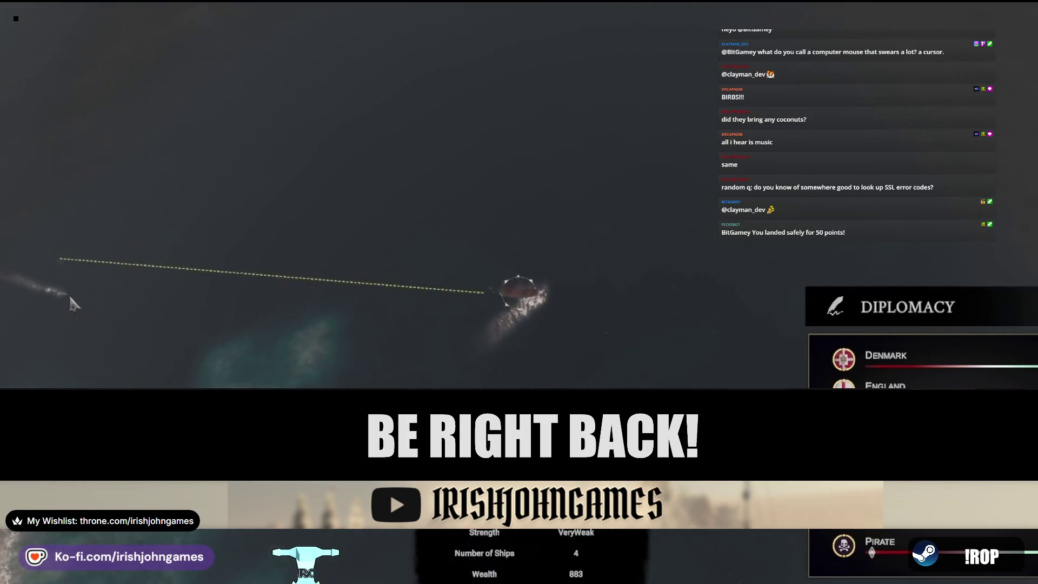
right_click(187, 26)
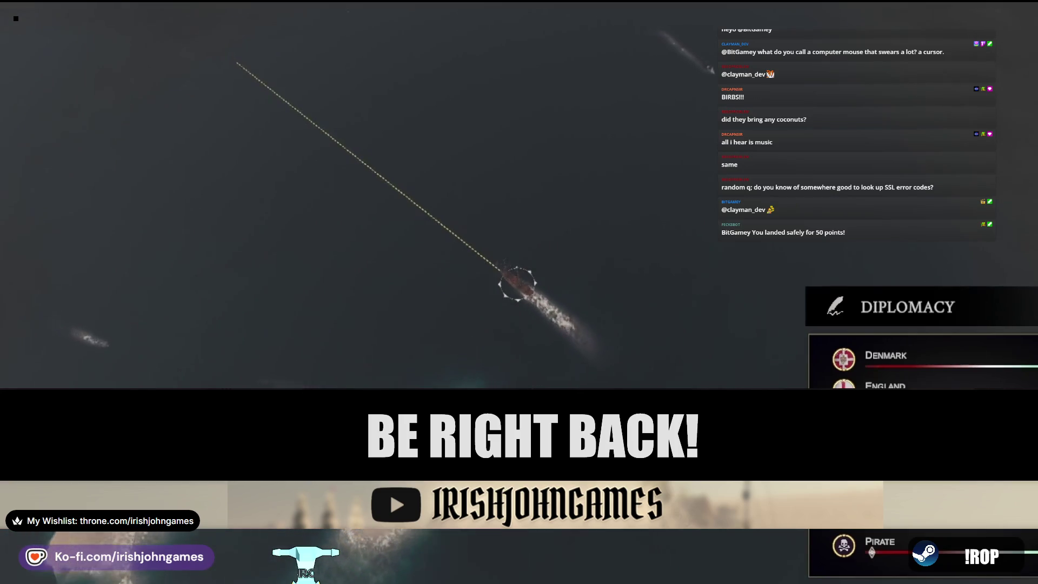
mouse_move(633, 572)
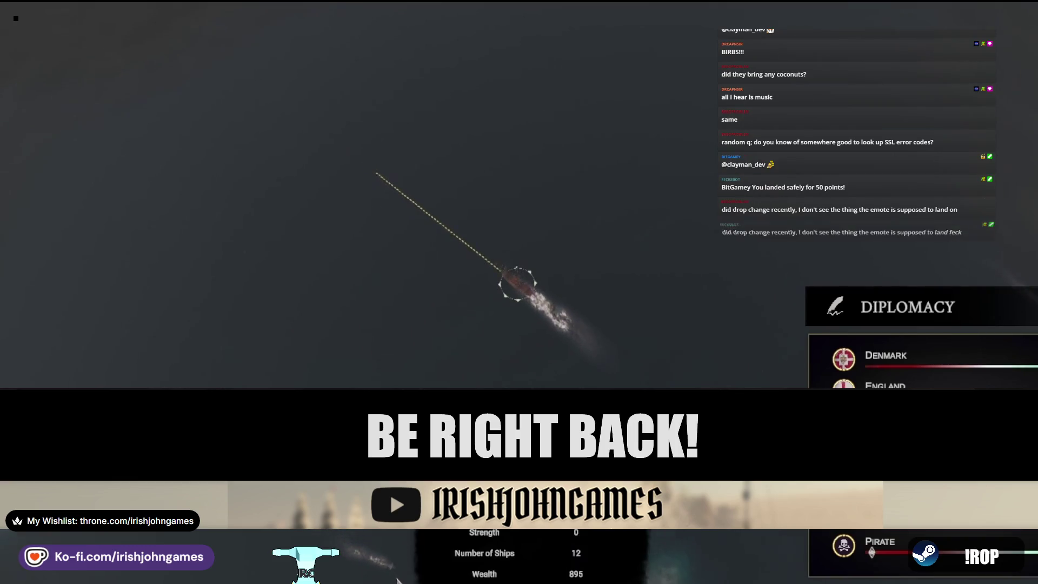
mouse_move(878, 39)
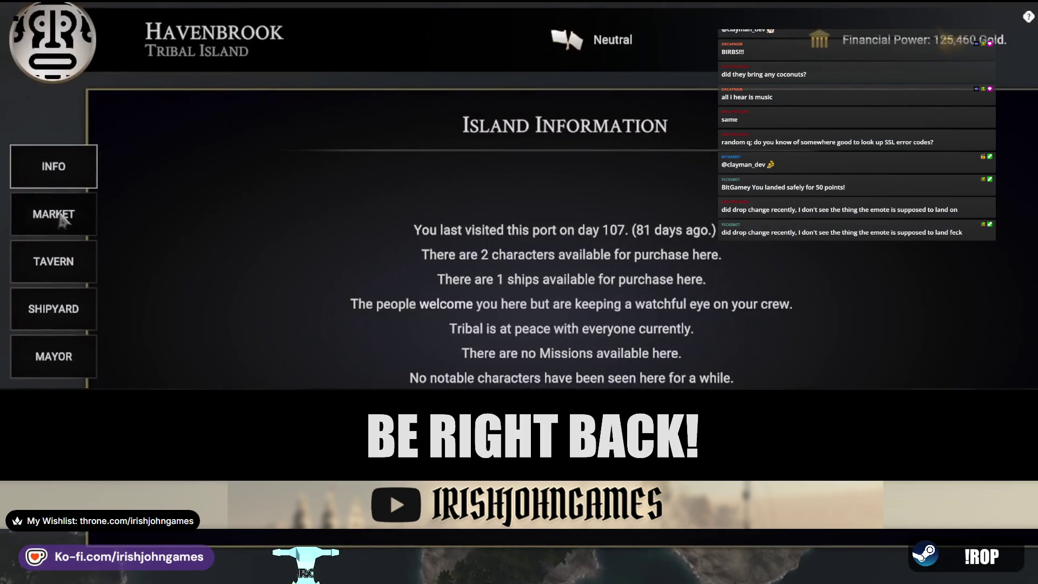
Sell the Barrel of Potash and Fishing Equipment, then select Starlight Seafarer in the shipyard.
click(64, 221)
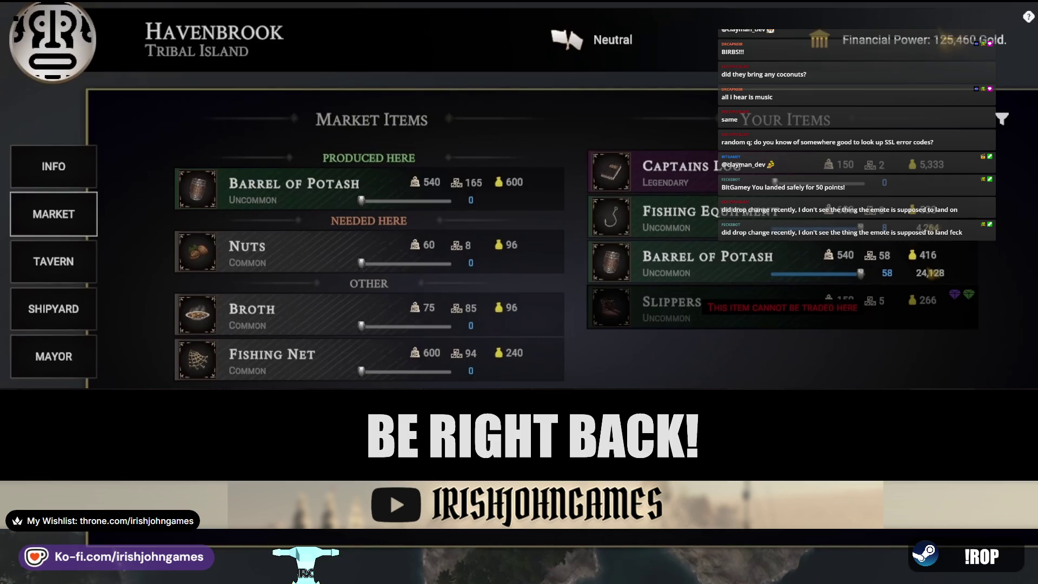
key(Return)
click(54, 309)
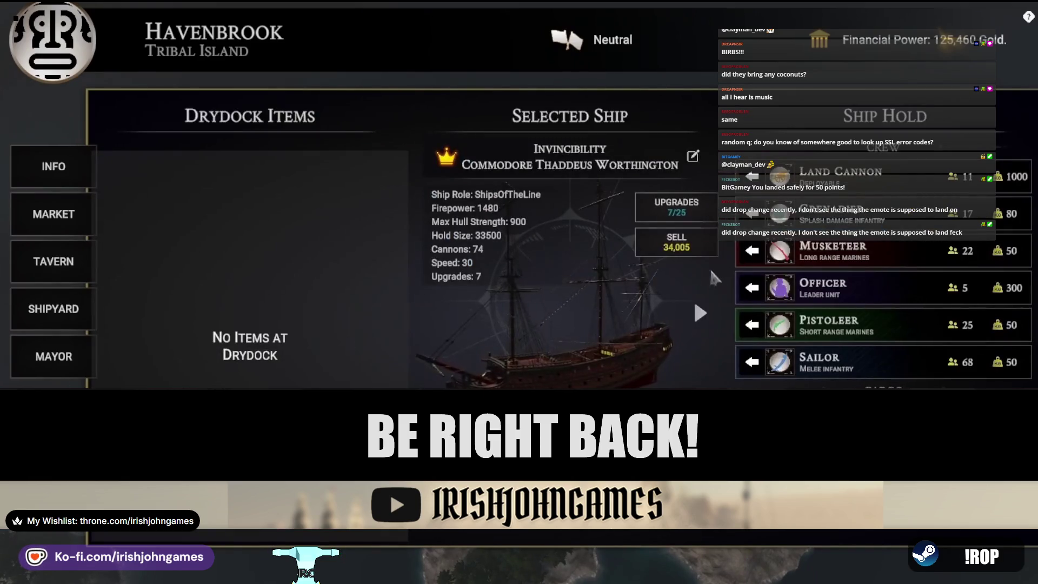
click(703, 314)
click(701, 315)
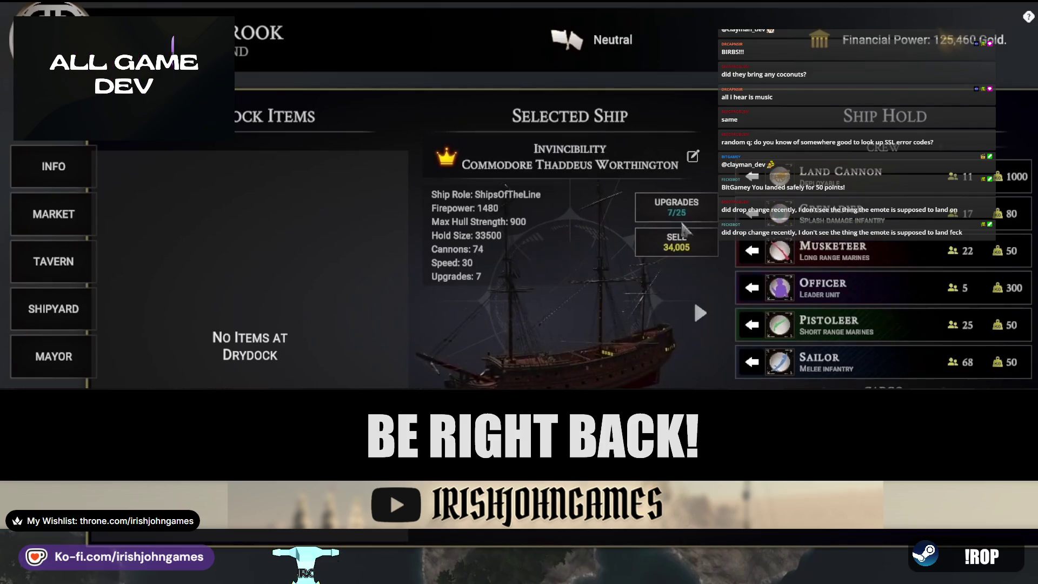
click(702, 316)
Buy the Carpentry and Guage upgrades for Starlight Seafarer, then leave port.
click(676, 208)
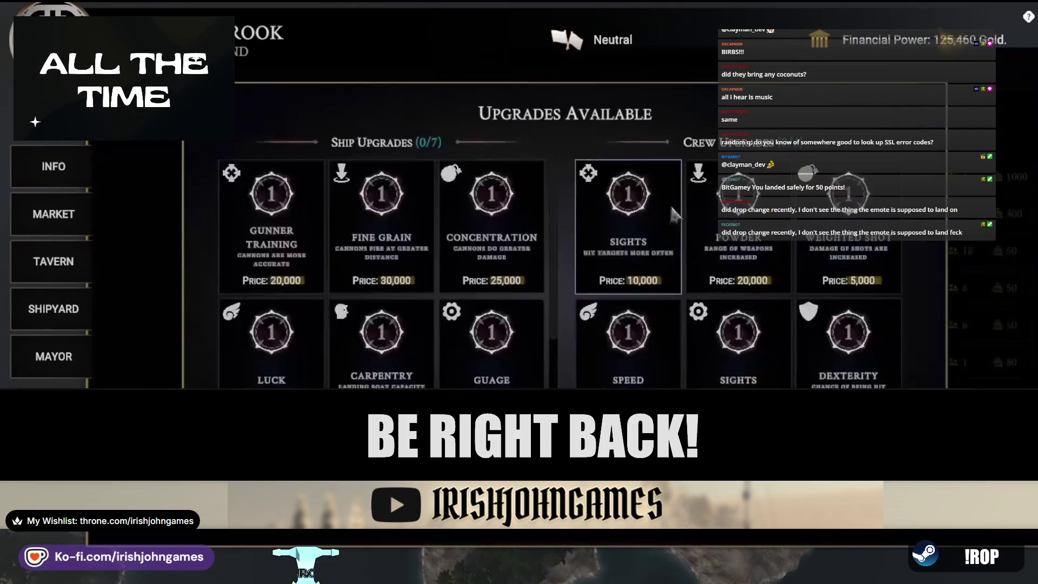
click(500, 344)
click(381, 340)
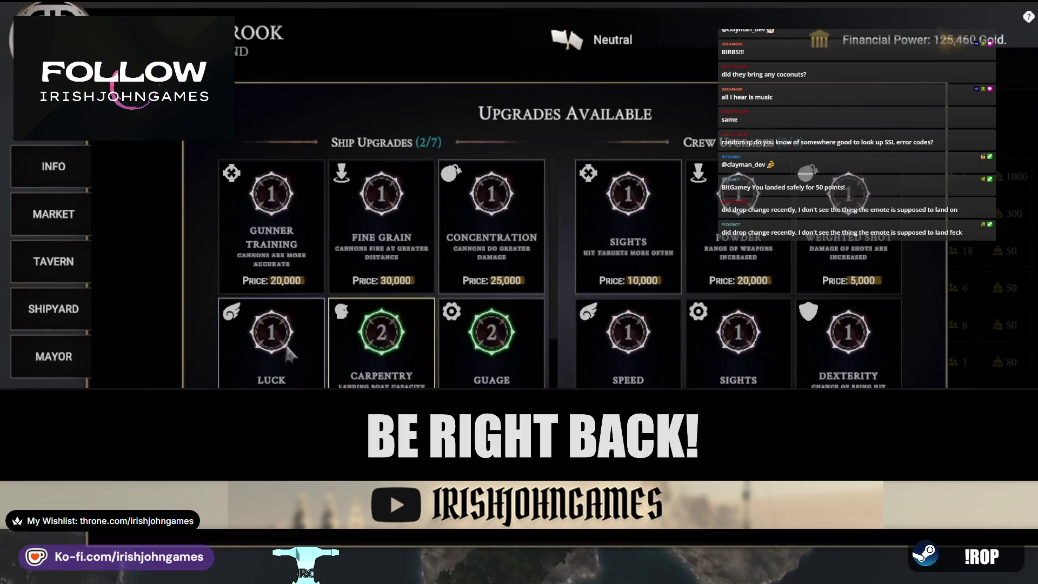
key(Escape)
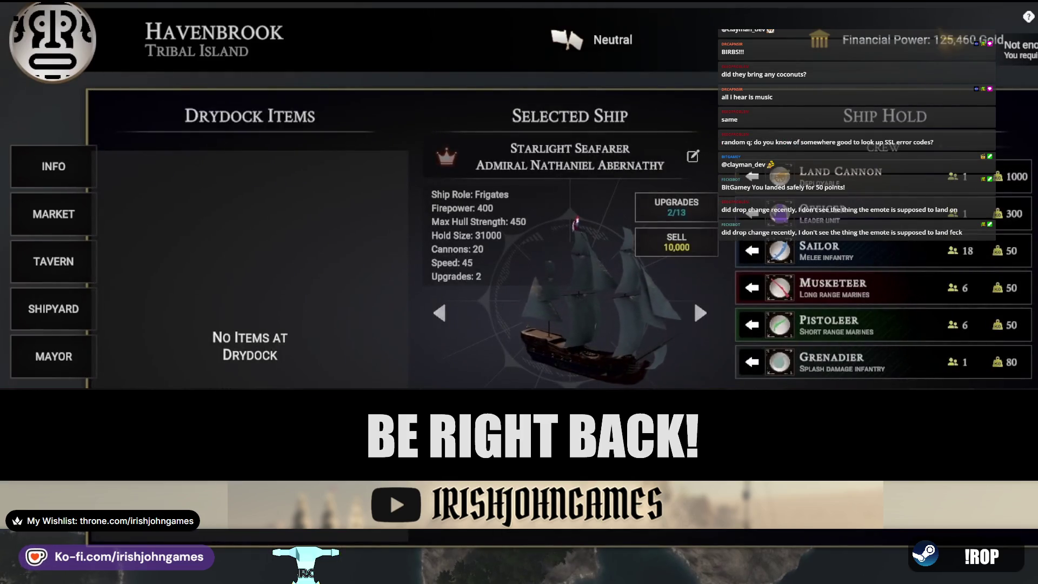
key(Escape)
Steer the ship out of Havenbrook's harbour and westward across the sea.
click(193, 581)
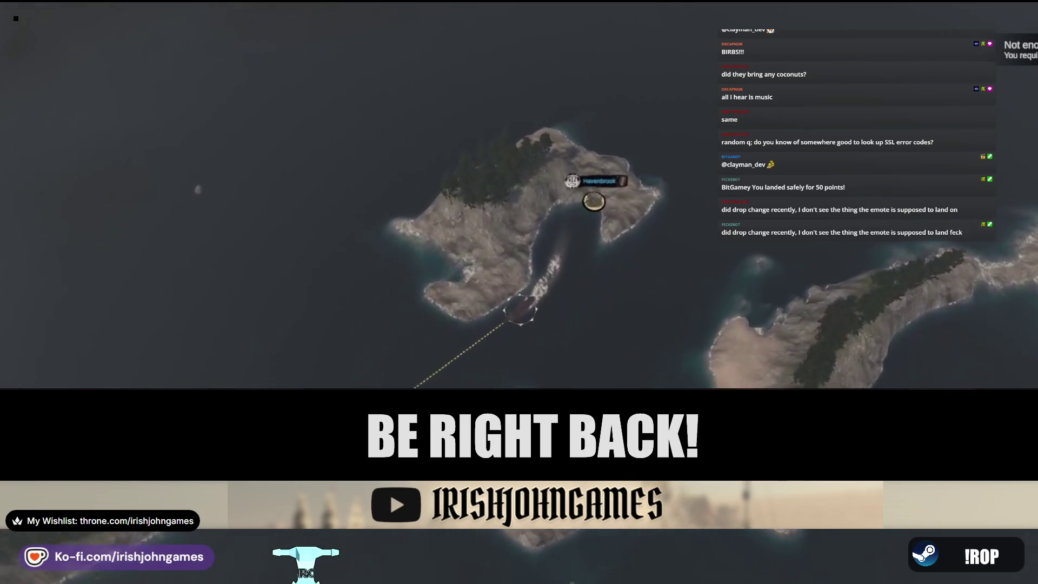
click(30, 375)
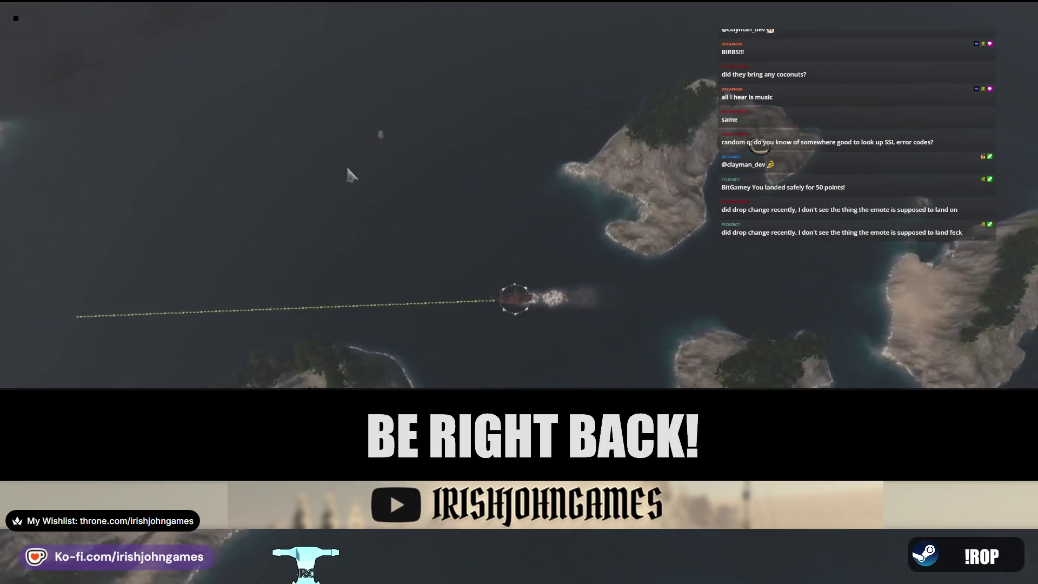
click(33, 54)
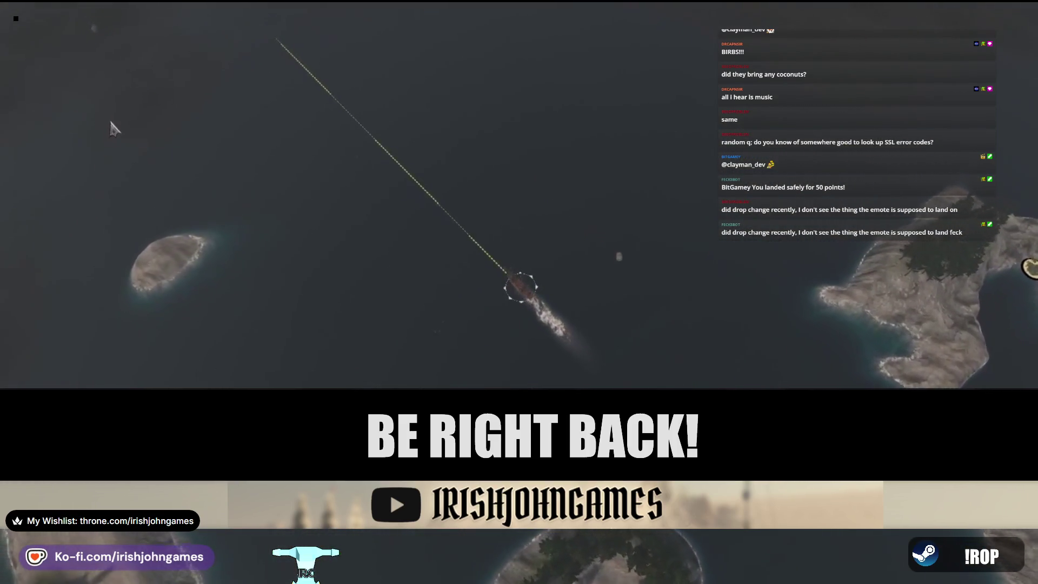
click(63, 377)
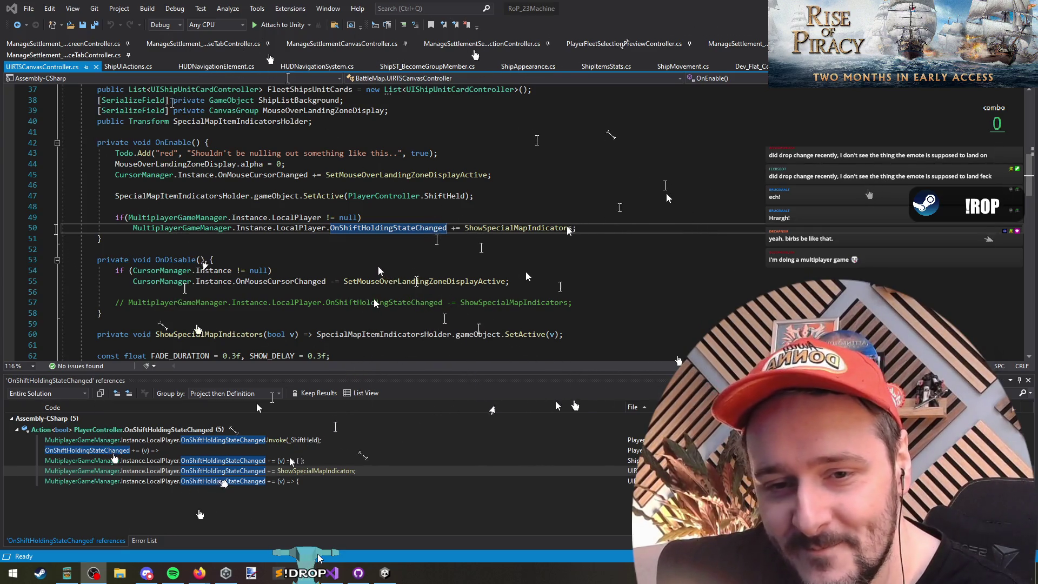
right_click(601, 196)
click(446, 207)
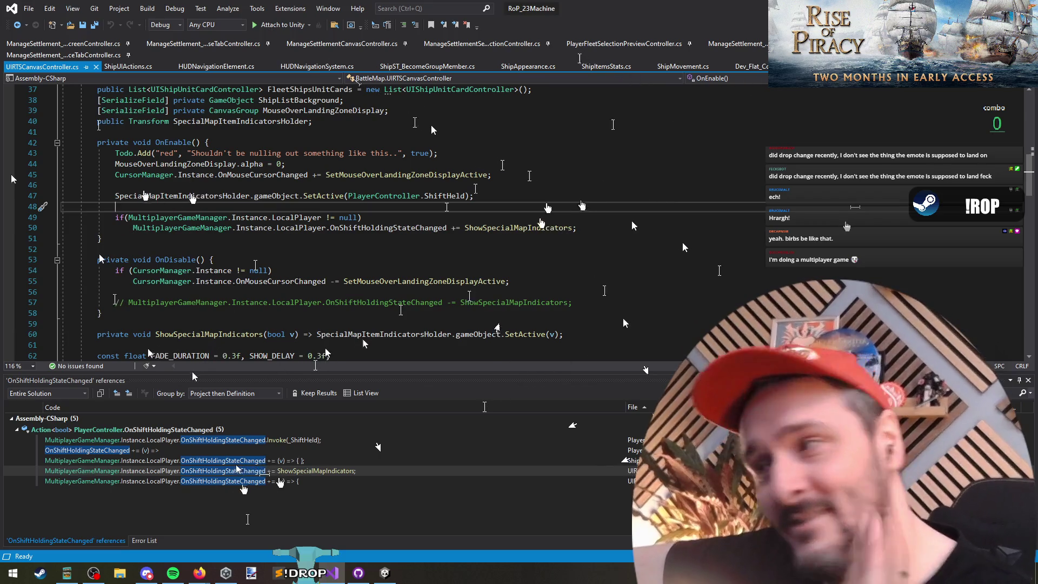
key(Up)
key(Up)
key(Up)
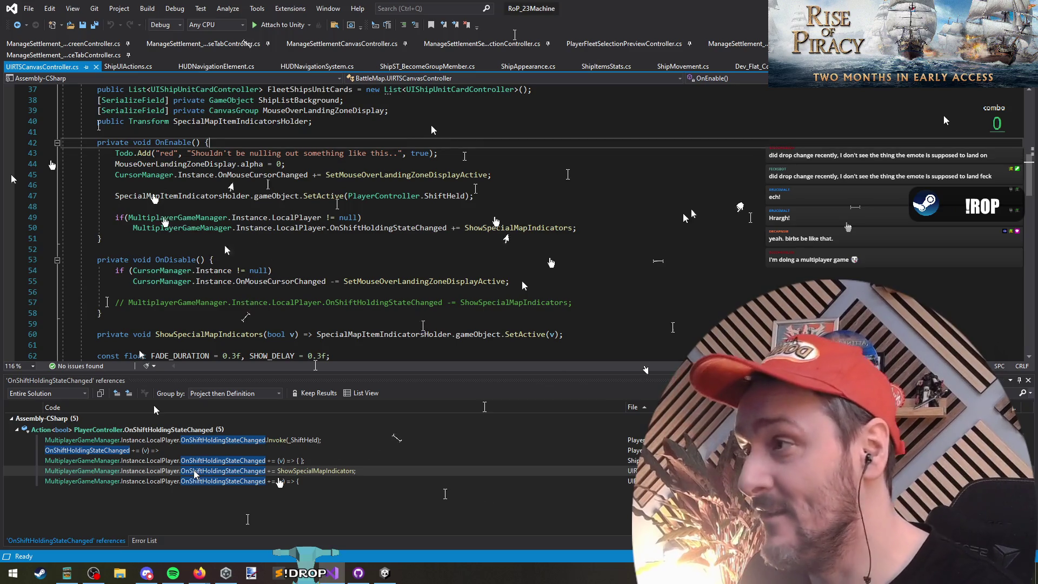
click(464, 155)
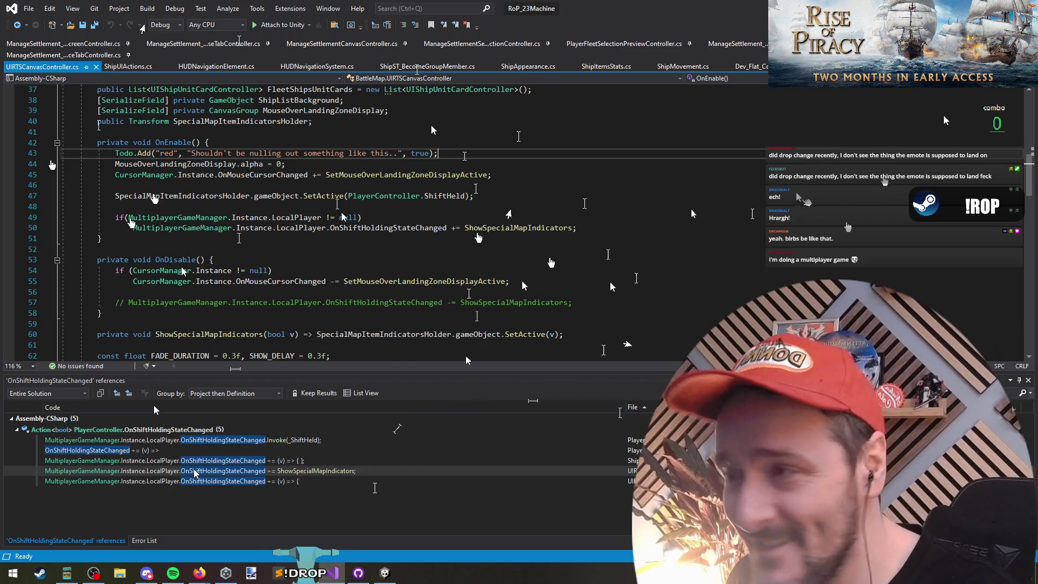
key(Down)
key(Down)
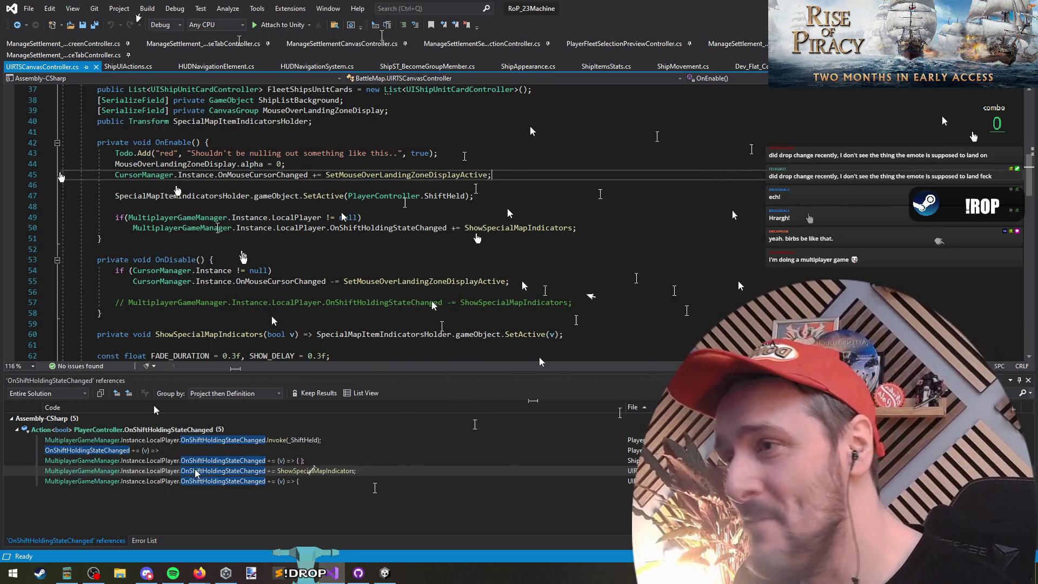
click(592, 226)
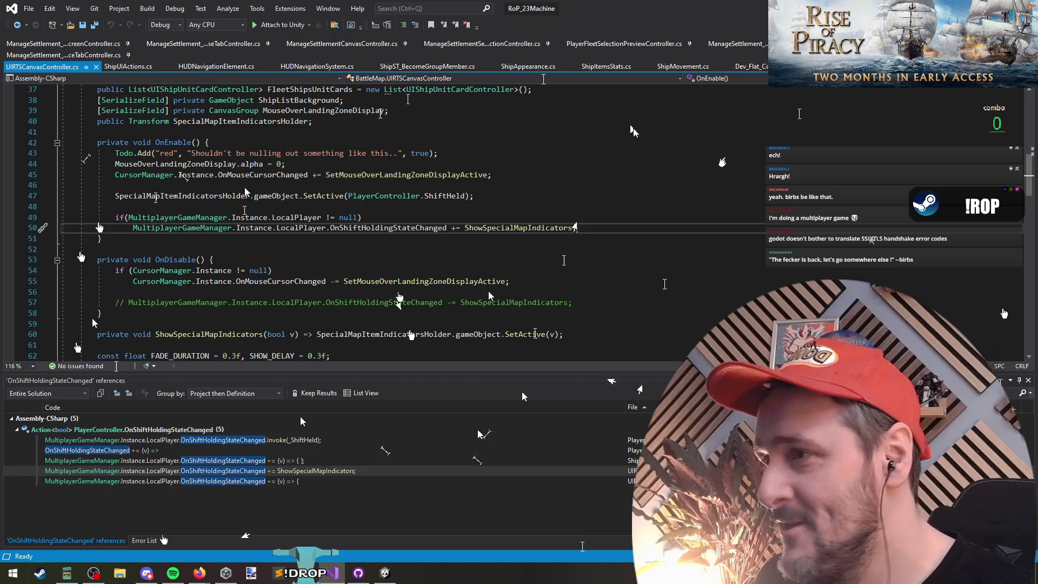
click(252, 187)
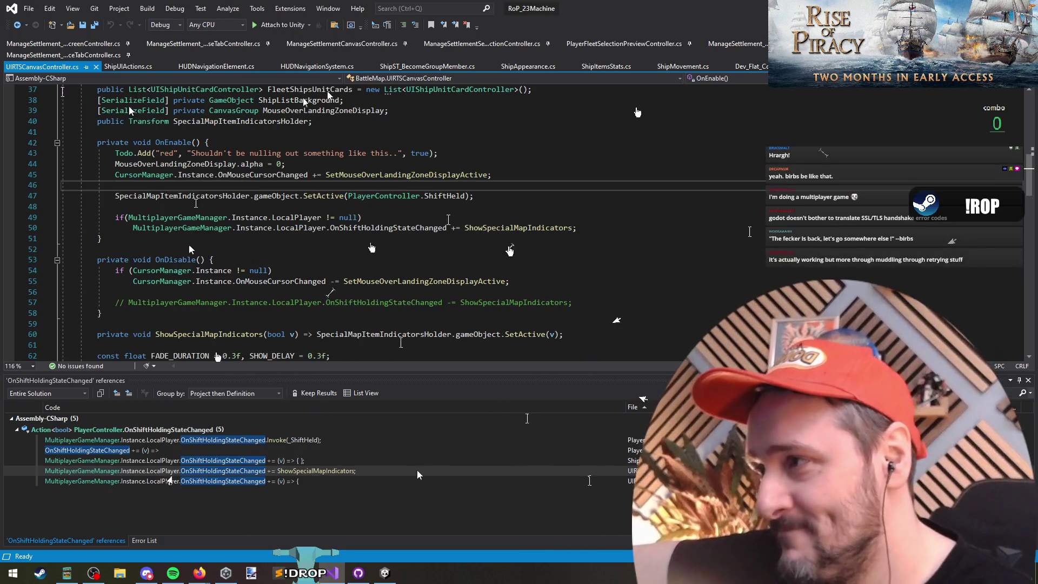
key(Down)
key(Down)
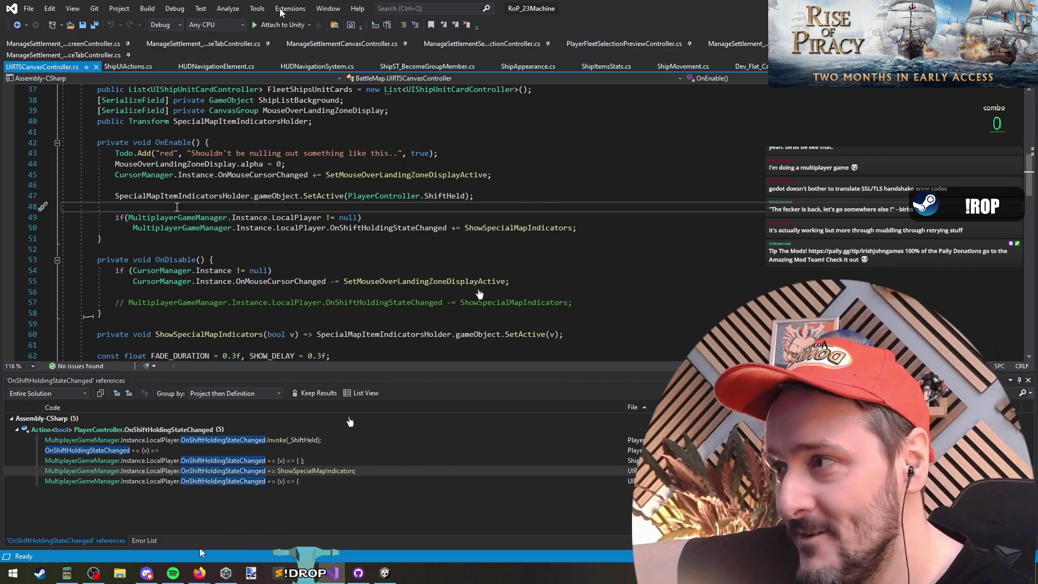
click(151, 184)
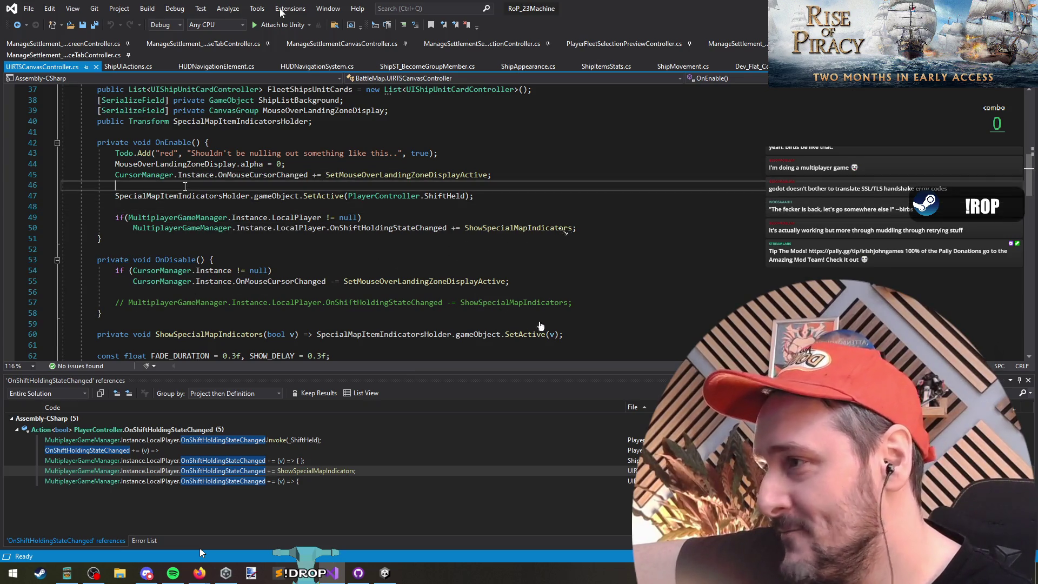
click(192, 206)
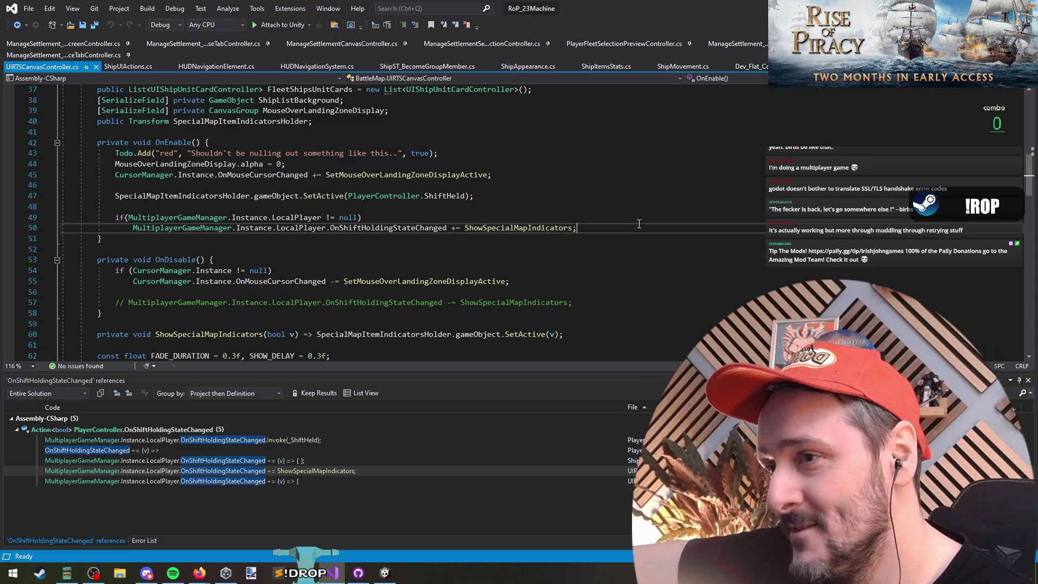
click(662, 165)
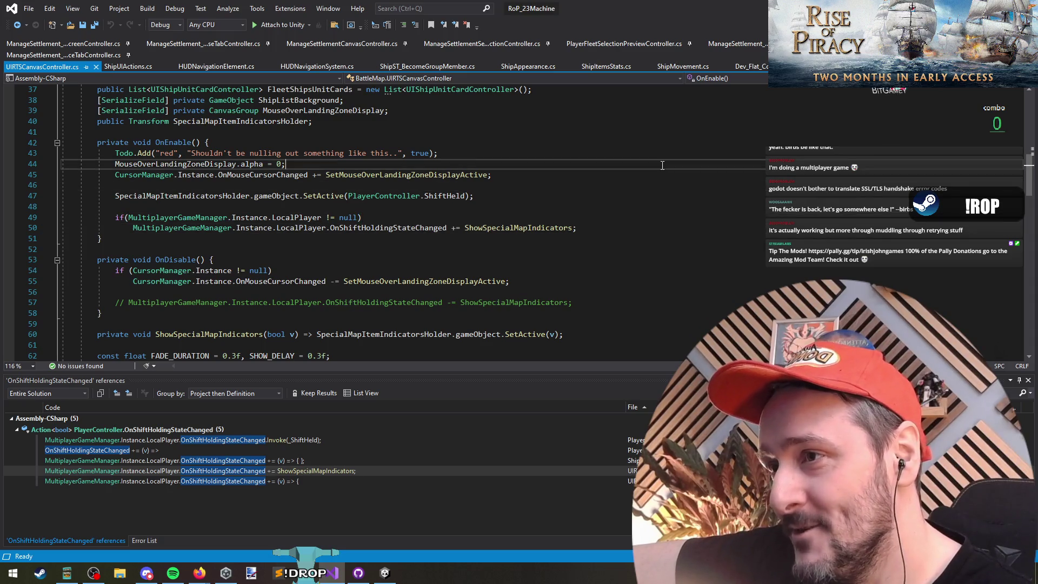
click(535, 135)
scroll(534, 135, up, 2)
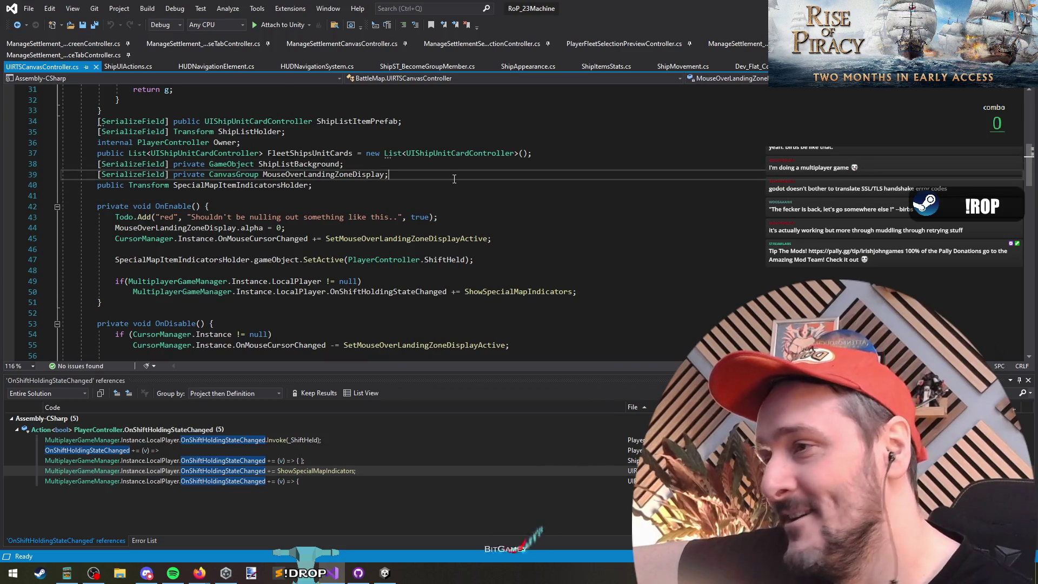
click(470, 206)
key(Up)
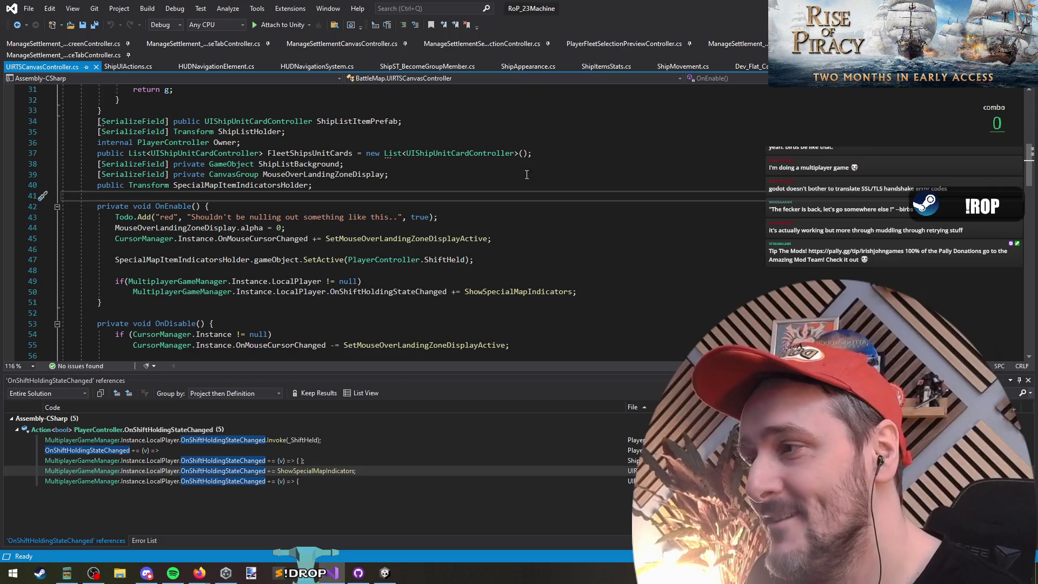
scroll(527, 174, up, 10)
Select the ShipCompassHUDElementPrefab result in Unity, then return to HUDNavigationElement.cs.
click(468, 246)
scroll(468, 217, down, 1)
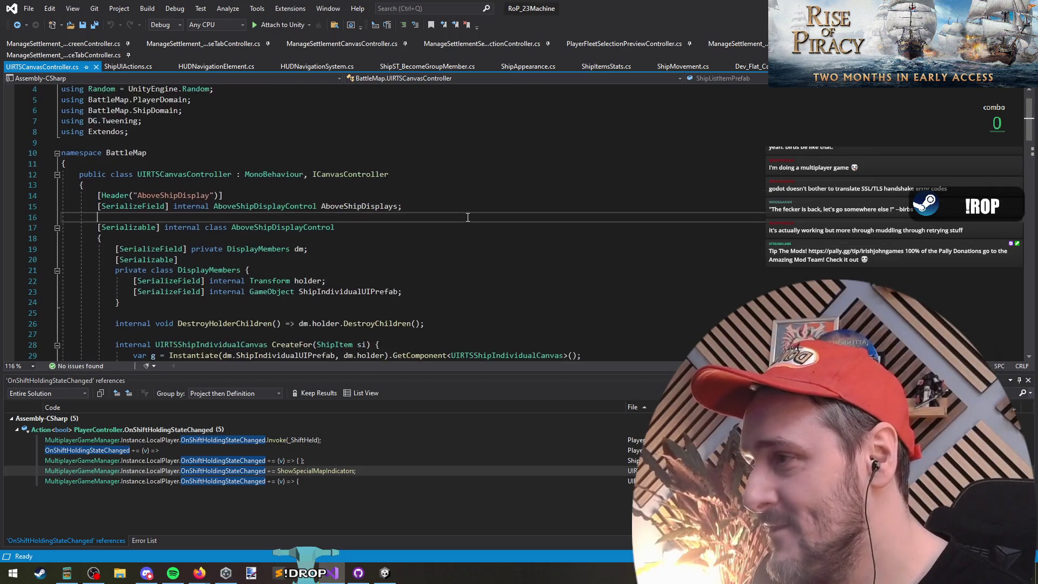
key(alt+Tab)
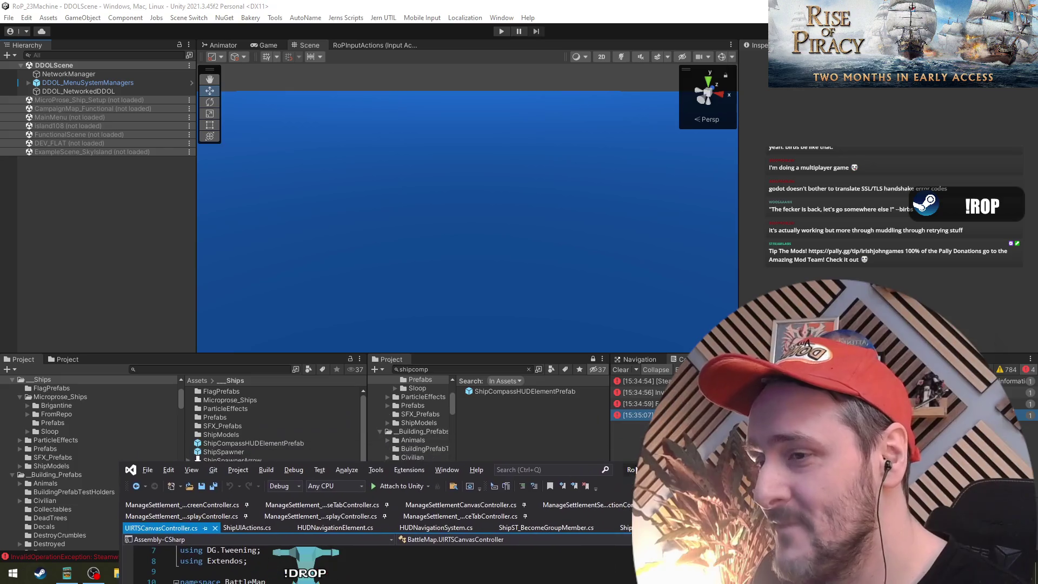
click(556, 394)
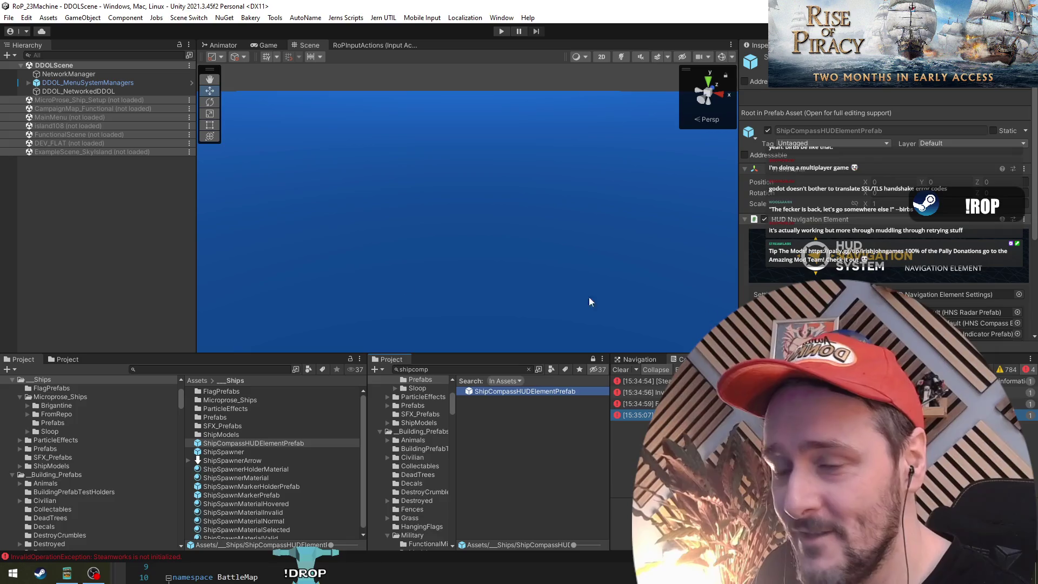
key(alt+Tab)
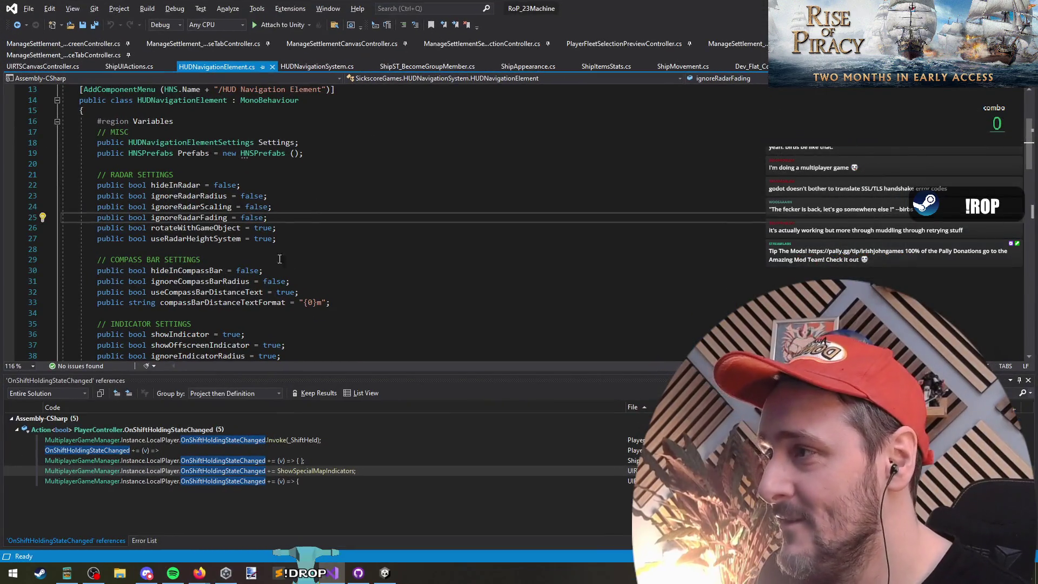
Duplicate the AboveShipDisplays field and change its type to HUDNavigationElement.
scroll(279, 259, up, 3)
double_click(181, 196)
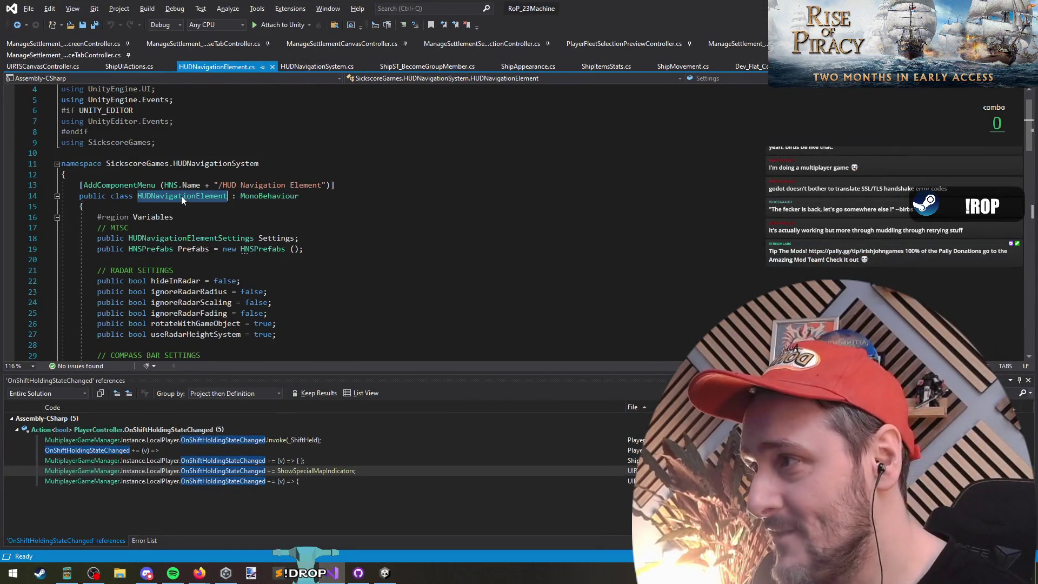
key(ctrl+c)
key(ctrl+Tab)
key(ctrl+v)
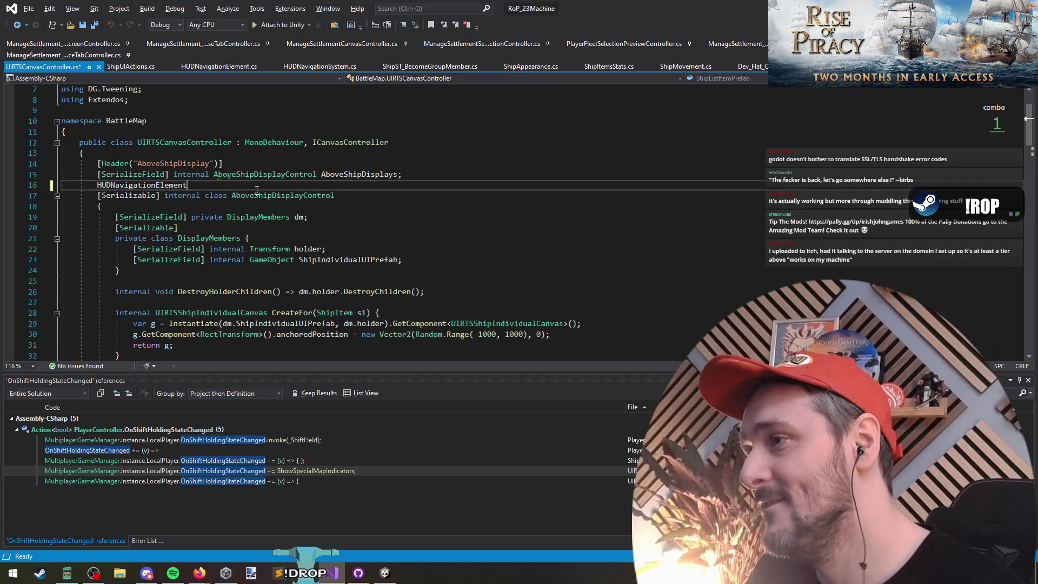
key(Up)
key(ctrl+c)
key(ctrl+v)
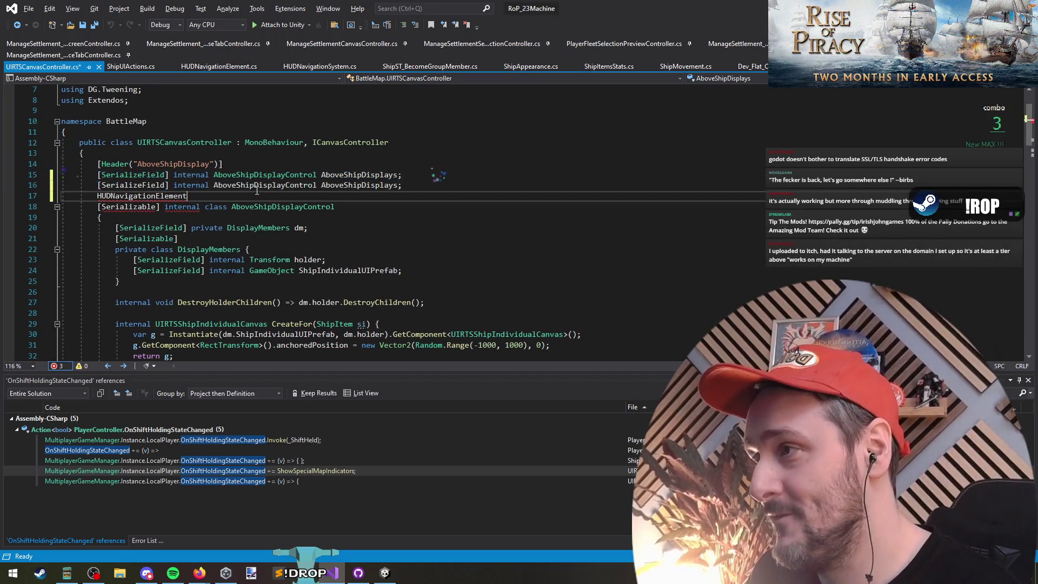
key(ctrl+x)
double_click(257, 186)
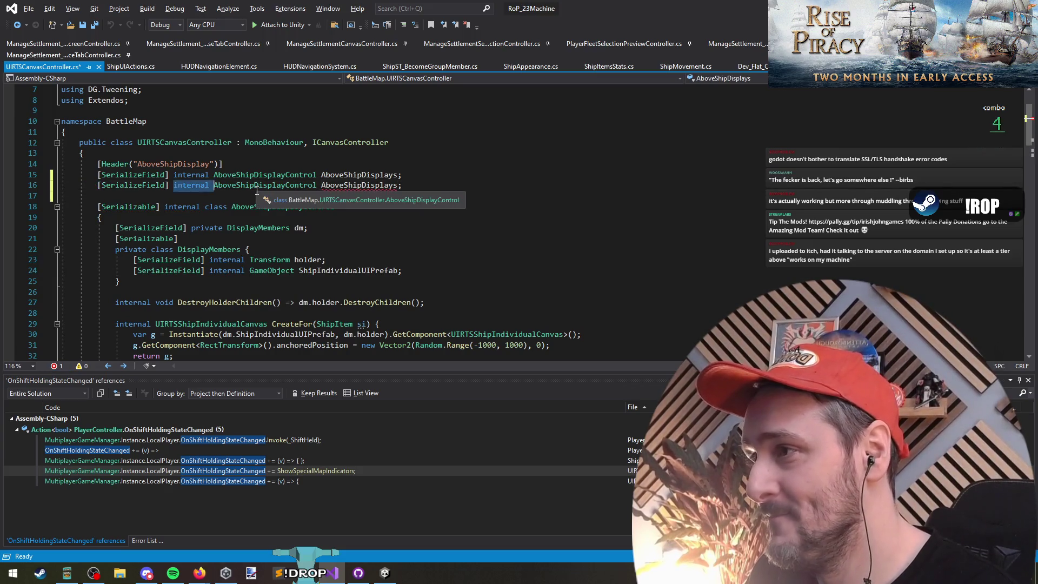
key(ctrl+v)
key(Down)
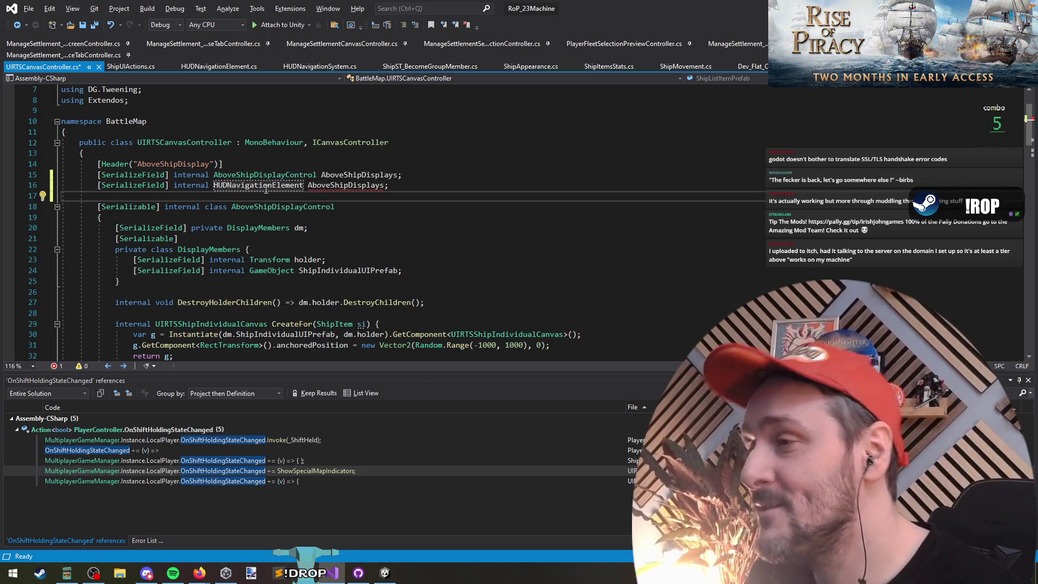
Fully qualify the new field's type as SickscoreGames.HUDNavigationSystem.HUDNavigationElement.
click(256, 185)
key(ctrl+period)
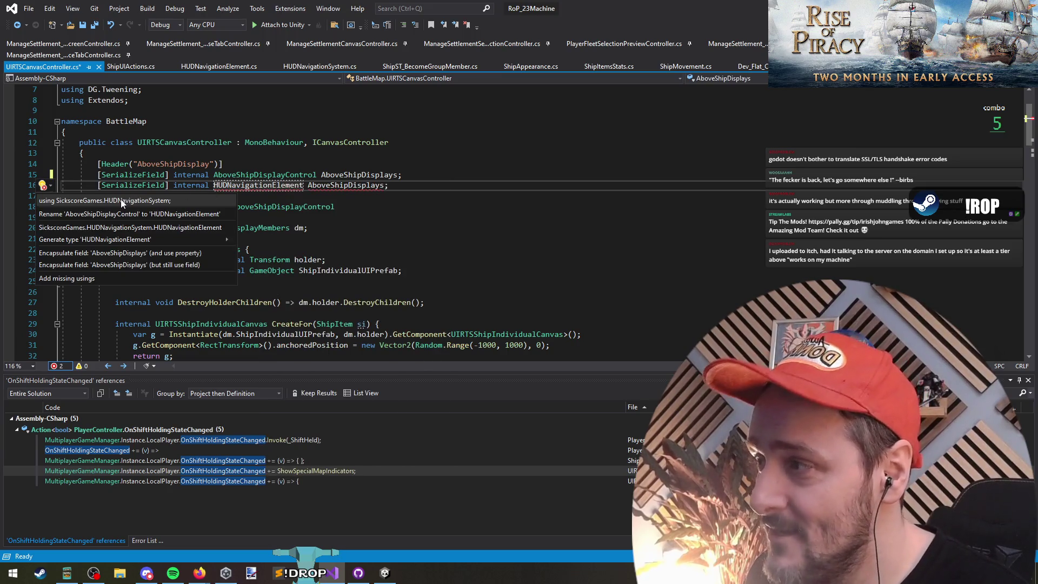
key(Escape)
right_click(287, 185)
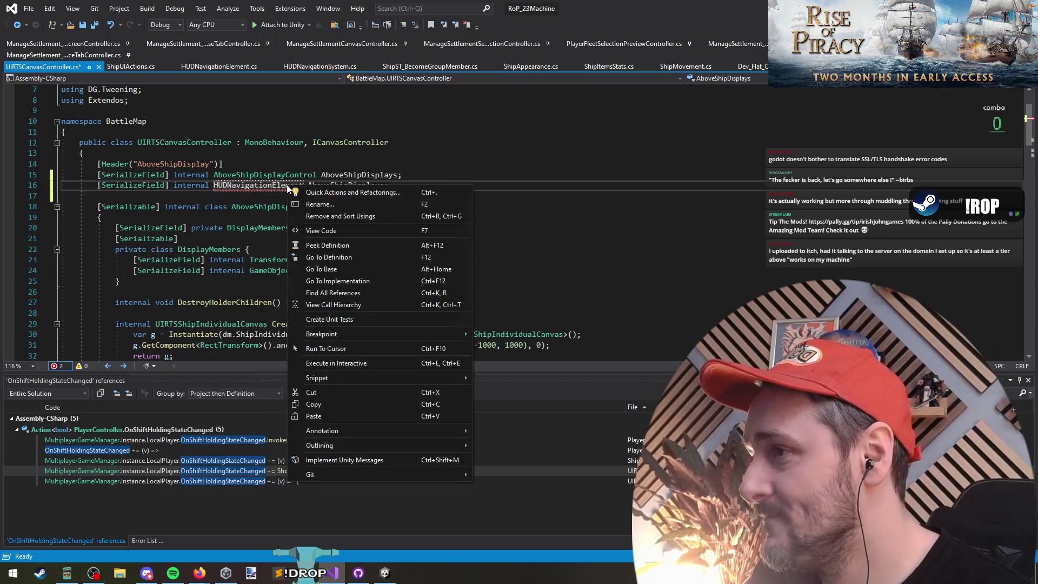
click(324, 193)
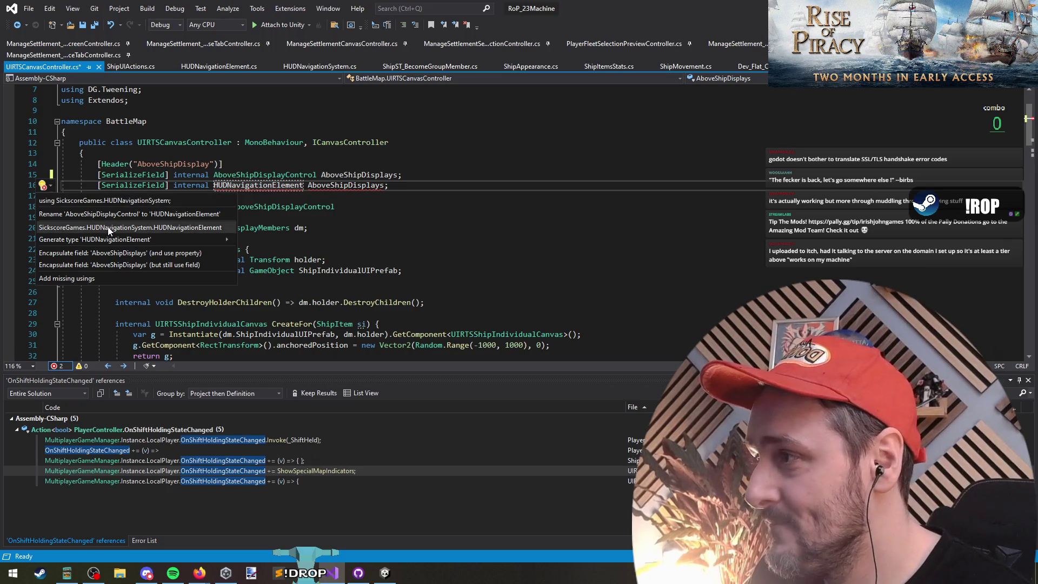
mouse_move(109, 231)
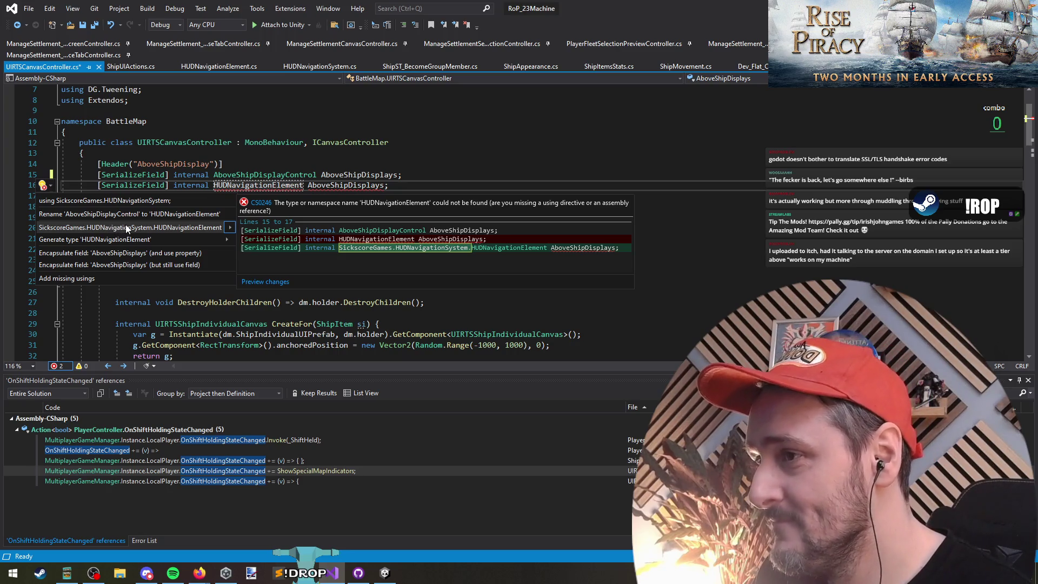
click(126, 227)
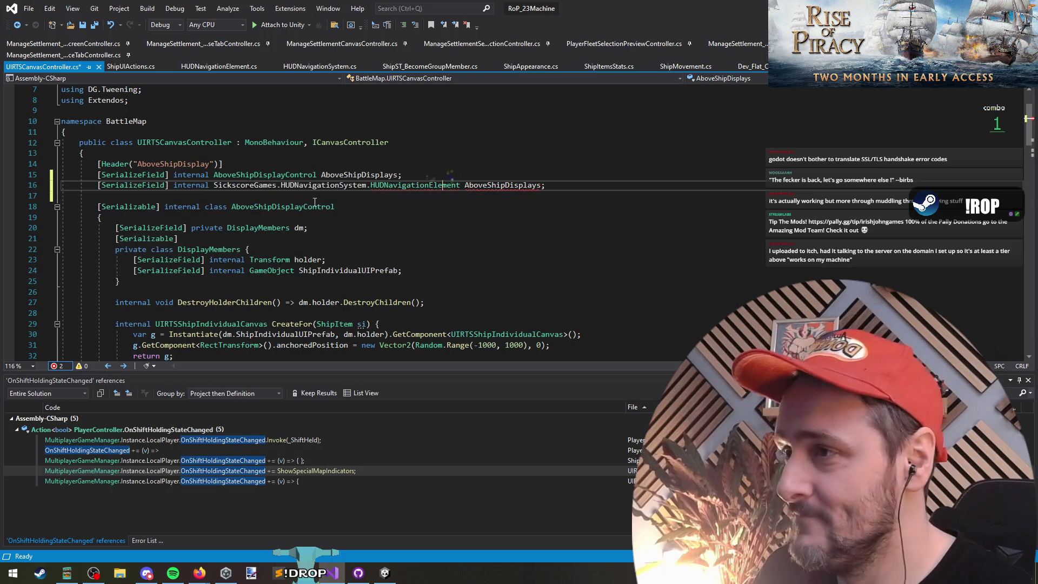
drag(432, 210, 437, 200)
Rename the field HUDNavElement, save the script, and search the document for 'onshift'.
click(511, 185)
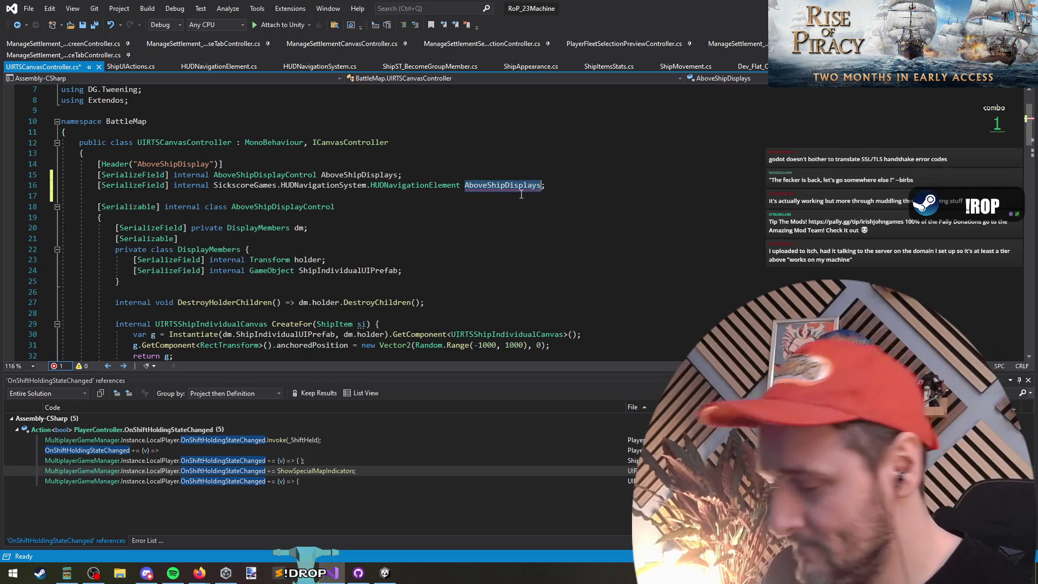
text(HUDN)
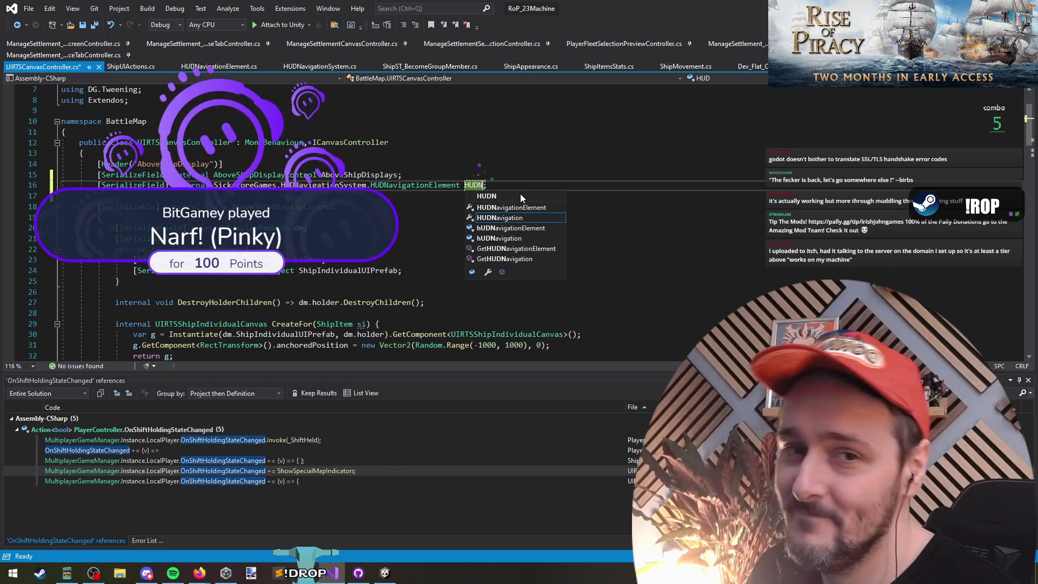
text(av)
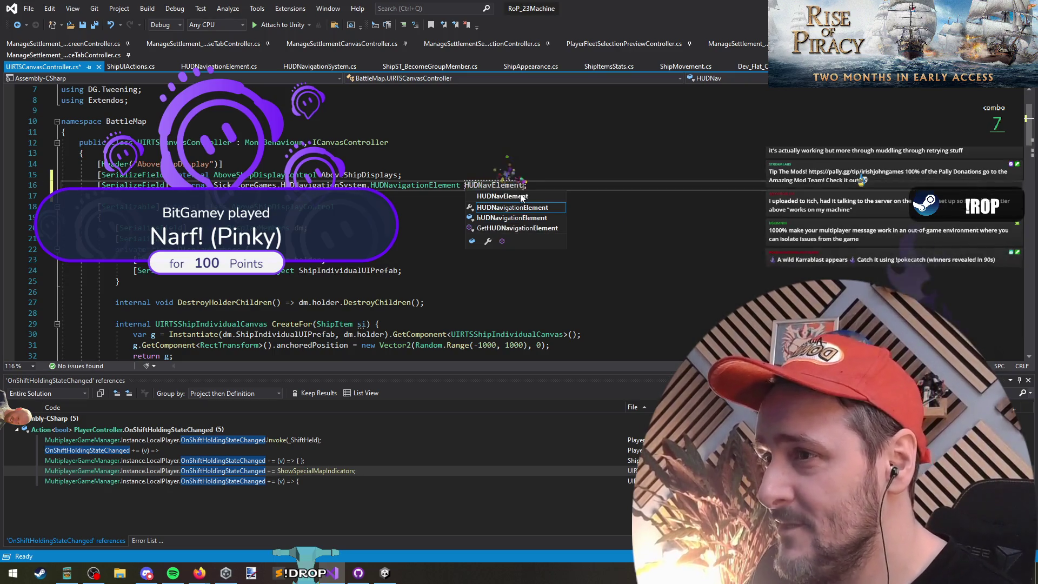
text(Element)
key(ctrl+s)
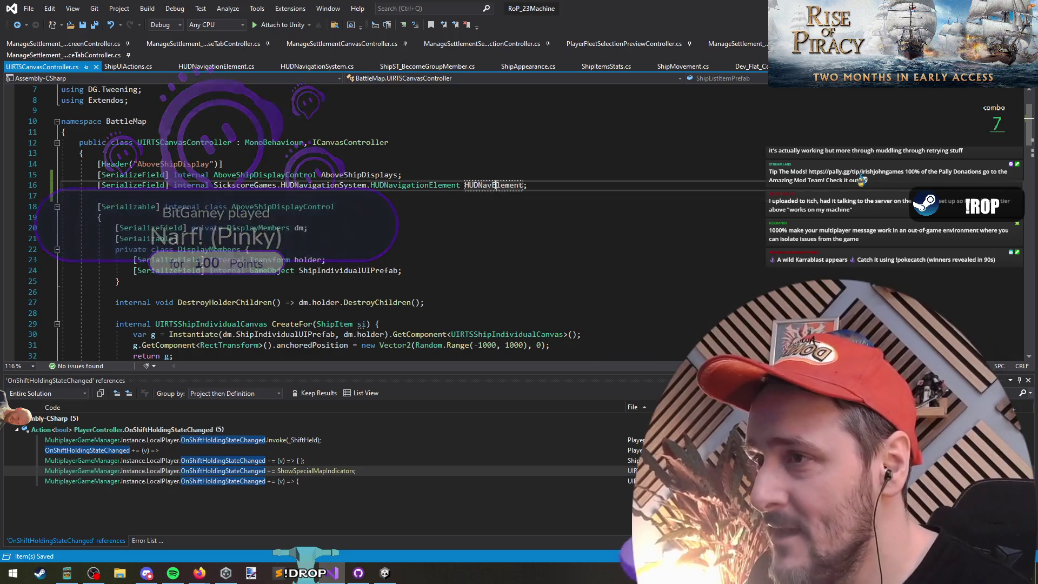
key(ctrl+f)
text(onshift)
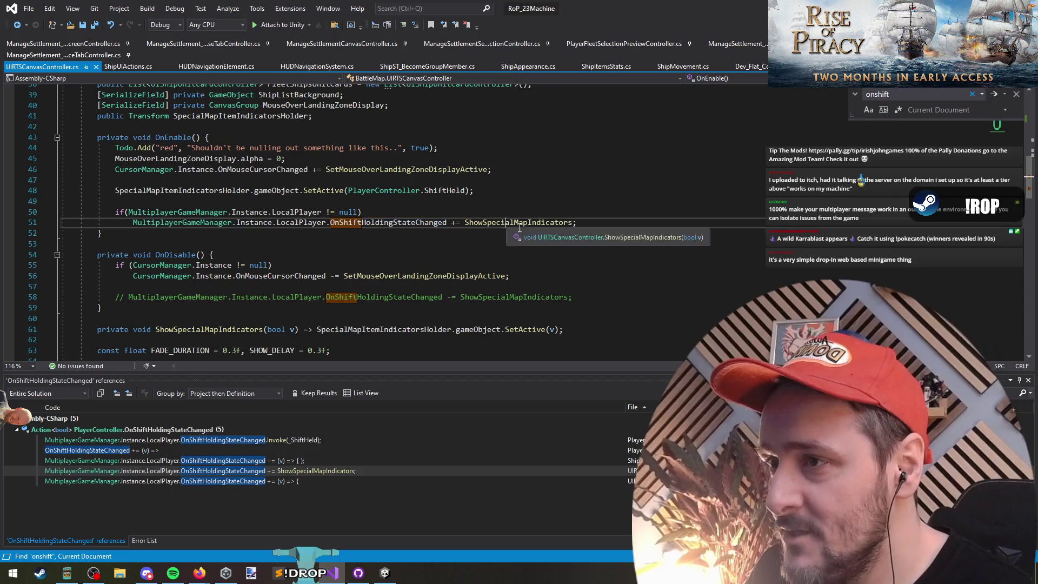
Locate ShowSpecialMapIndicators and its OnShiftHoldingStateChanged subscription on line 51.
ctrl+click(486, 223)
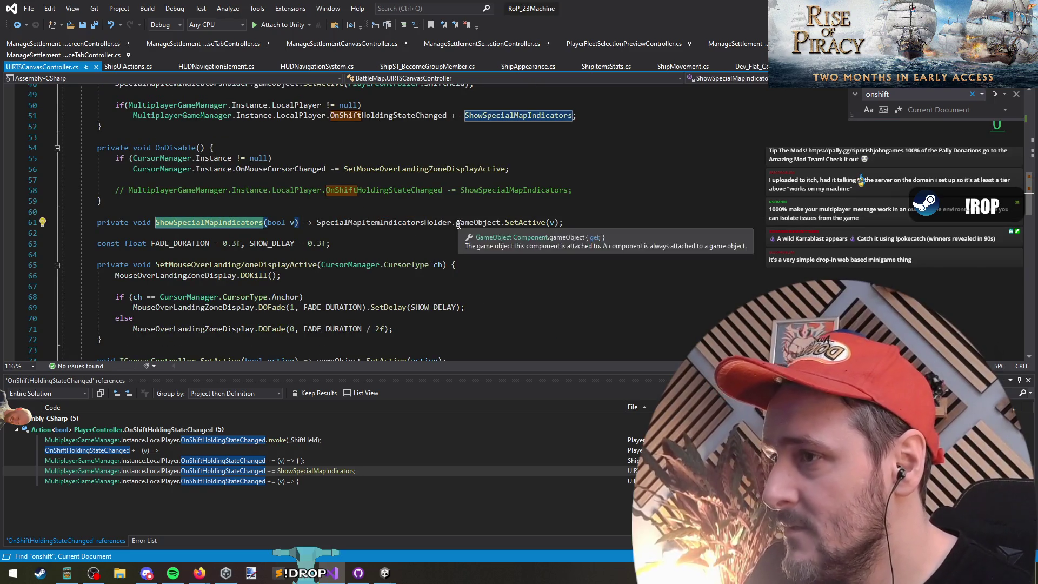
key(ctrl+f)
key(Return)
key(Return)
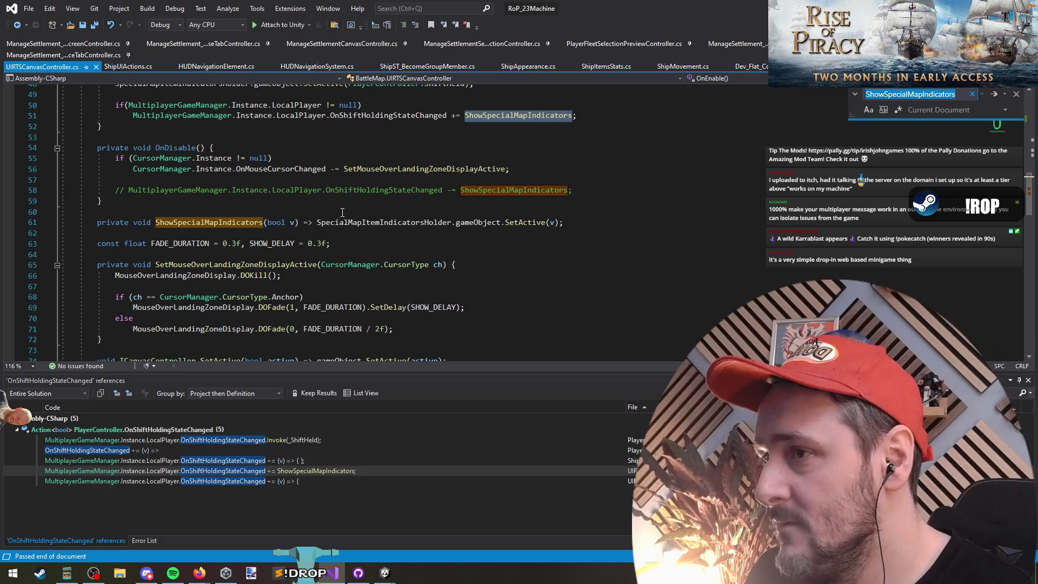
scroll(467, 198, up, 2)
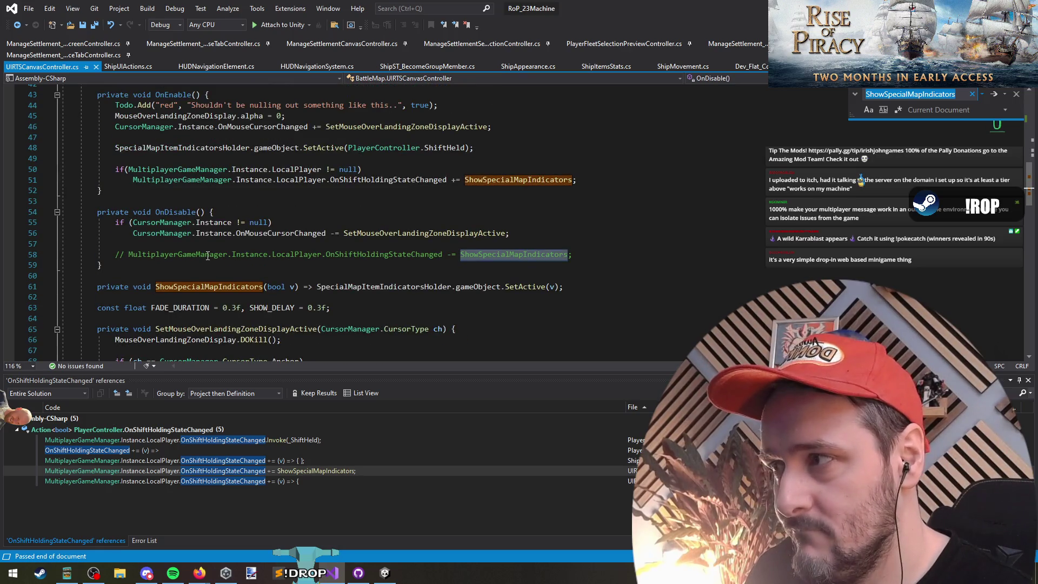
double_click(516, 255)
click(614, 259)
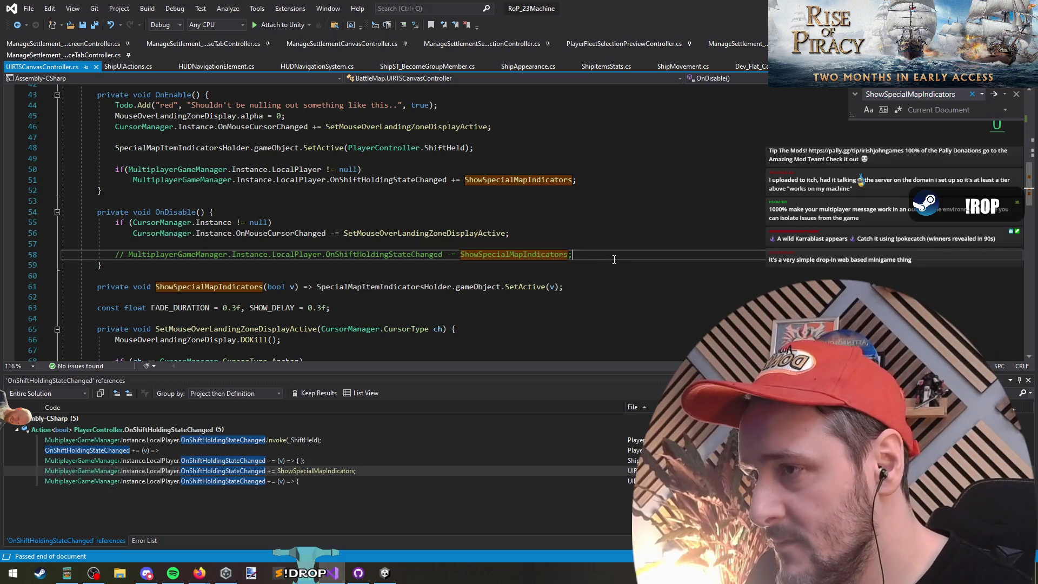
click(383, 182)
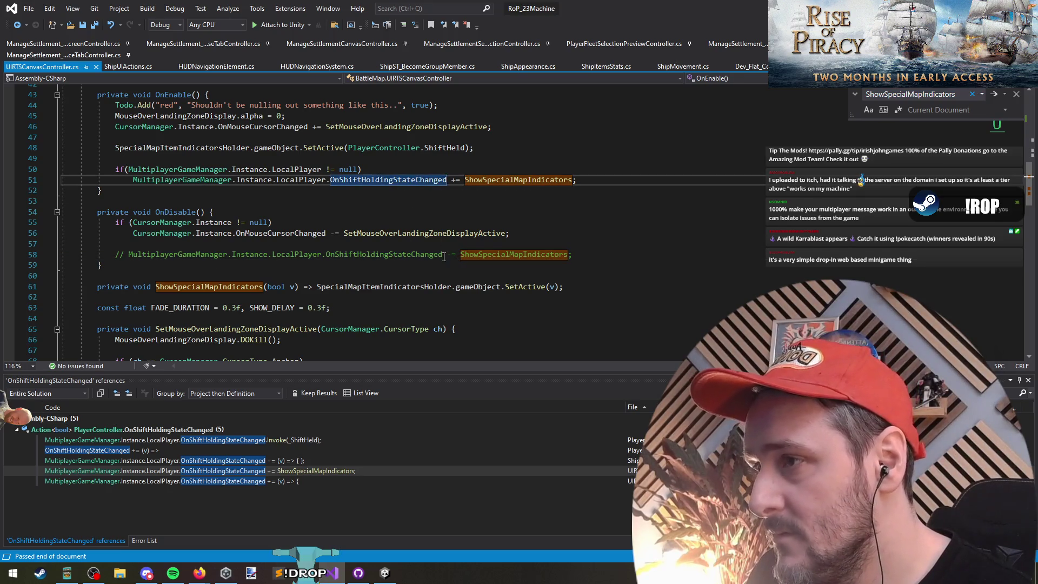
click(506, 180)
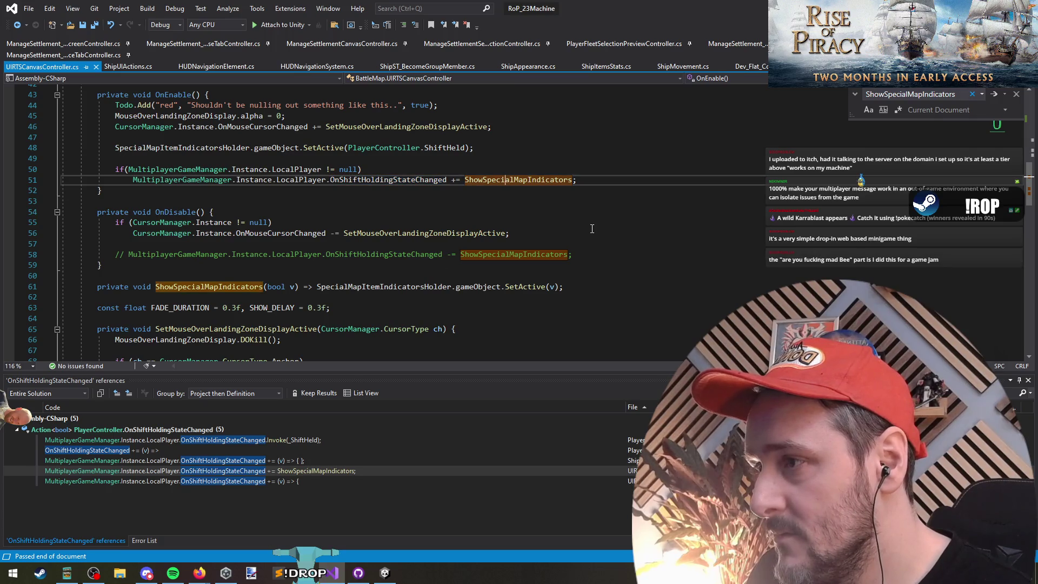
Convert ShowSpecialMapIndicators to a block body and start typing HUDNavElement.settings.hideInRadar.
click(313, 290)
key(BackSpace)
key(BackSpace)
text({)
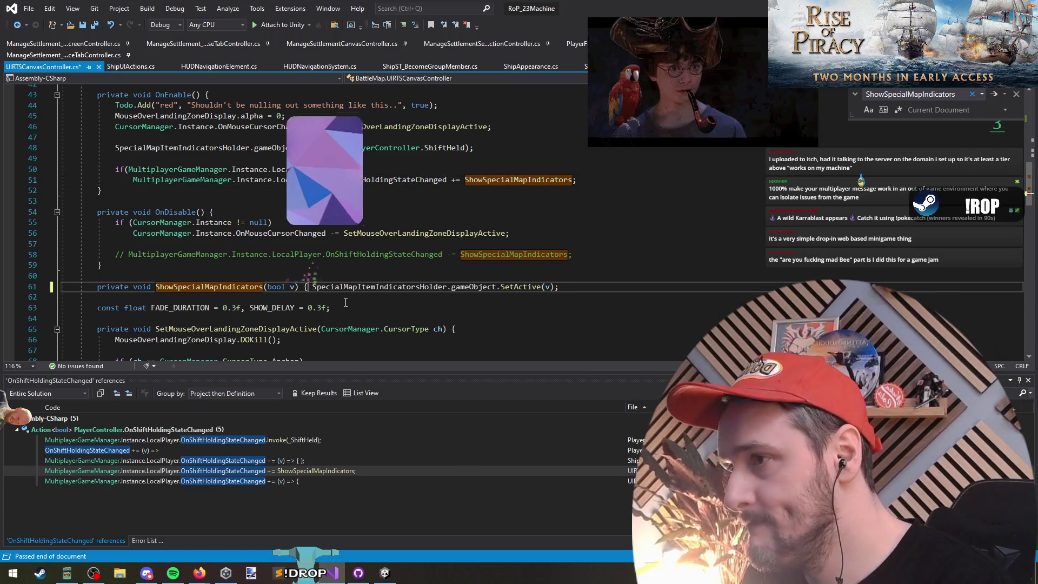
key(Return)
key(End)
key(Return)
text(HUDNavElement)
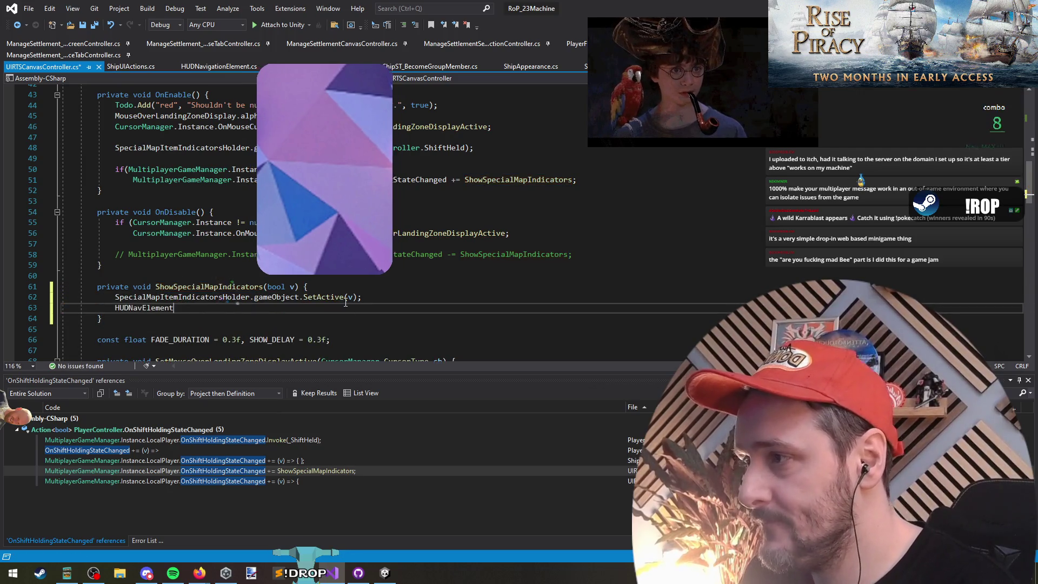
text(.set)
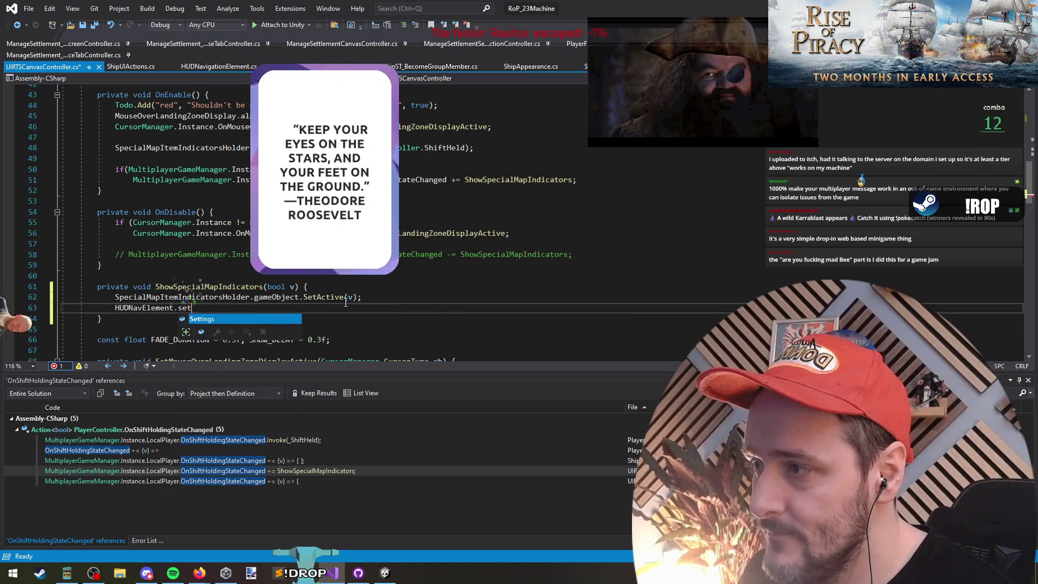
text(tings.)
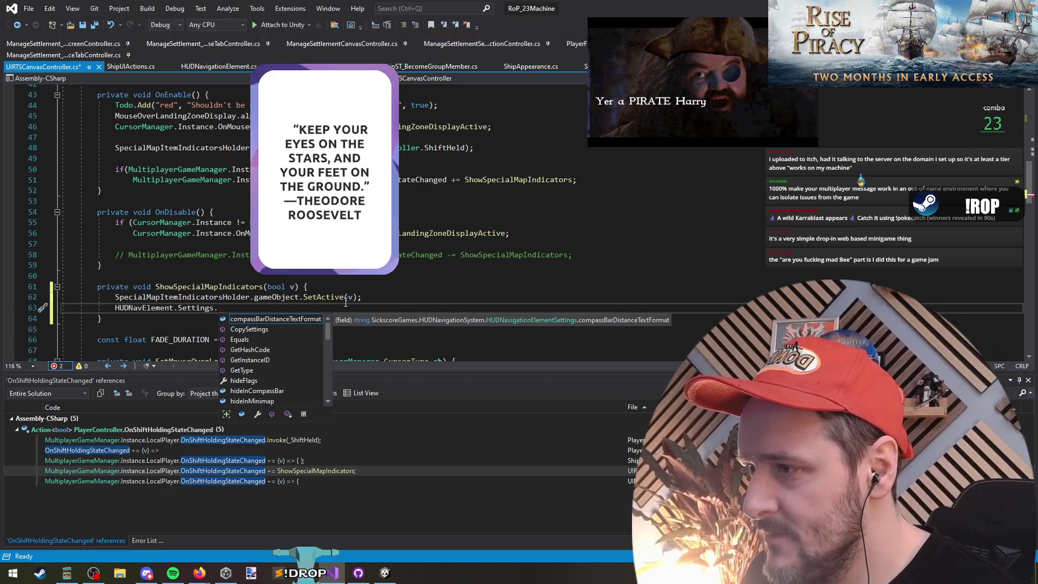
text(hid)
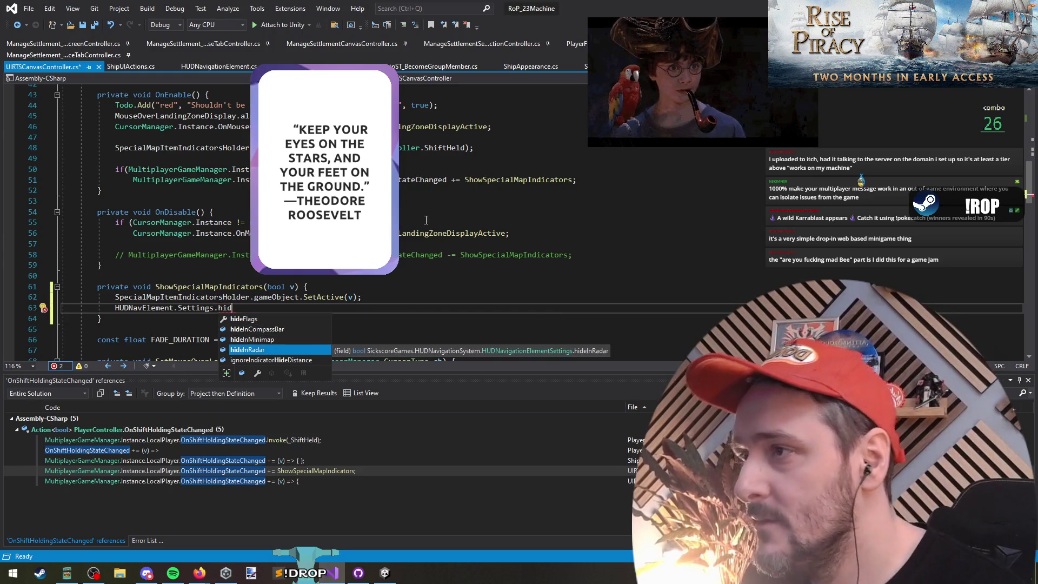
scroll(426, 220, up, 1)
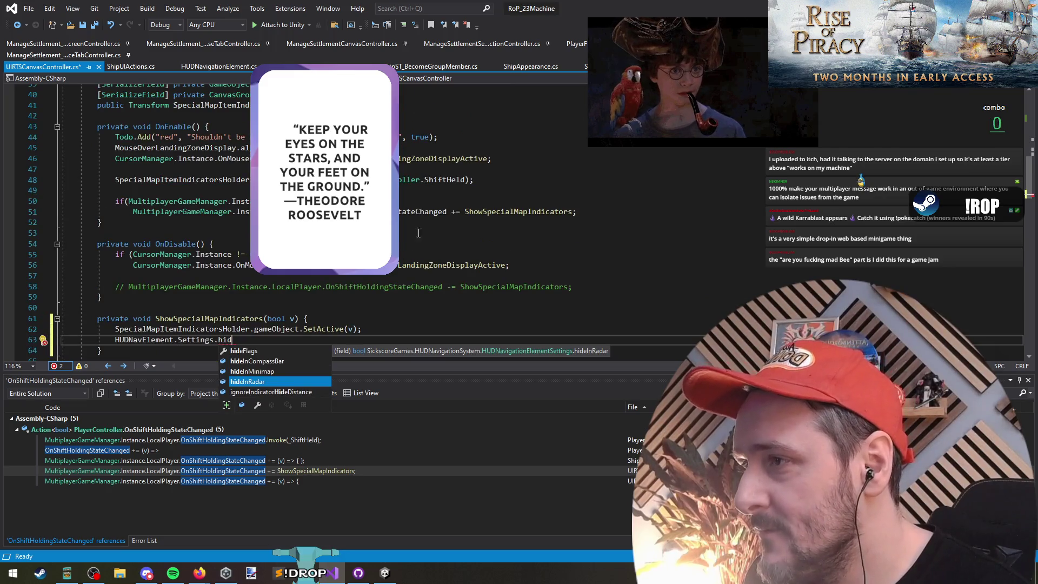
drag(420, 370, 373, 449)
key(Tab)
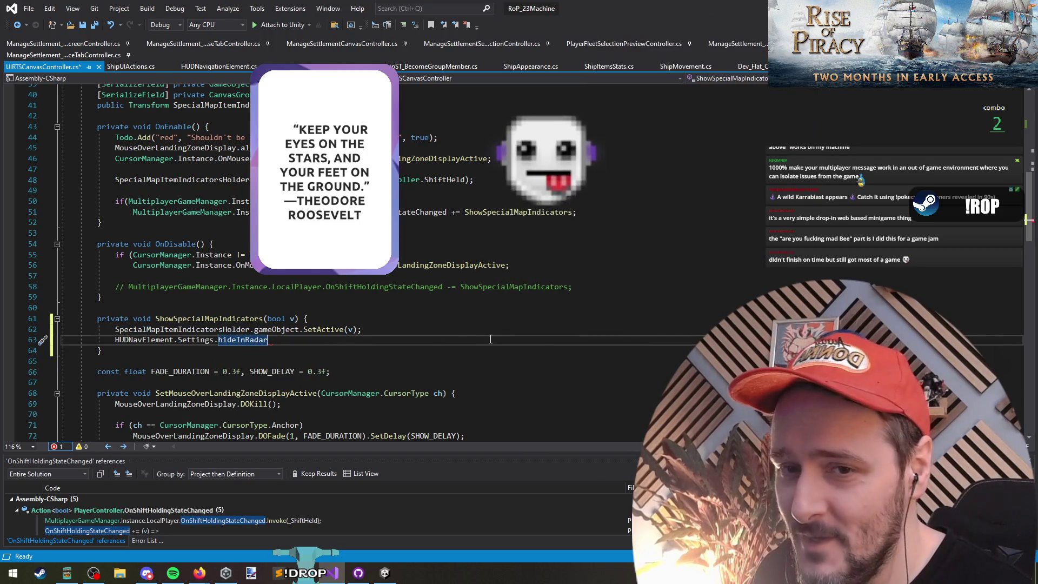
Browse the members available on HUDNavElement.Settings, inserting hideInRadar.
key(ctrl+BackSpace)
key(ctrl+BackSpace)
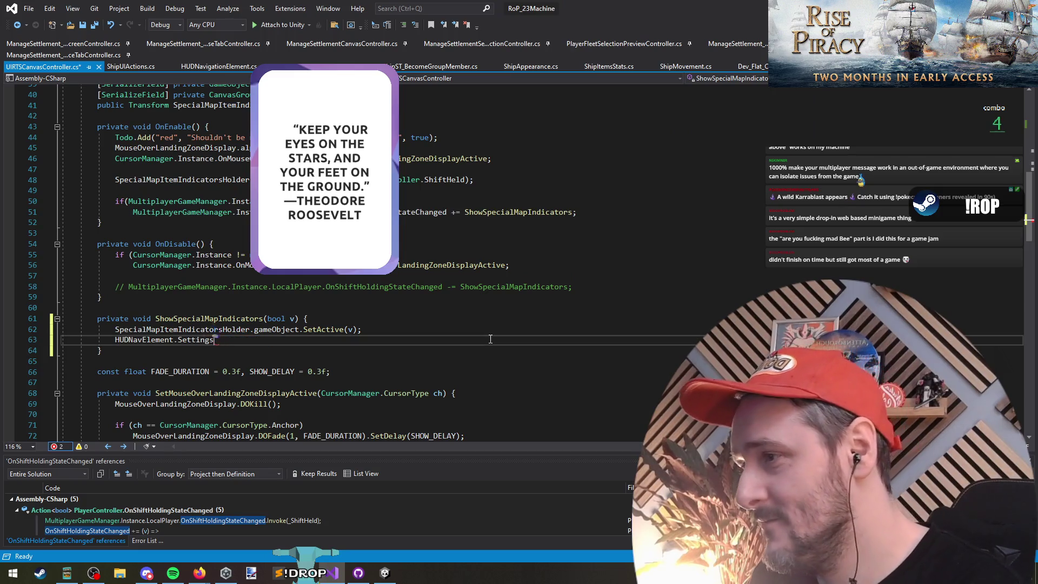
text(.)
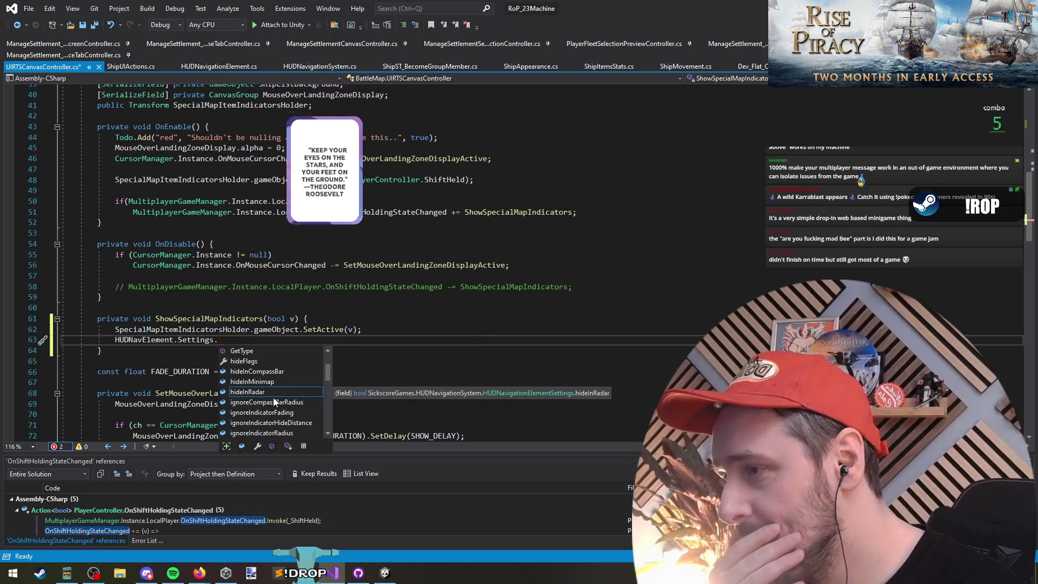
click(270, 382)
click(280, 372)
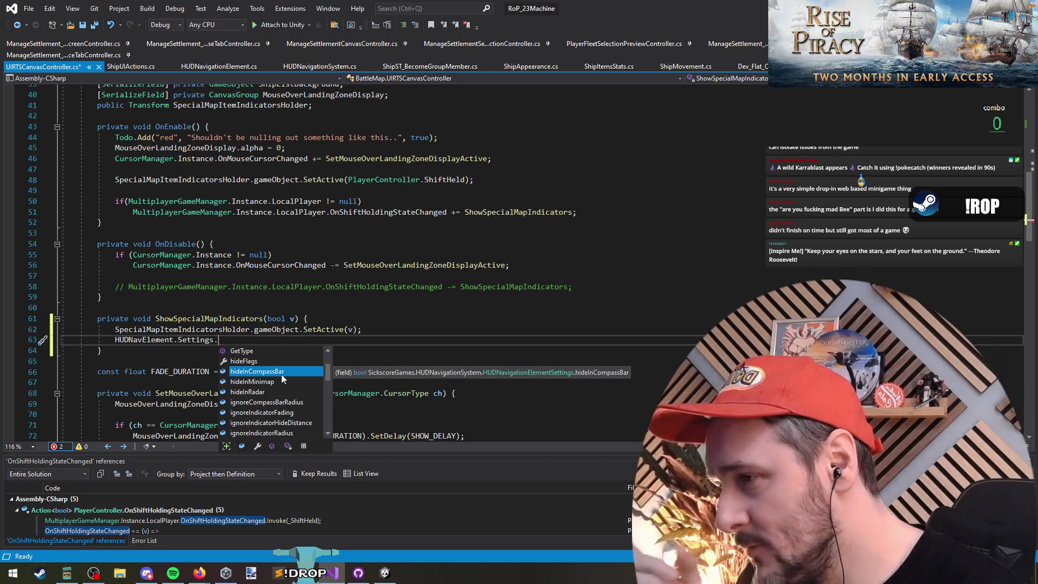
click(299, 412)
scroll(291, 381, down, 1)
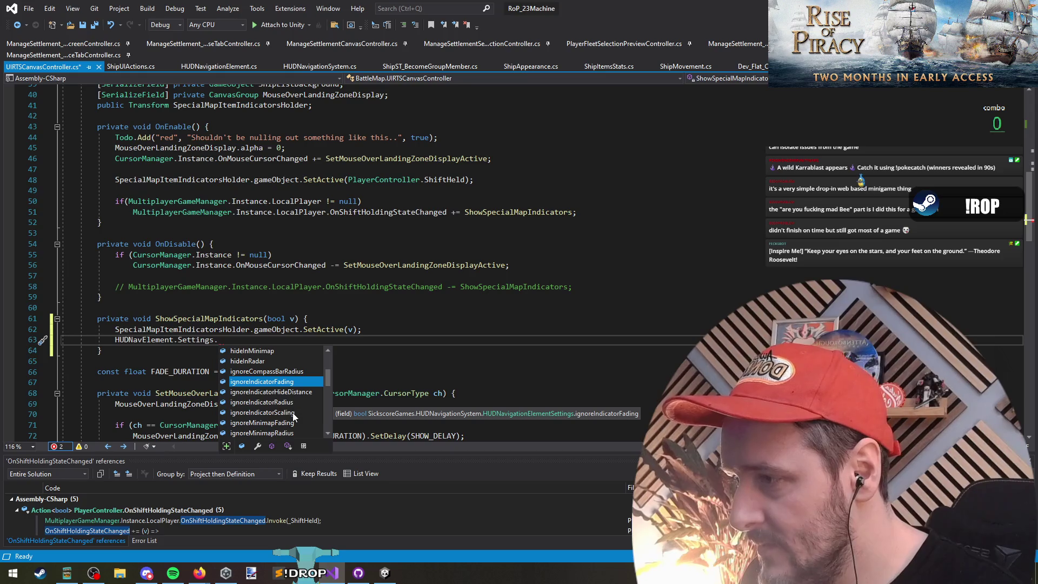
double_click(267, 360)
Review the hideInCompassBar, showIndicator and showOffscreenIndicator fields in HUDNavigationElementSettings.
key(F12)
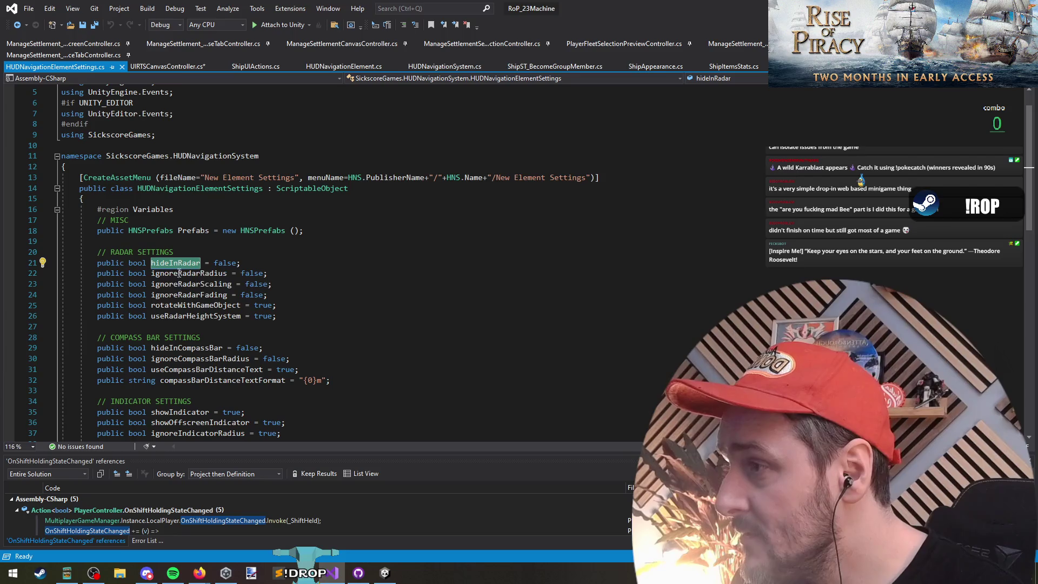
click(359, 348)
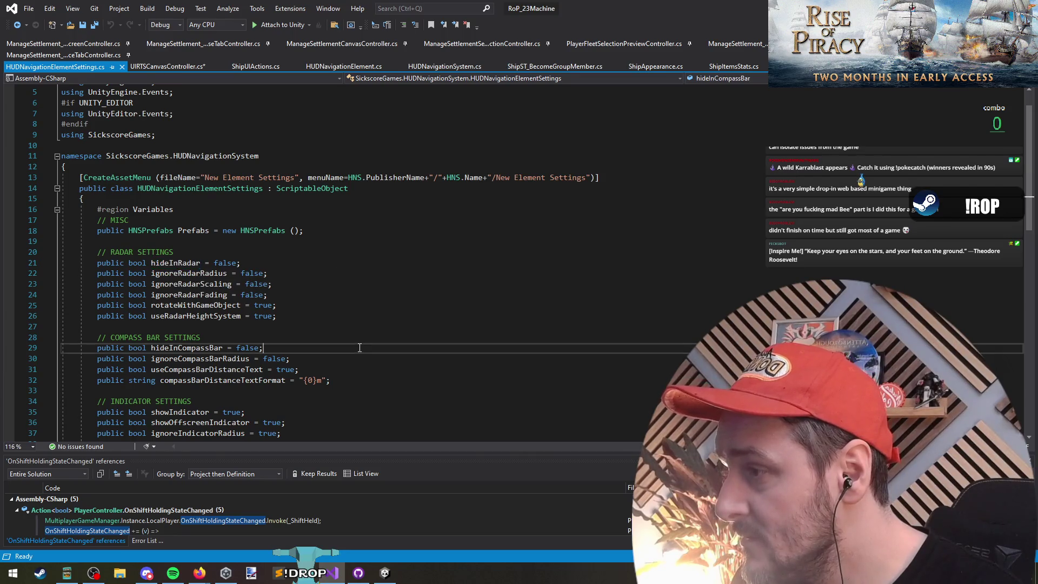
scroll(359, 349, down, 1)
key(Down)
key(Down)
key(Down)
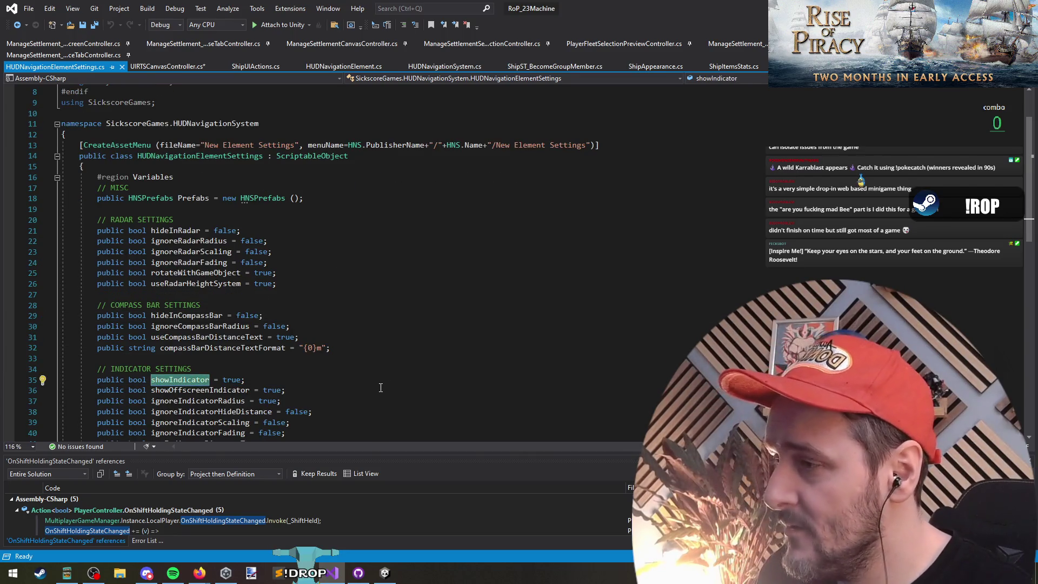
click(205, 393)
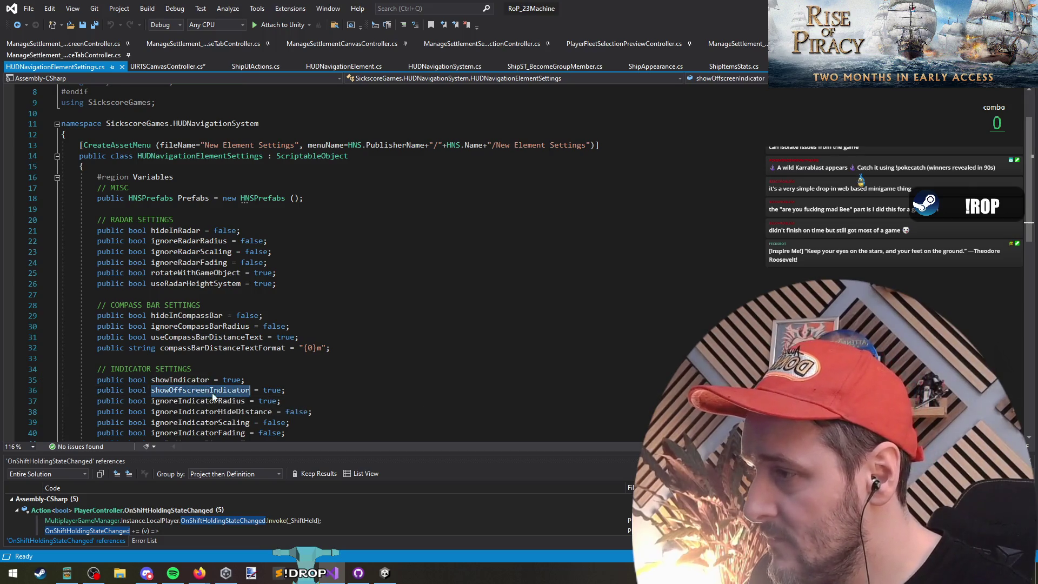
key(ctrl+minus)
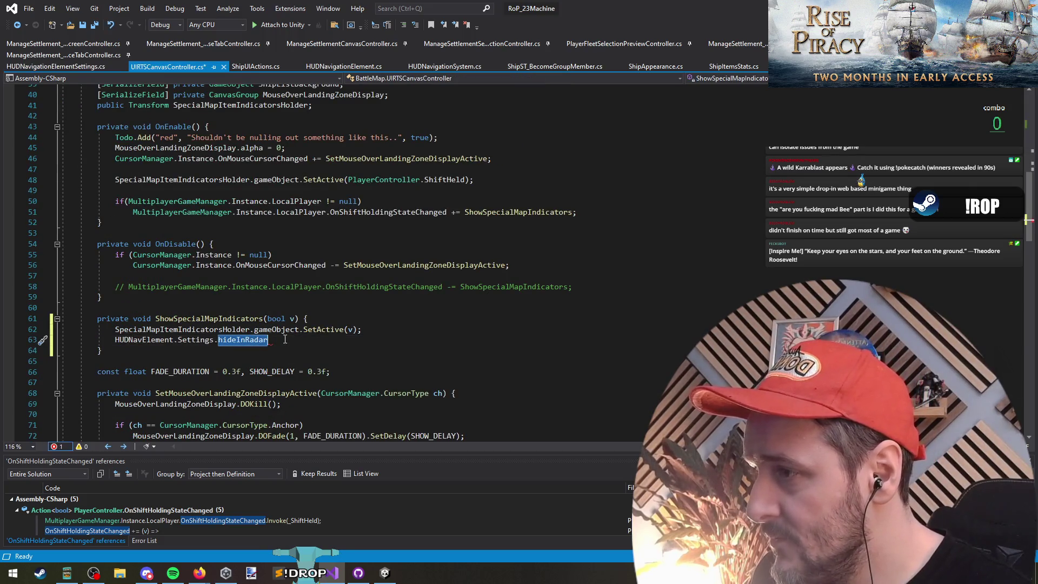
Change the new line to HUDNavElement.Settings.showIndicator = v;.
text(showIndicator)
text(= v;)
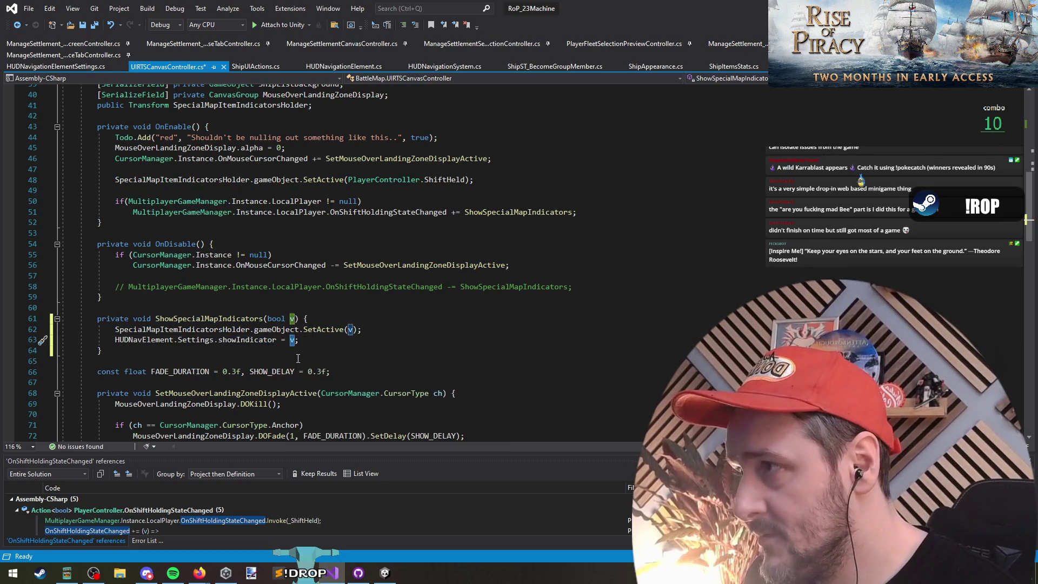
key(Up)
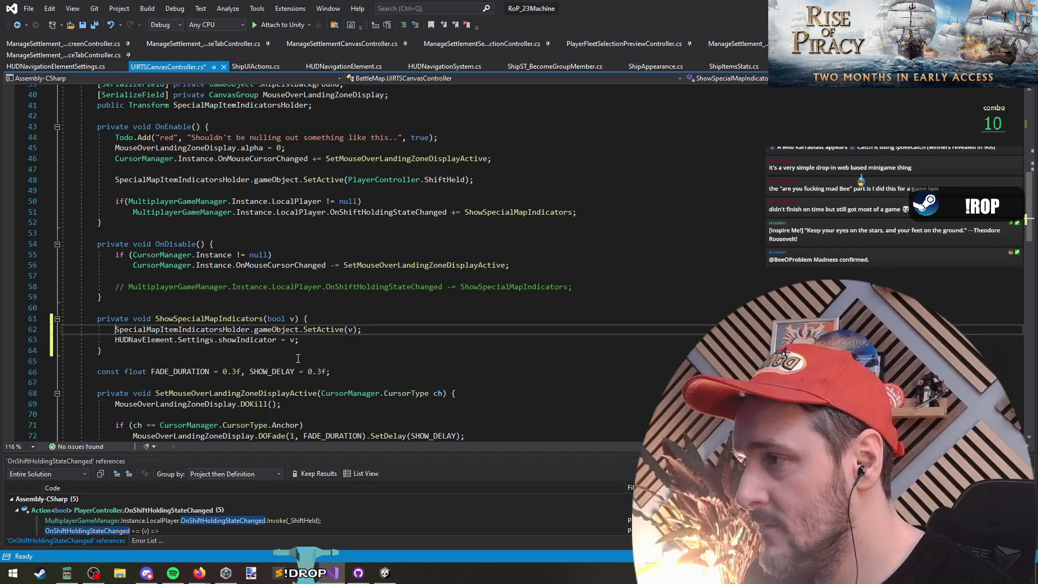
key(shift+End)
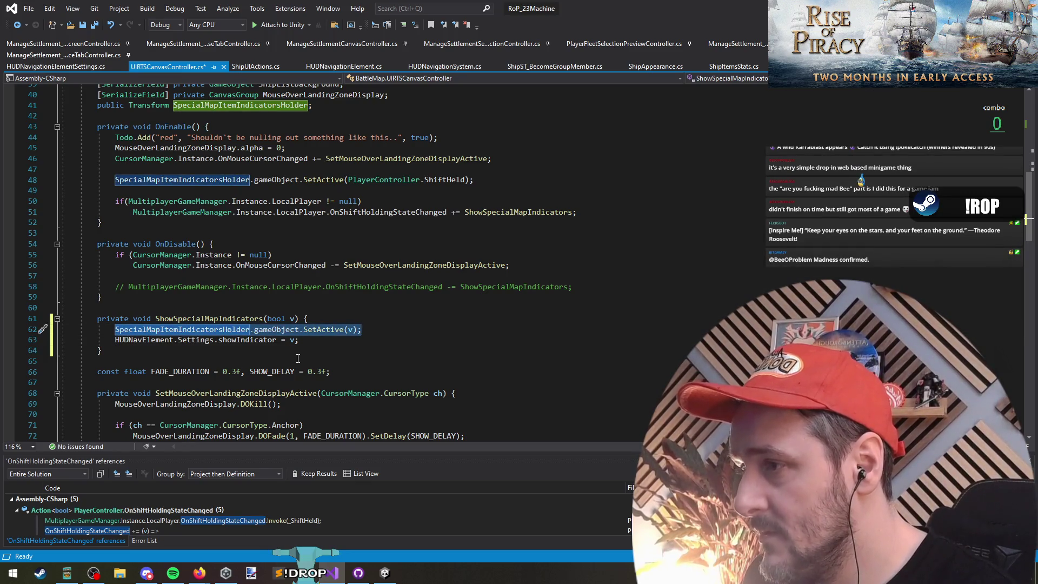
key(Down)
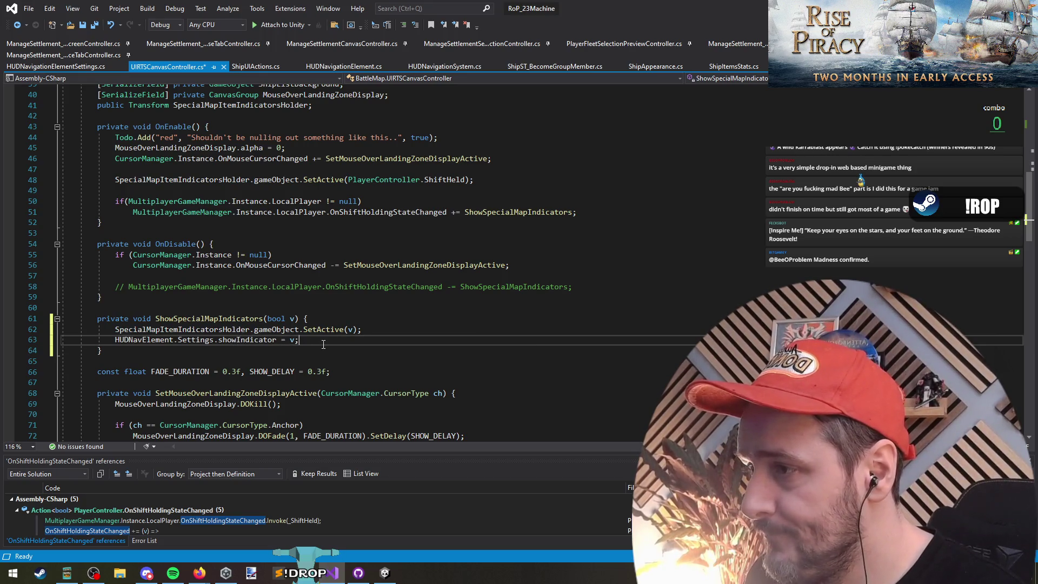
click(331, 239)
Save the controller script and paste a copy of the showIndicator line into OnEnable.
click(246, 272)
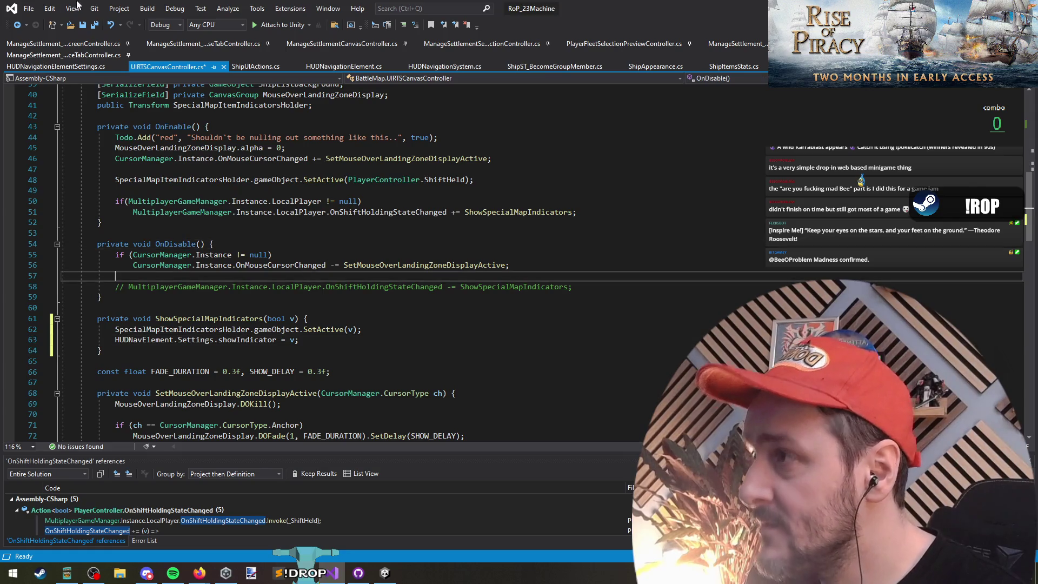
key(ctrl+s)
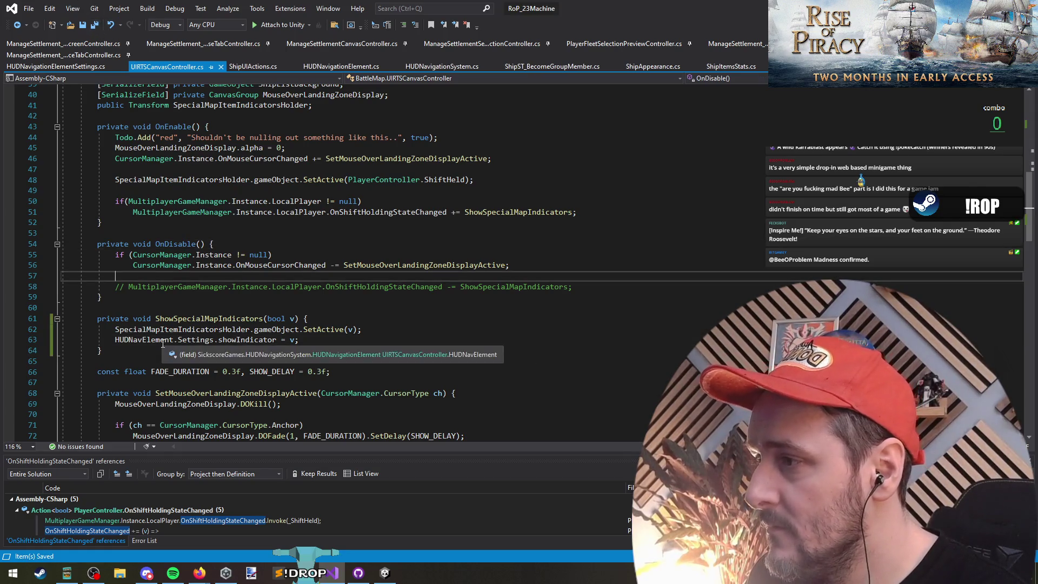
click(346, 339)
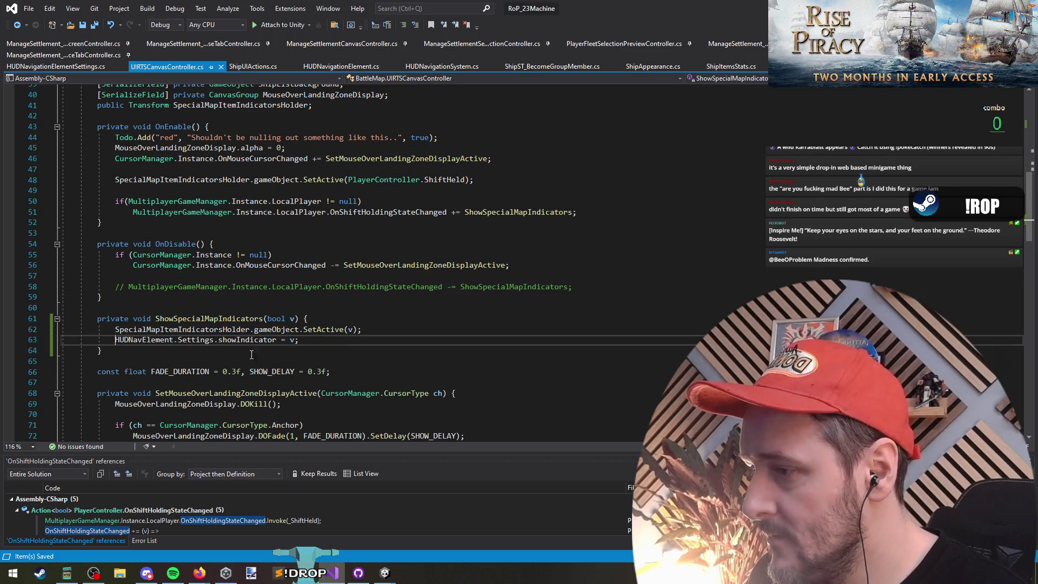
key(XF86AudioLowerVolume)
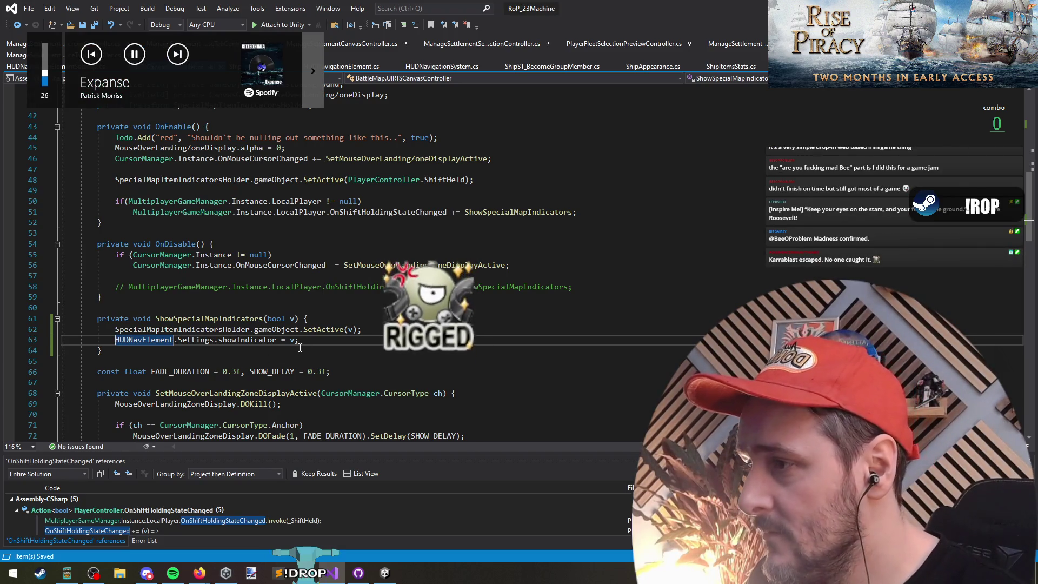
click(179, 222)
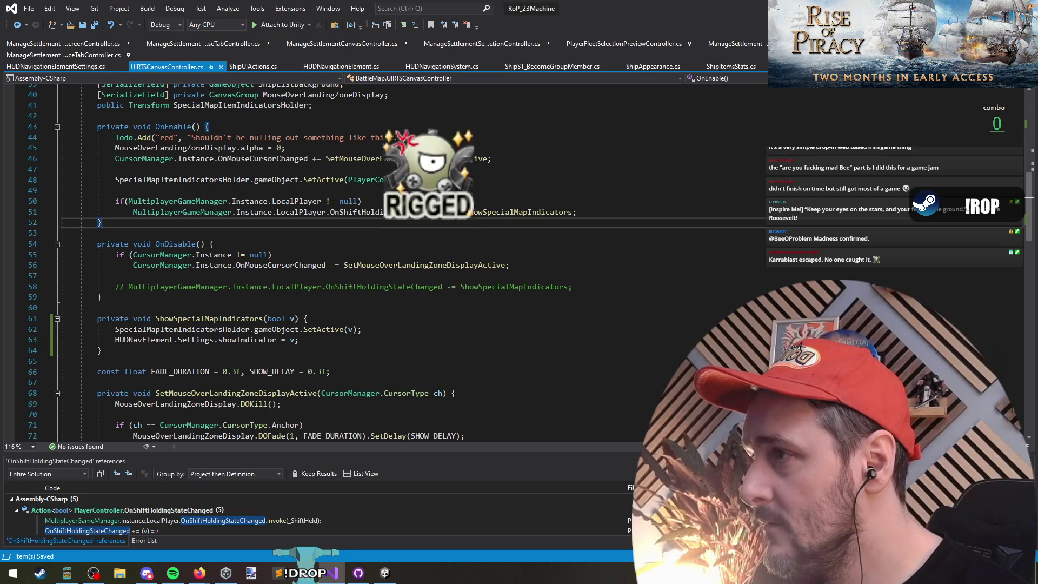
click(206, 190)
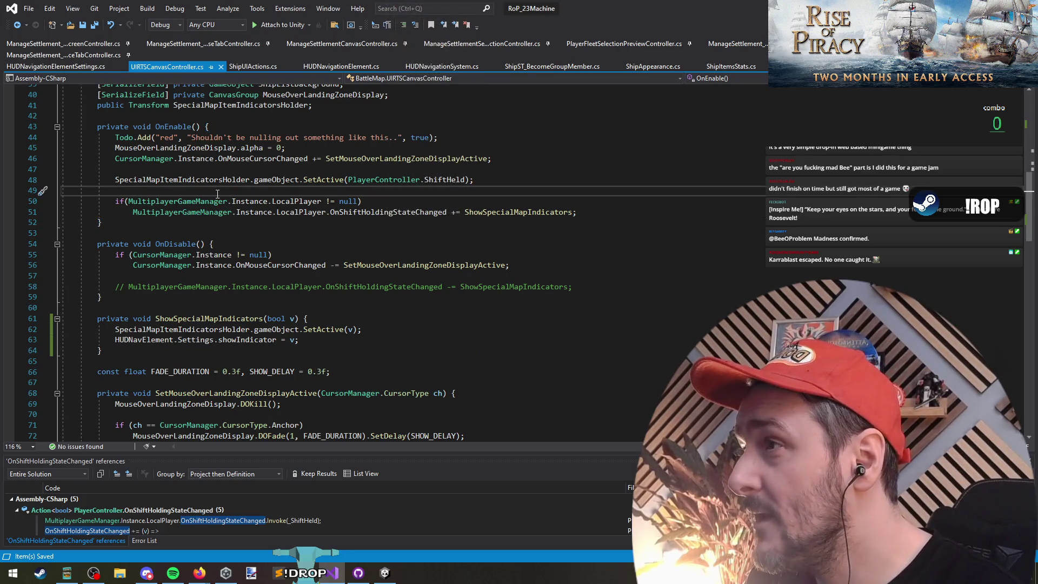
text(HUDNavElement.Settings.showIndicator = v;)
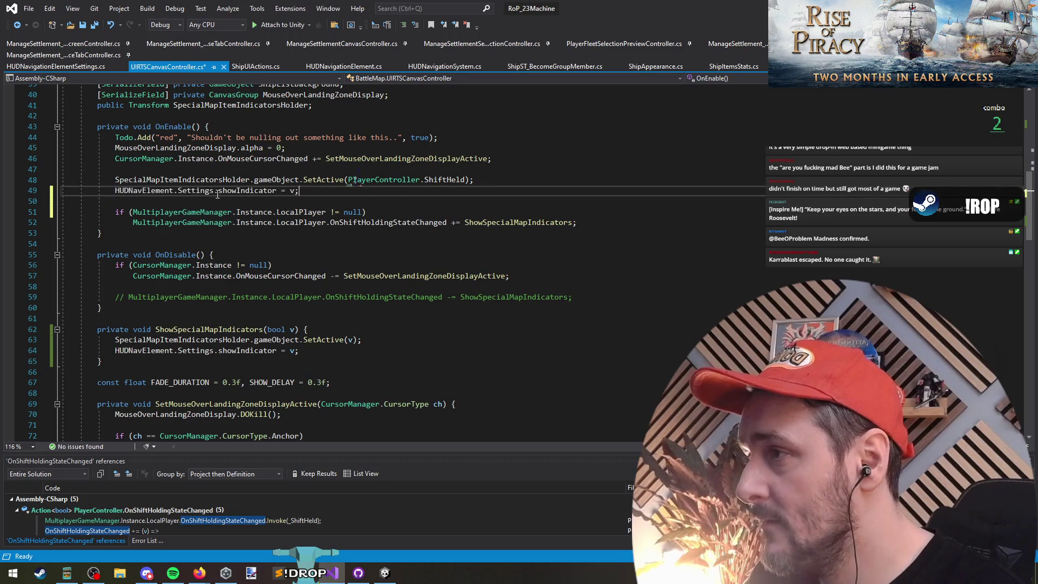
key(Return)
Set the pasted line's value to false and copy PlayerController.ShiftHeld from line 48.
key(End)
key(Left)
key(BackSpace)
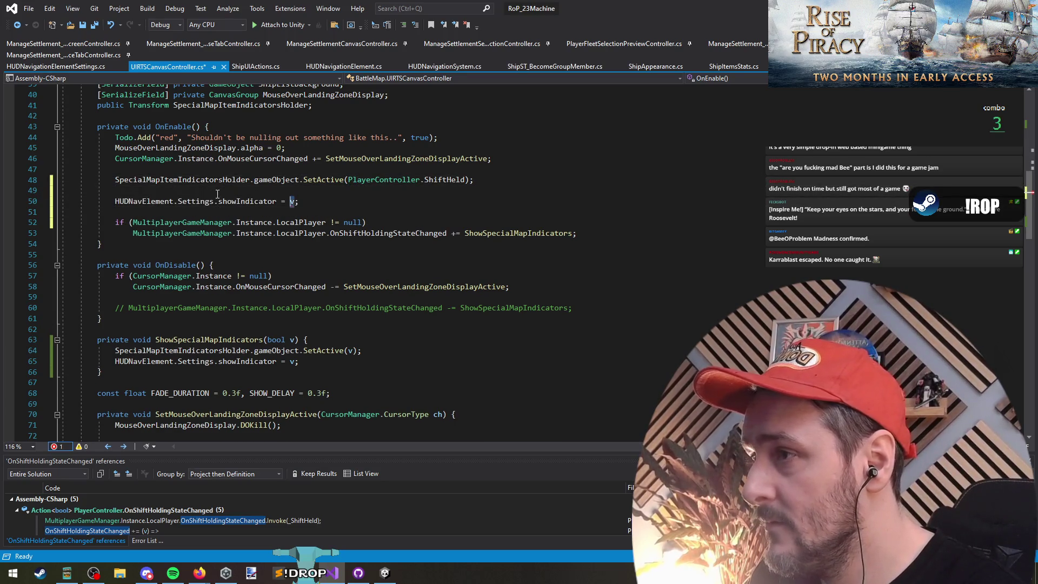
text(fal)
key(Tab)
key(Up)
key(Up)
key(Up)
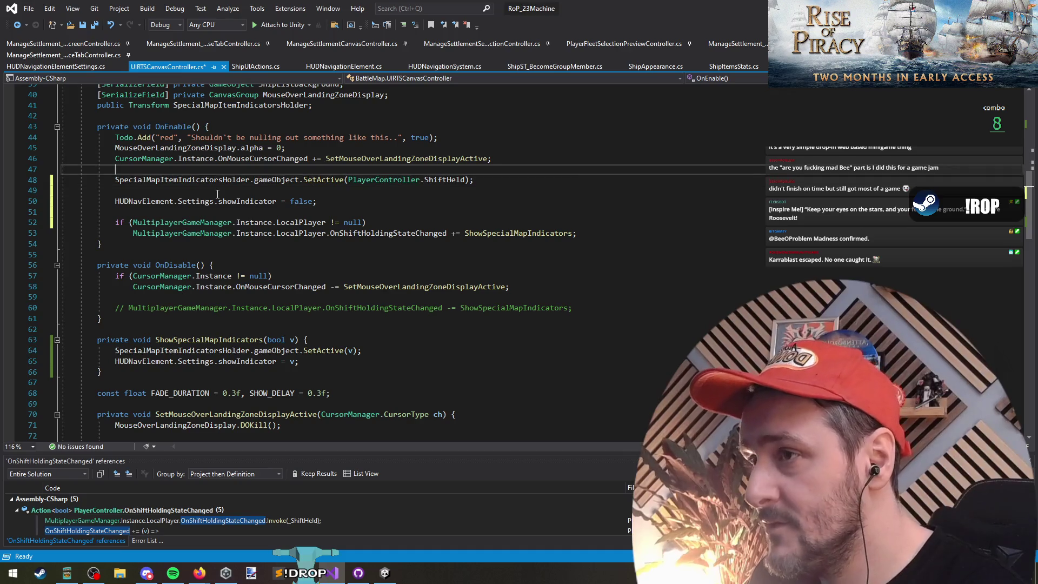
key(Down)
key(ctrl+shift+Left)
key(ctrl+shift+Left)
key(ctrl+shift+Left)
key(ctrl+c)
Replace false with PlayerController.ShiftHeld, move the blank line below it, and save.
key(Down)
key(Down)
key(End)
key(Left)
key(ctrl+shift+Left)
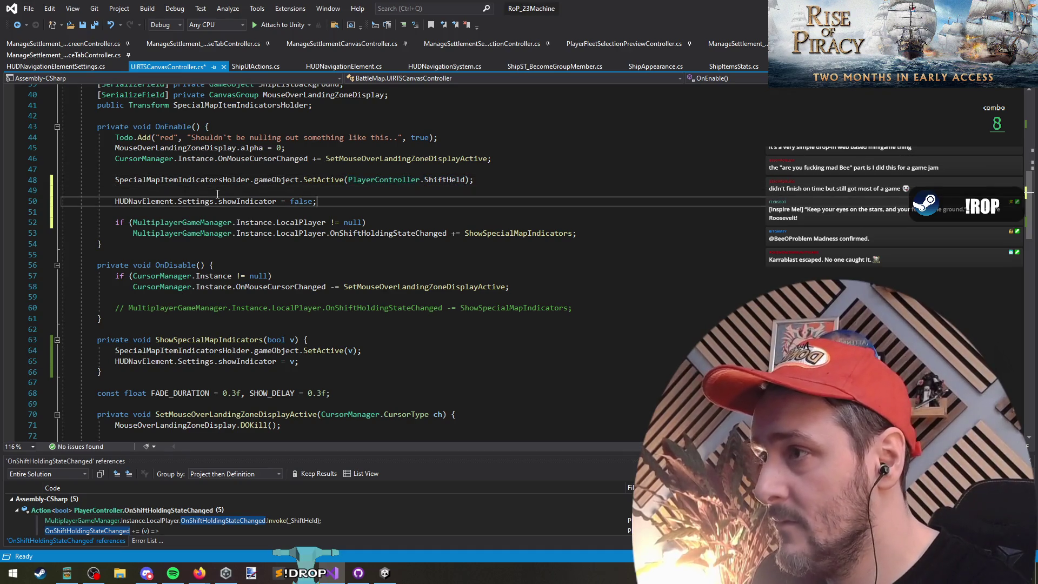
key(ctrl+v)
key(Up)
key(alt+Down)
key(ctrl+s)
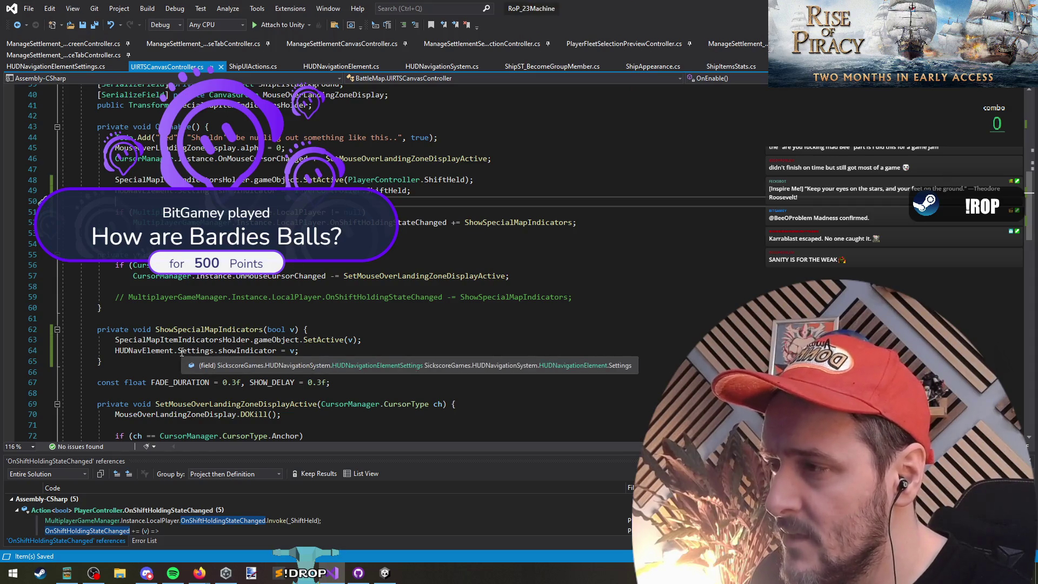
Scroll back up to the HUDNavElement field declaration.
click(159, 351)
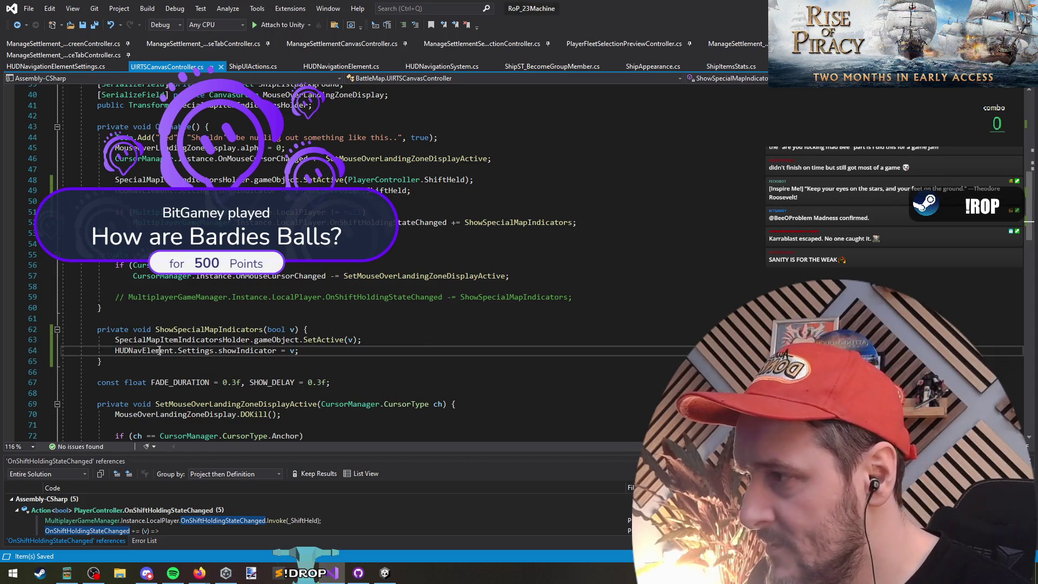
click(154, 191)
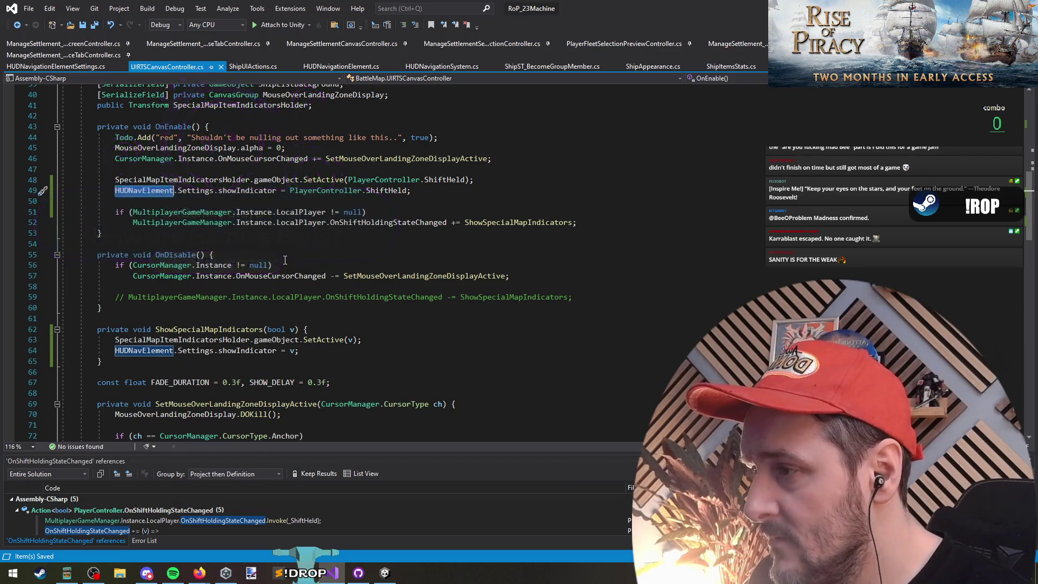
scroll(282, 254, up, 5)
scroll(282, 228, up, 6)
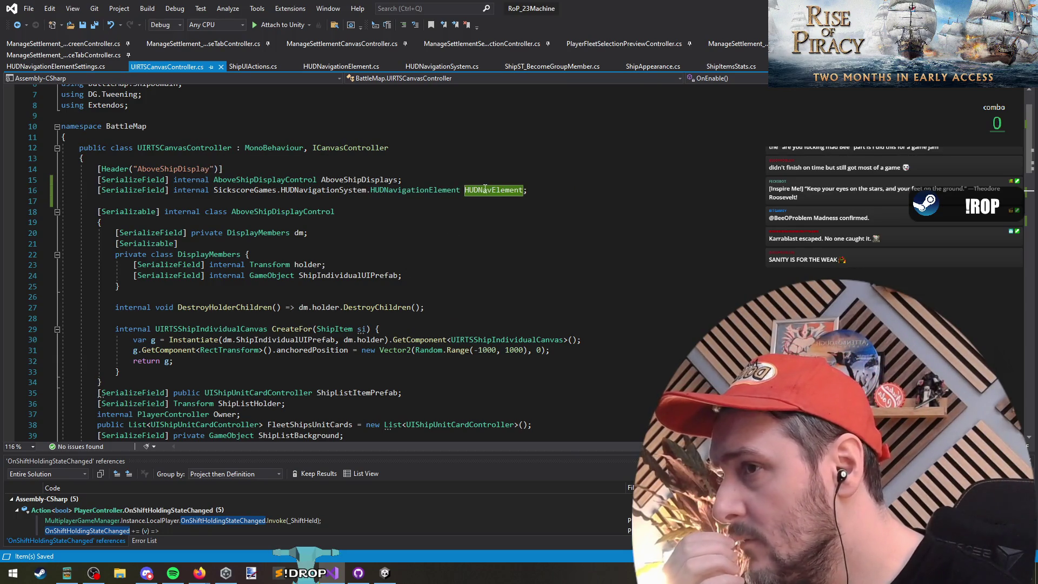
drag(590, 193, 99, 195)
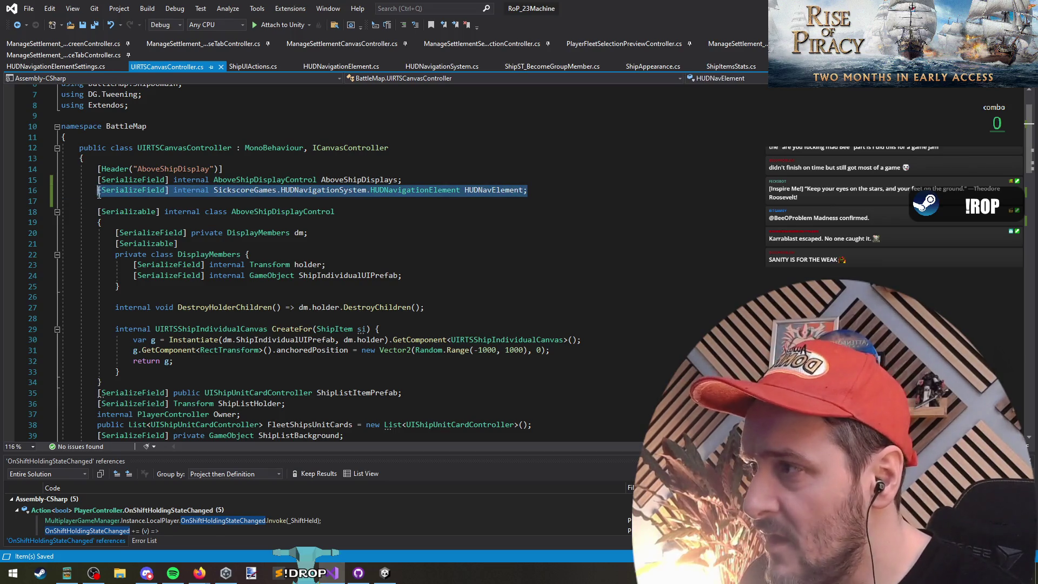
click(279, 178)
key(F12)
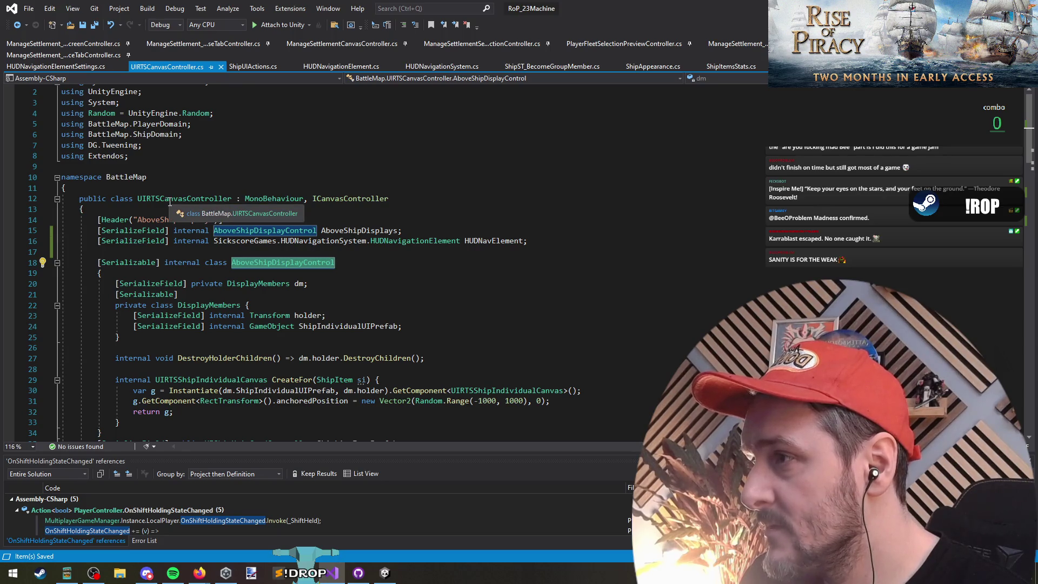
click(170, 200)
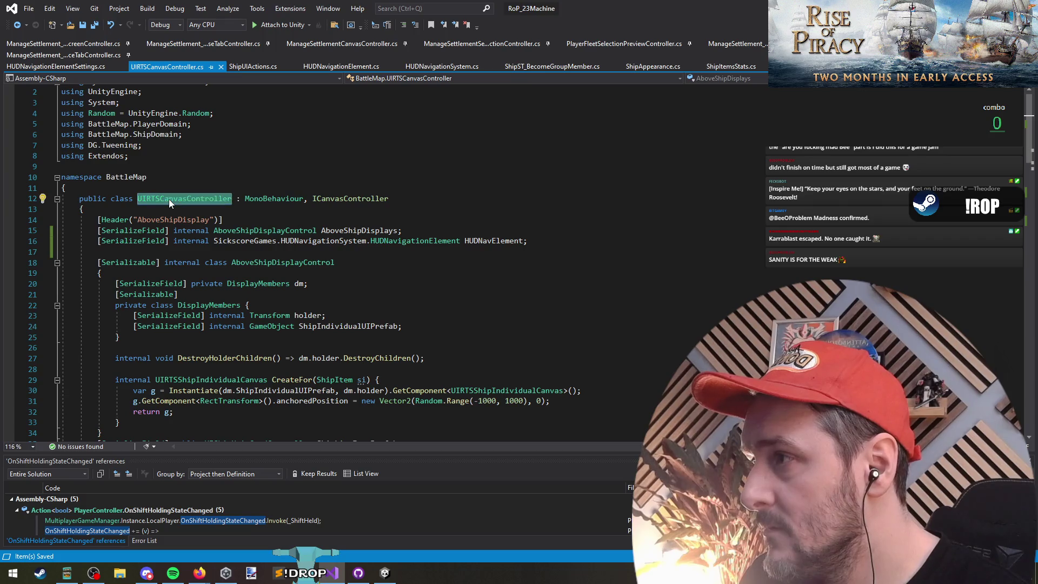
click(26, 25)
click(26, 25)
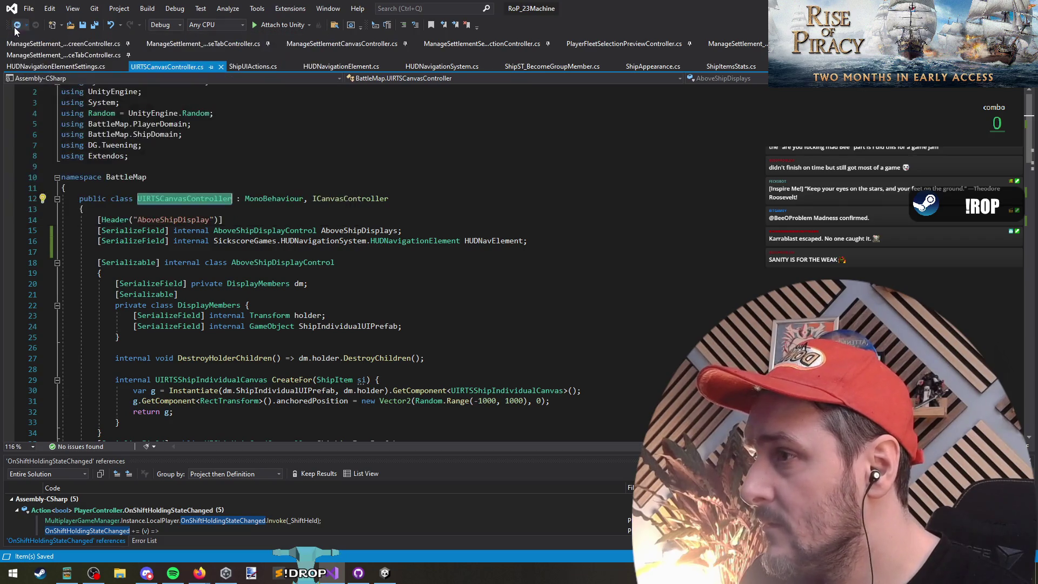
click(17, 26)
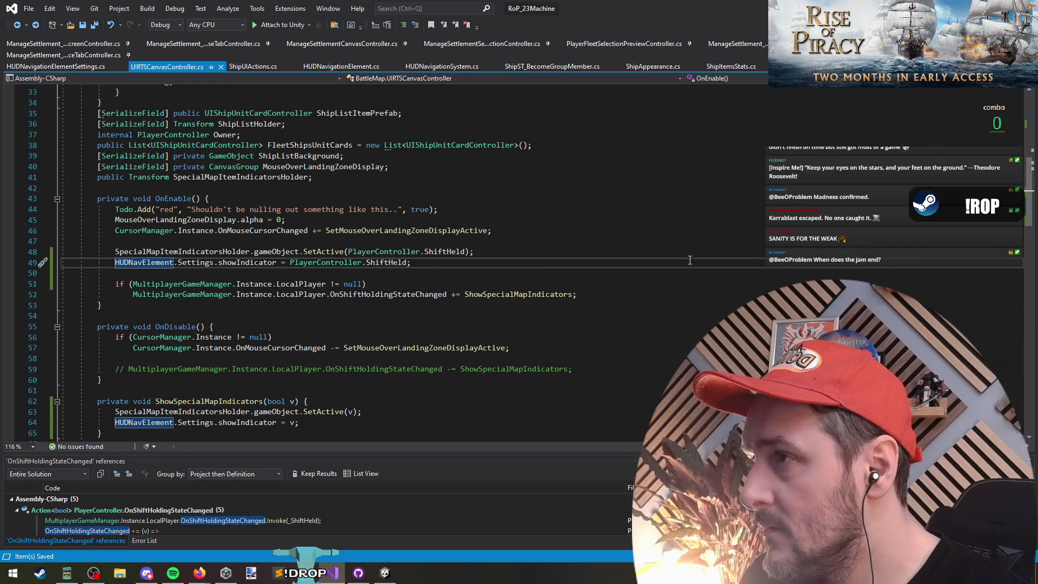
scroll(585, 254, up, 9)
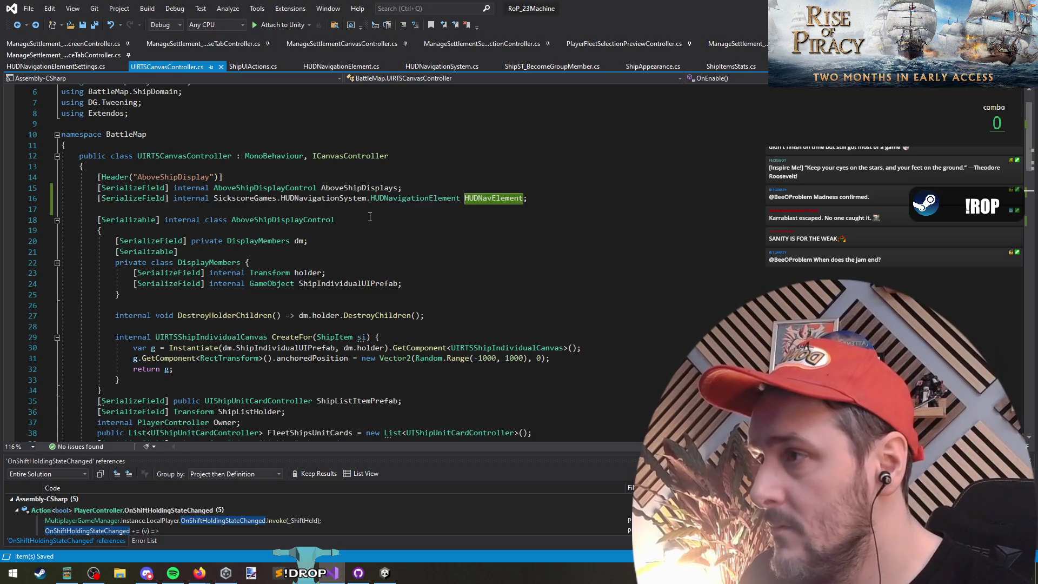
click(355, 178)
key(F12)
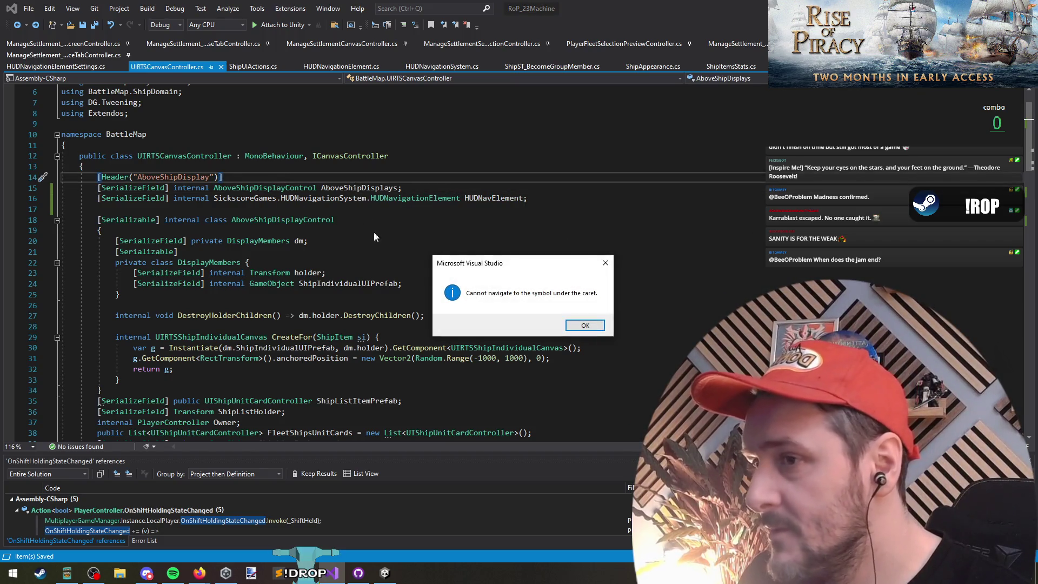
key(Return)
ctrl+click(264, 187)
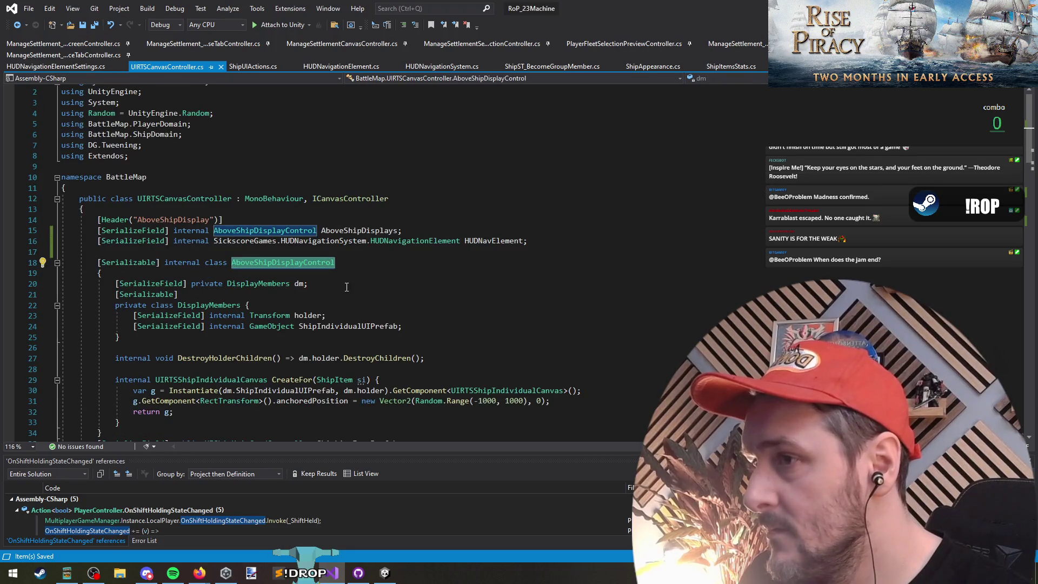
key(ctrl+minus)
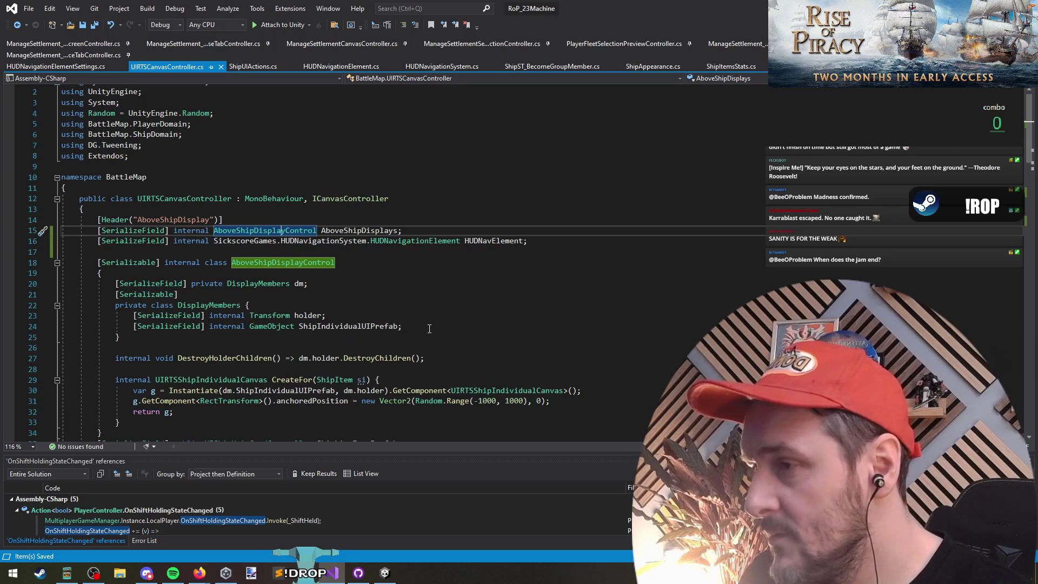
click(349, 326)
click(246, 380)
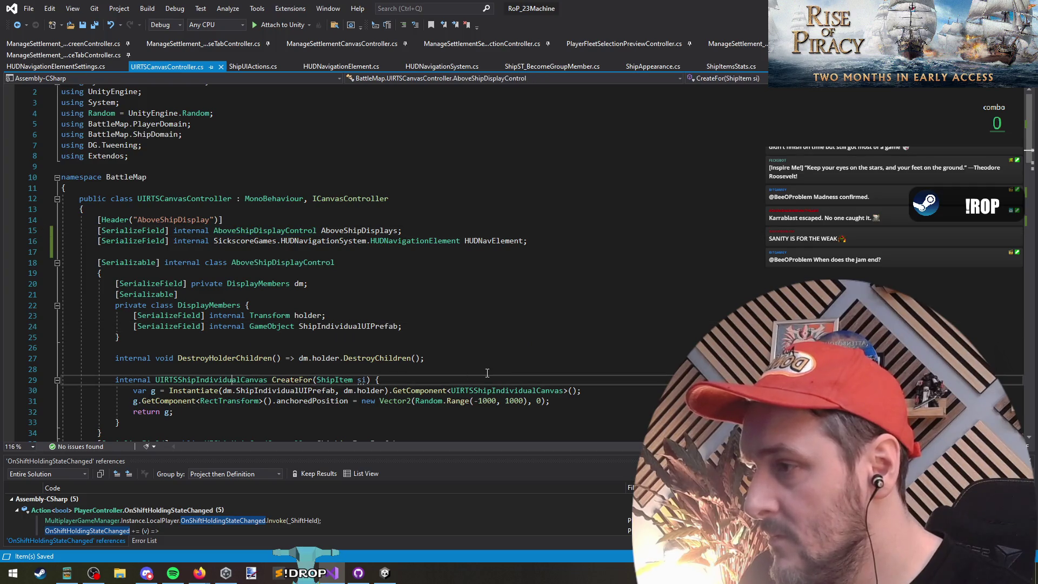
scroll(223, 380, down, 1)
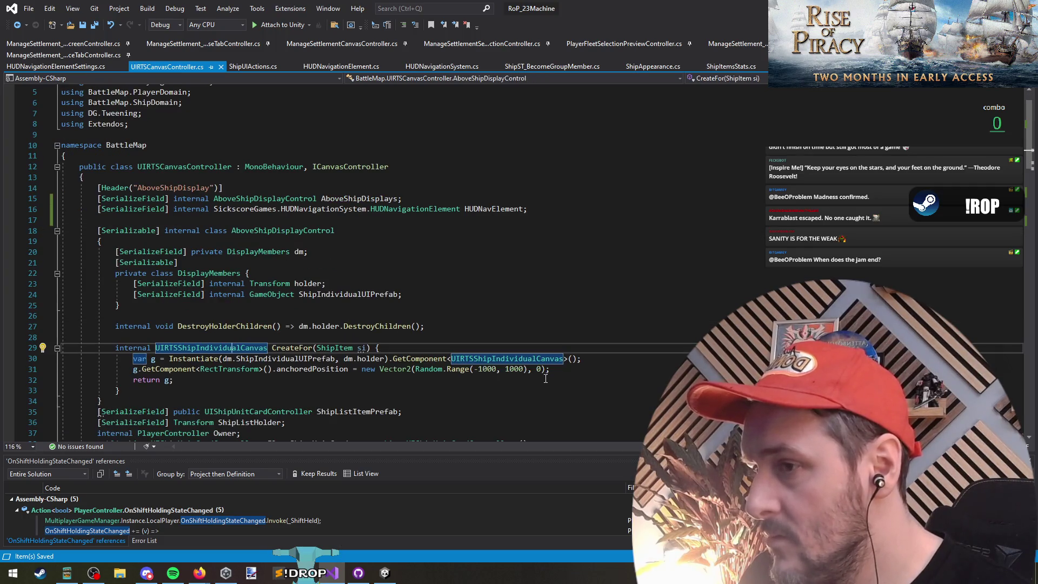
click(567, 369)
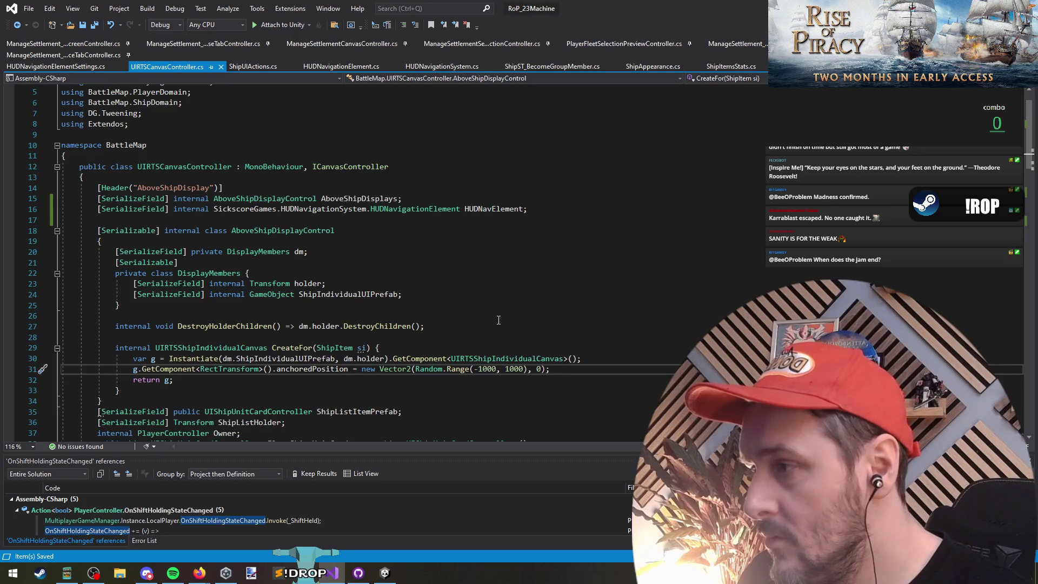
triple_click(486, 209)
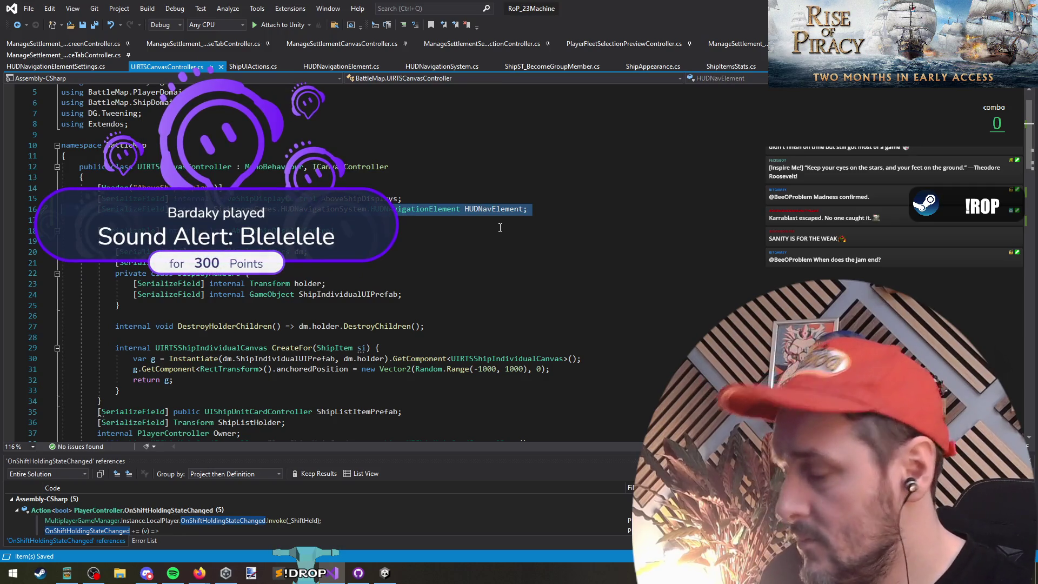
Jump from CreateFor's GetComponent call to the UIRTSShipIndividualCanvas class definition.
key(ctrl+Tab)
scroll(340, 331, down, 2)
key(ctrl+Tab)
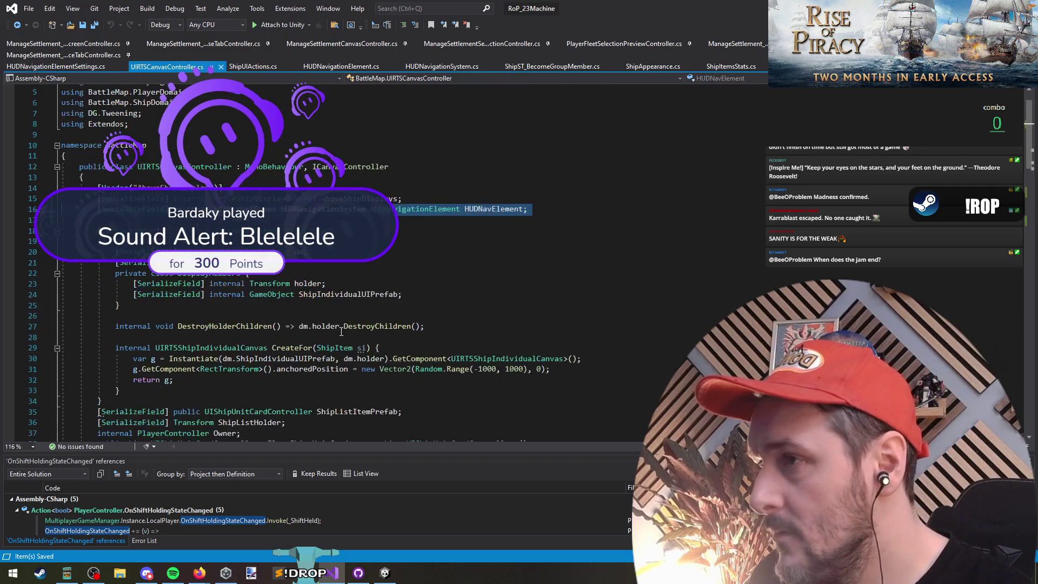
key(ctrl+Tab)
key(ctrl+Tab)
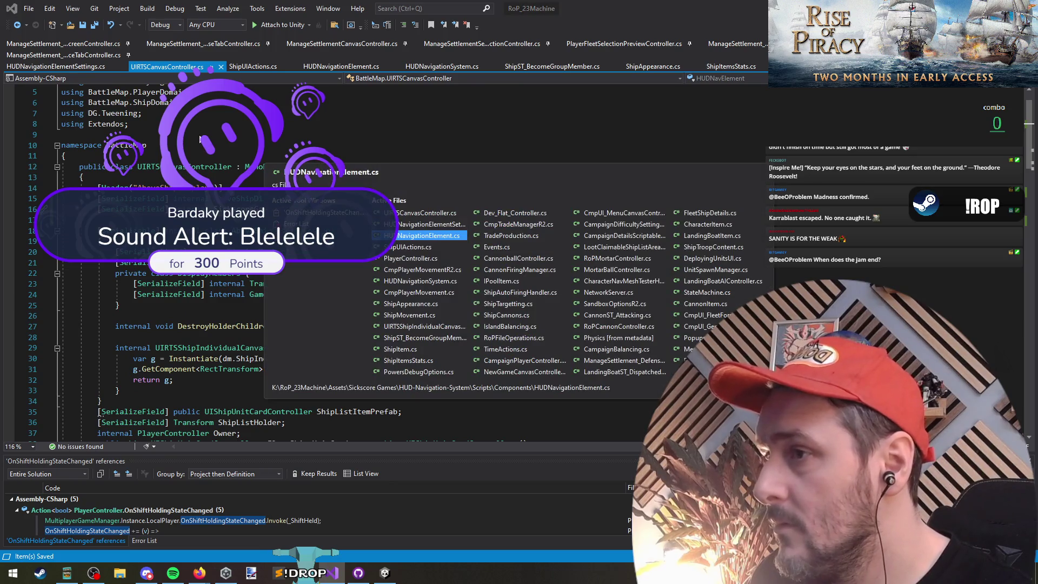
key(ctrl+shift+Tab)
key(ctrl+shift+Tab)
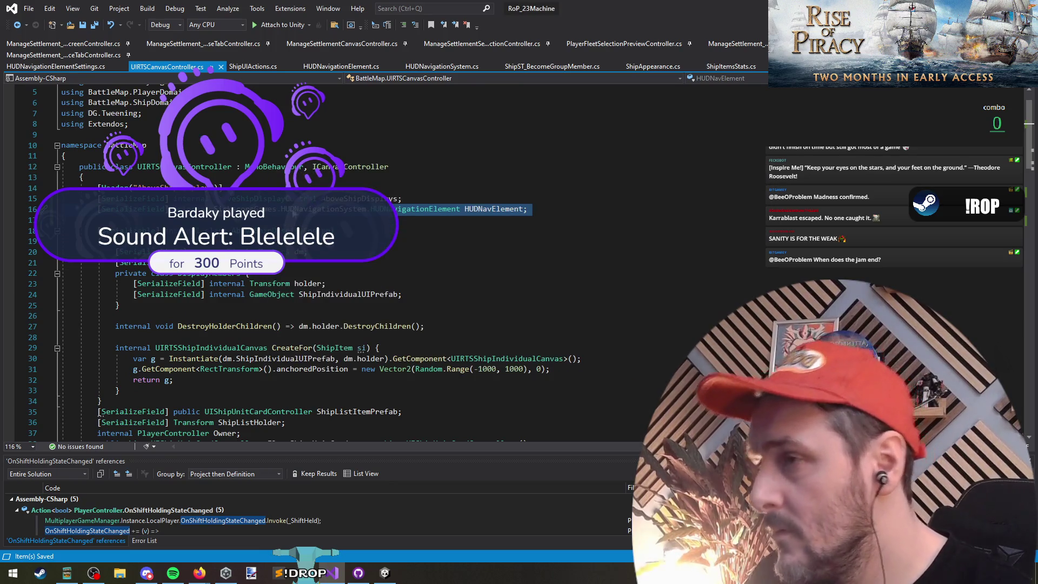
click(519, 358)
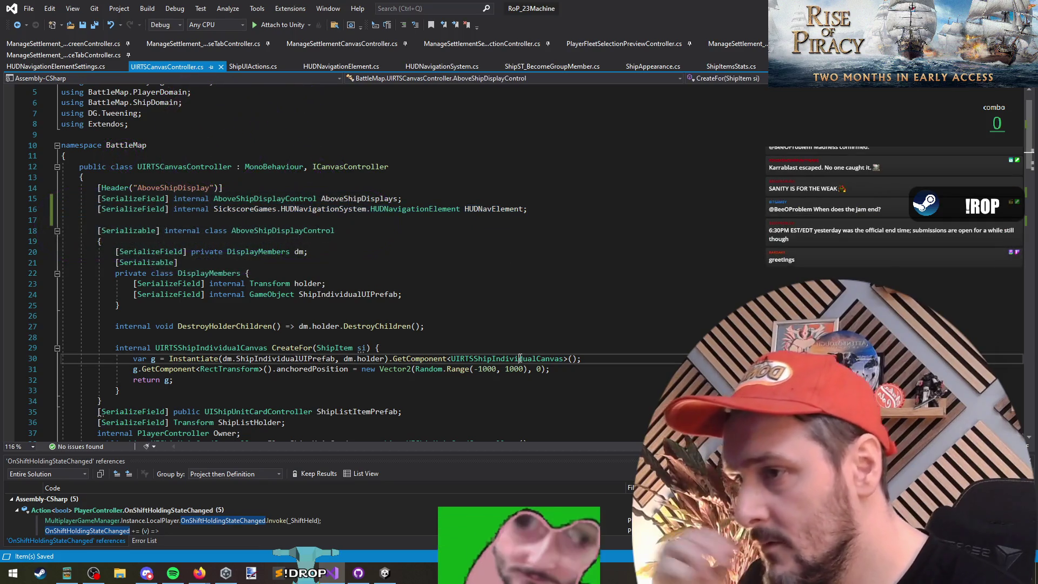
key(F12)
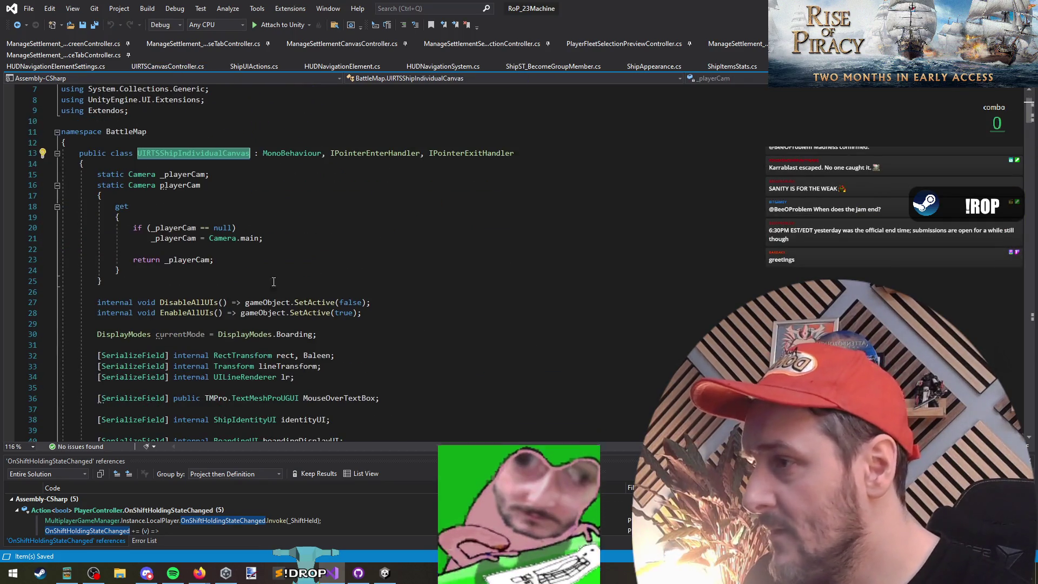
Move the HUDNavElement field declaration into the UIRTSShipIndividualCanvas class.
click(281, 292)
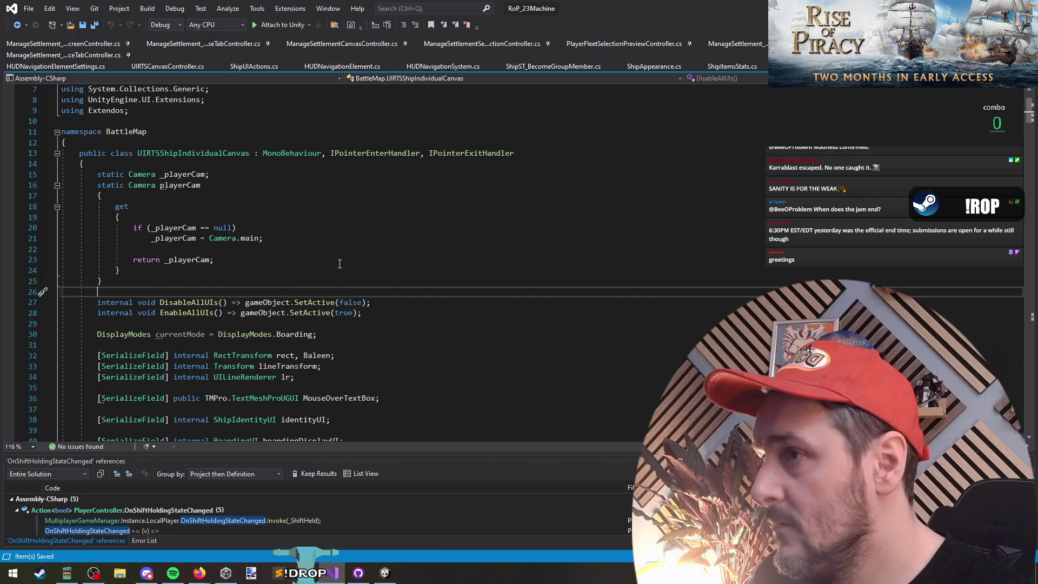
key(ctrl+minus)
key(ctrl+z)
key(ctrl+shift+minus)
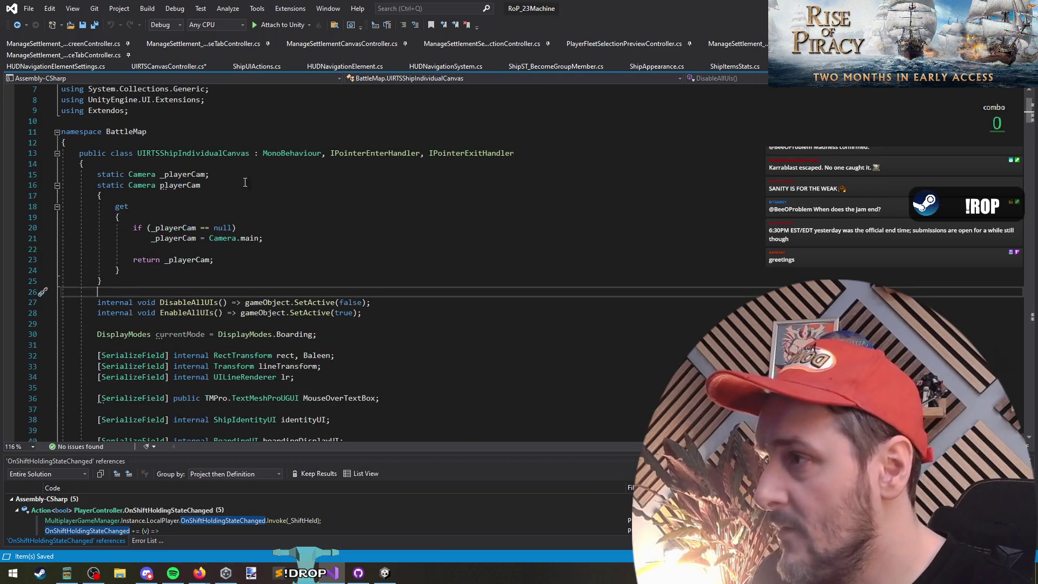
click(216, 174)
key(ctrl+Return)
key(ctrl+Return)
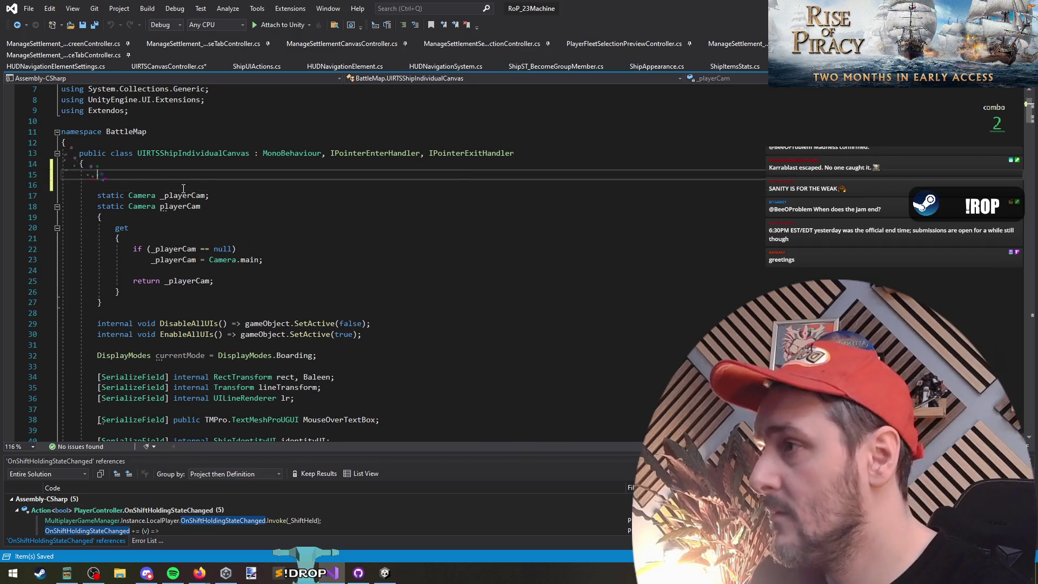
text([SerializeField] internal SickscoreGames.HUDNavigationSystem.HUDNavigationElement HUDNavElement;)
Review CreateFor and the AboveShipDisplays field in UIRTSCanvasController.
key(ctrl+minus)
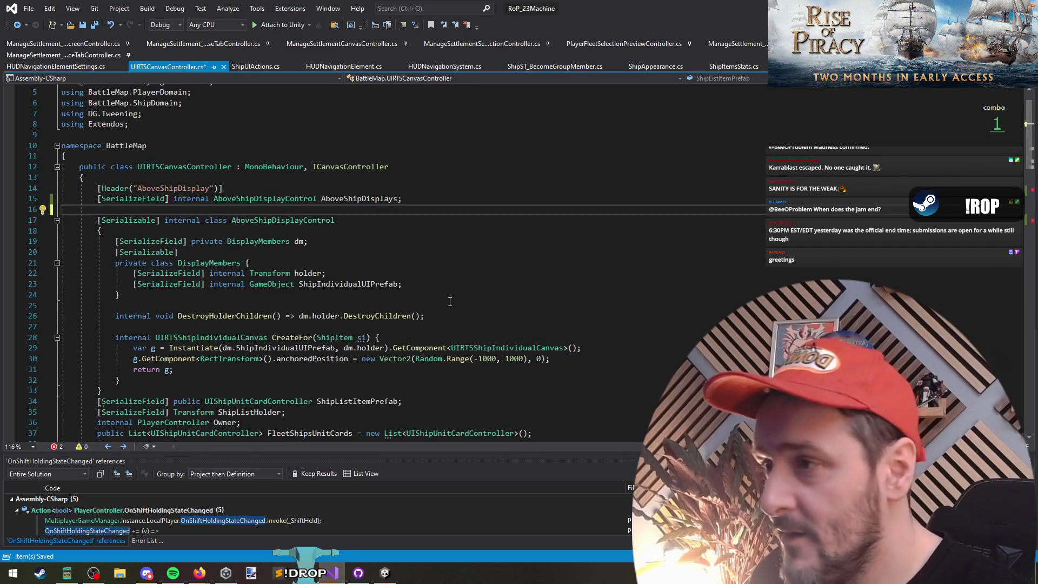
click(578, 347)
scroll(541, 335, down, 1)
key(Up)
key(Up)
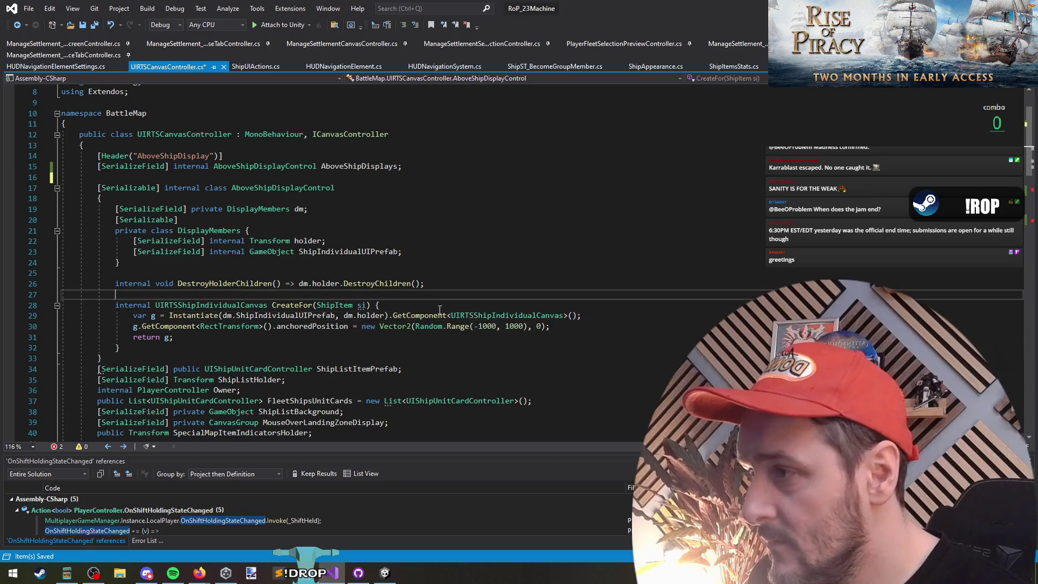
key(Down)
key(Down)
key(Home)
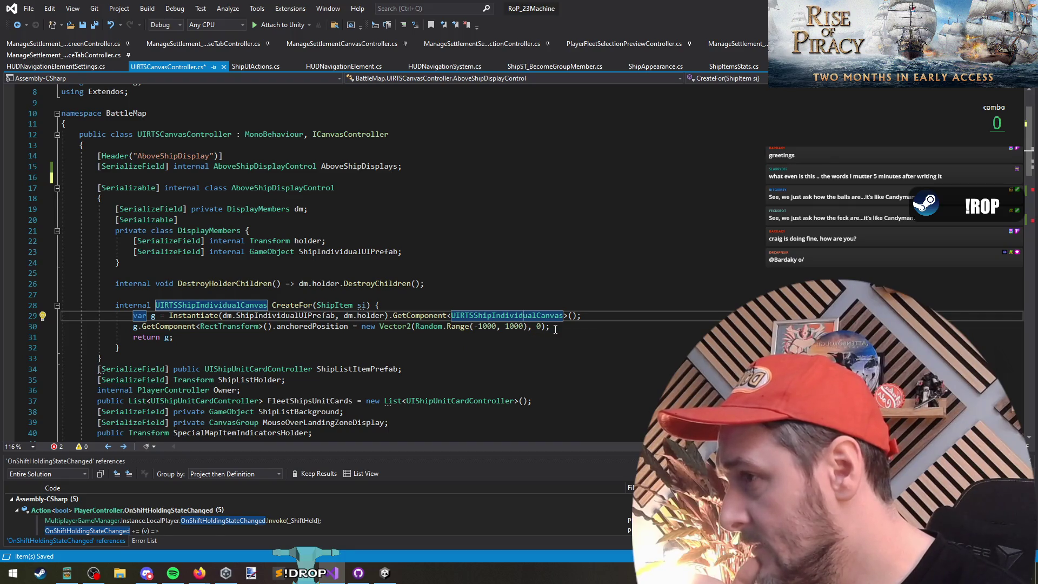
click(379, 166)
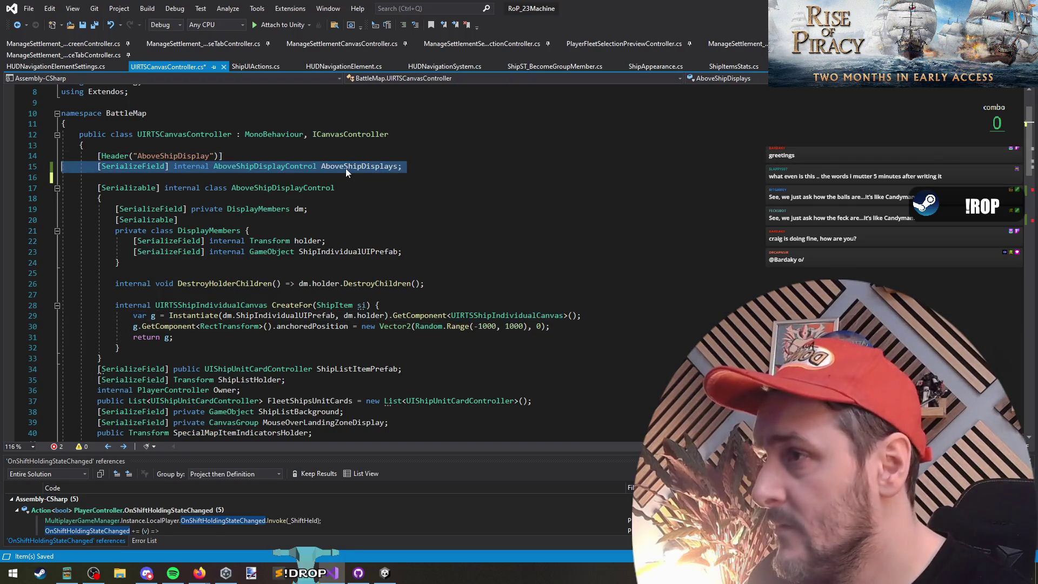
key(Down)
key(Down)
triple_click(378, 166)
click(455, 170)
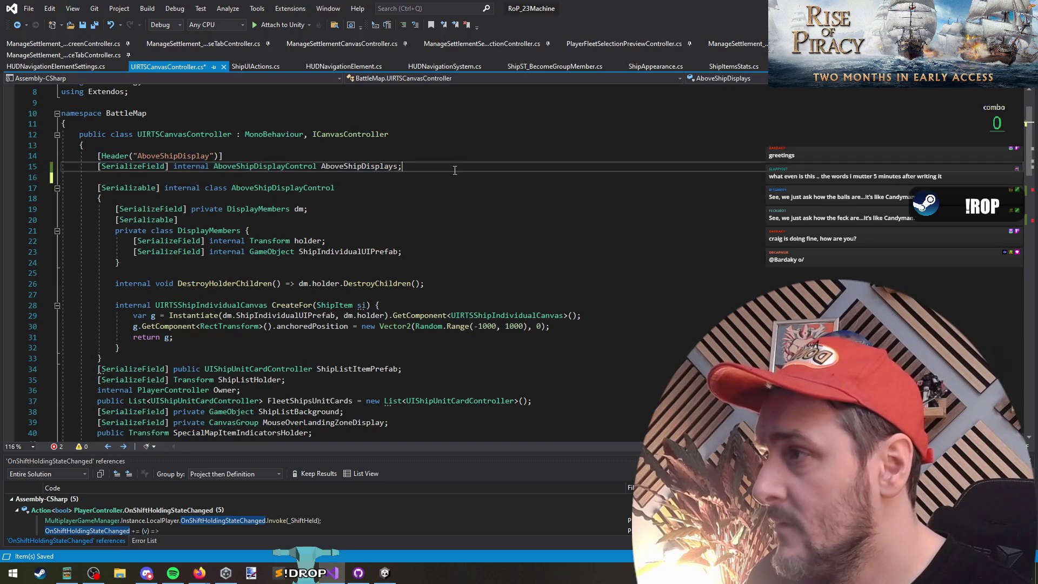
click(470, 248)
Select the pasted HUDNavElement field line, cut it, then undo the cut.
key(Down)
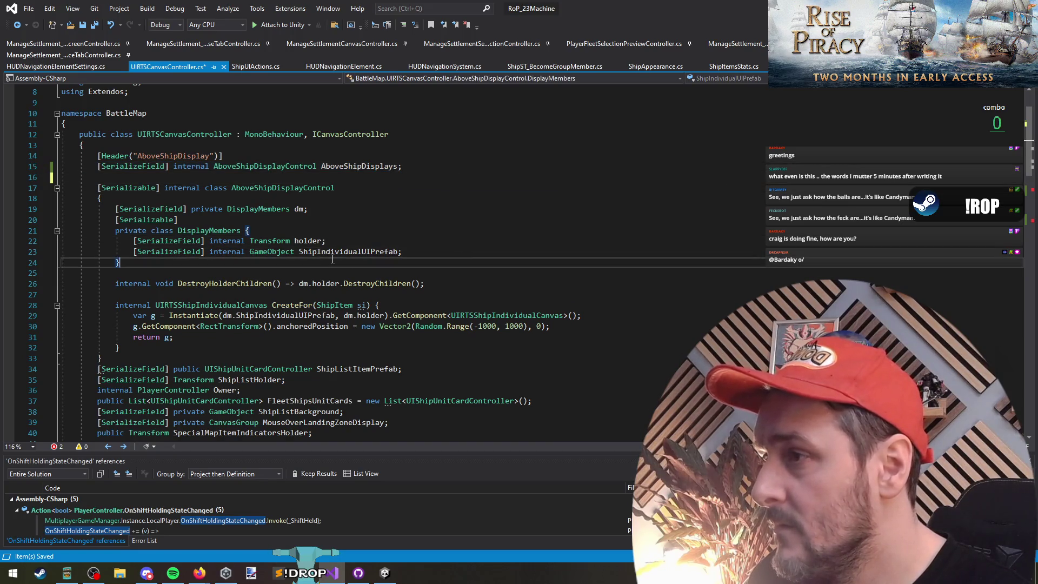
key(ctrl+minus)
key(shift+Up)
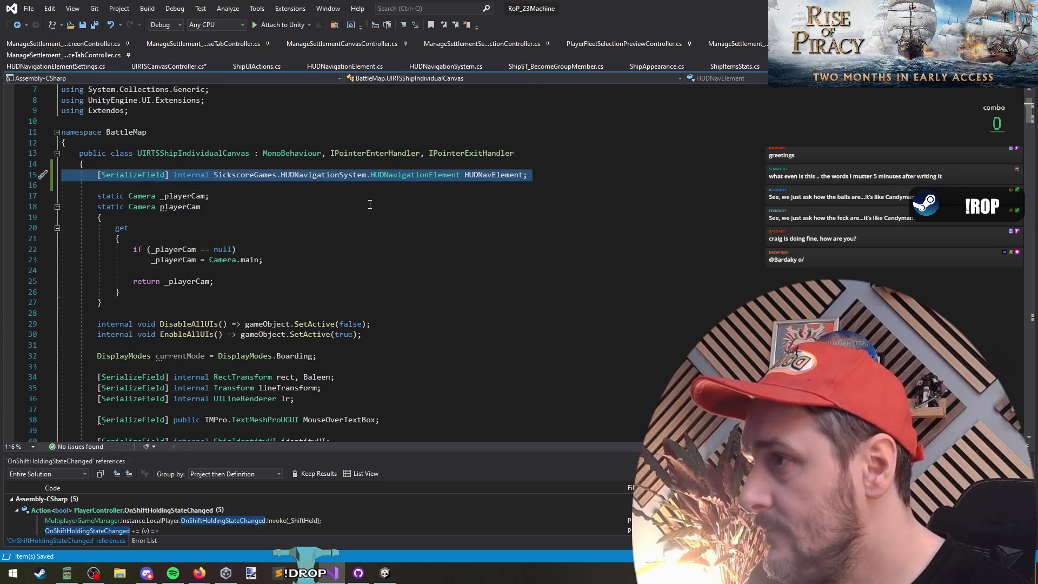
scroll(363, 226, down, 4)
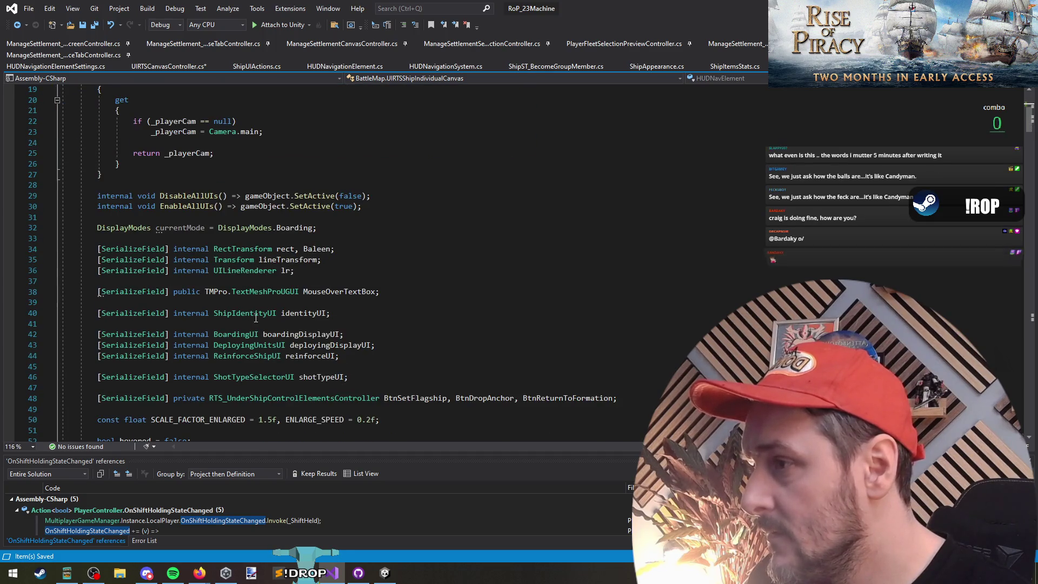
scroll(300, 247, up, 6)
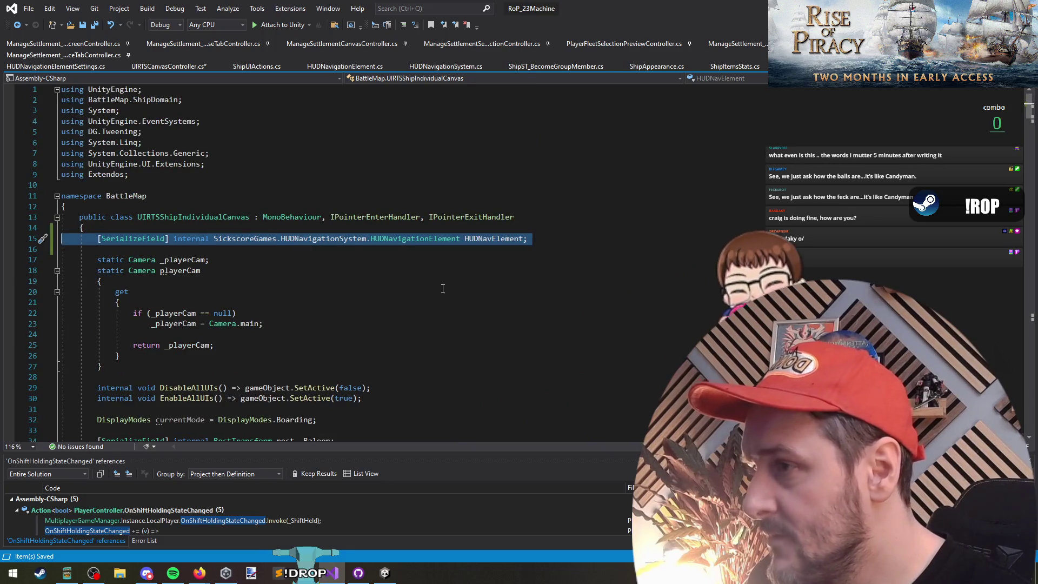
key(ctrl+x)
key(ctrl+z)
key(ctrl+Tab)
key(Up)
key(Up)
key(Up)
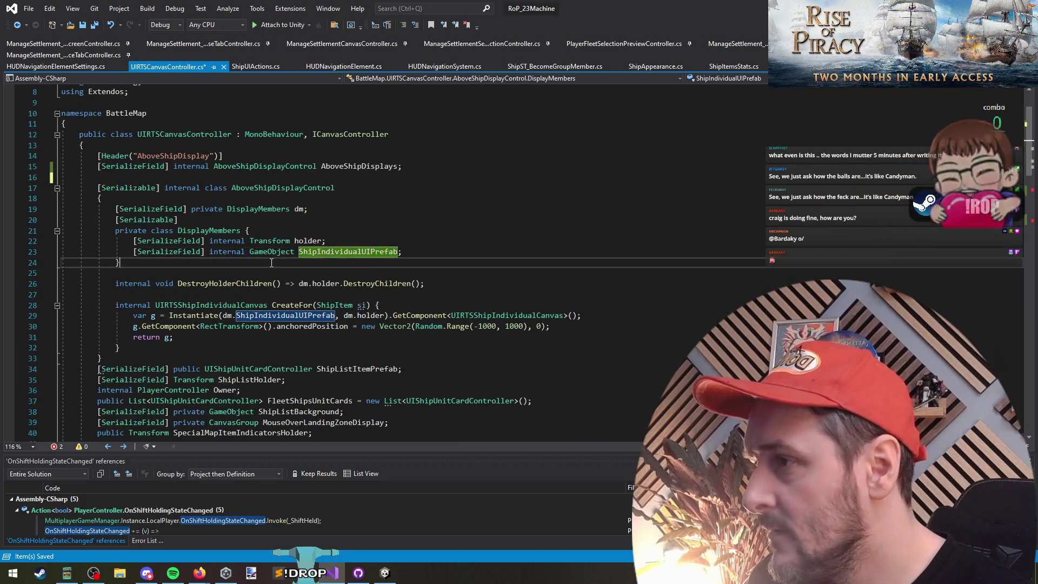
Cut the broken HUDNavElement showIndicator line from OnEnable using the error list.
click(138, 540)
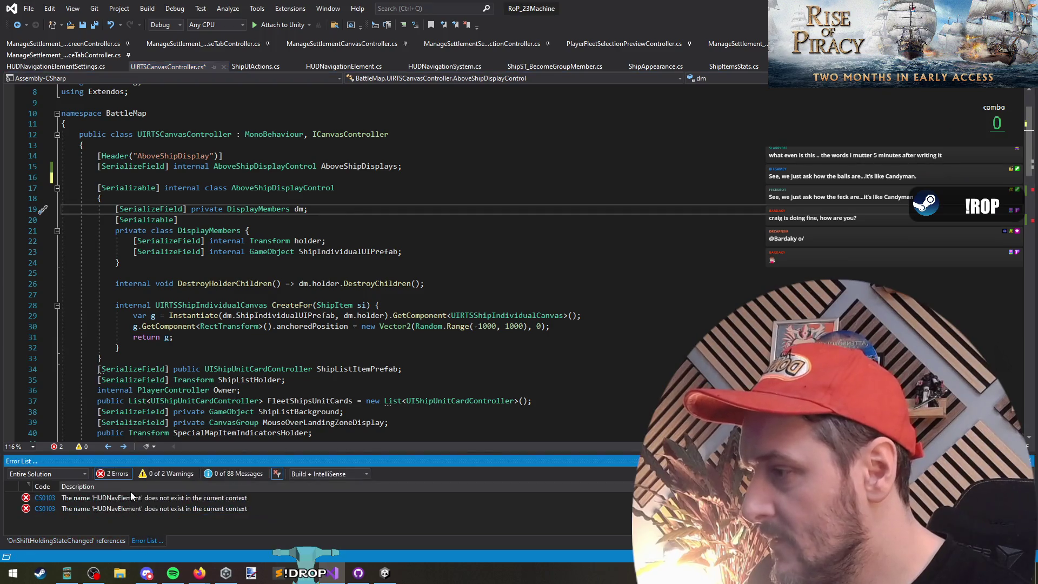
double_click(154, 497)
triple_click(252, 264)
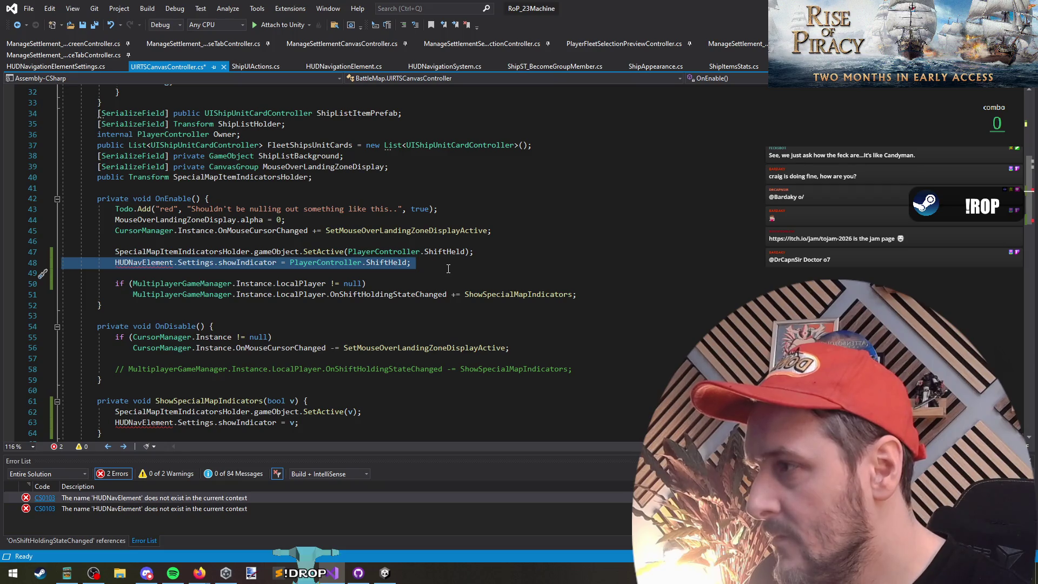
key(ctrl+x)
key(ctrl+minus)
key(ctrl+z)
Scroll through UIRTSShipIndividualCanvas's hover enter and exit handlers down to Init.
scroll(185, 261, down, 11)
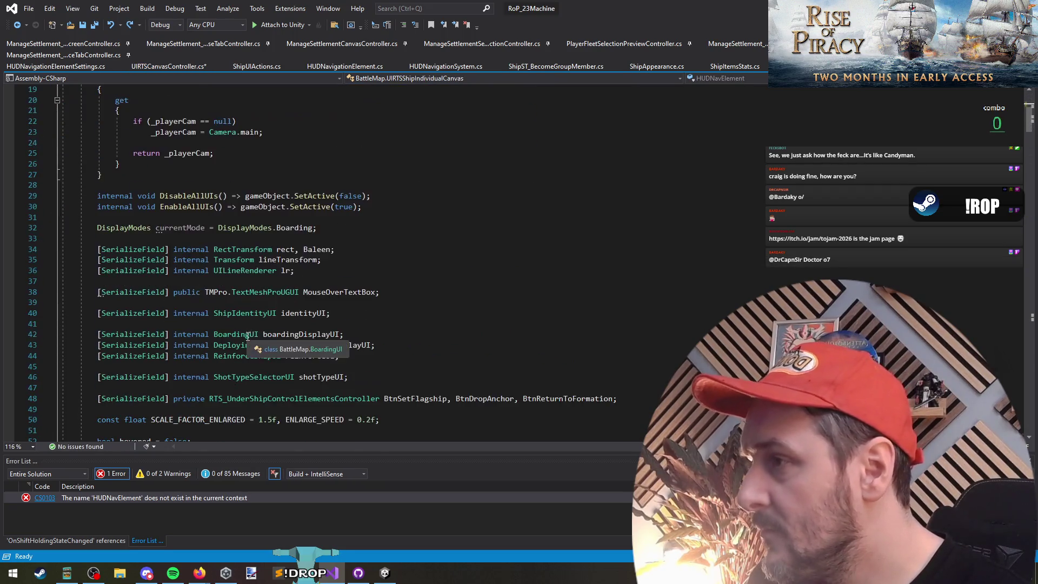
click(178, 323)
scroll(184, 319, down, 6)
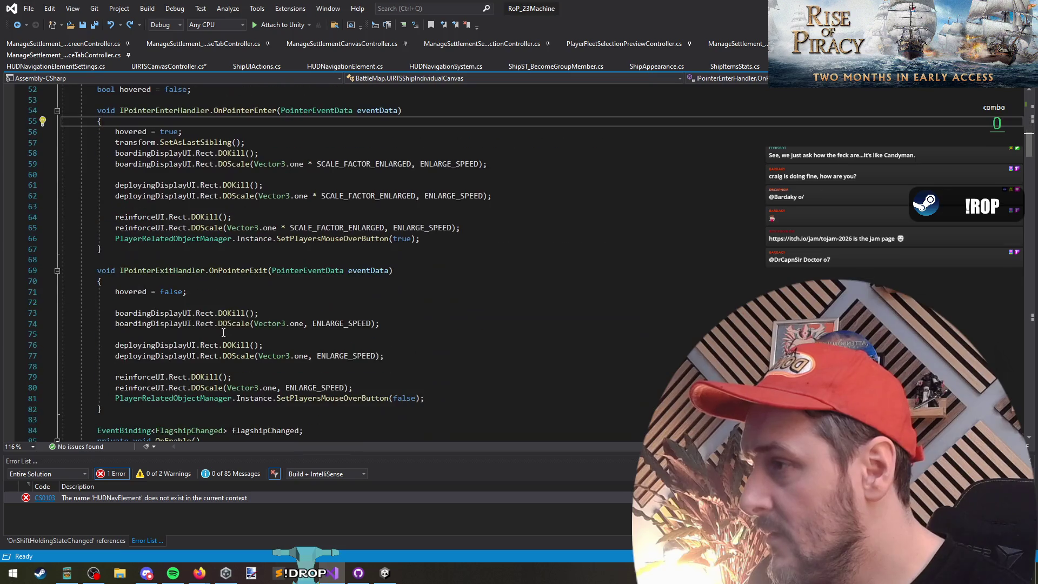
click(186, 285)
scroll(217, 310, down, 3)
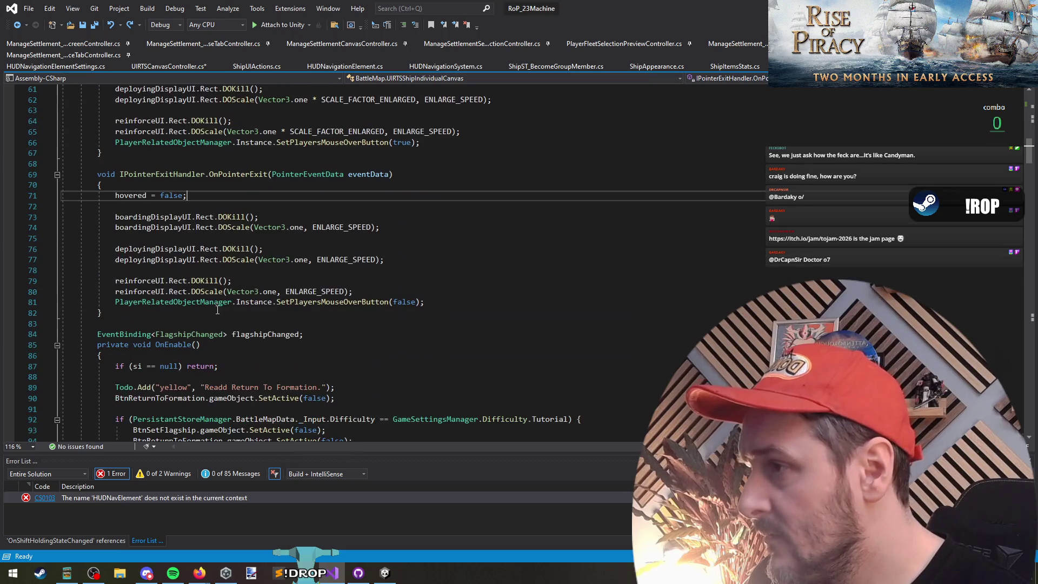
click(255, 376)
scroll(249, 381, down, 9)
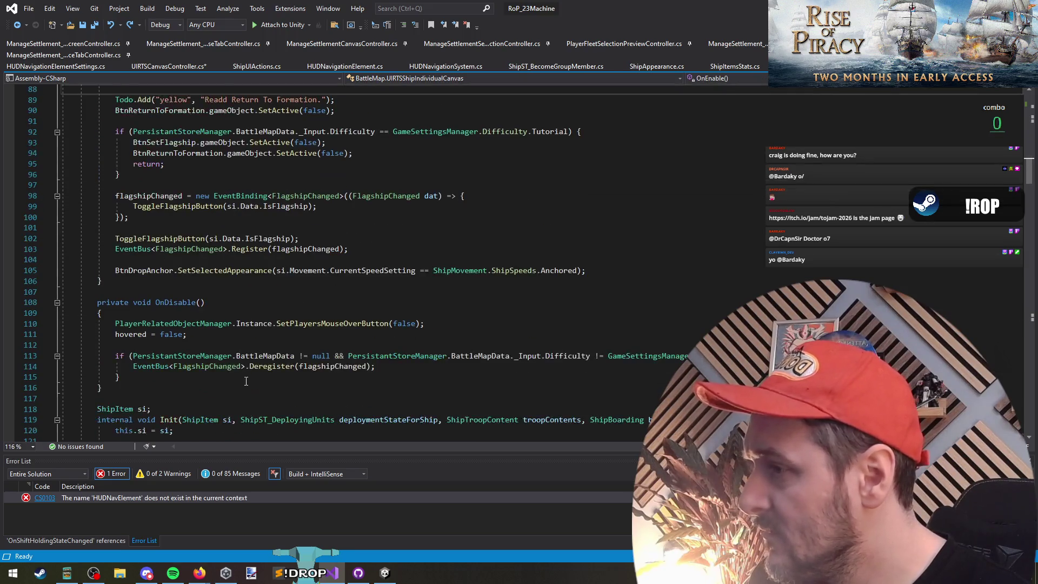
scroll(246, 381, down, 2)
scroll(238, 317, down, 3)
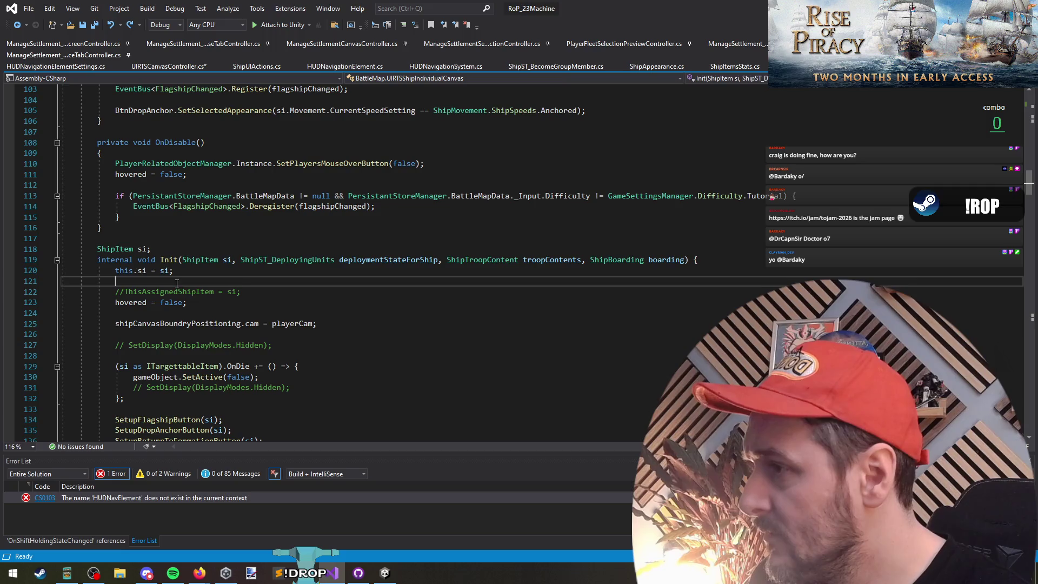
Paste the showIndicator line into Init and remove the old one from ShowSpecialMapIndicators.
click(228, 313)
key(ctrl+v)
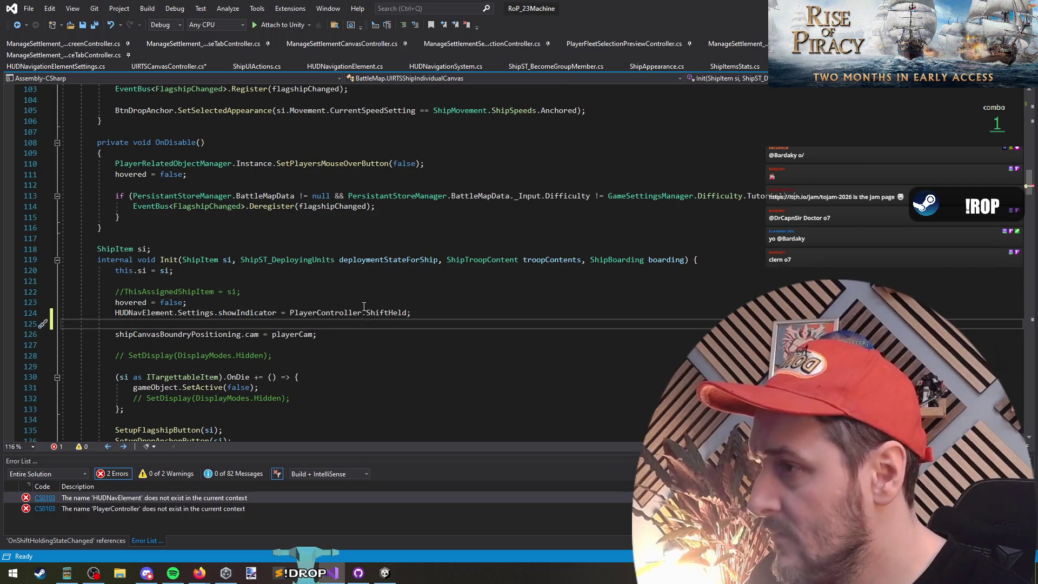
click(243, 314)
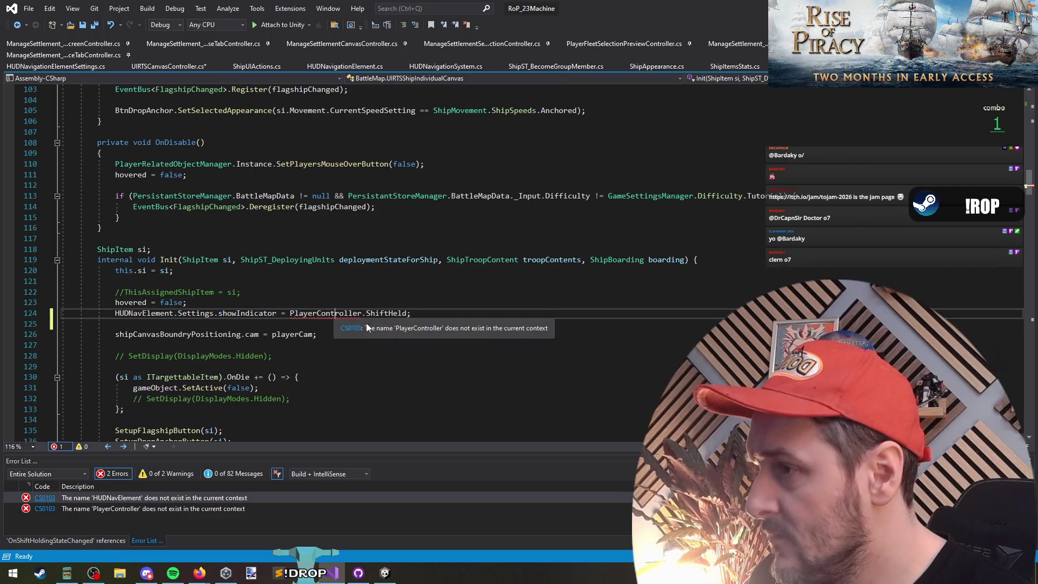
key(ctrl+Tab)
click(198, 411)
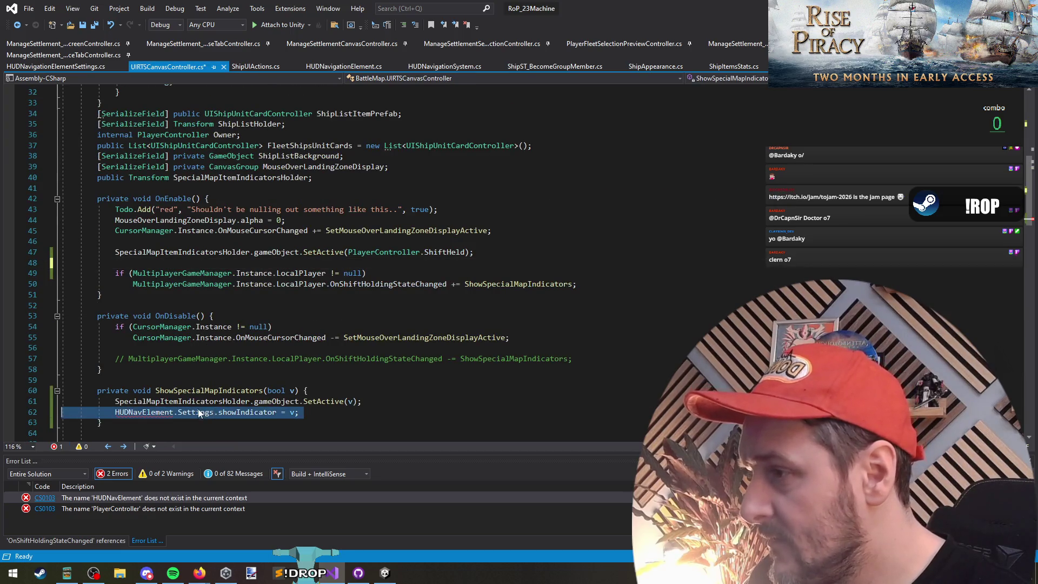
key(ctrl+x)
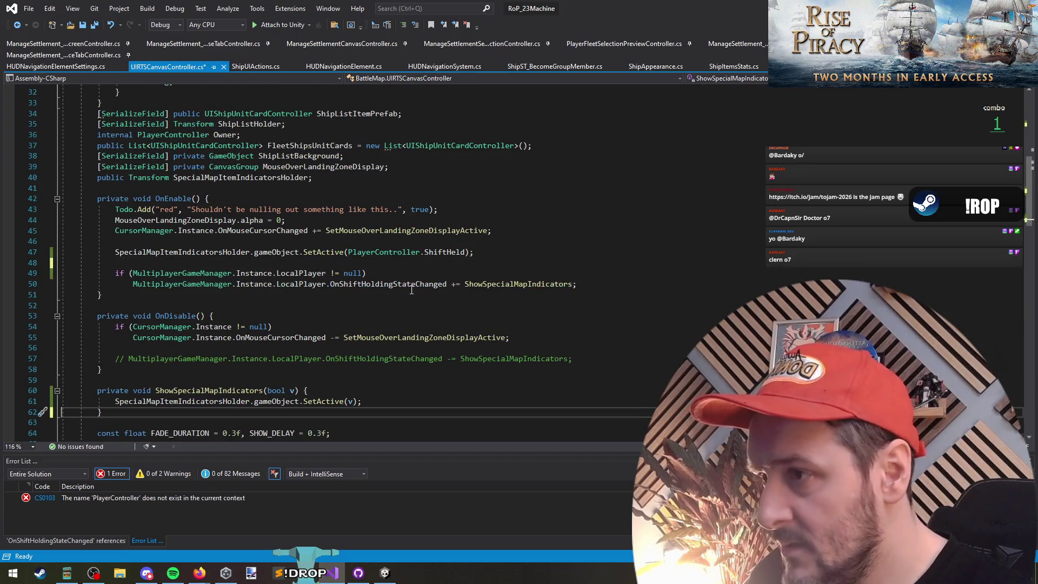
Add showIndicator = v inside the OnShiftHoldingStateChanged handler, found by searching 'shifthold'.
double_click(408, 287)
key(ctrl+Tab)
click(291, 300)
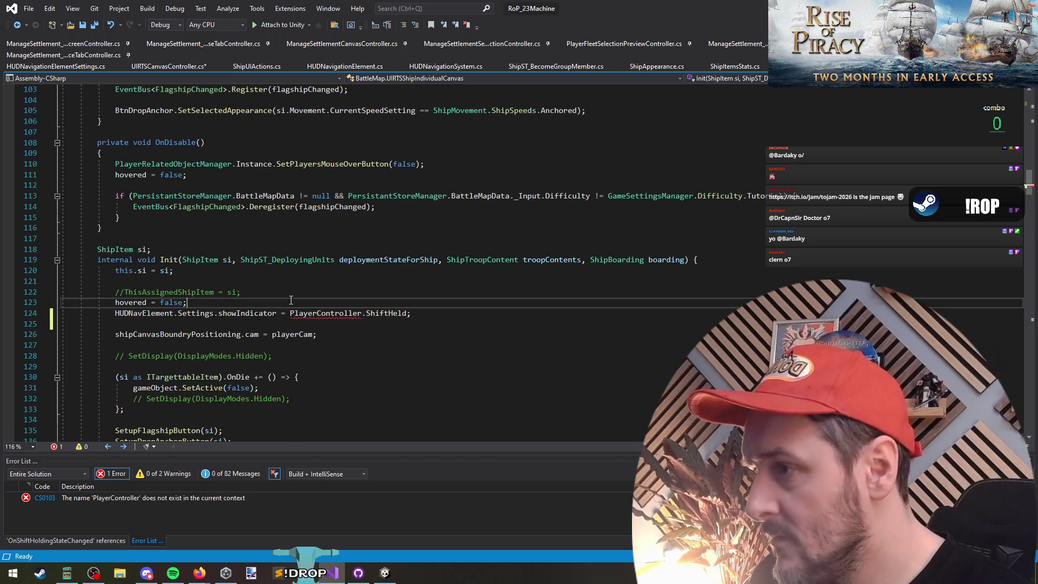
key(ctrl+f)
text(shifthold)
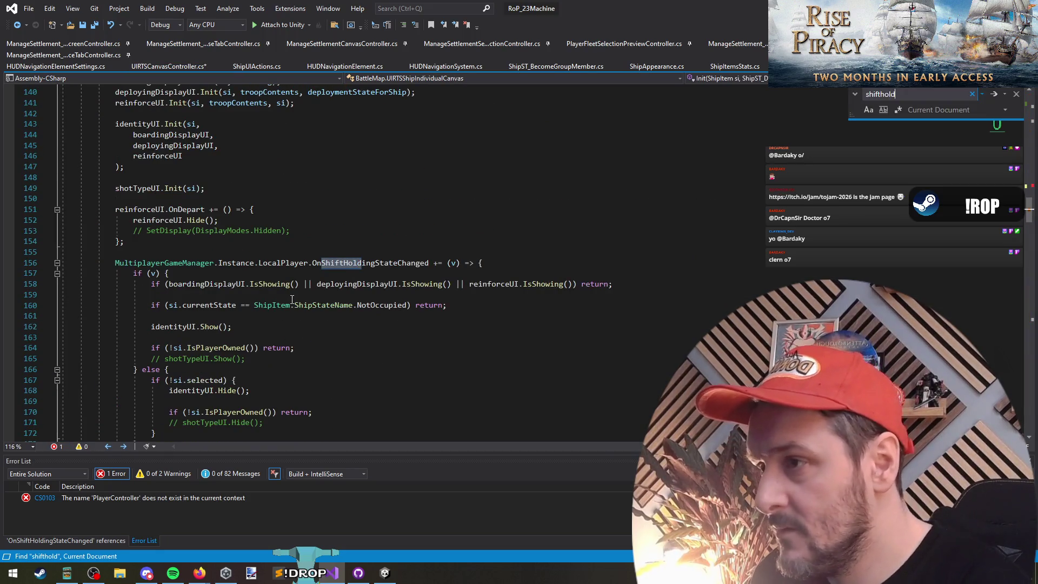
scroll(240, 259, down, 2)
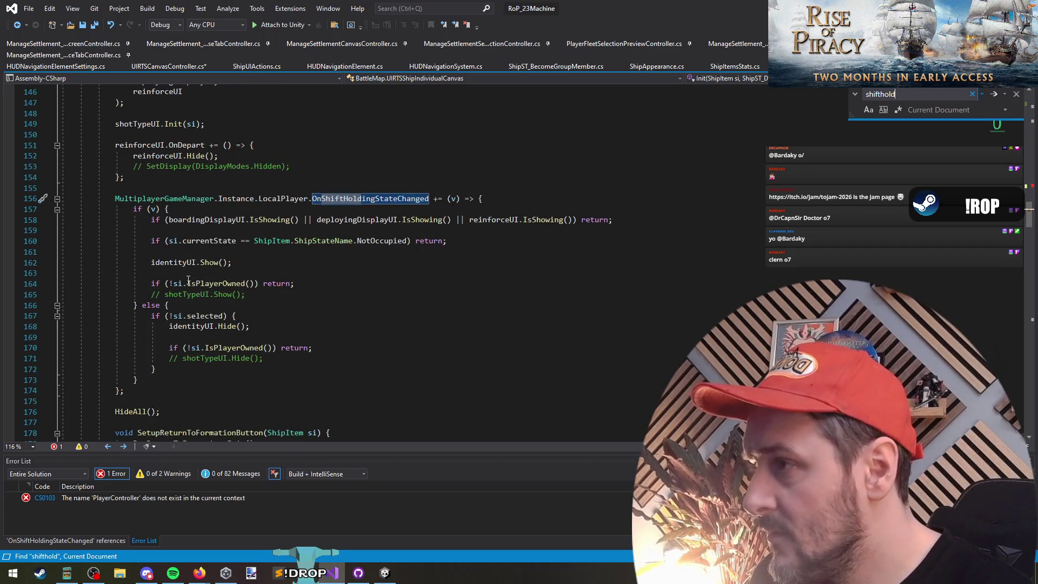
click(178, 208)
key(Home)
key(ctrl+v)
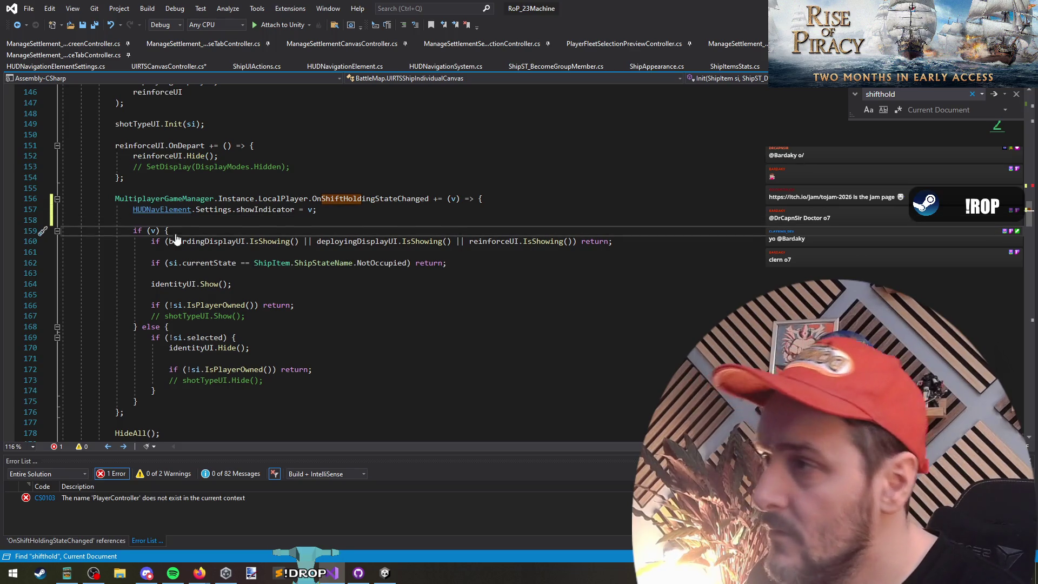
click(172, 222)
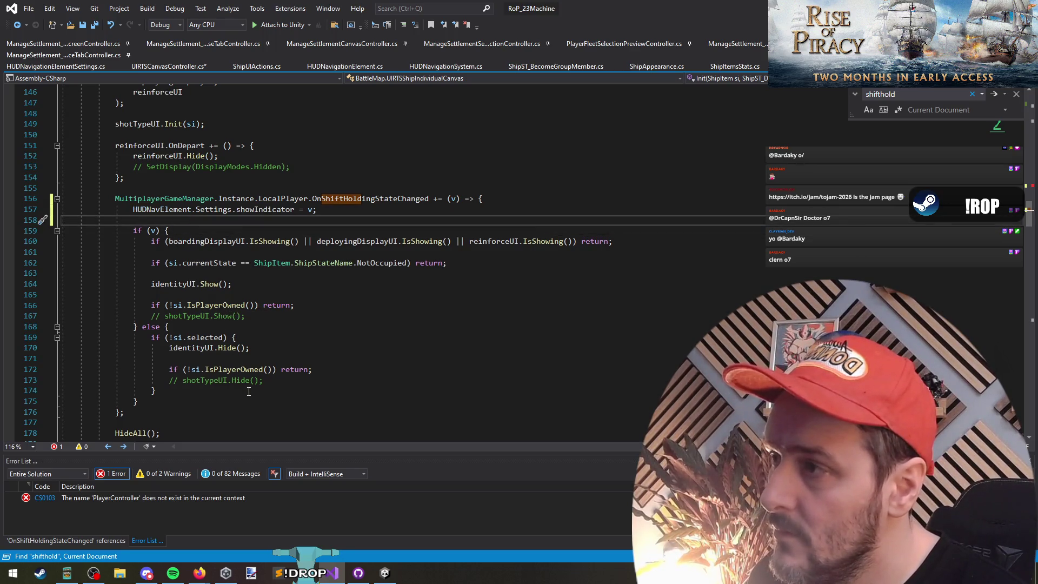
scroll(247, 206, up, 2)
Save the canvas controller and review its OnEnable code and commented-out unsubscribe line.
key(ctrl+Tab)
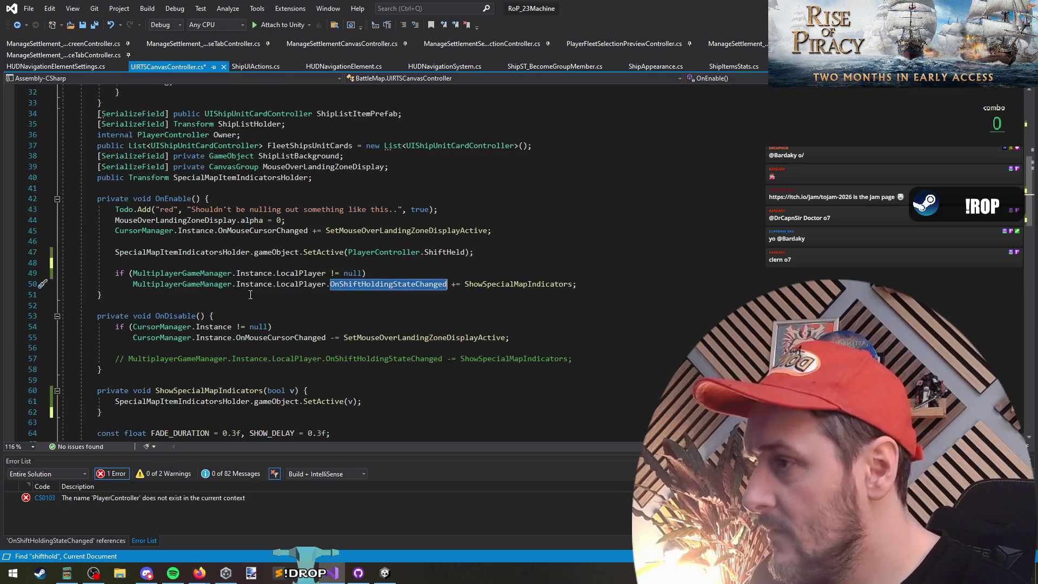
click(101, 295)
click(95, 25)
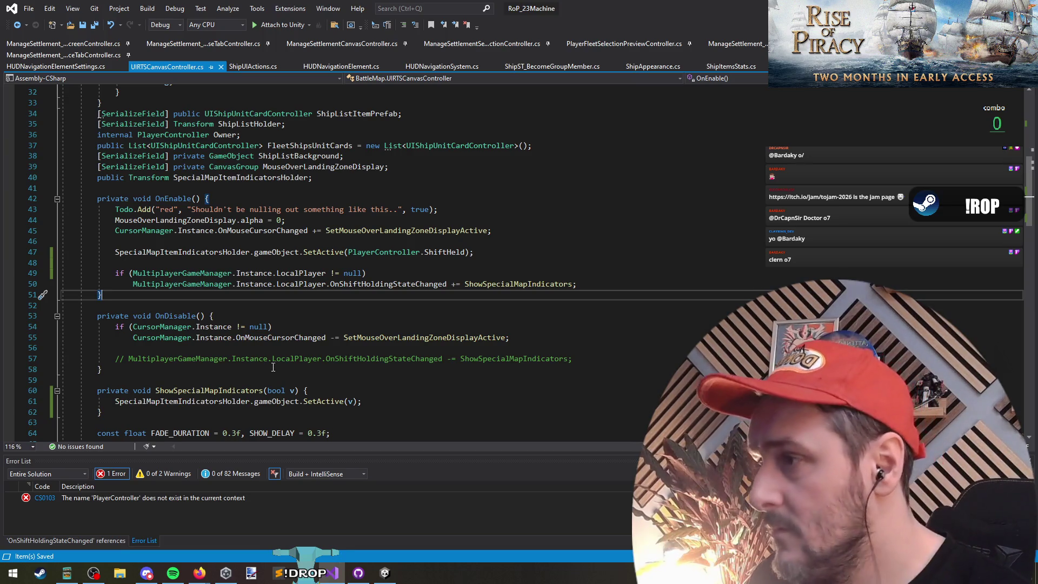
click(308, 261)
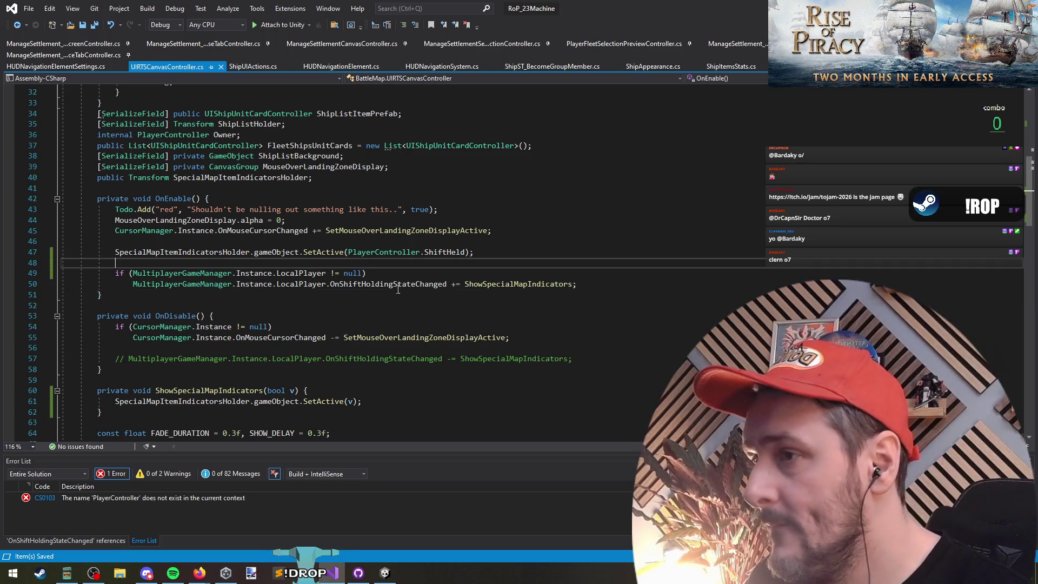
click(270, 241)
triple_click(513, 360)
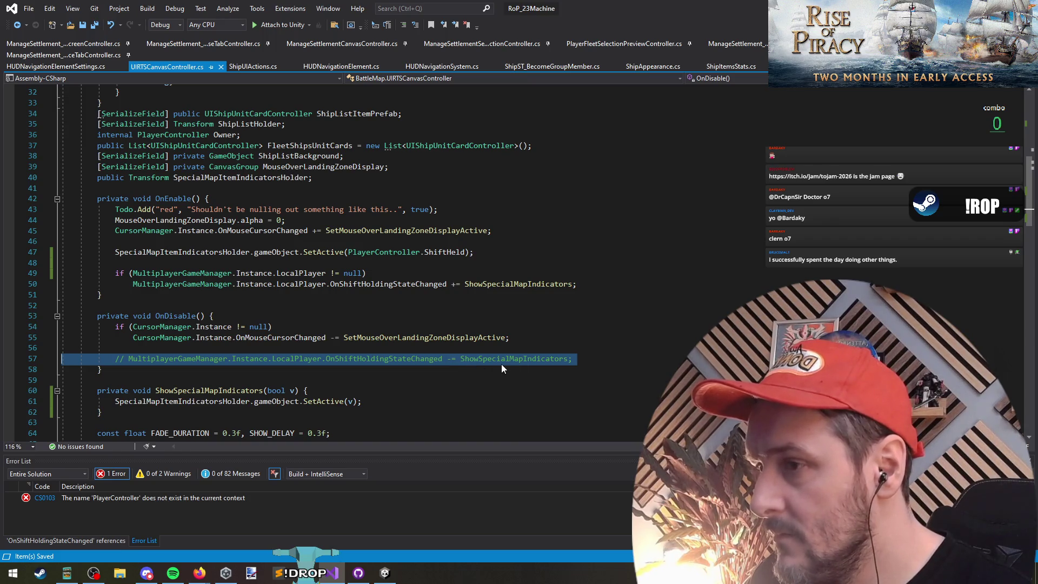
click(431, 348)
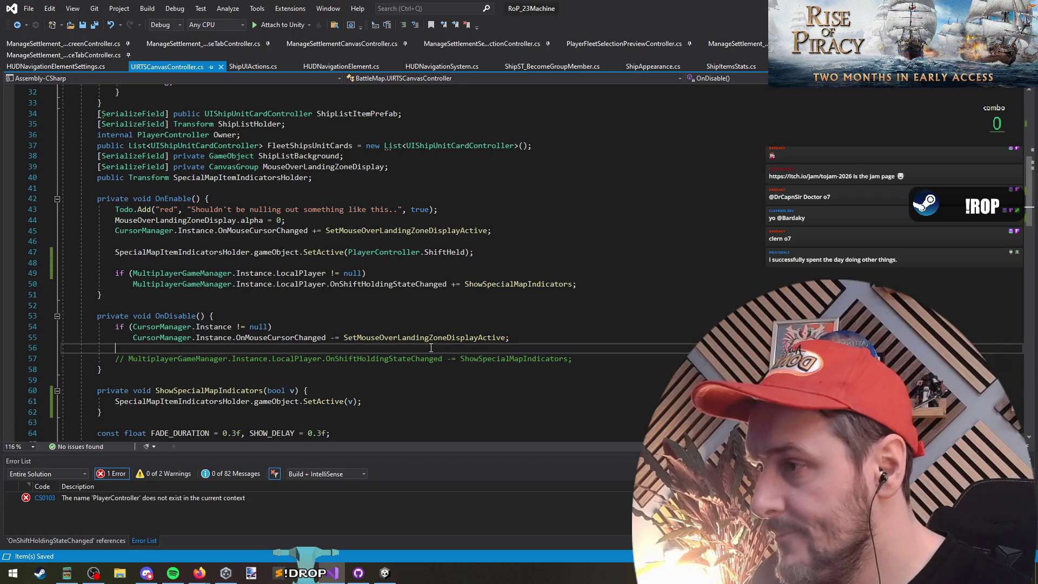
List all references to ShowSpecialMapIndicators.
right_click(518, 289)
click(567, 363)
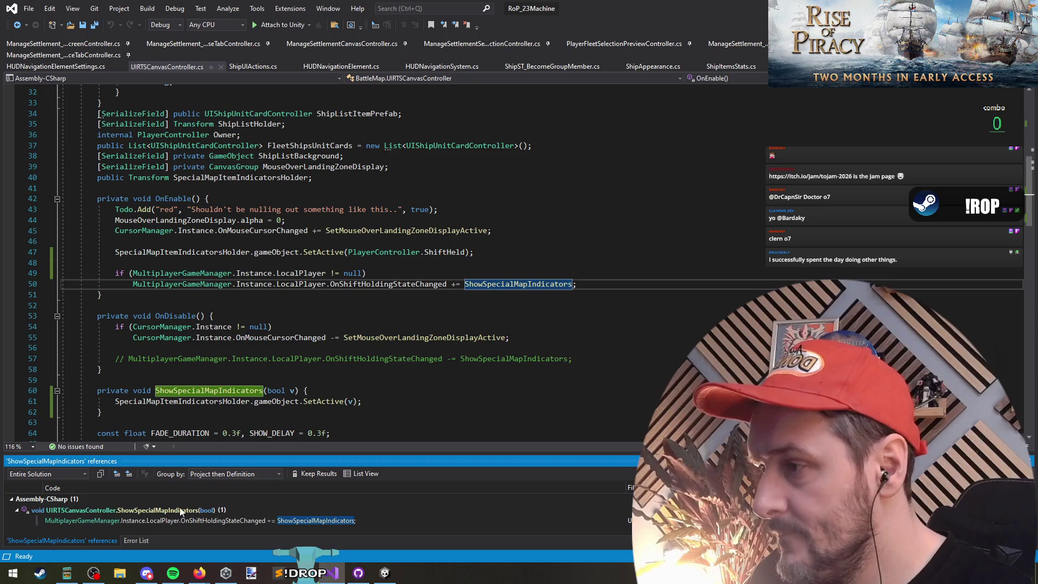
scroll(327, 390, down, 2)
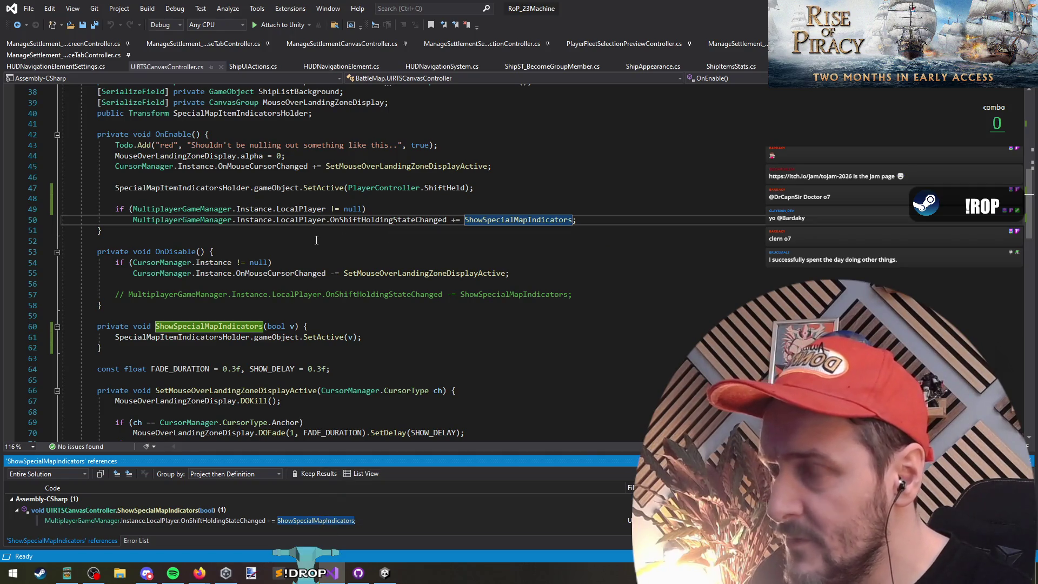
key(ctrl+Tab)
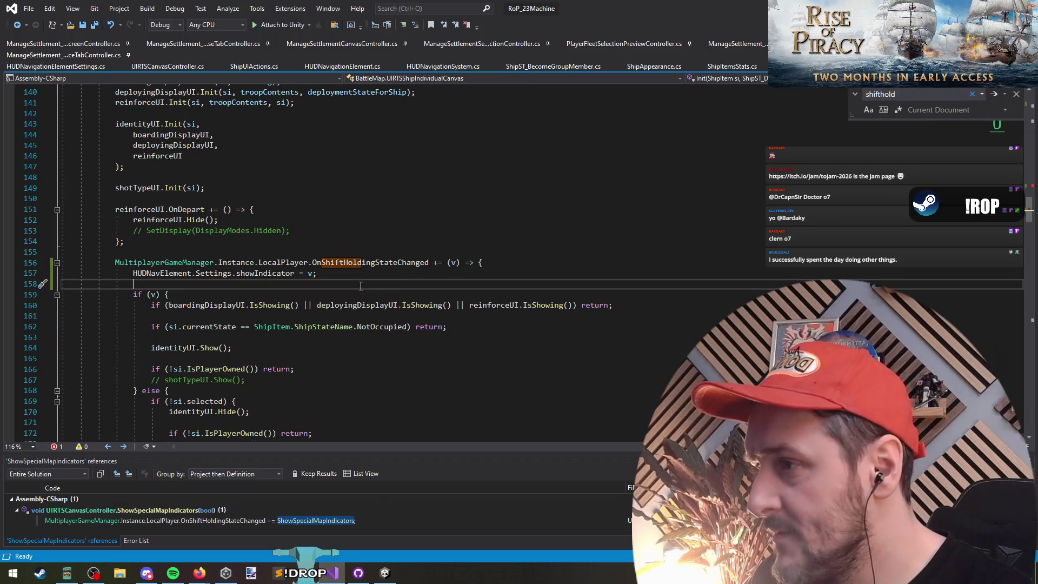
Qualify PlayerController as PlayerDomain.PlayerController via the quick fix, save, and go to Unity.
click(373, 270)
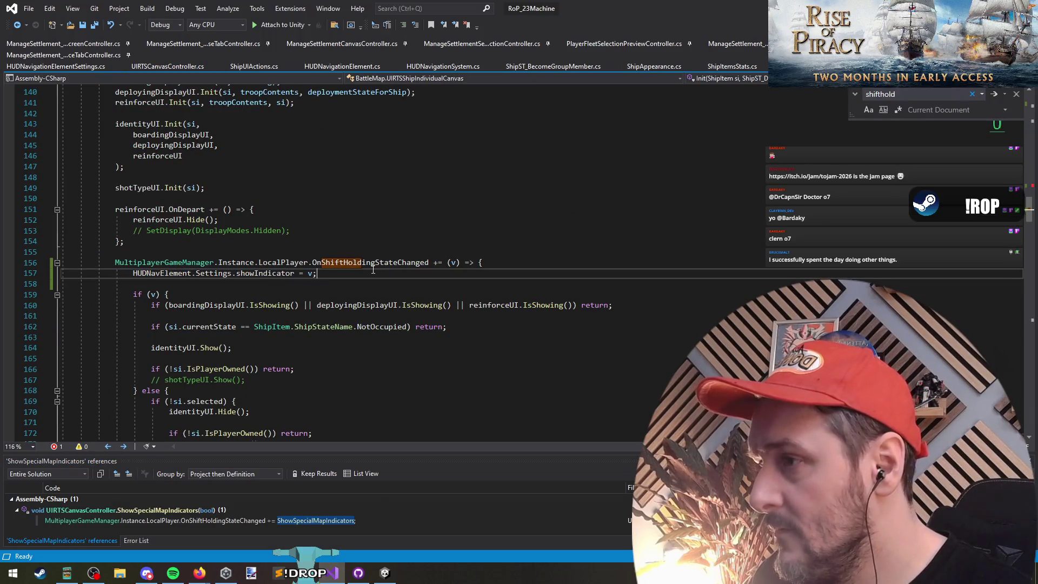
scroll(362, 265, up, 9)
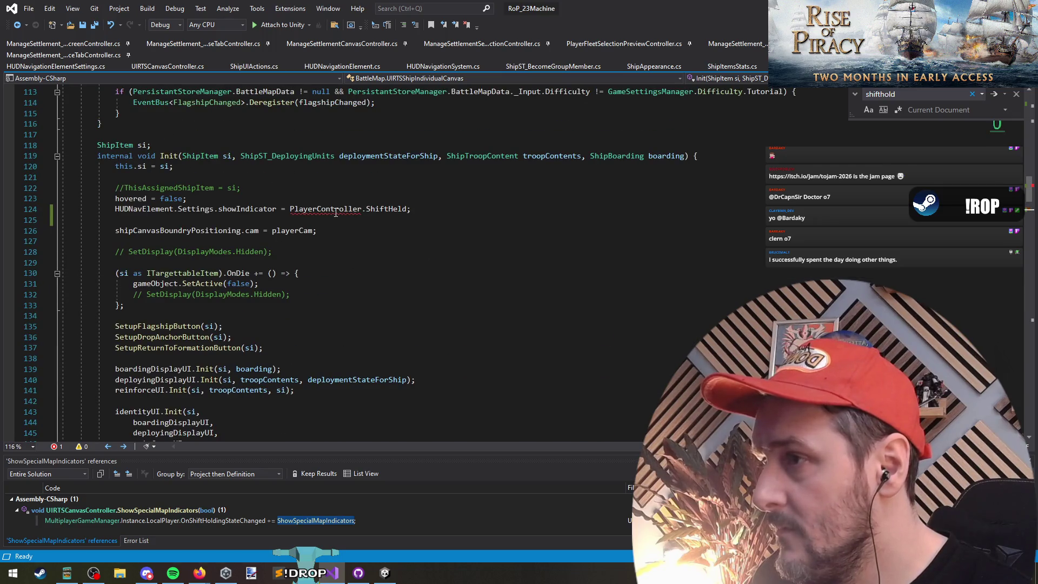
click(336, 212)
key(ctrl+period)
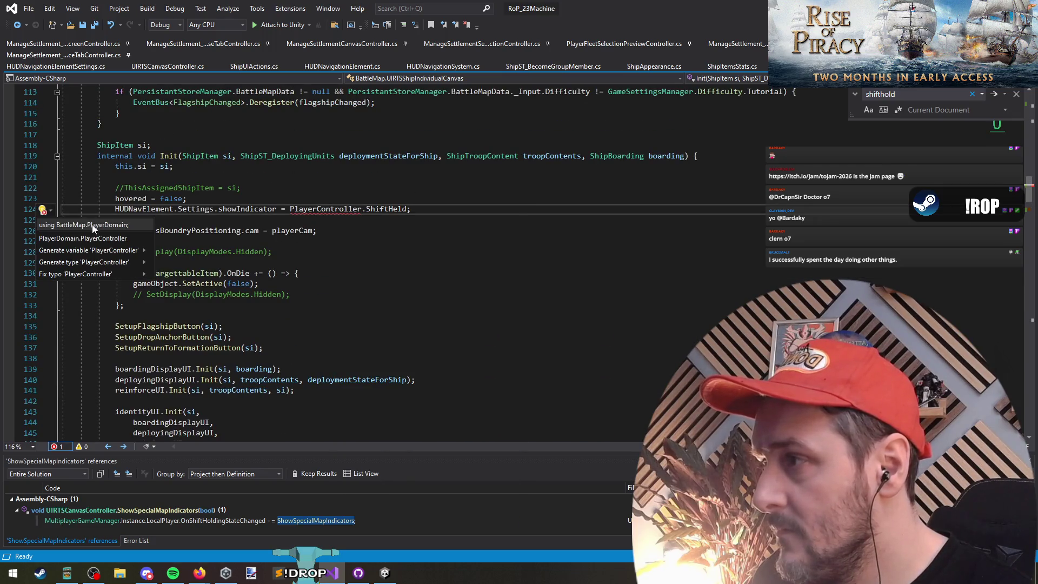
click(97, 243)
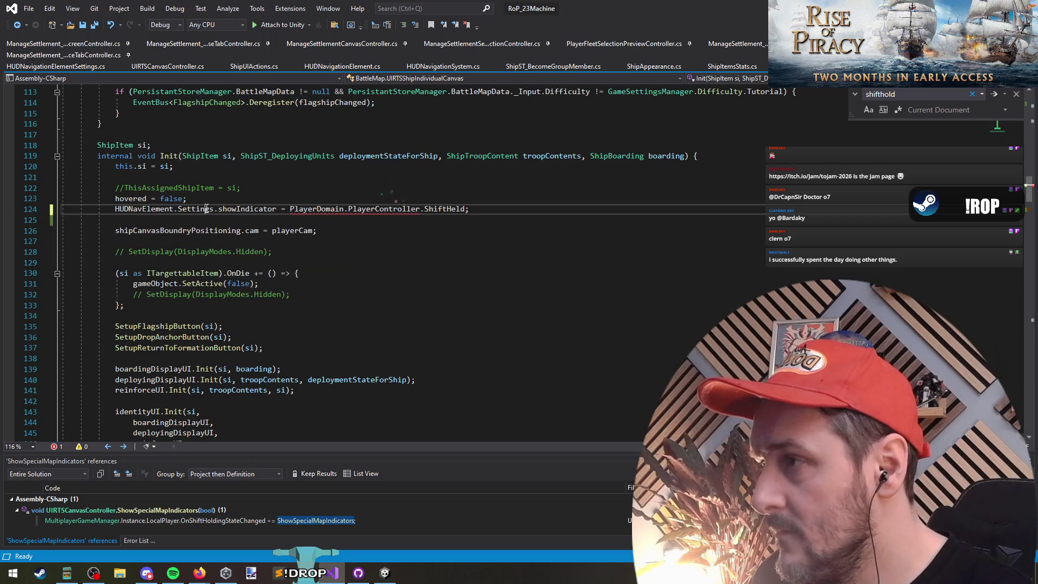
key(Up)
key(Up)
key(ctrl+s)
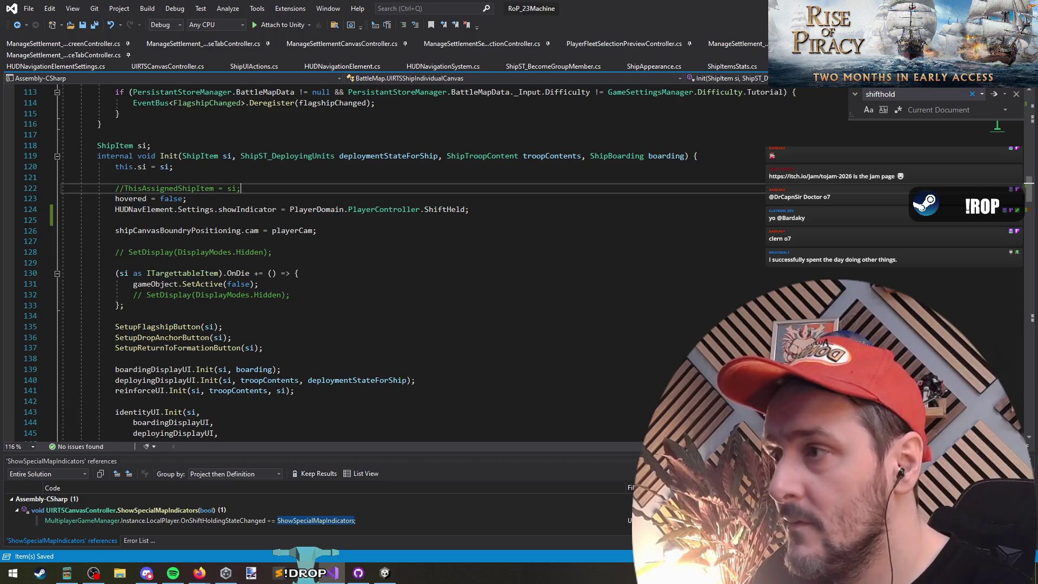
key(alt+Tab)
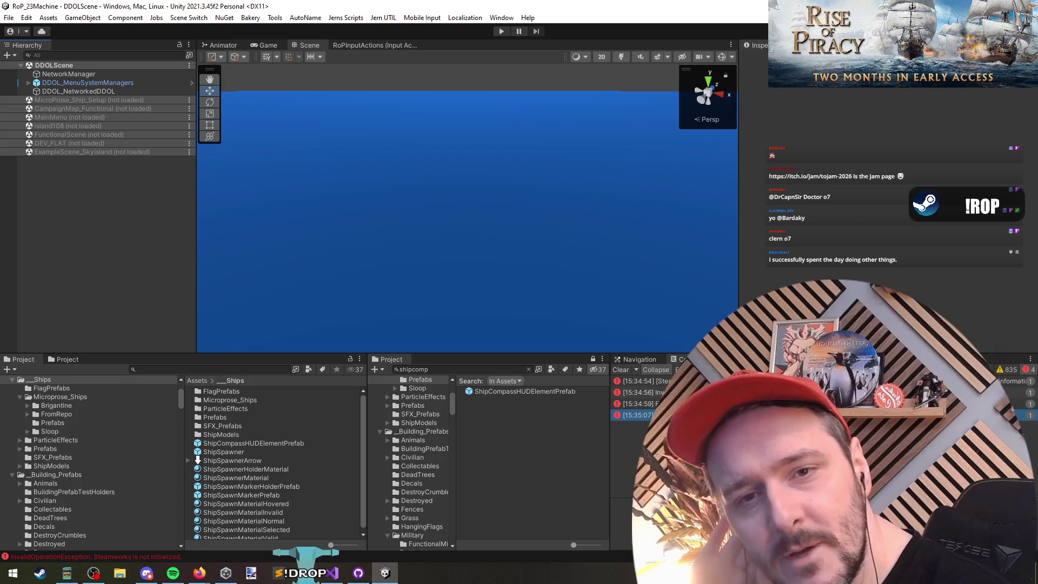
Run a Play-mode test in Unity, stop it with Ctrl+P, and return to Visual Studio.
key(alt+Tab)
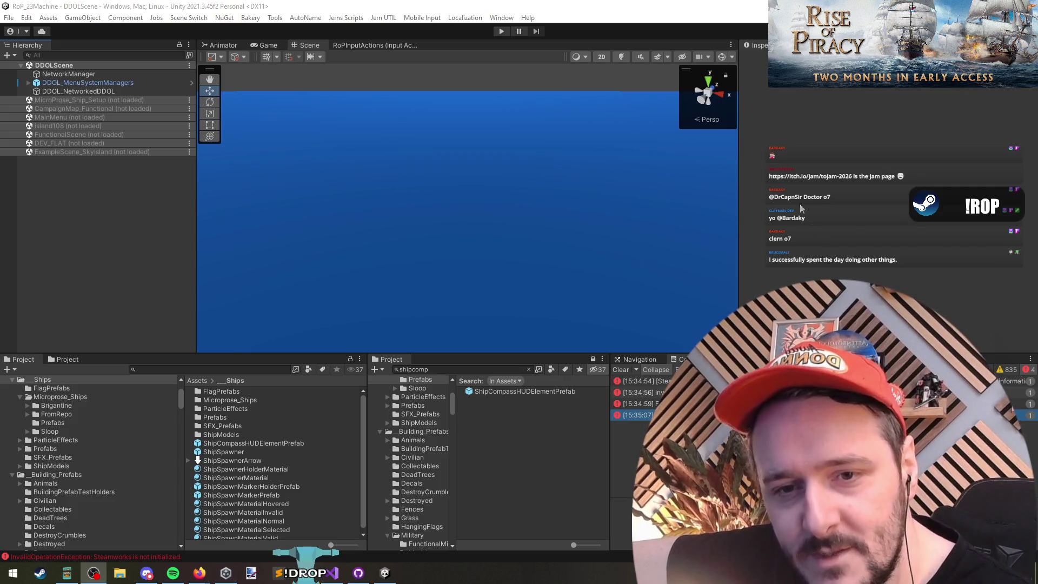
click(820, 198)
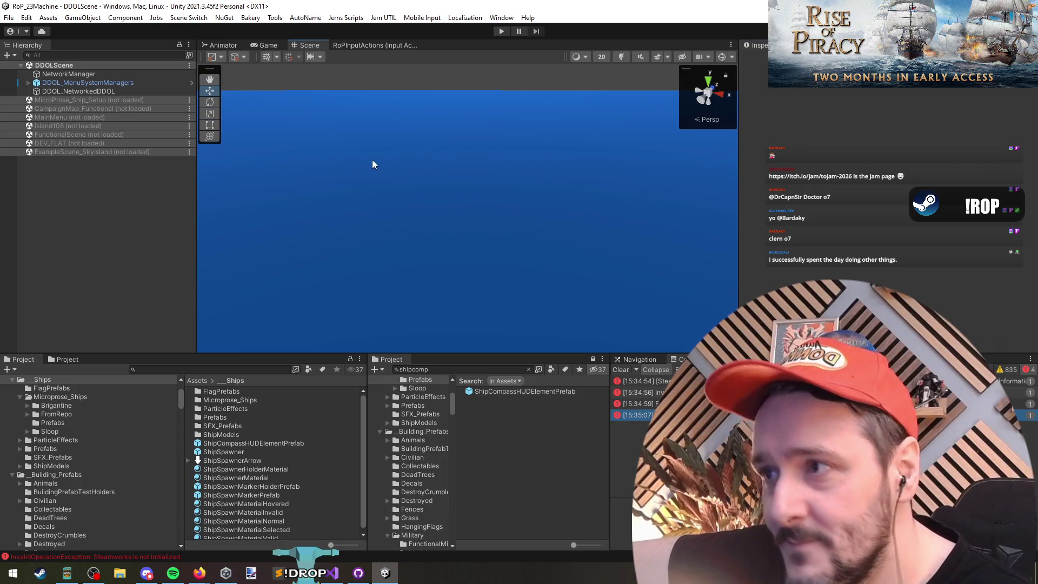
click(503, 31)
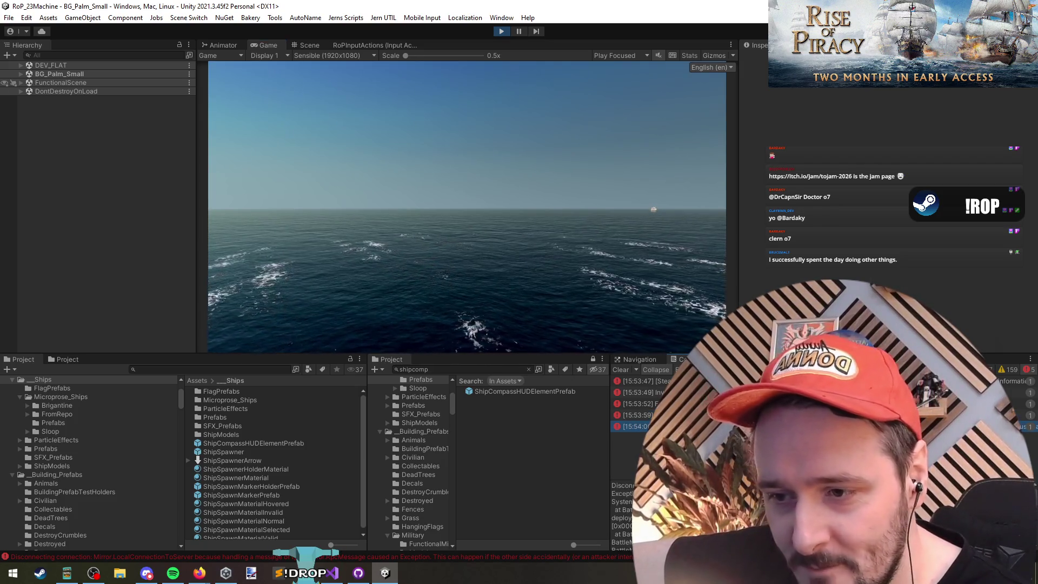
key(ctrl+p)
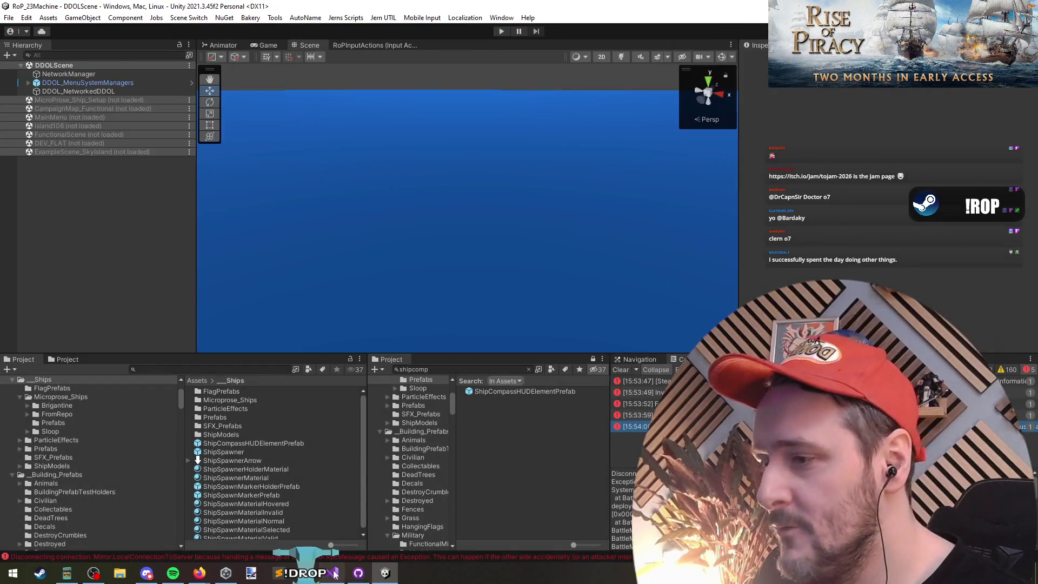
key(alt+Tab)
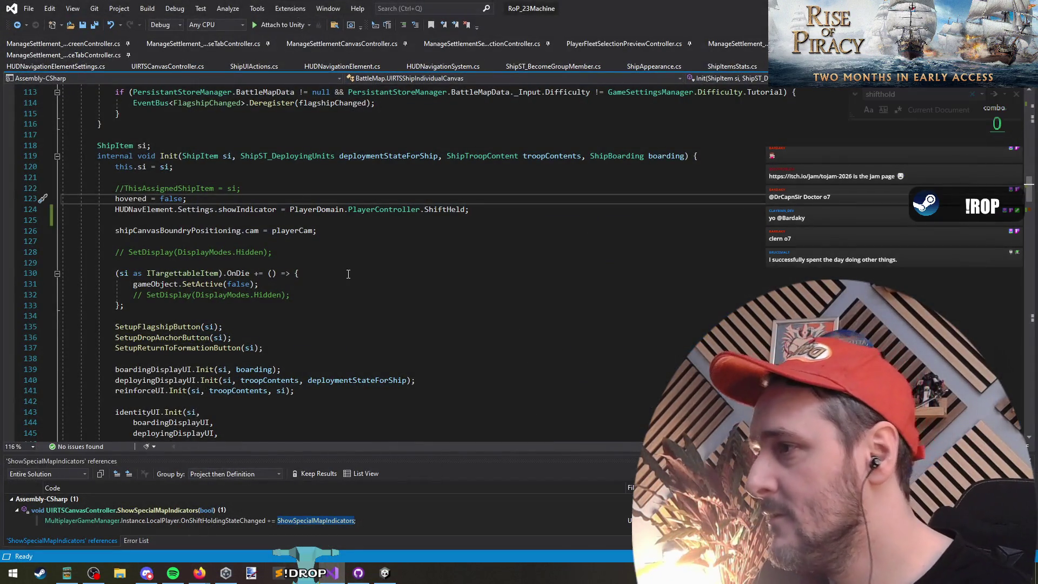
In Init, start an assignment of HUDNavElement from trans.GetComponentInChildren<>().
key(ctrl+Home)
double_click(475, 238)
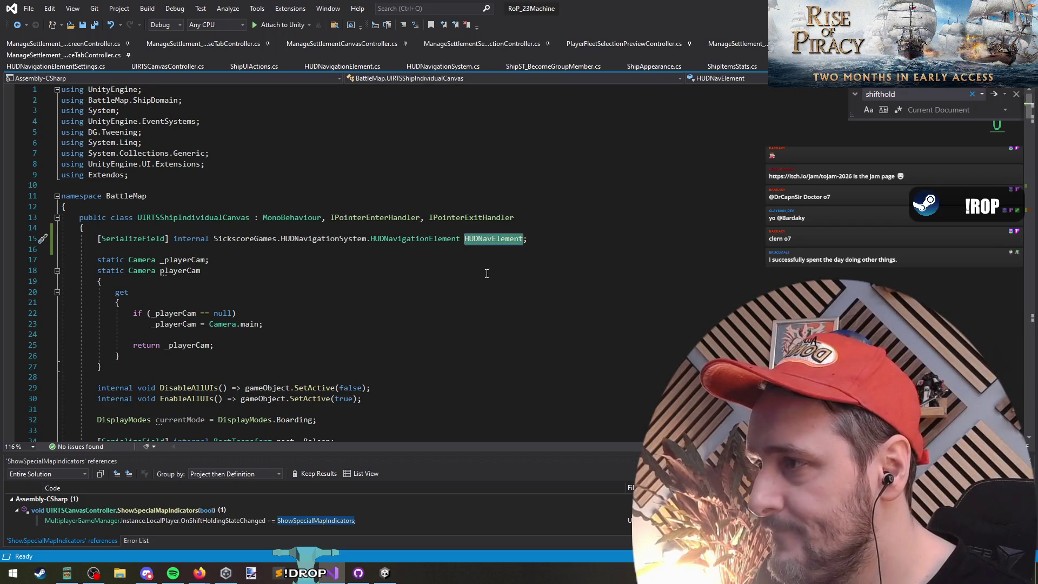
scroll(223, 338, down, 19)
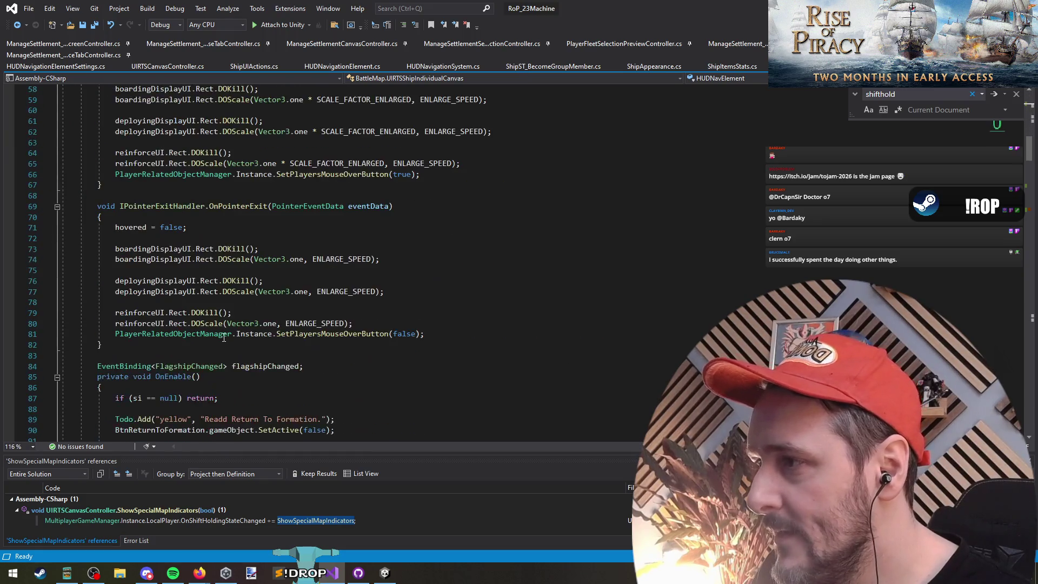
scroll(224, 337, down, 5)
click(200, 218)
scroll(207, 340, down, 8)
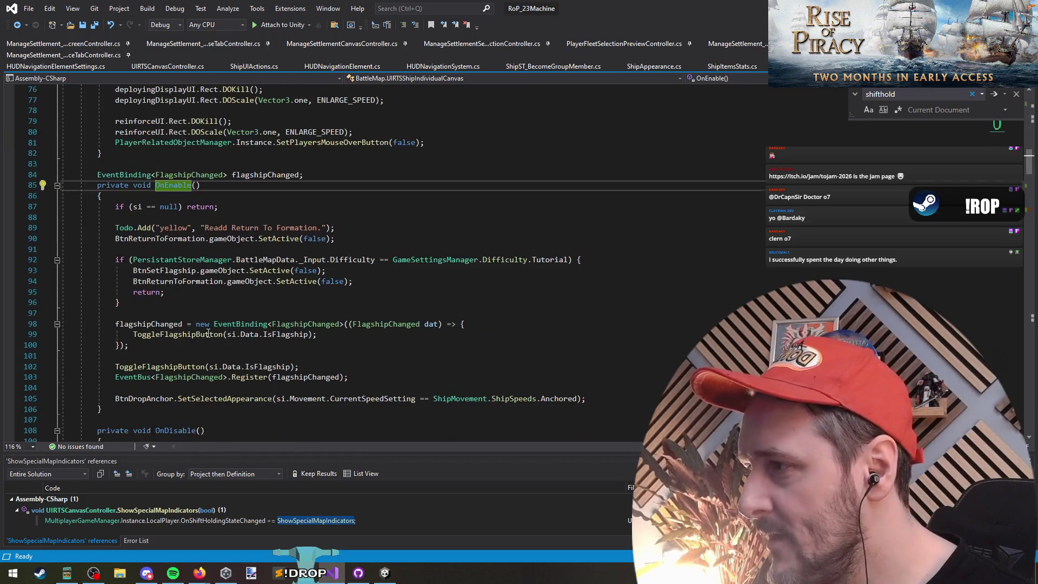
scroll(173, 244, down, 5)
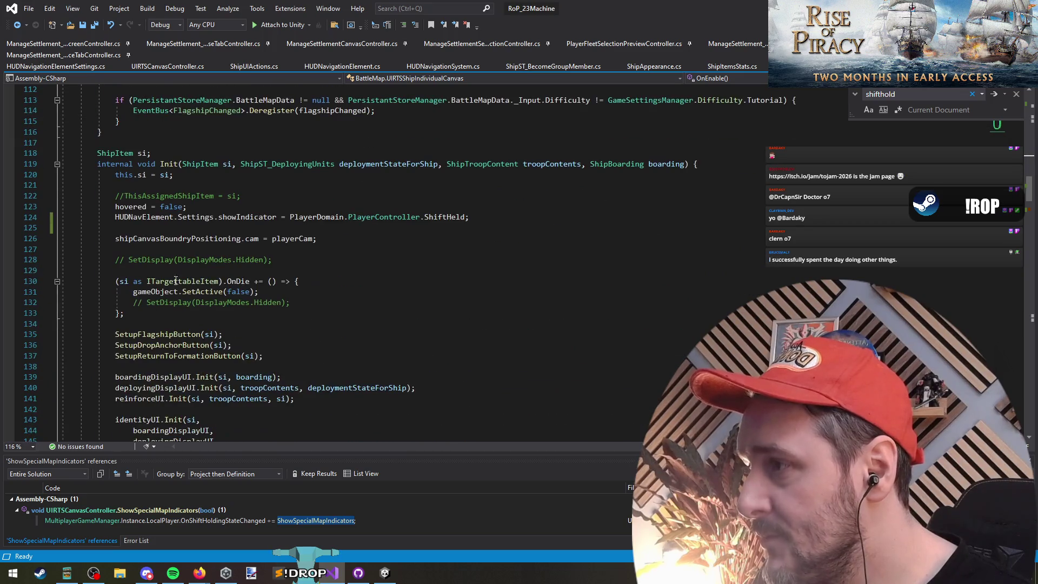
click(187, 206)
key(Return)
key(Return)
text(HUDNavElement)
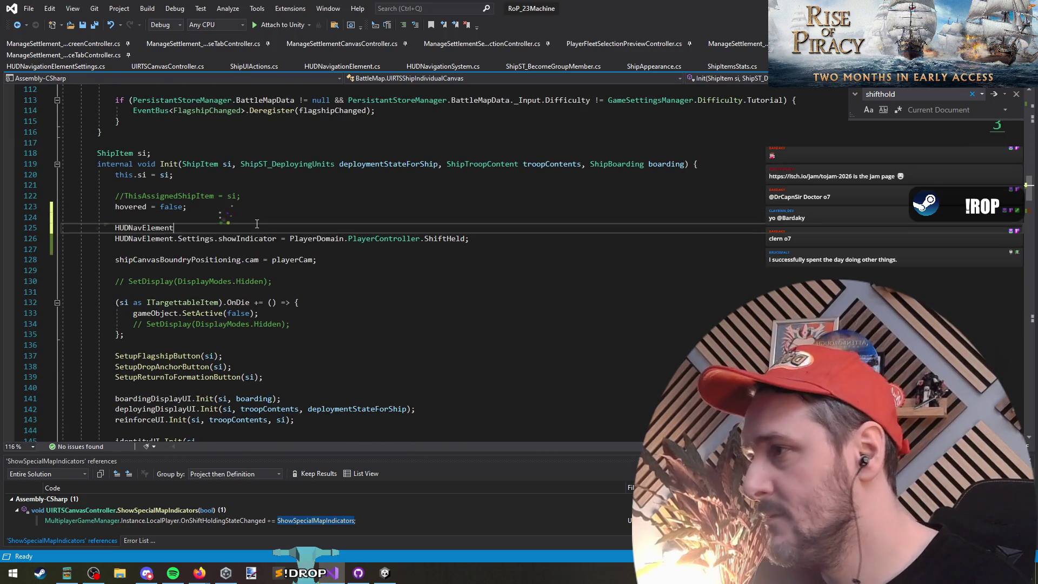
text( = Ga)
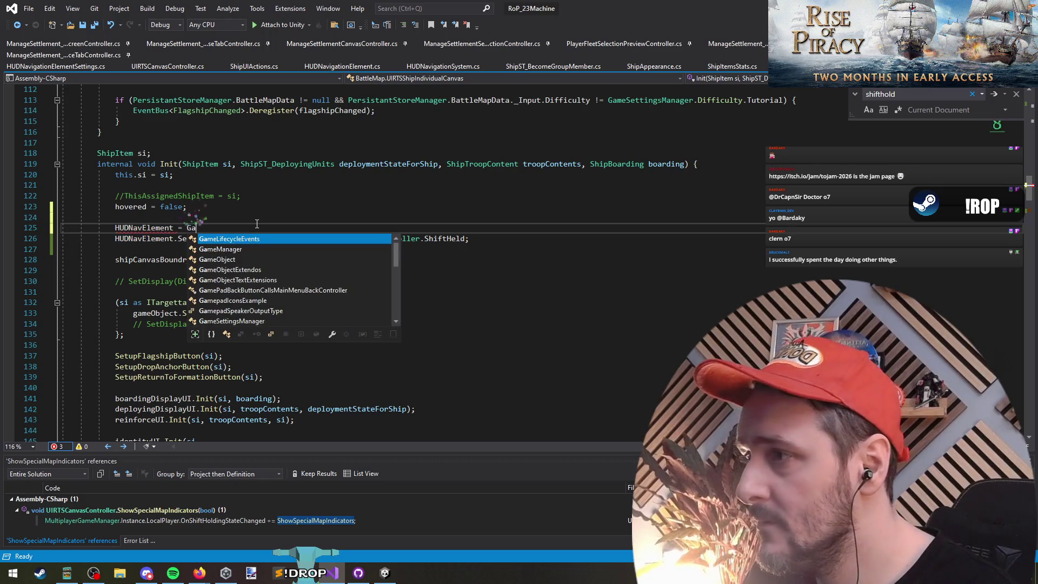
text(si.)
key(Escape)
key(Escape)
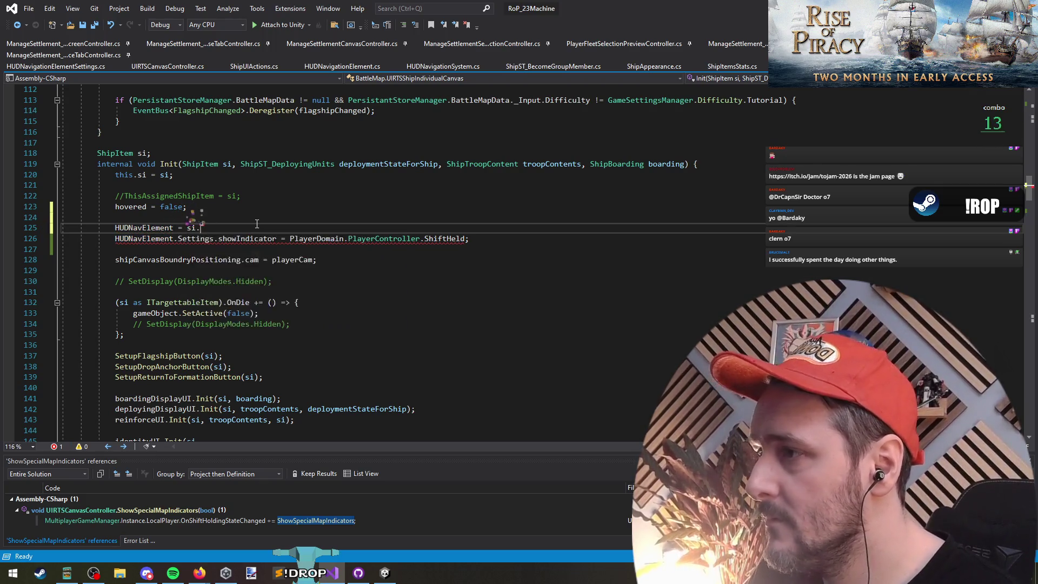
text(trans.getcomp)
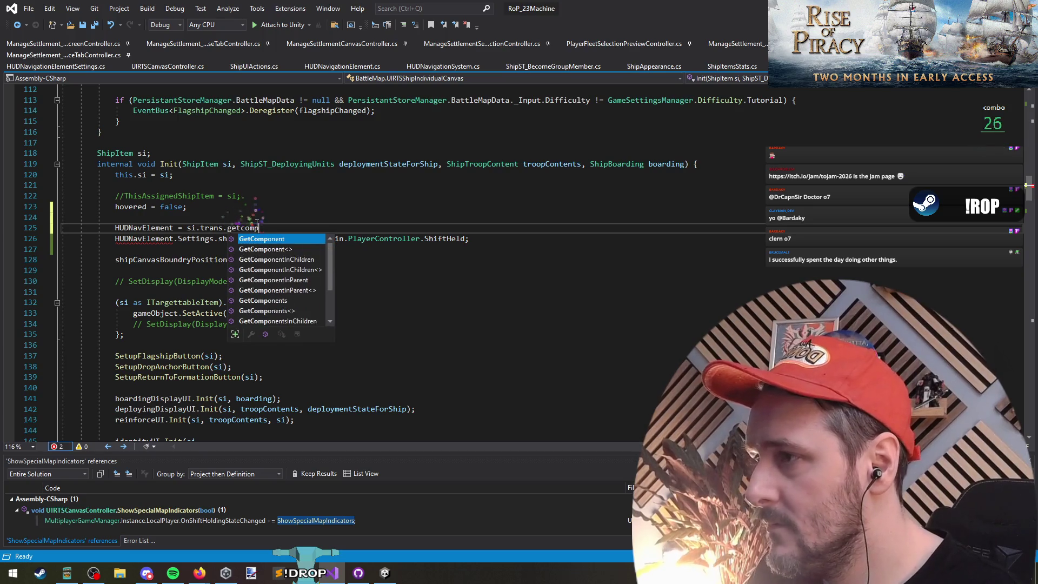
text(onentinchi)
text(<)
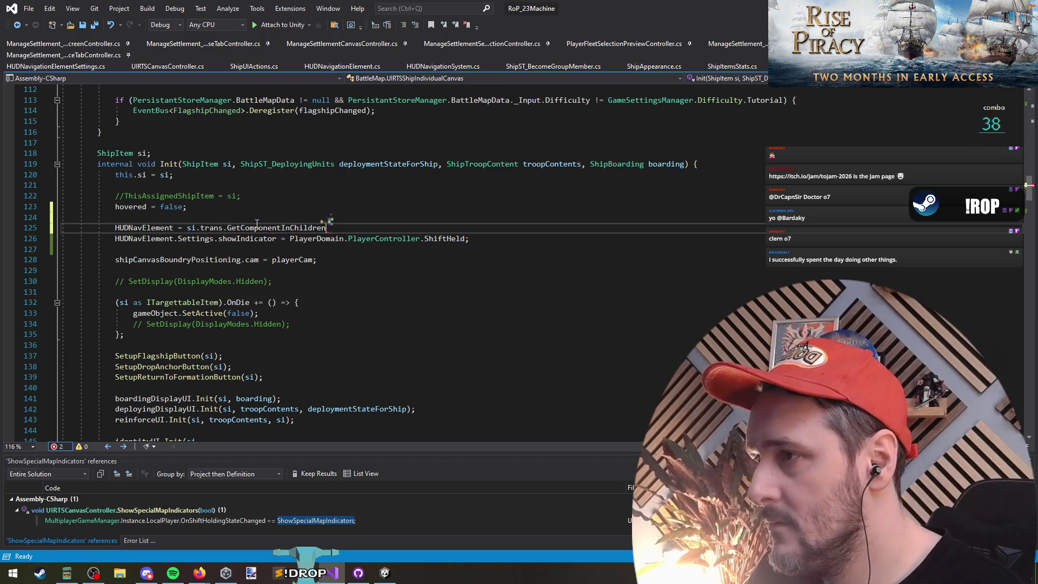
text(();)
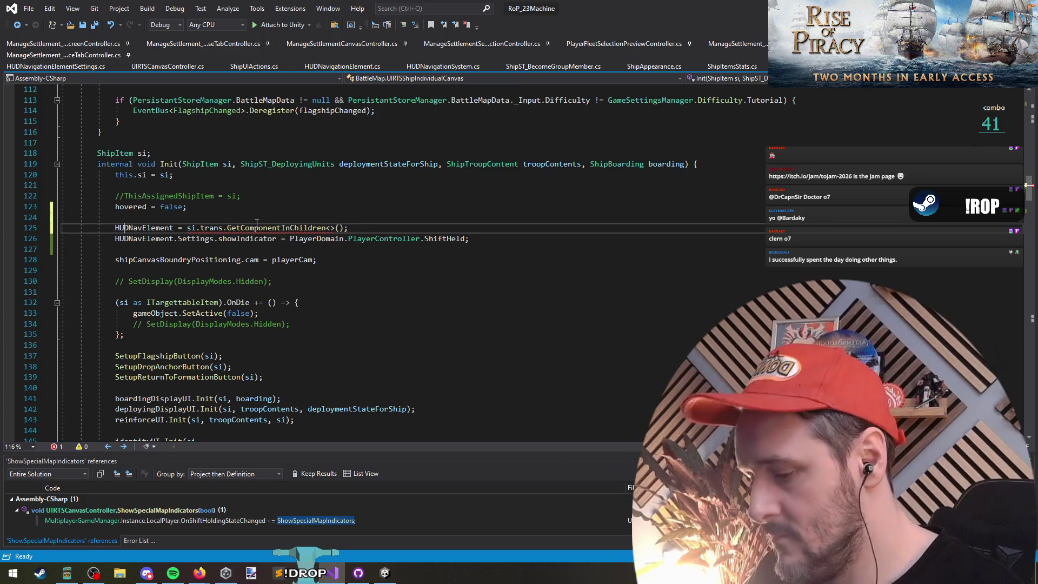
Fill the generic brackets with the HUDNavigationElement type copied from the field declaration.
key(F12)
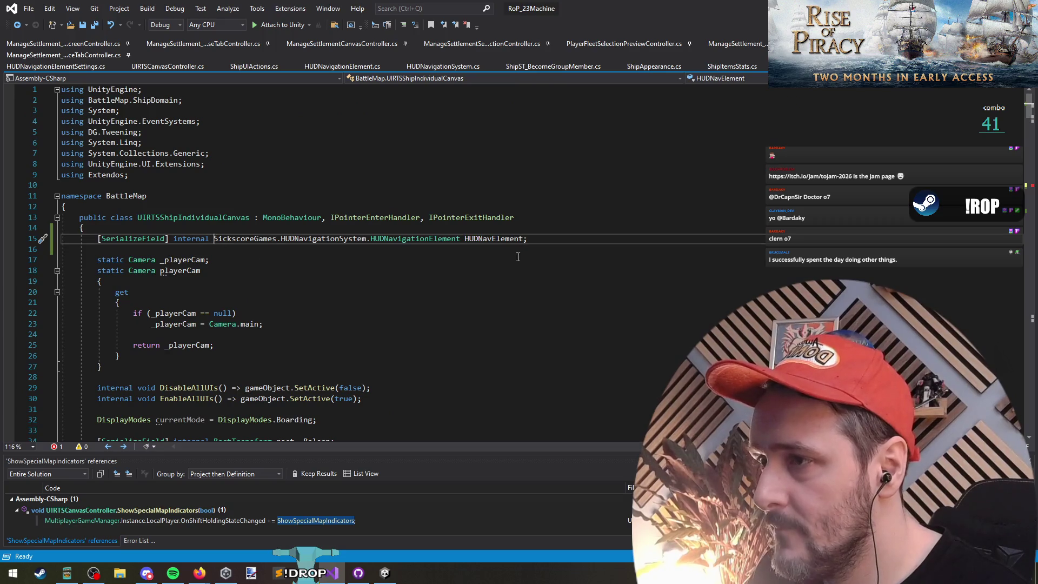
shift+click(459, 238)
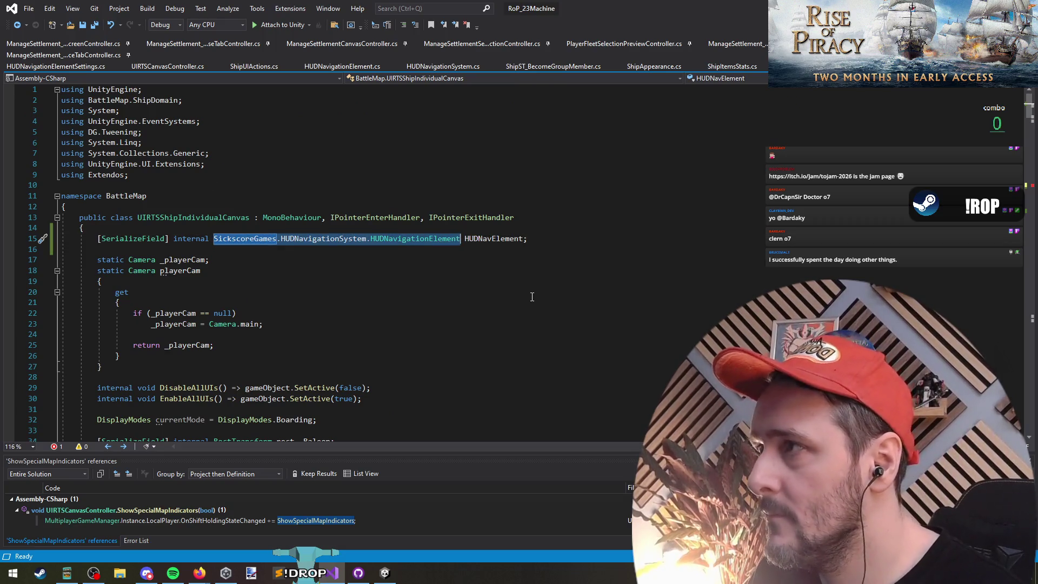
double_click(494, 238)
key(ctrl+f)
key(Return)
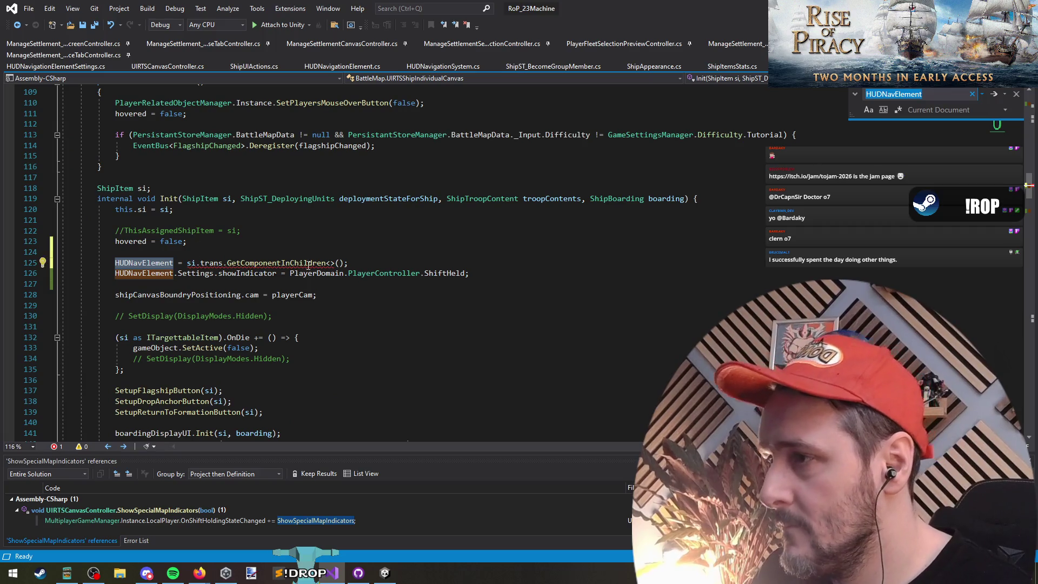
click(330, 263)
text(SickscoreGames.HUDNavigationSystem.HUDNavigationElement)
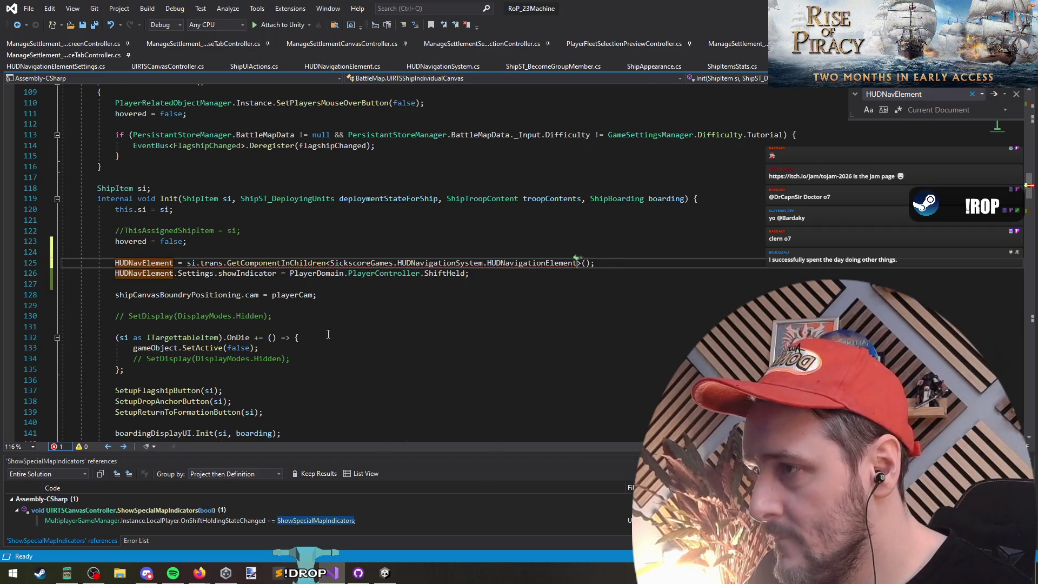
click(343, 285)
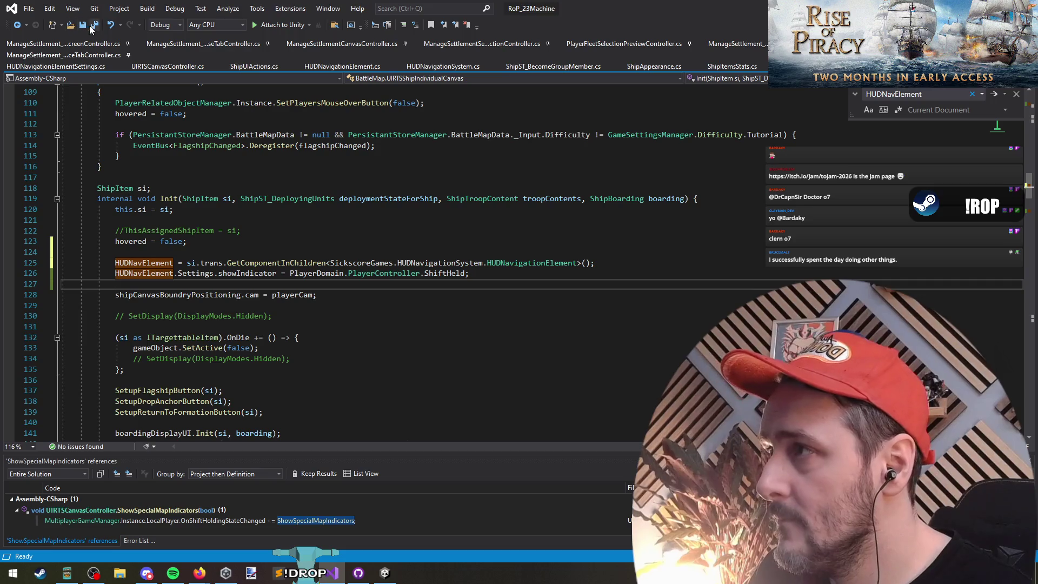
key(alt+Tab)
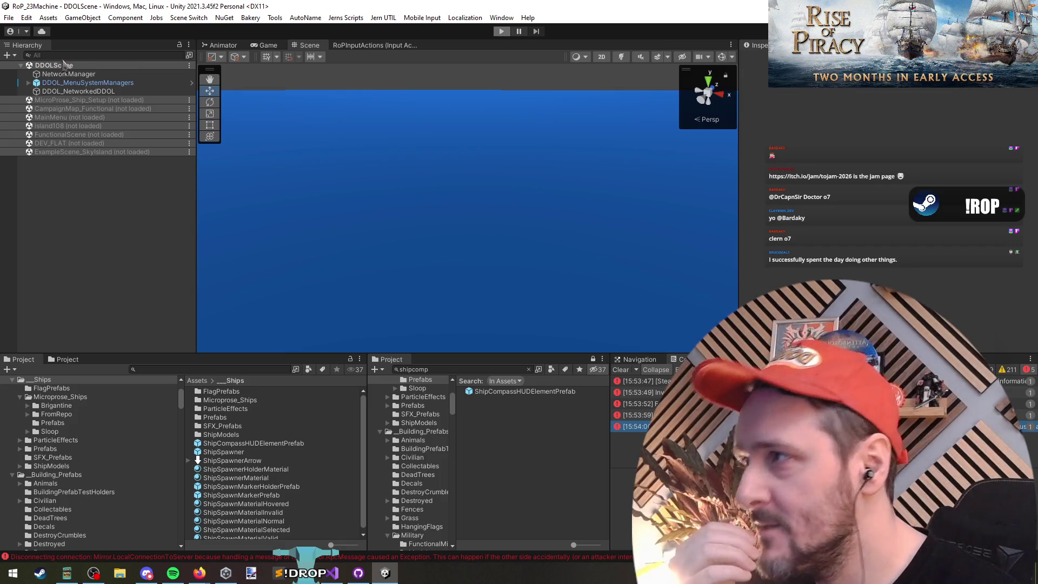
Play-test to the ocean scene, inspect the Disconnect exception, stop, and reselect the HUDNavElement assignment.
key(ctrl+p)
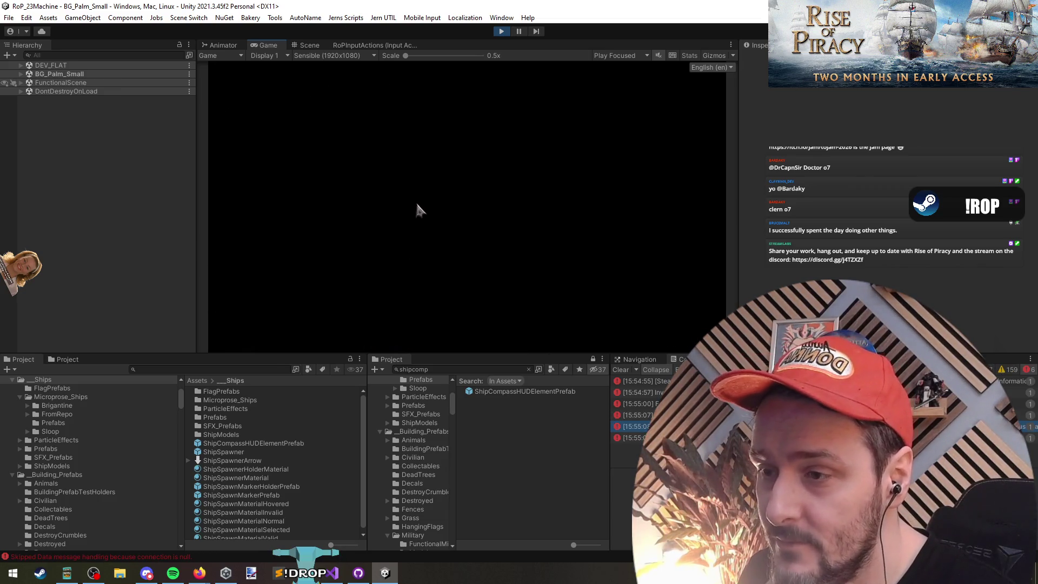
click(632, 426)
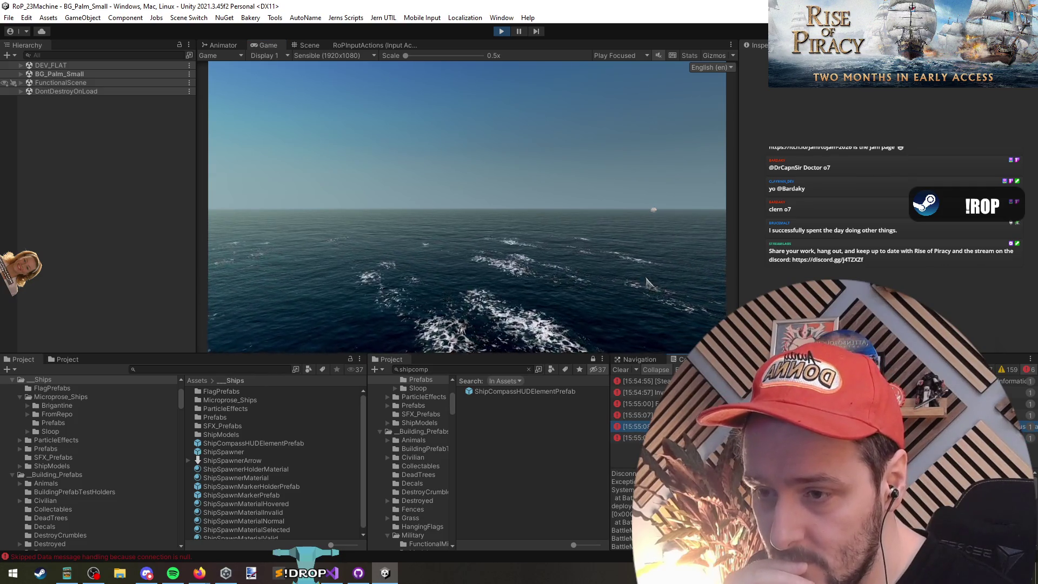
click(501, 31)
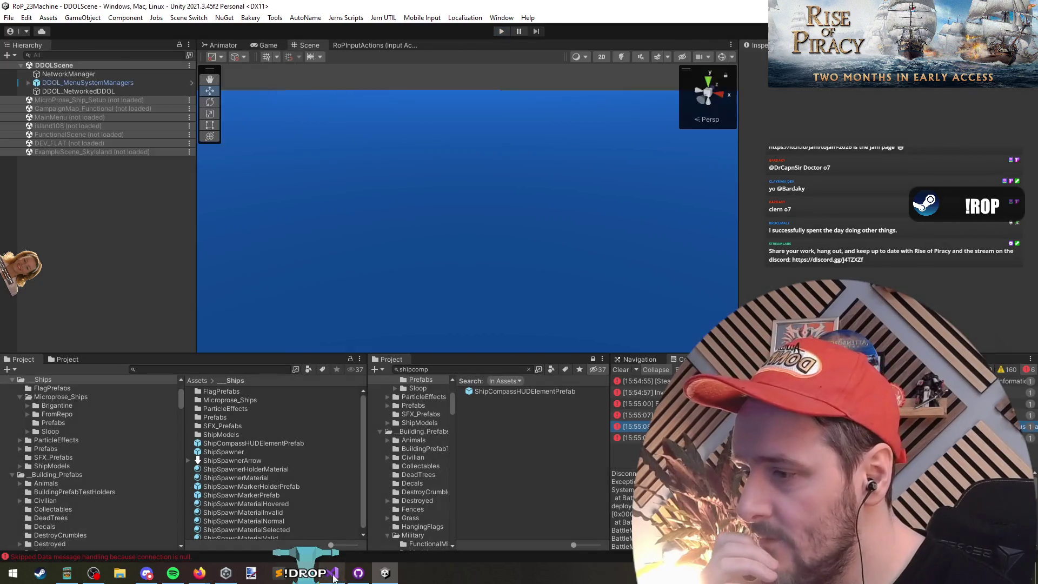
key(alt+Tab)
key(shift+Up)
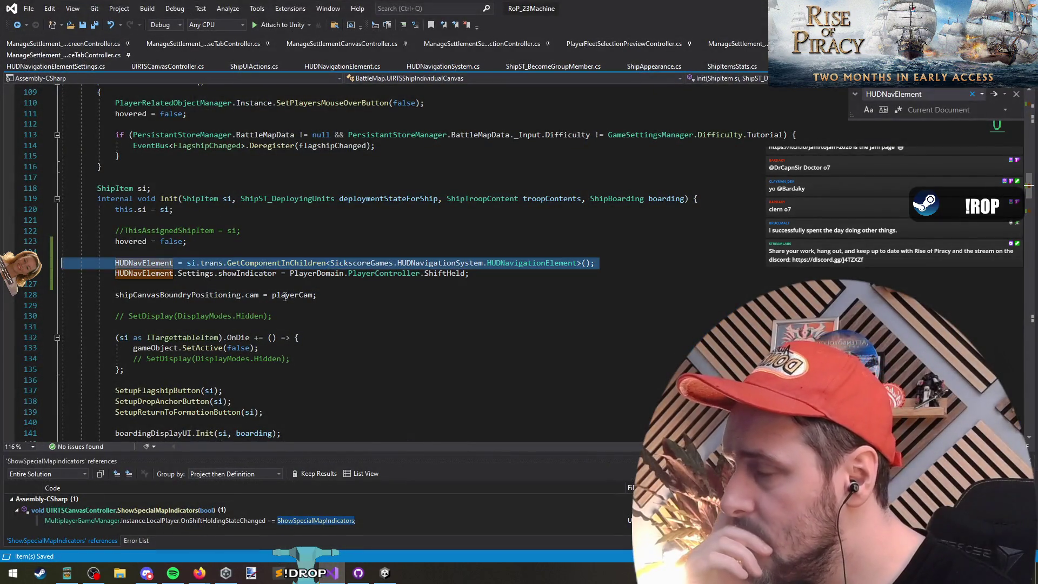
Pass true to GetComponentInChildren in Init so inactive children are included, and recompile in Unity.
click(586, 263)
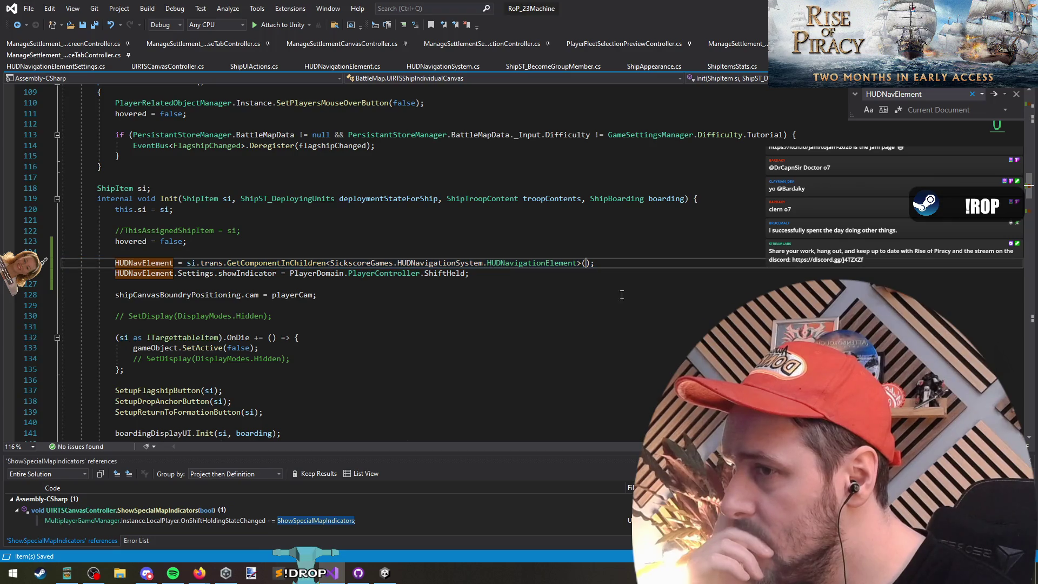
text(true))
key(Down)
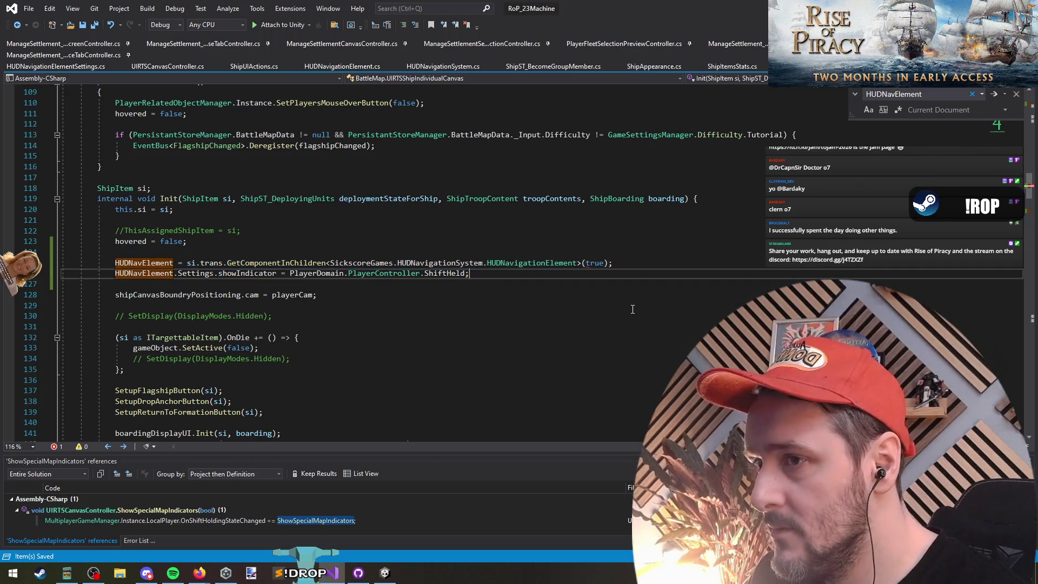
key(alt+Tab)
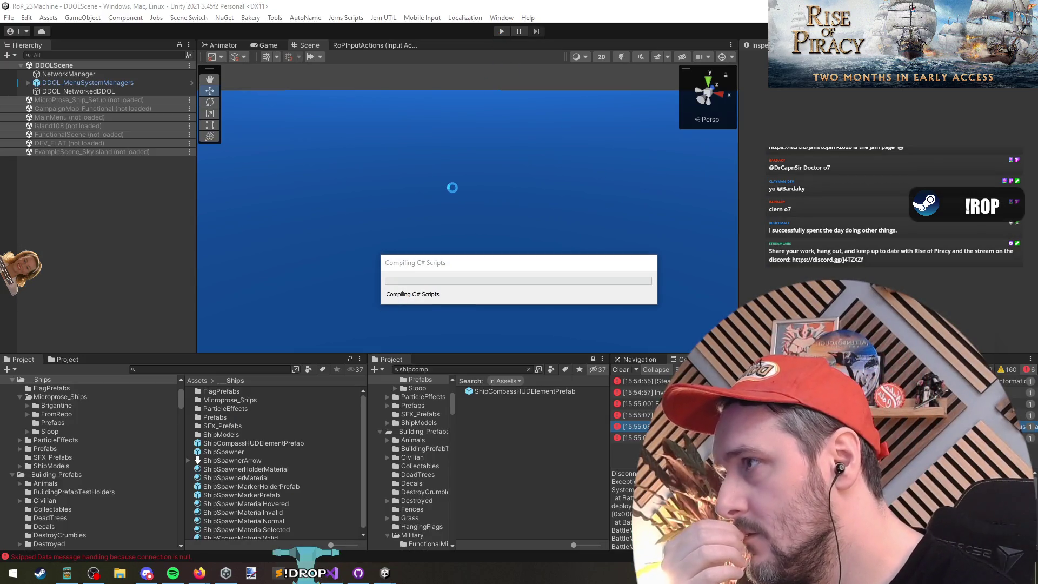
Check where si is assigned while Unity compiles, then return to Unity to test.
click(333, 581)
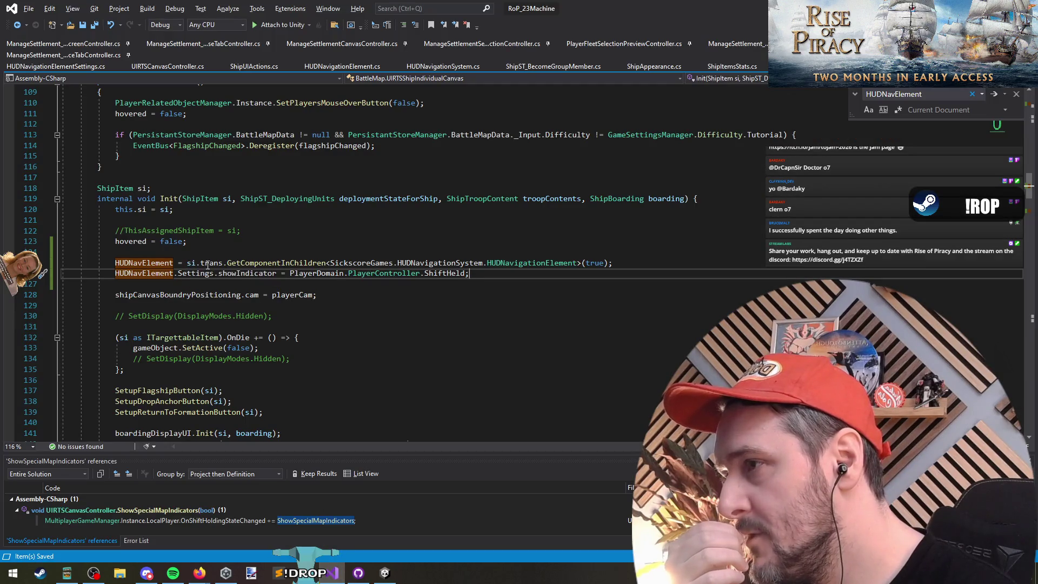
click(161, 210)
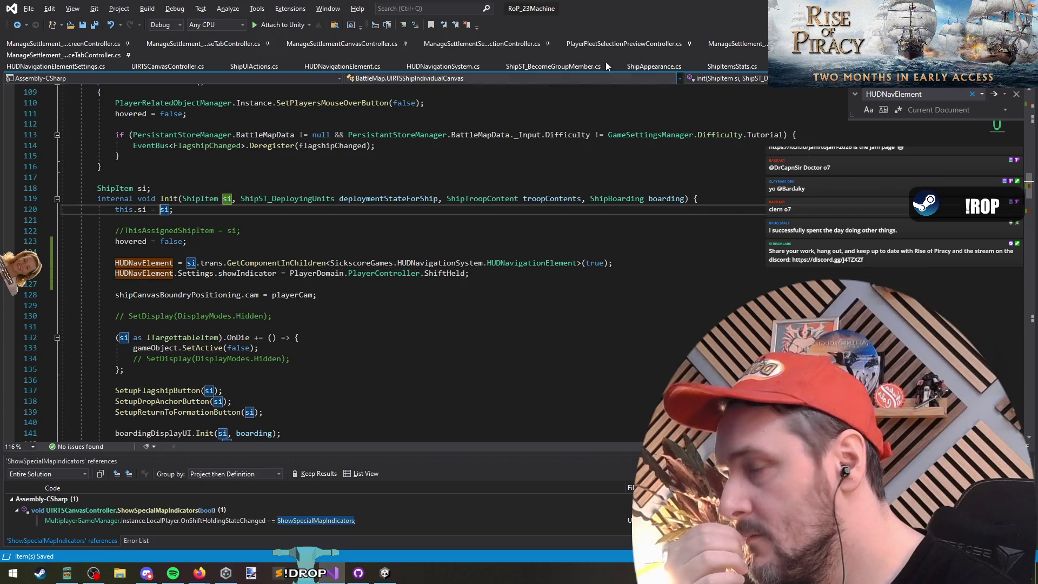
key(alt+Tab)
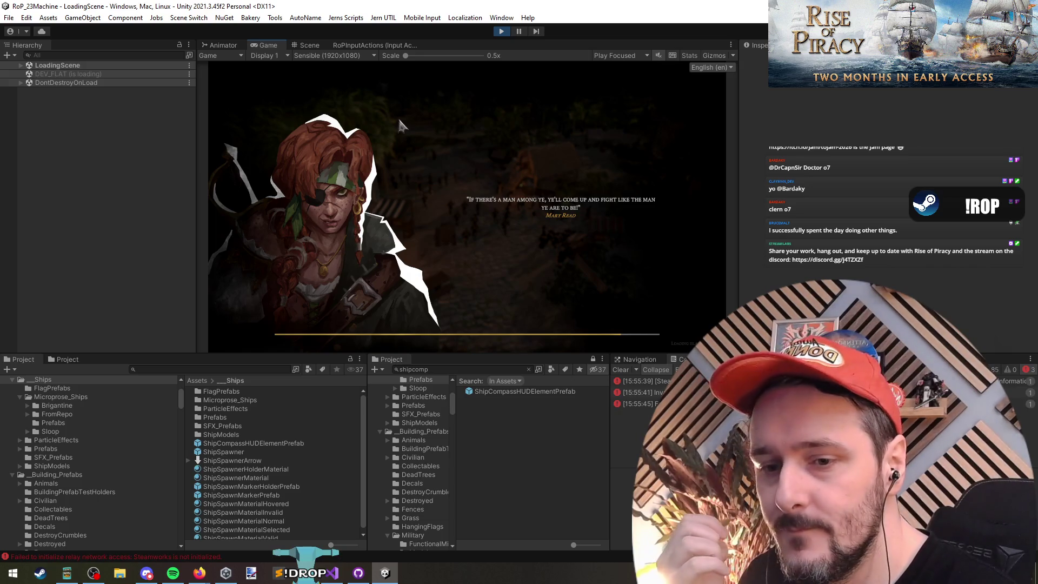
Bring the running Unity game into focus and begin searching the Hierarchy.
click(774, 208)
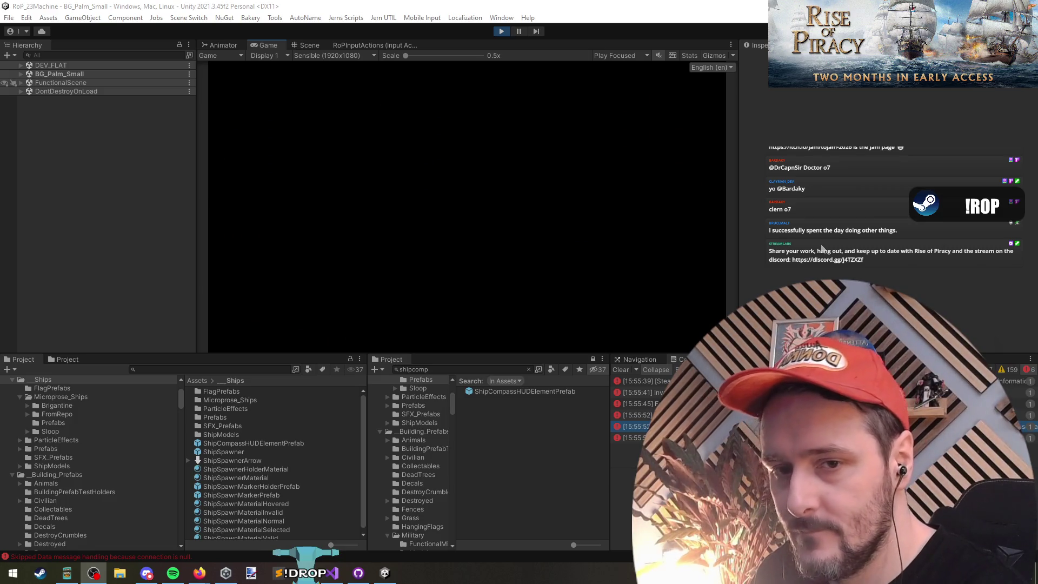
click(507, 144)
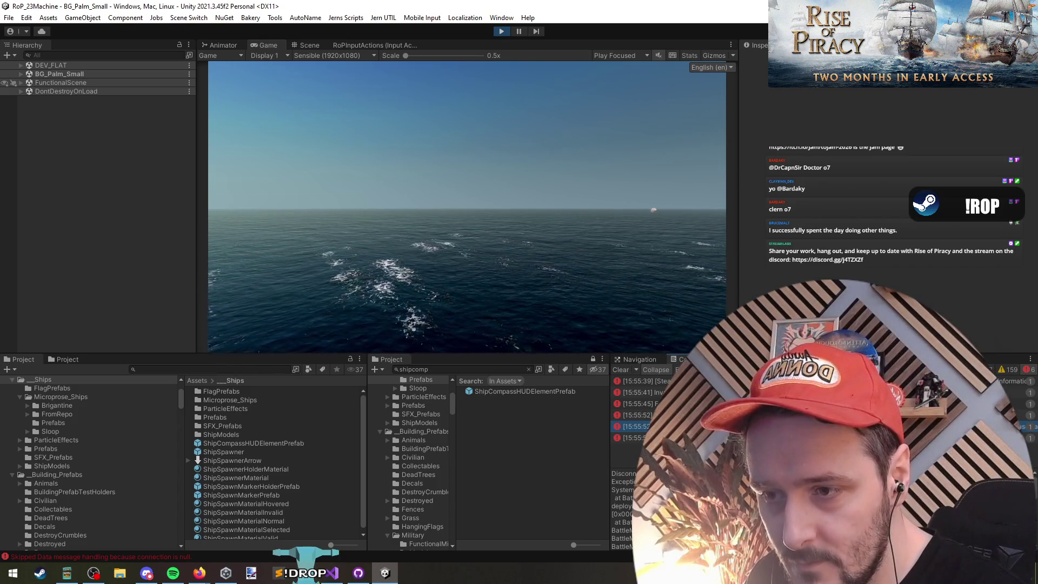
click(56, 55)
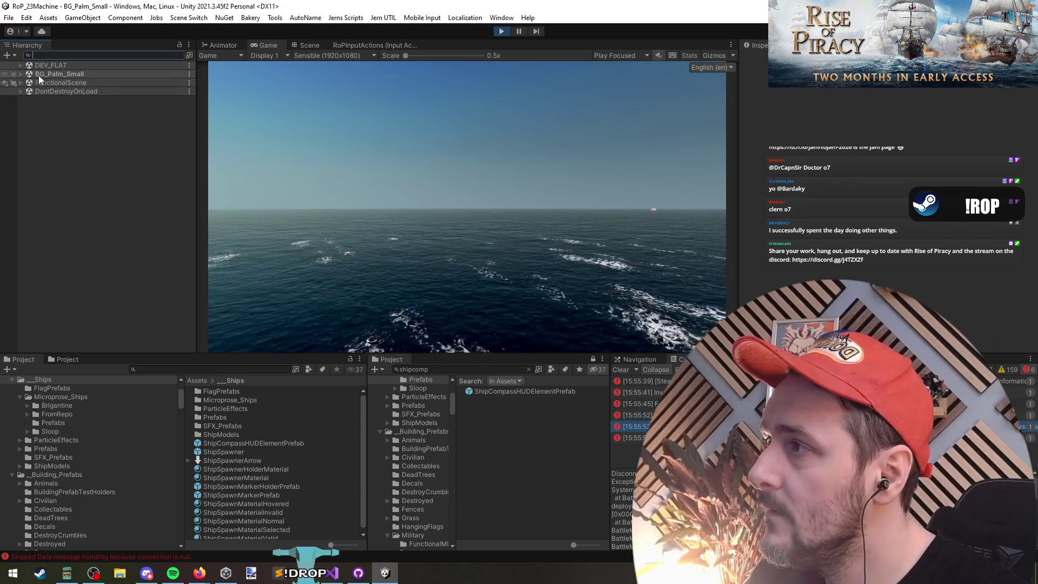
Search the Hierarchy for UIRTSShipIndividualCanvas, select RTS_ShipIndividualUIPrefab(Clone), then clear the search.
click(332, 572)
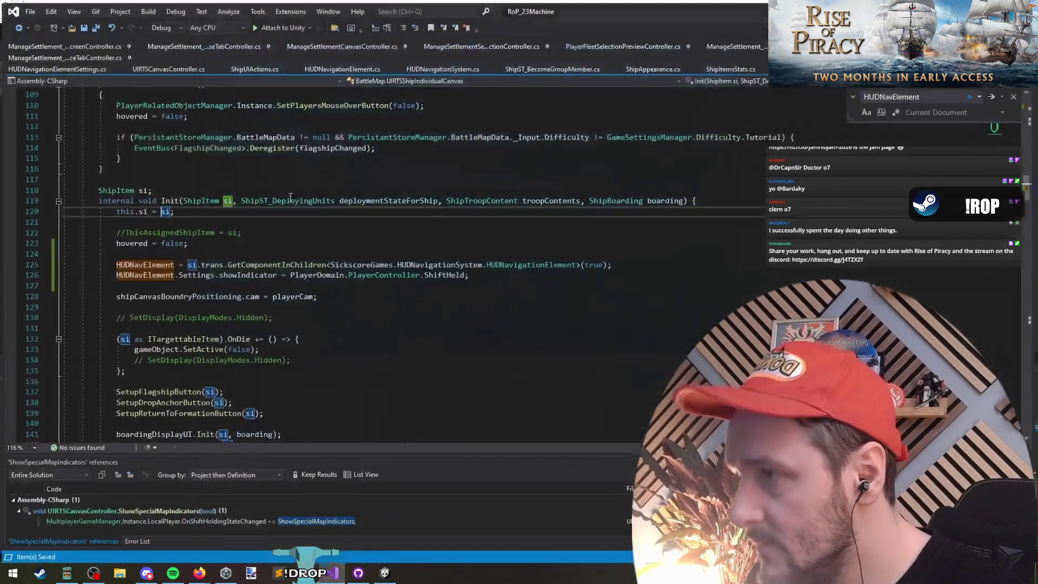
scroll(294, 207, up, 20)
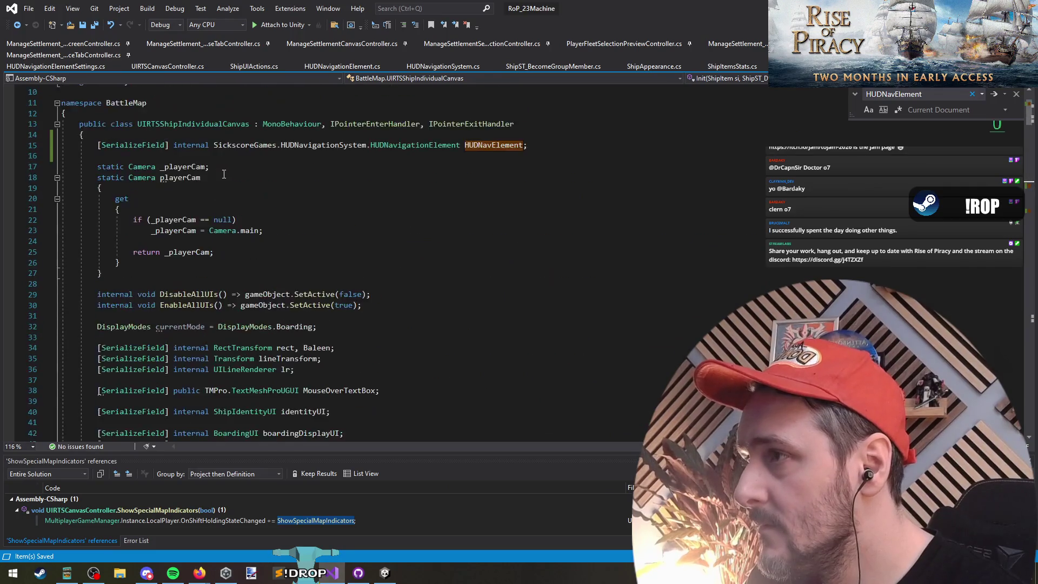
double_click(217, 216)
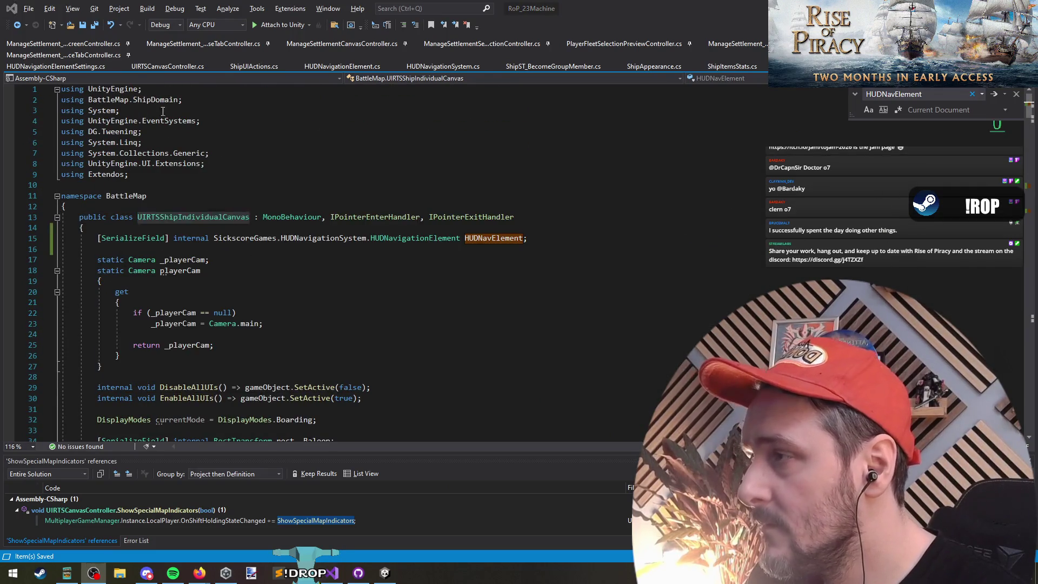
key(ctrl+c)
key(alt+Tab)
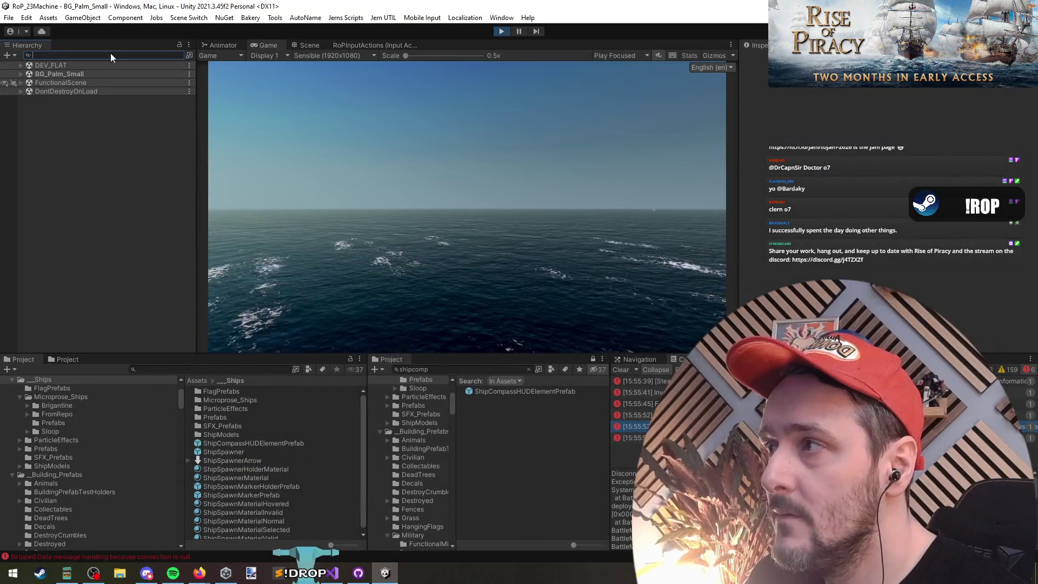
click(110, 55)
key(ctrl+v)
click(73, 66)
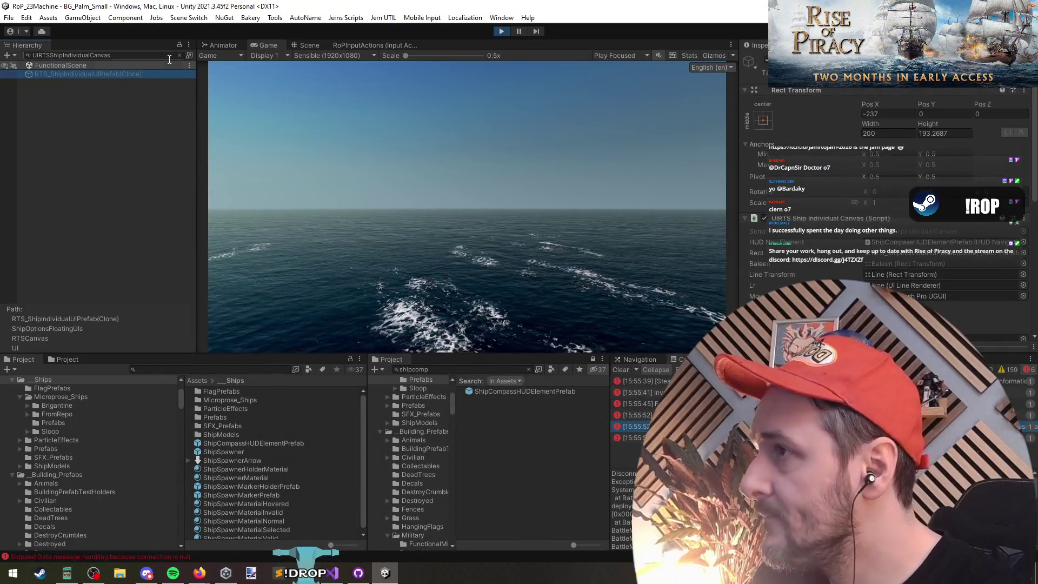
click(181, 54)
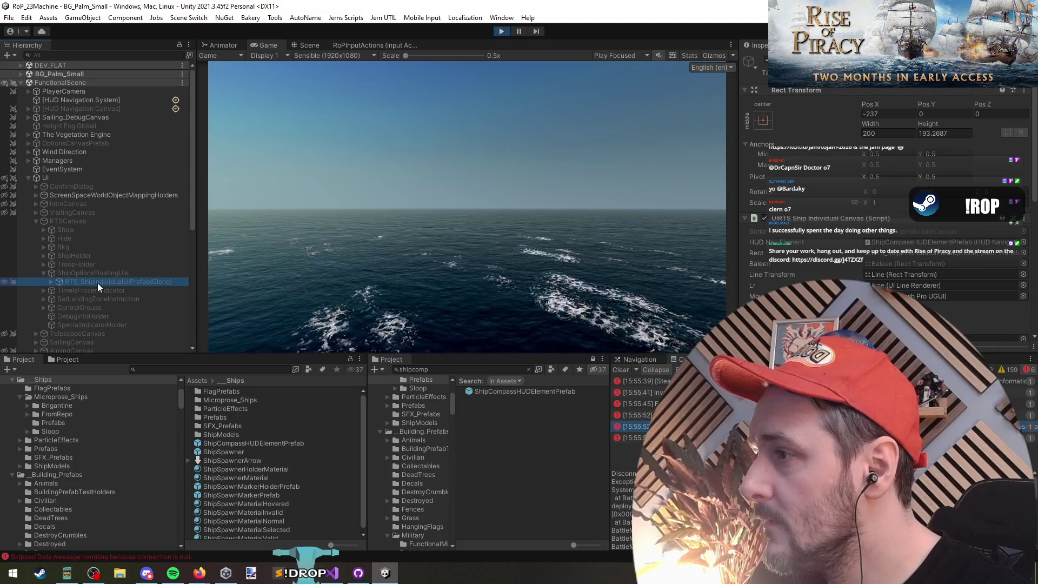
Inspect the children of RTS_ShipIndividualUIPrefab(Clone), BG_Palm_Small and DEV_FLAT, then return to the canvas script.
click(49, 285)
scroll(89, 236, down, 2)
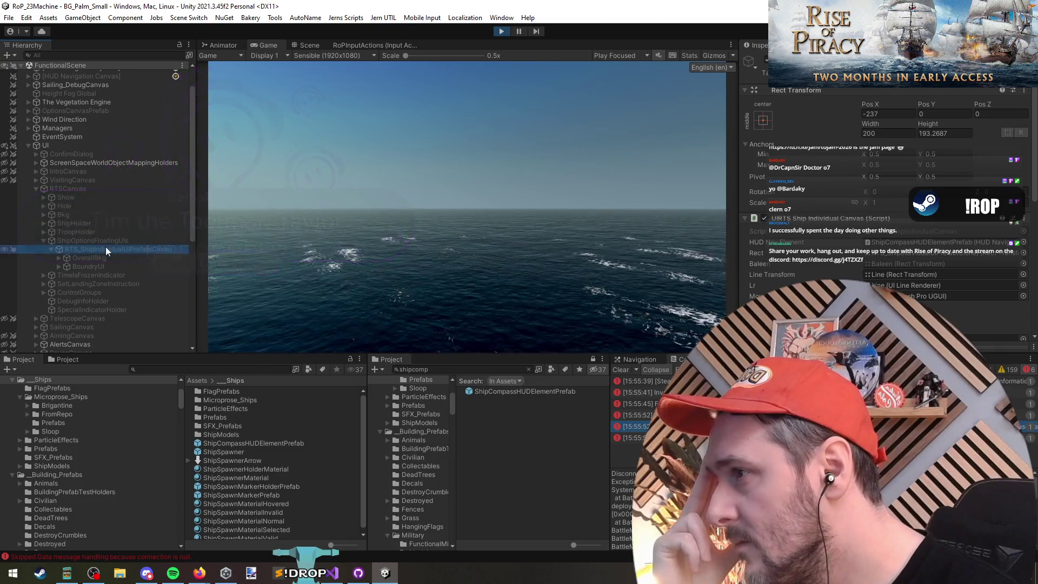
scroll(97, 168, down, 8)
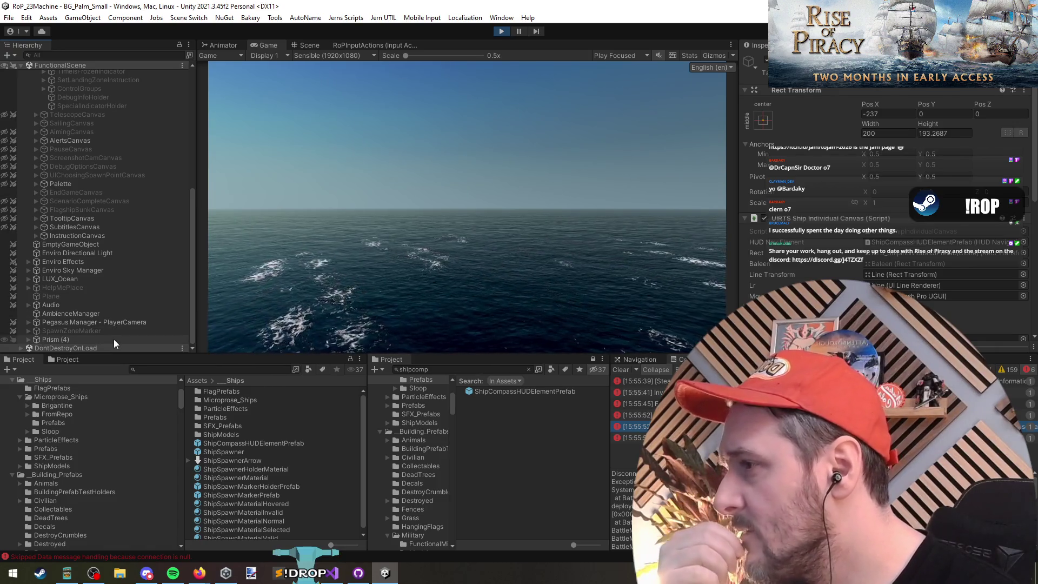
scroll(111, 287, up, 10)
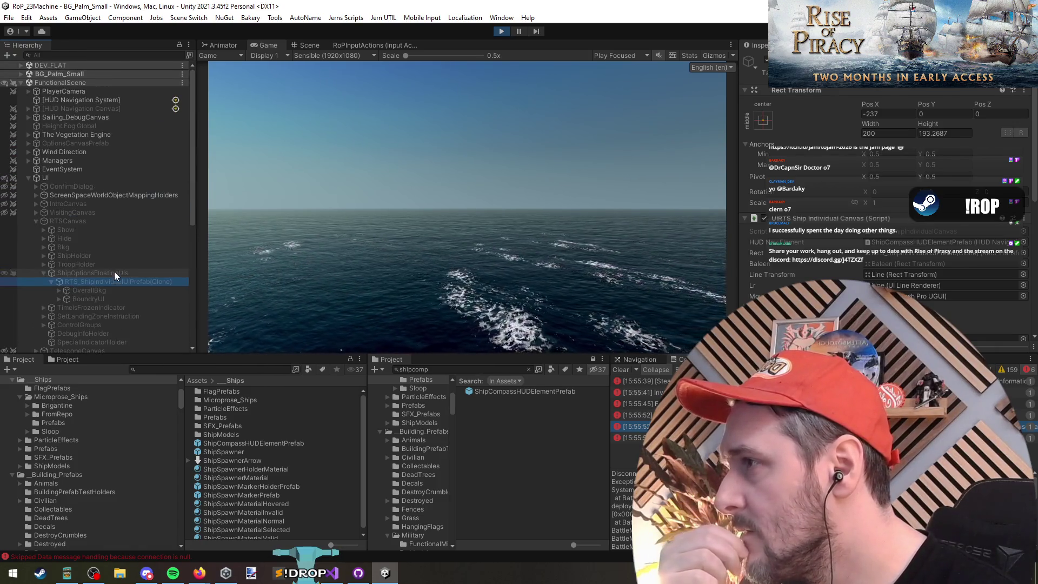
click(21, 74)
click(21, 63)
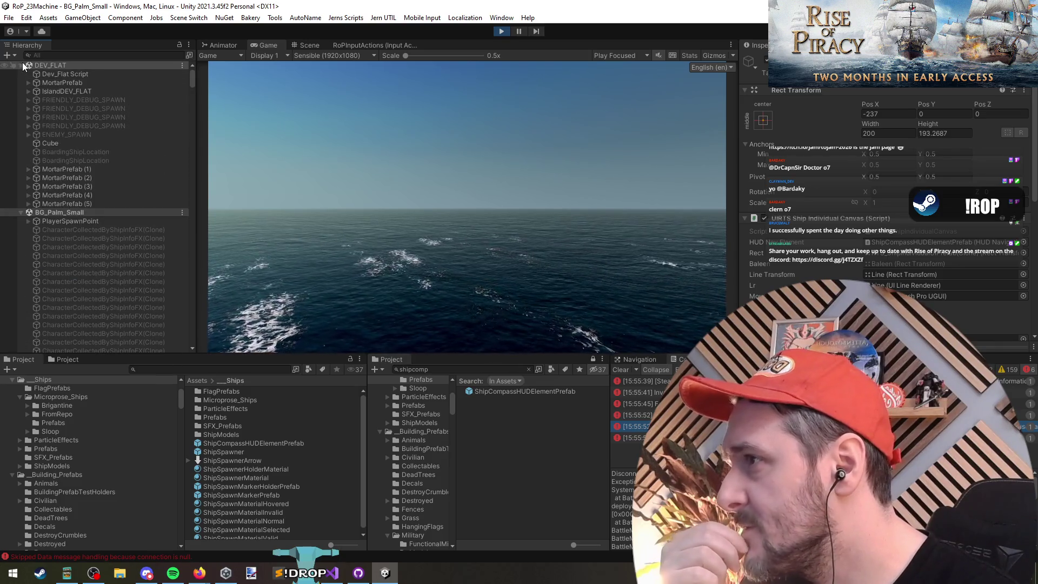
click(22, 64)
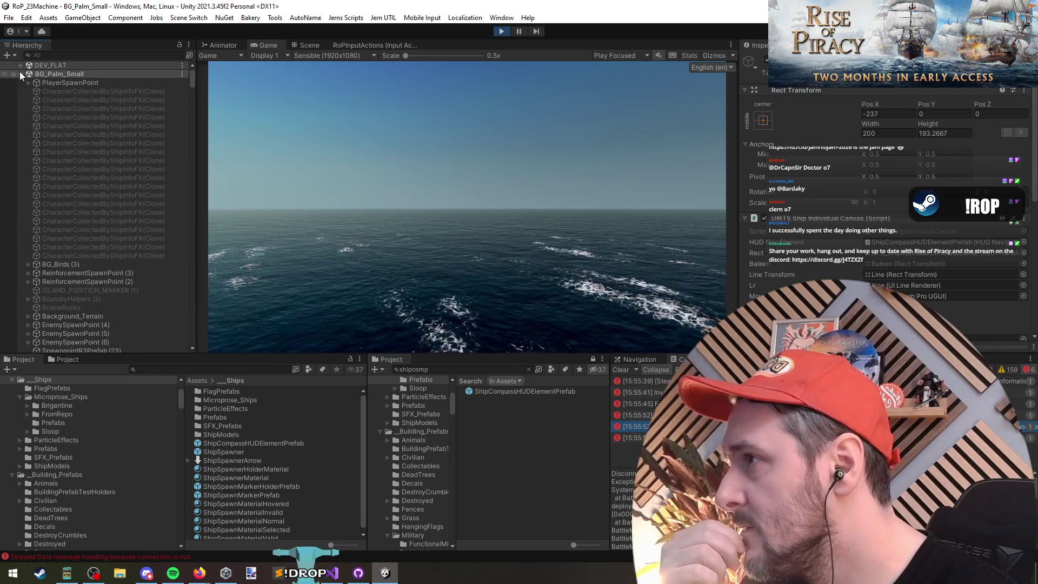
click(20, 75)
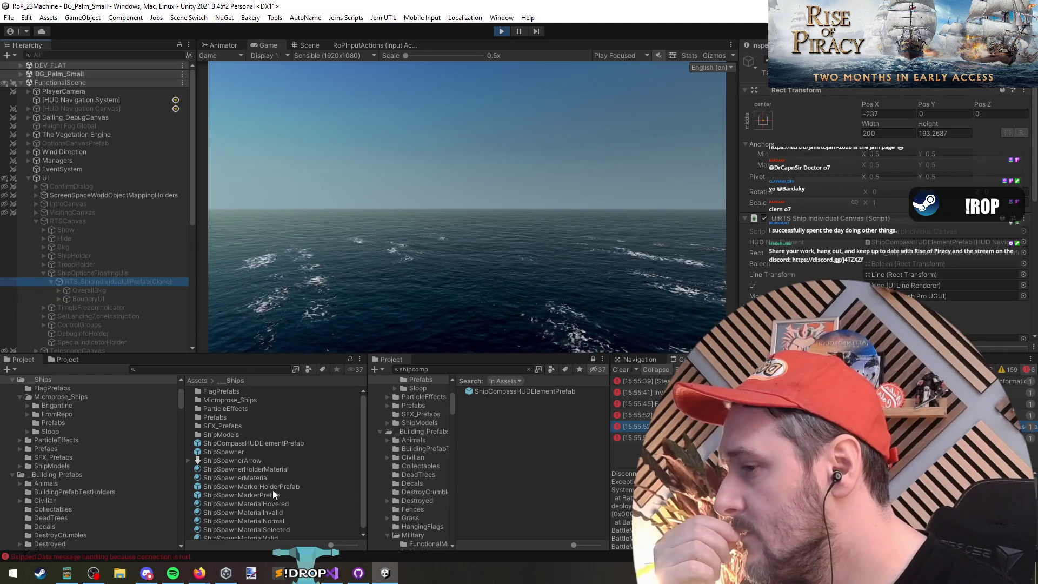
key(alt+Tab)
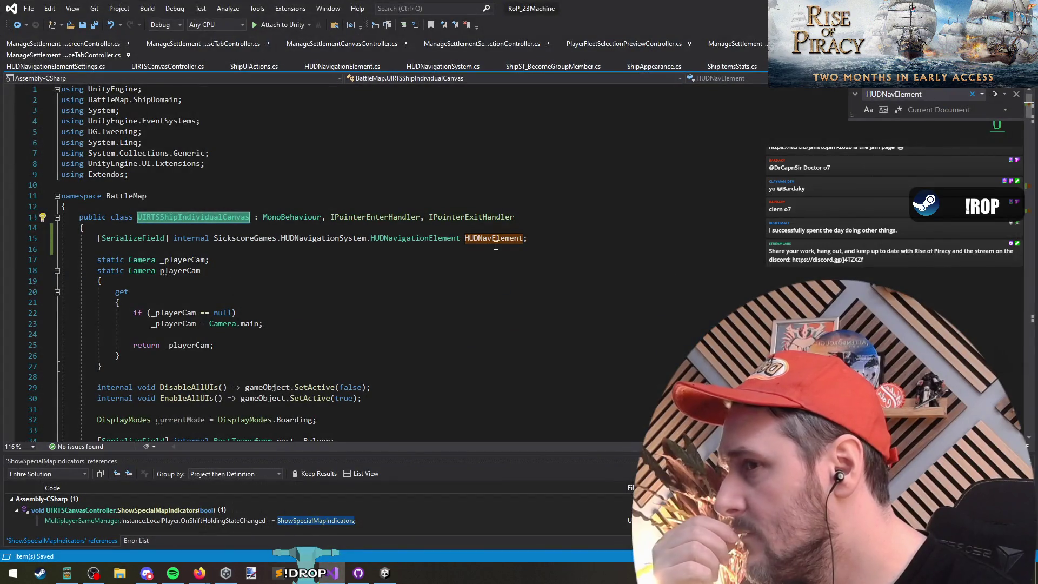
Find HUDNavElement in Init and comment out its two lines, 125–126.
double_click(496, 239)
key(ctrl+f)
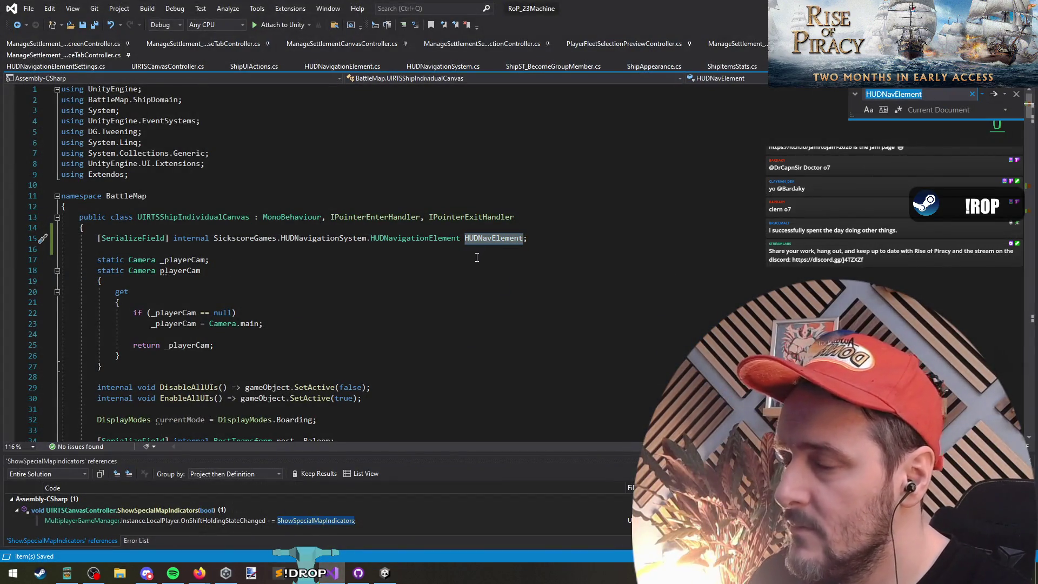
key(Return)
click(190, 263)
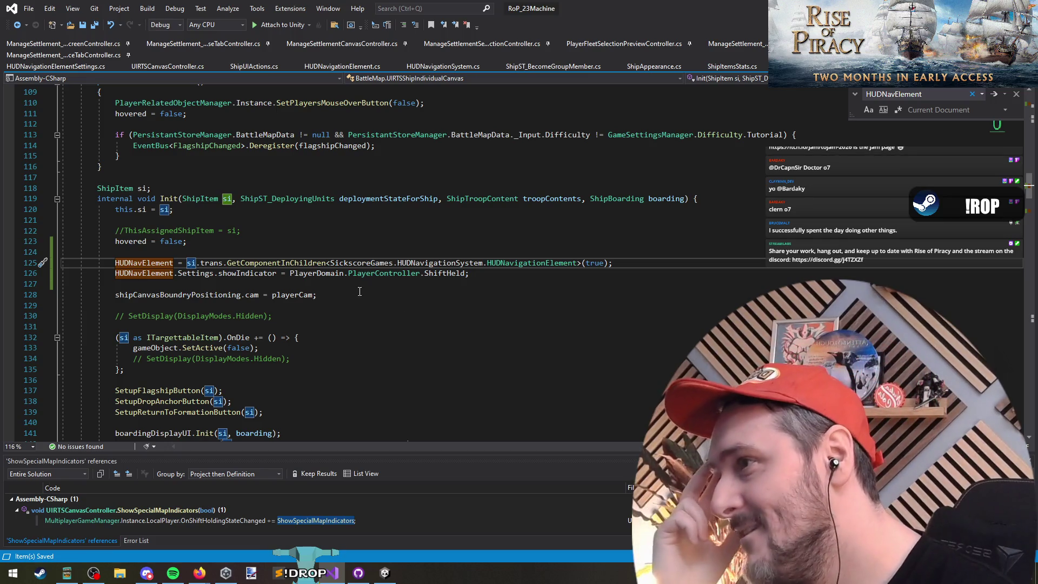
drag(117, 252, 189, 287)
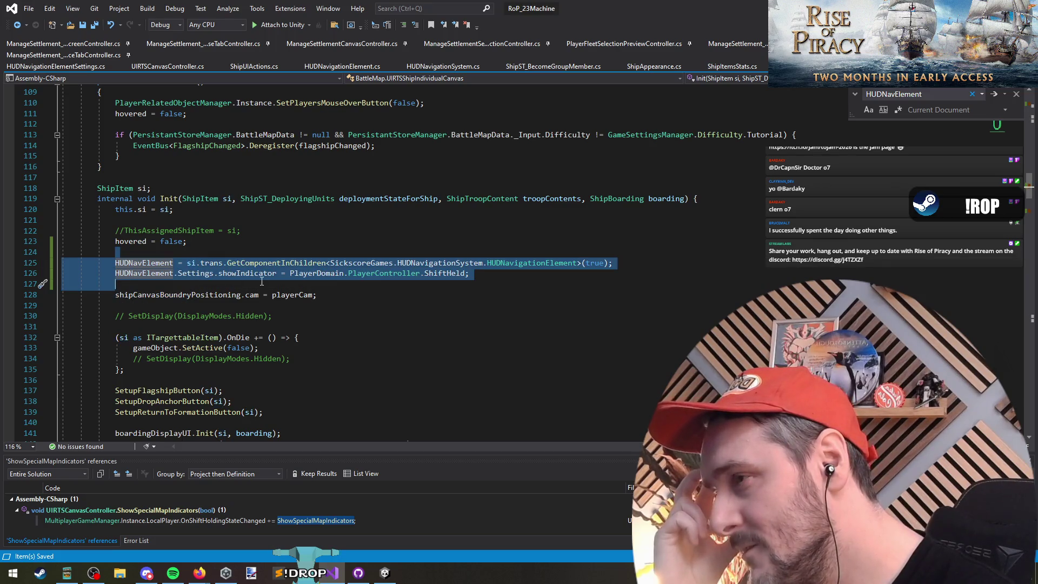
scroll(391, 289, down, 5)
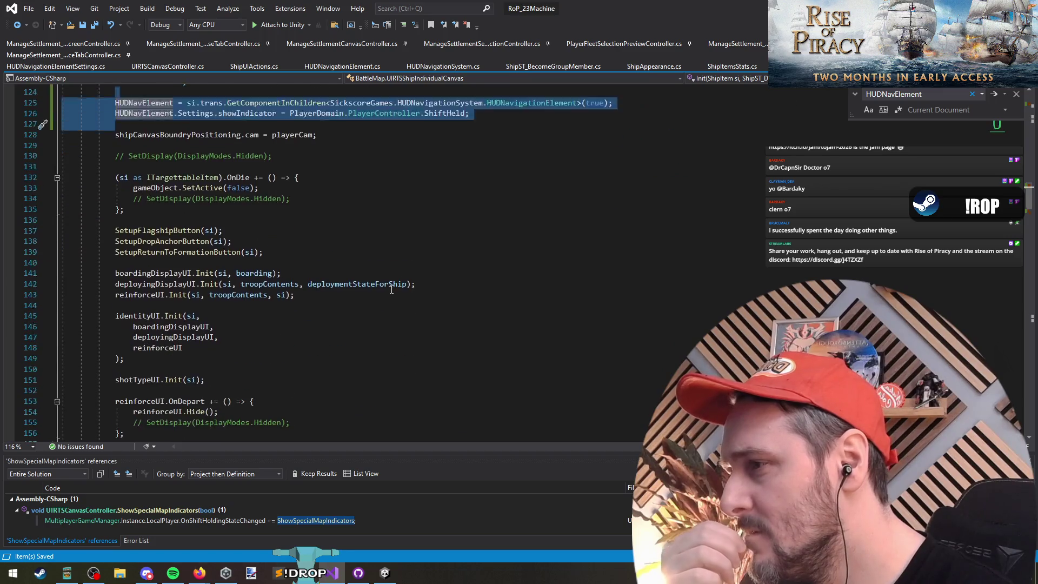
scroll(391, 289, down, 4)
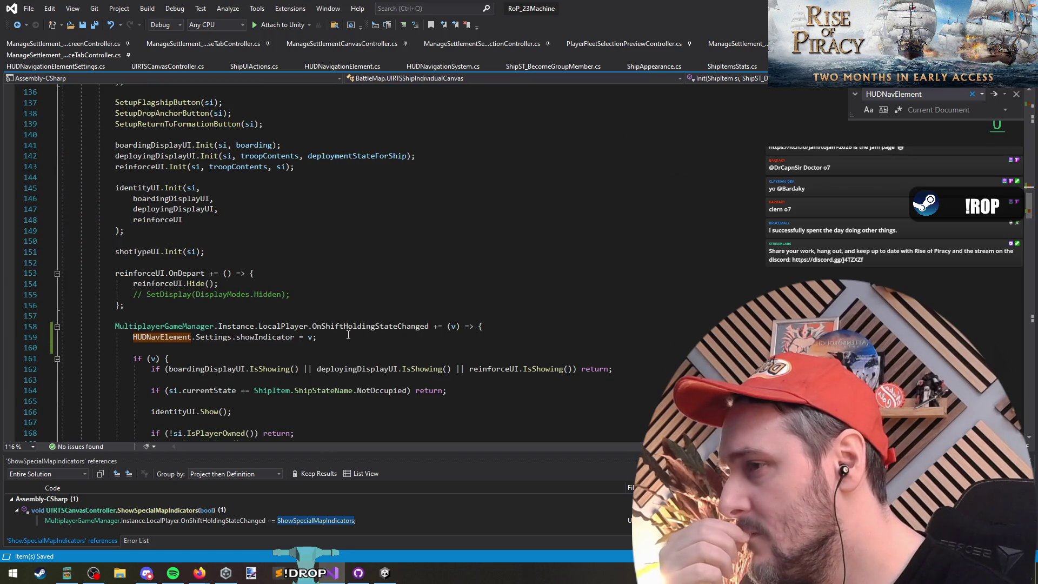
scroll(348, 335, up, 10)
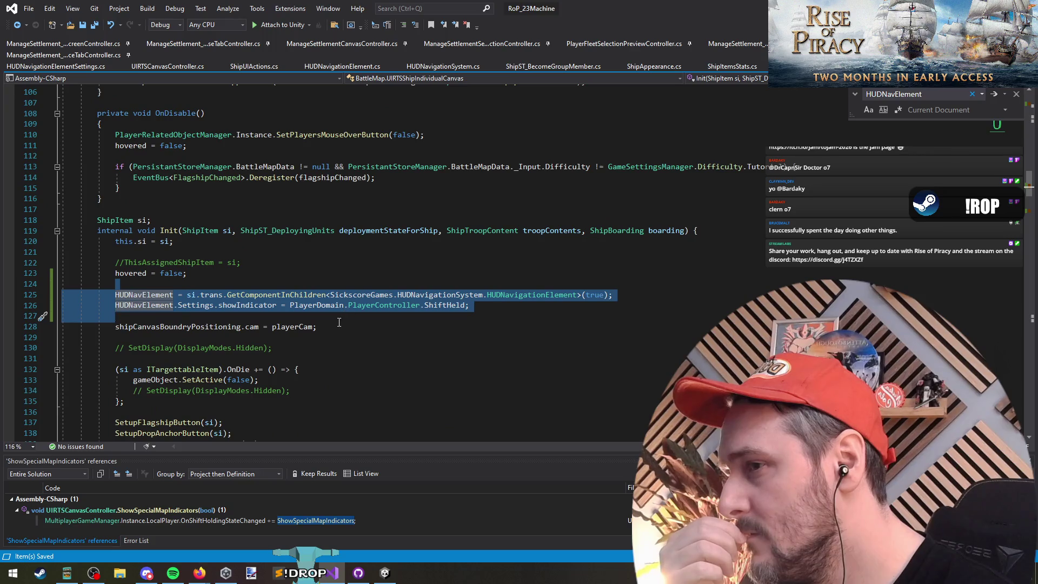
click(403, 27)
Trace Init's single caller in the ShipUIActions constructor, then rerun the game in Unity.
right_click(168, 231)
click(231, 330)
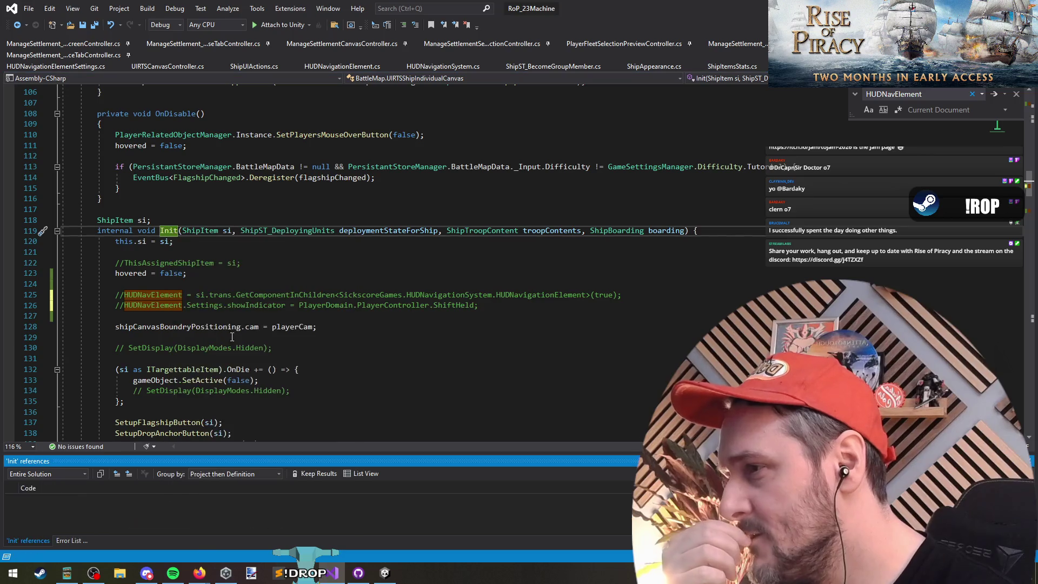
key(Down)
key(Down)
key(Return)
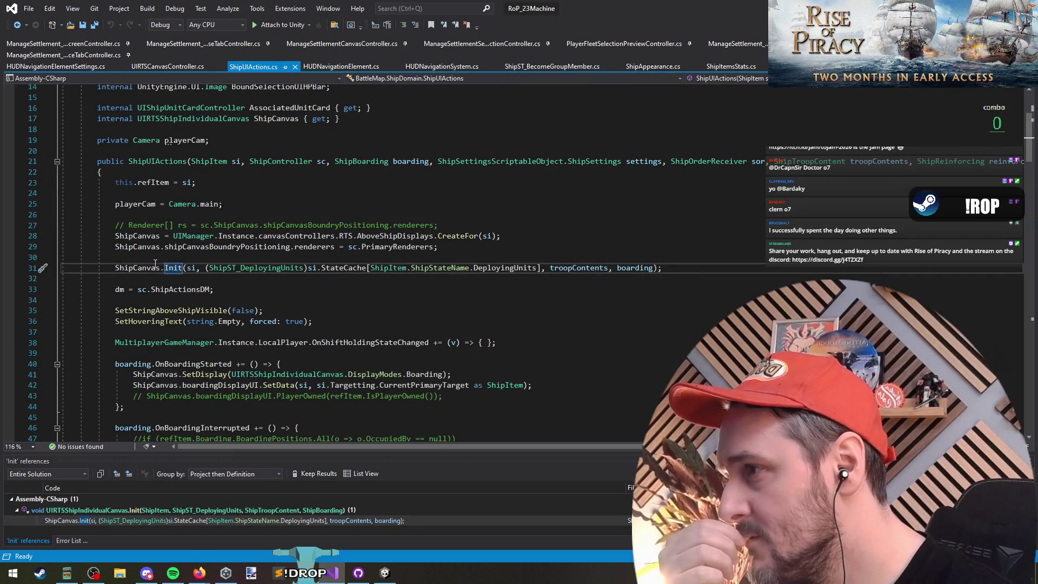
click(164, 161)
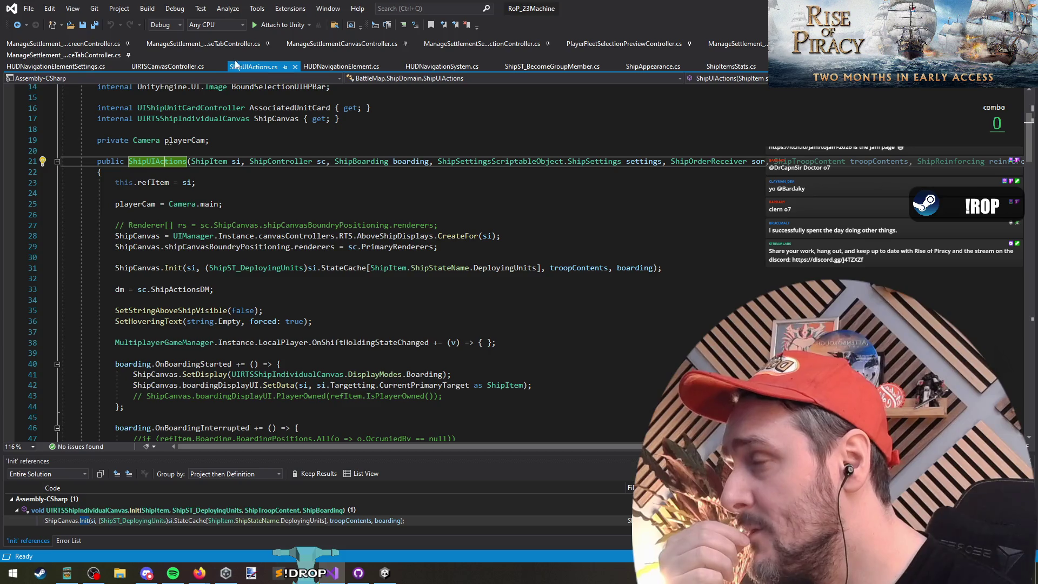
key(alt+Tab)
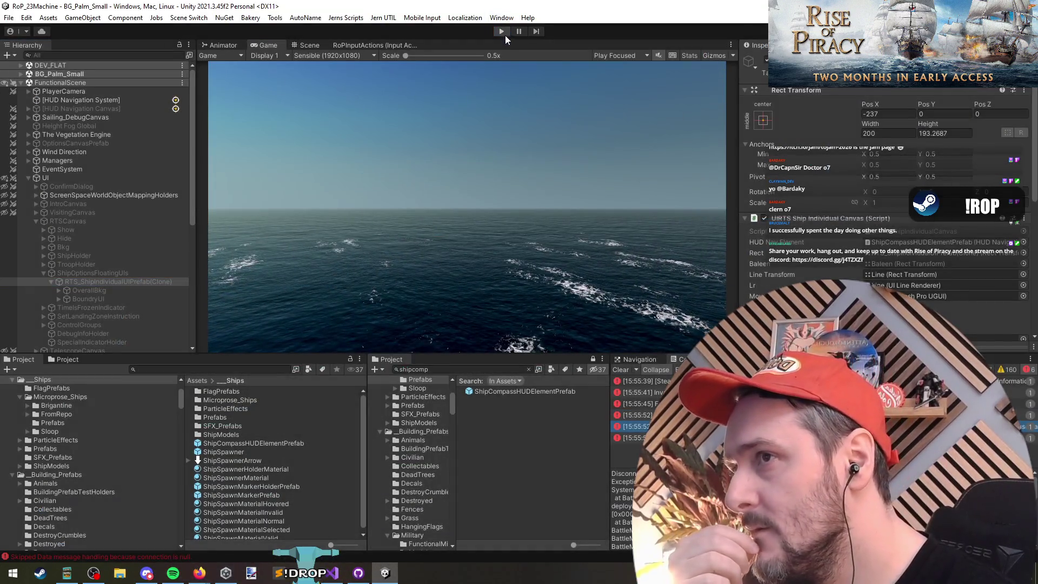
click(505, 35)
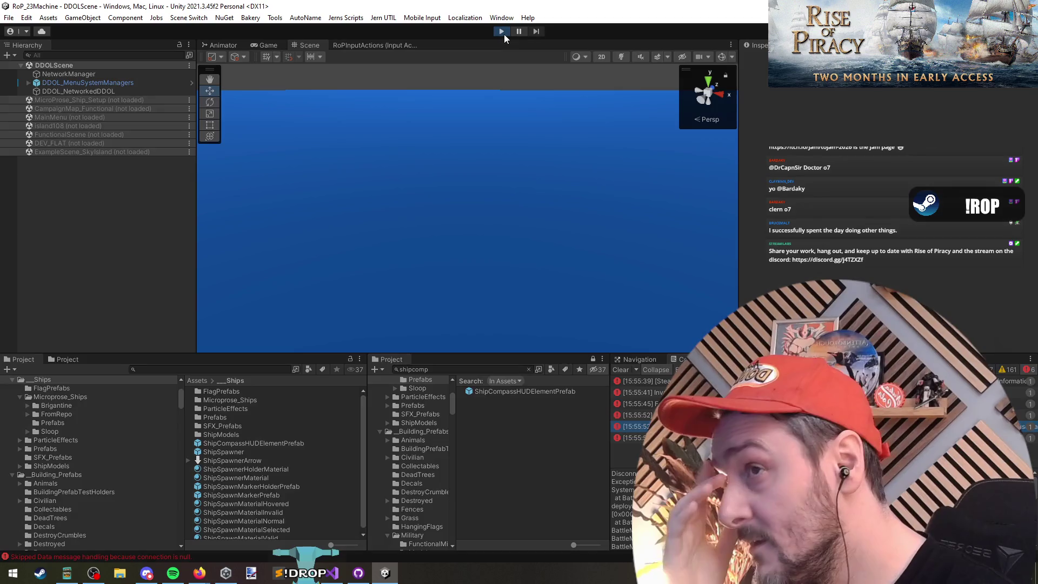
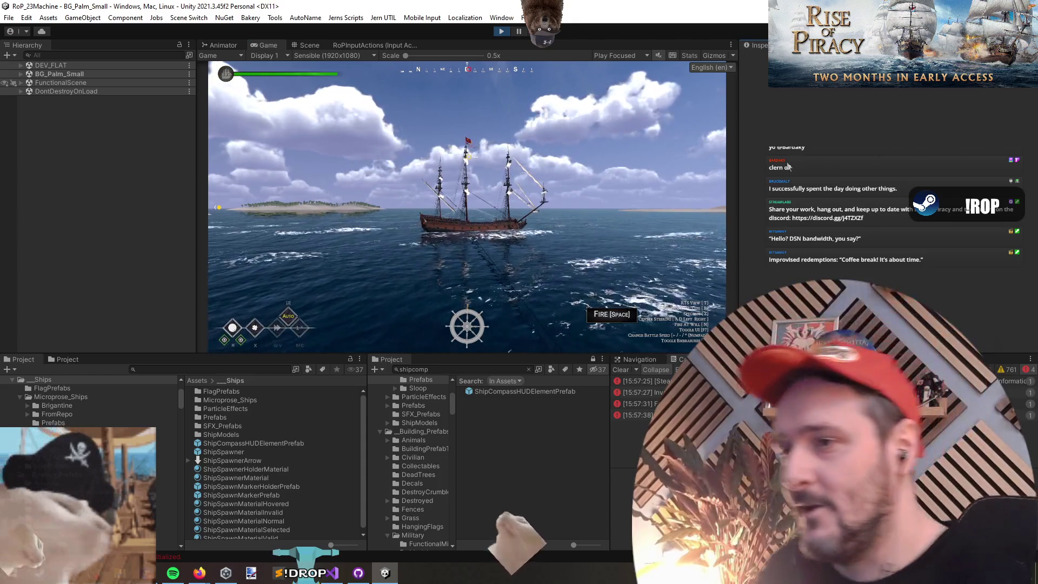
Press T in the running game to toggle to the overhead RTS fleet view.
key(t)
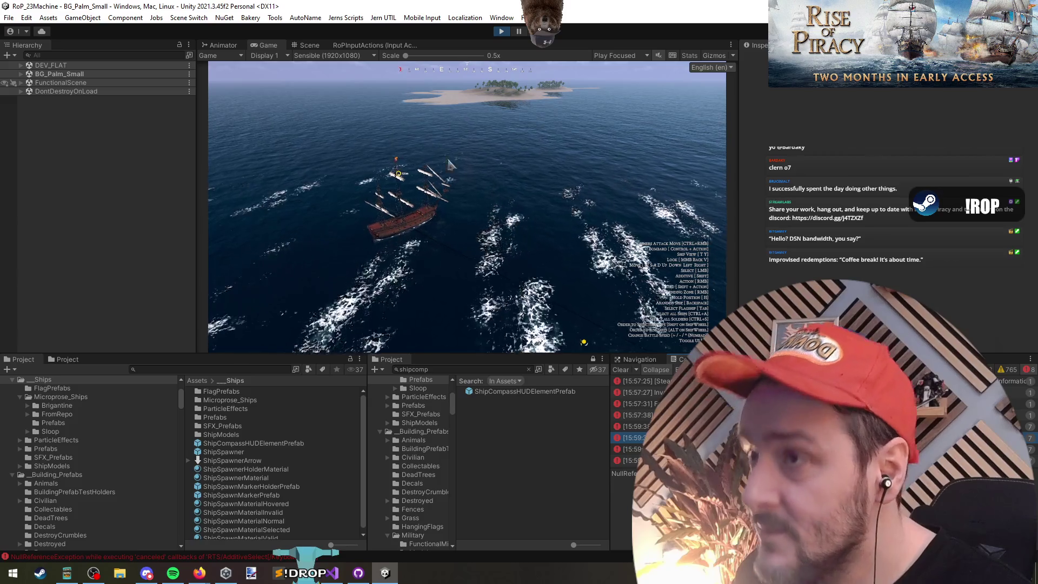
Find and copy the commented HUDNavElement assignment on line 125 of Init.
click(326, 578)
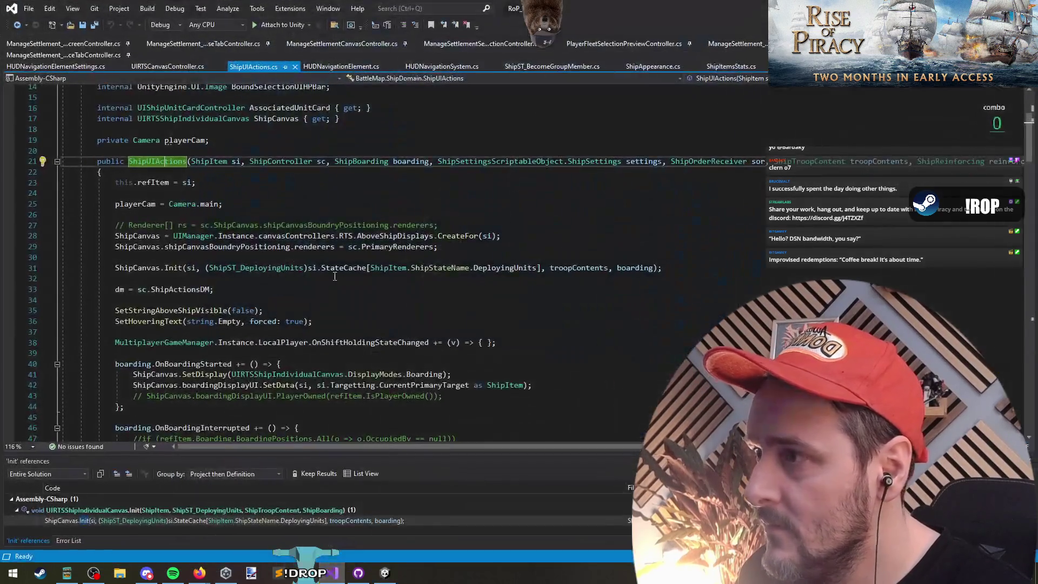
scroll(260, 325, down, 13)
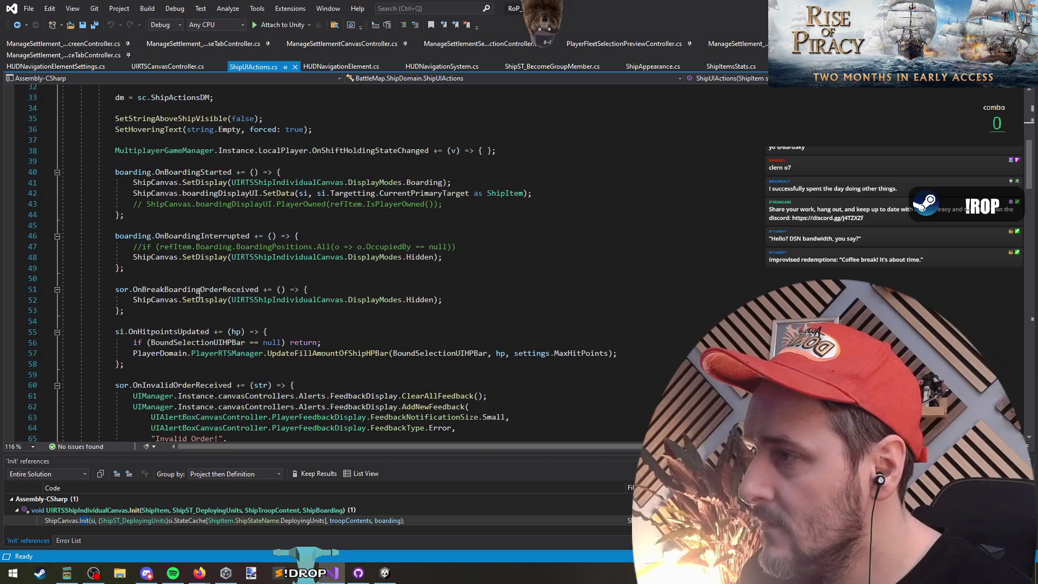
scroll(235, 331, down, 5)
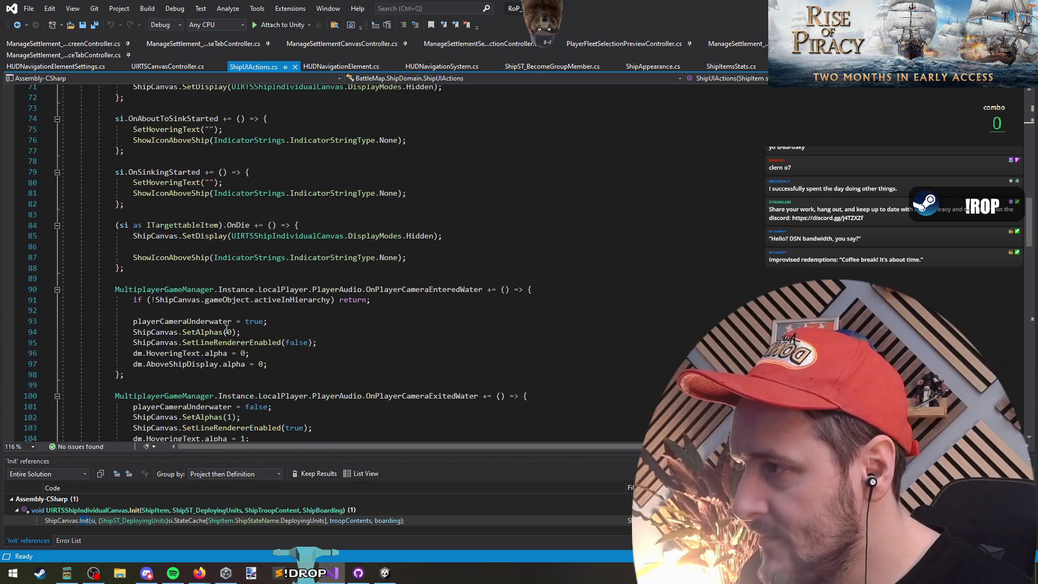
key(ctrl+minus)
click(169, 298)
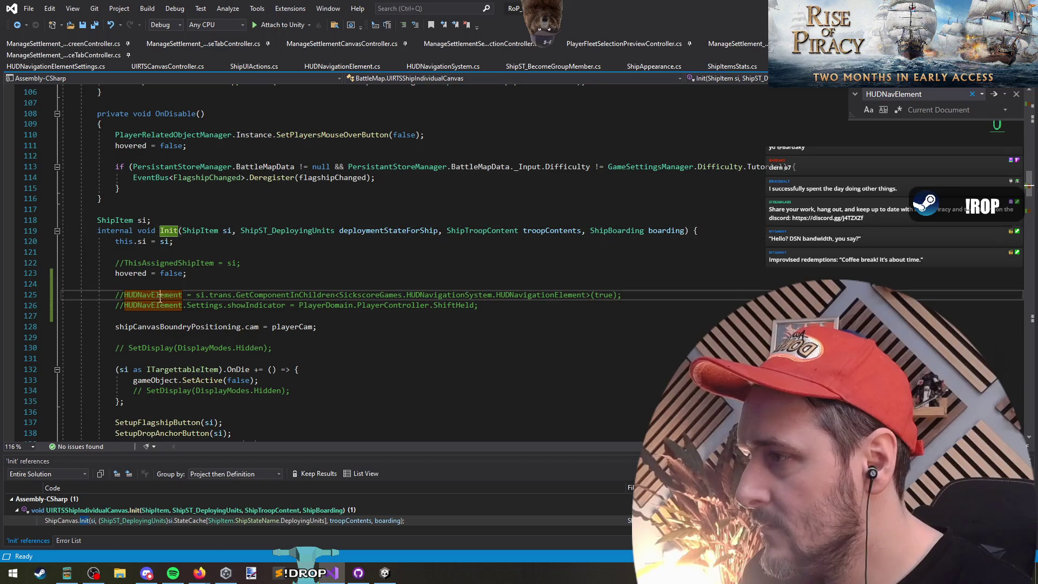
key(ctrl+f)
scroll(293, 338, down, 7)
scroll(153, 344, down, 3)
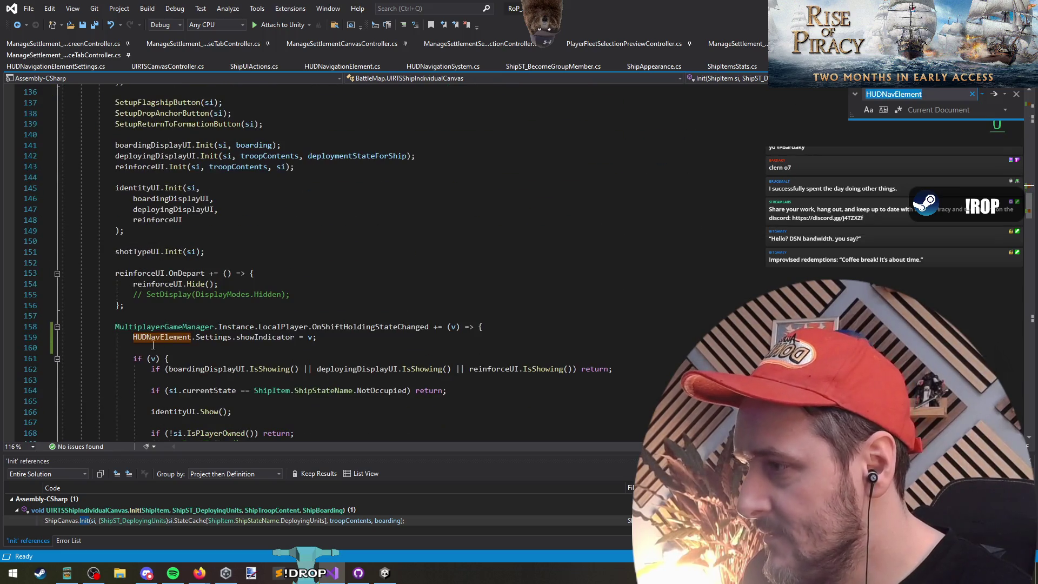
scroll(332, 341, up, 5)
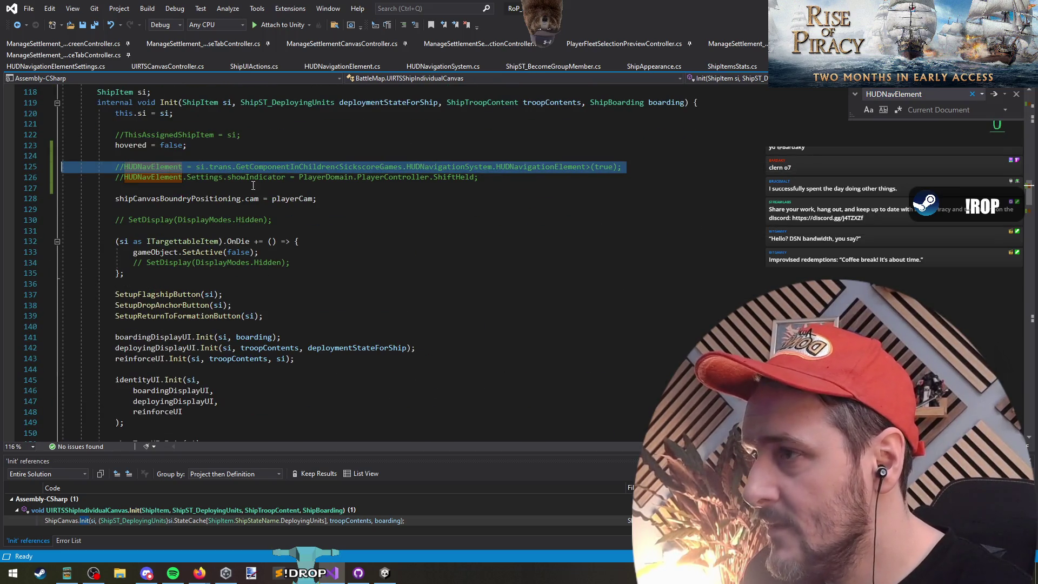
scroll(355, 364, down, 4)
key(Return)
Paste it into the OnShiftHoldingStateChanged lambda, remove the //, and save.
text(//HUDNavElement = si.trans.GetComponentInChildren<SickscoreGames.HUDNavigationSystem.HUDNavigationElement>(true);)
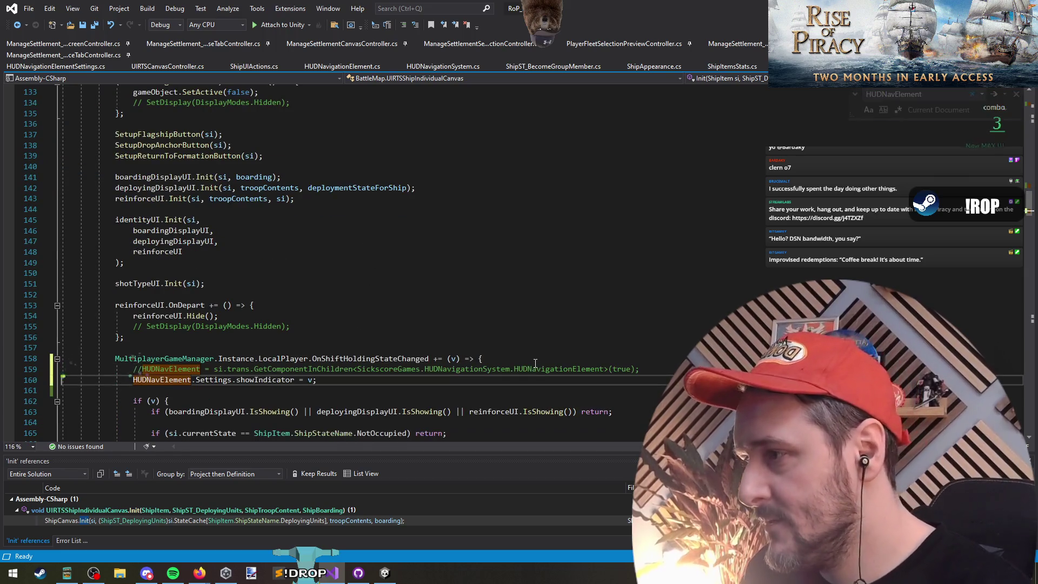
key(Home)
text(//)
key(BackSpace)
key(BackSpace)
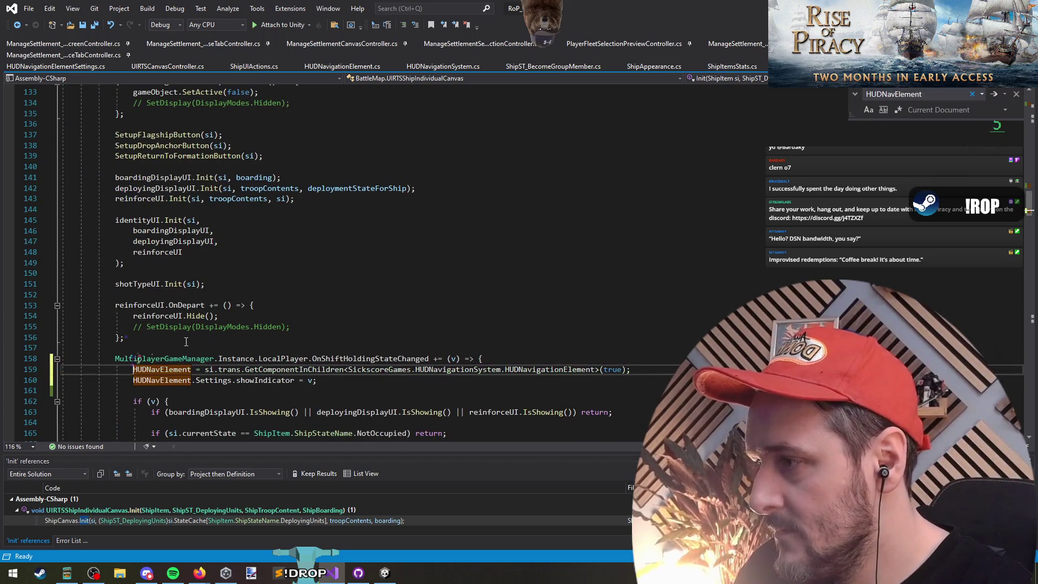
click(193, 346)
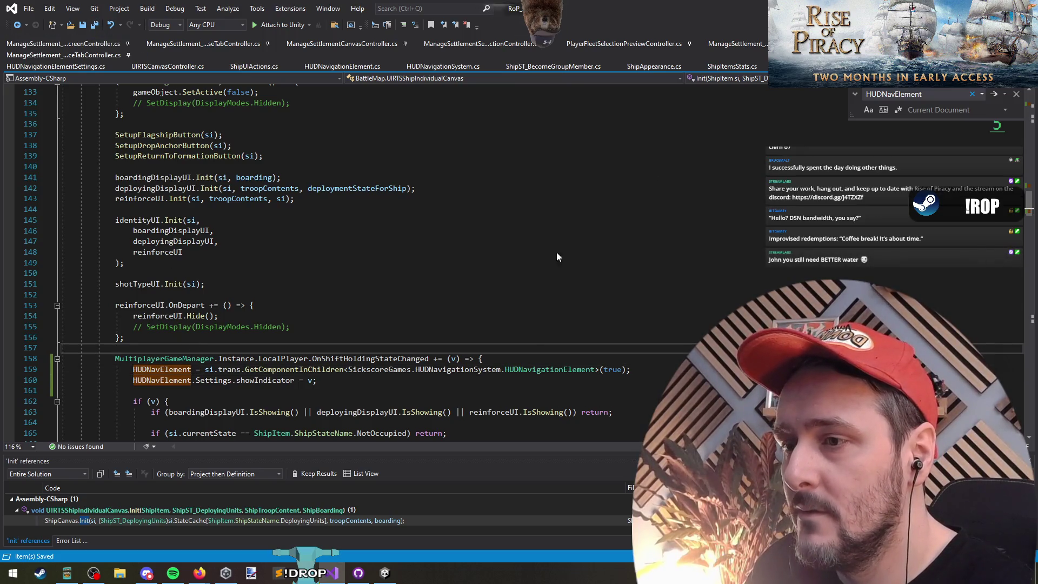
key(Down)
key(Down)
key(Down)
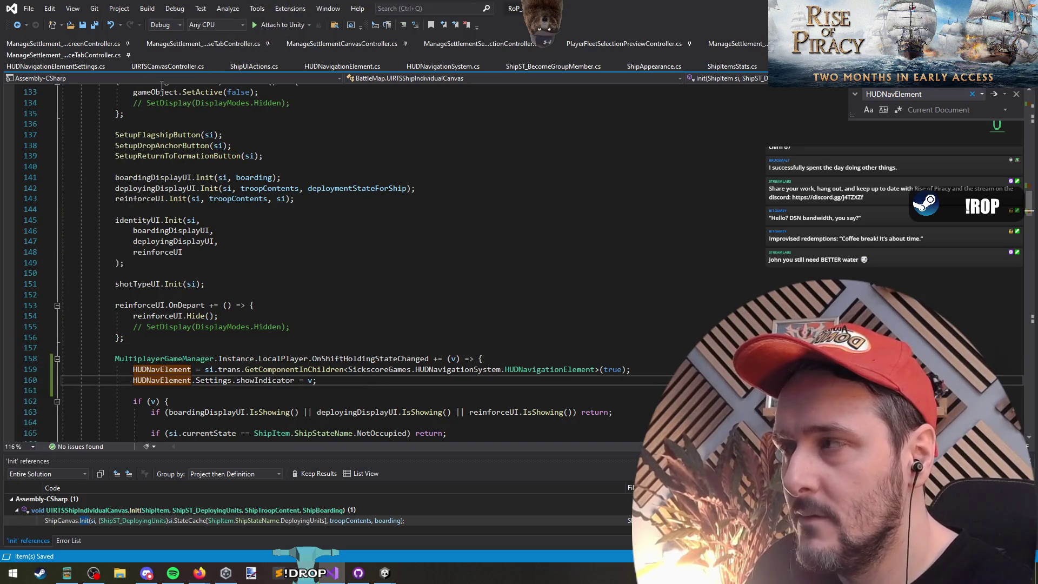
key(alt+Tab)
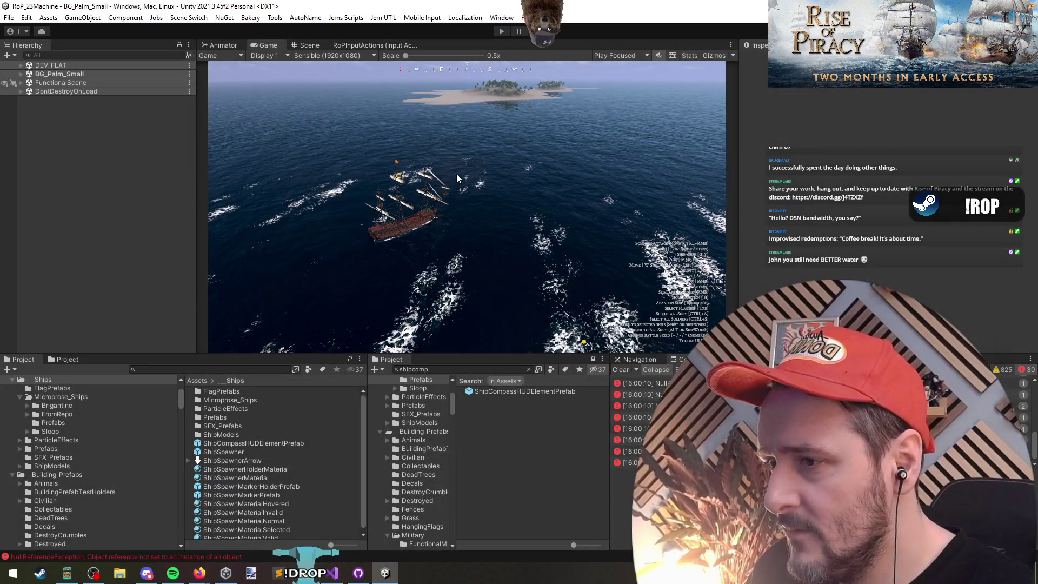
Enter Play mode with the reloaded scripts and toggle to the RTS view with T.
key(ctrl+p)
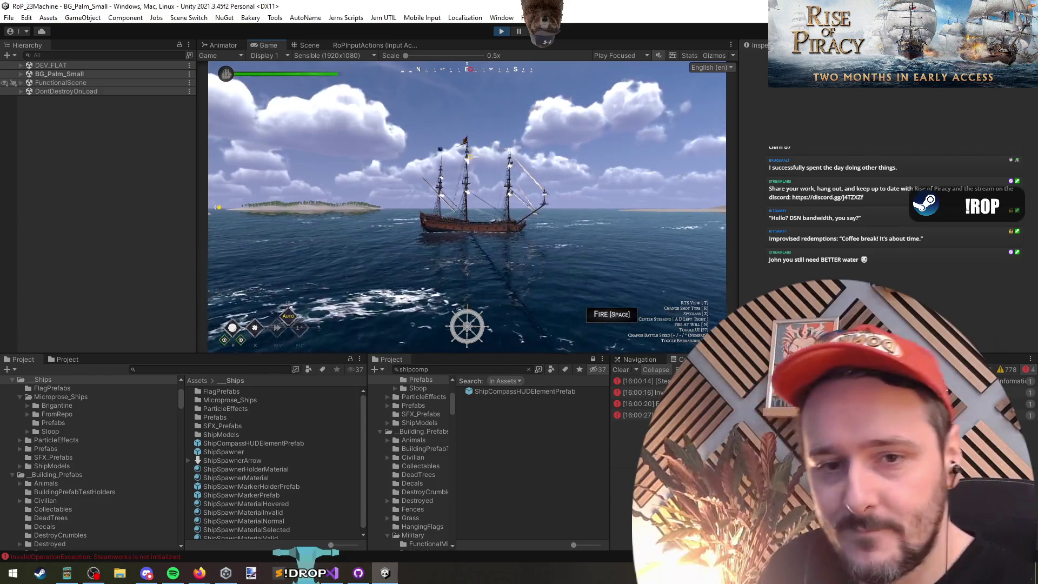
key(t)
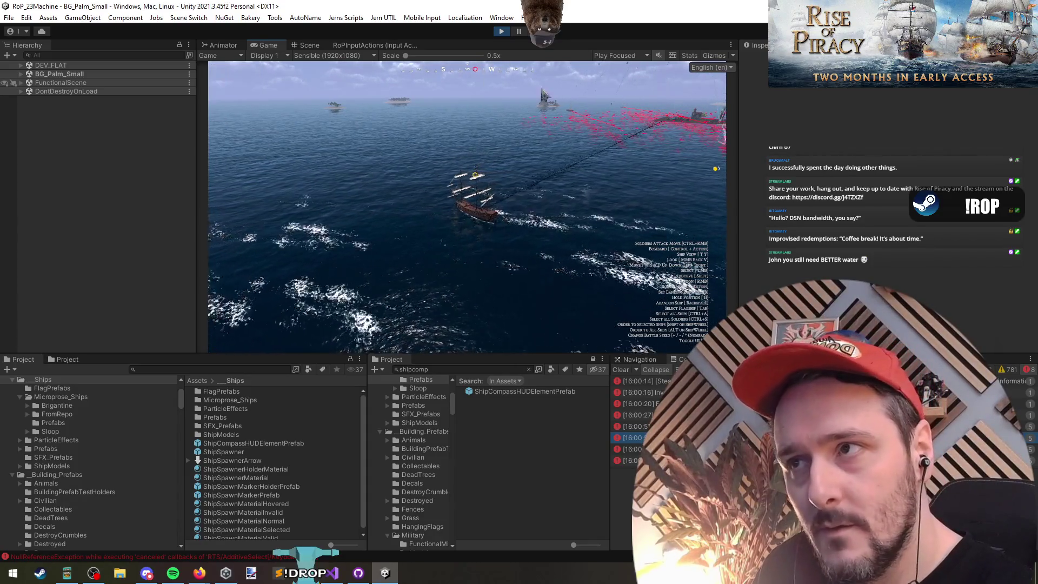
Open ShipCompassHUDElementPrefab's HUD Navigation Element script and copy the HUDNavigationElement type name.
double_click(504, 392)
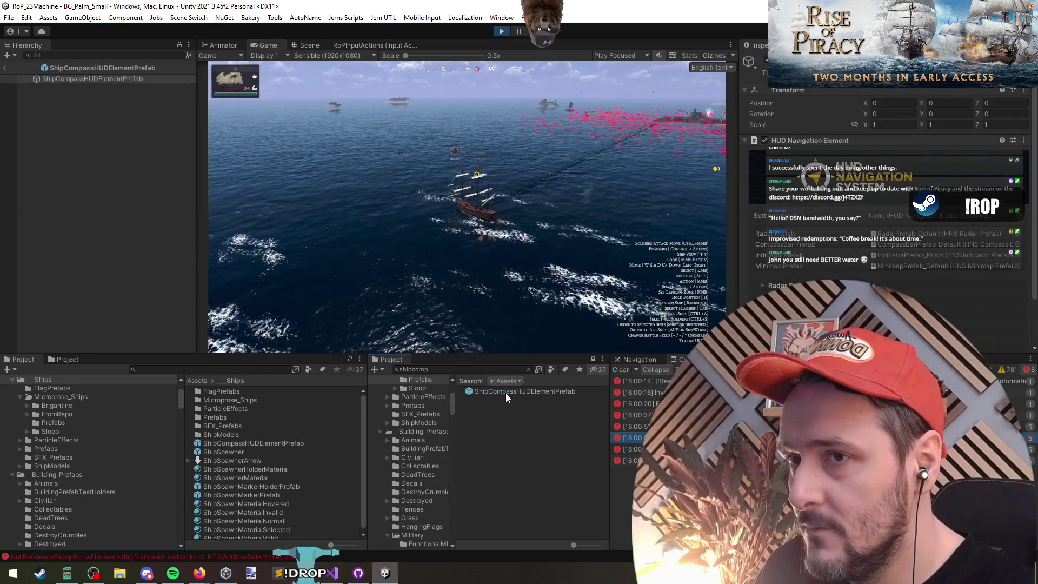
right_click(835, 141)
click(865, 263)
key(ctrl+c)
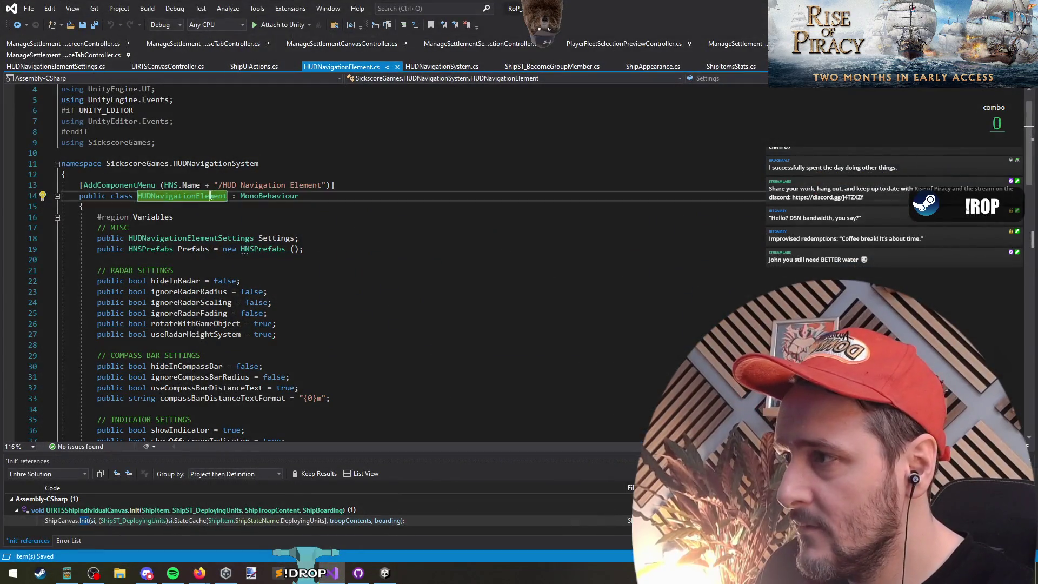
key(ctrl+Tab)
key(ctrl+v)
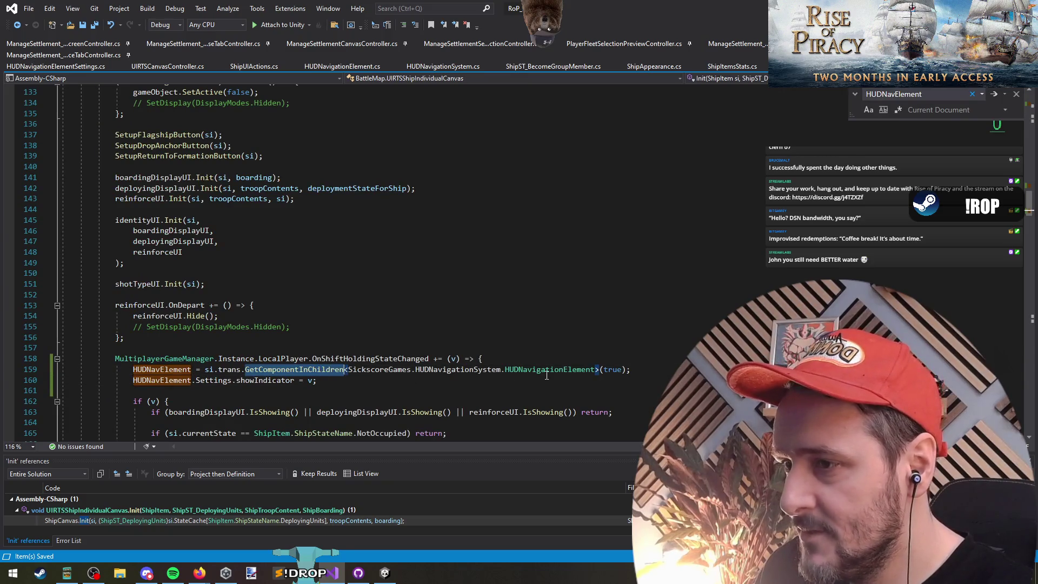
double_click(550, 370)
key(ctrl+c)
key(alt+Tab)
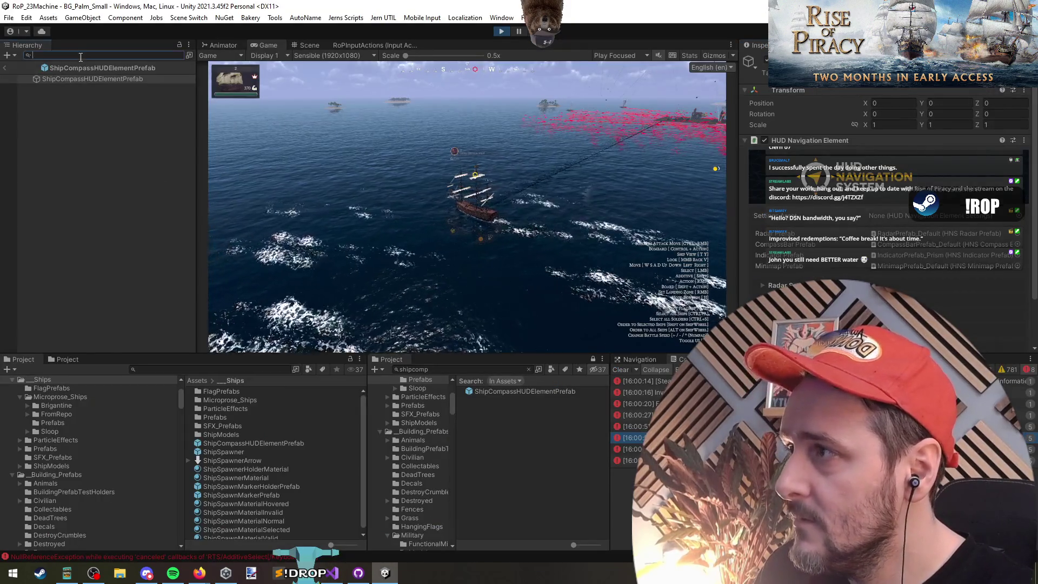
Leave the prefab and frame a ShipCompassHUDElementPrefab instance in the Scene view.
click(4, 69)
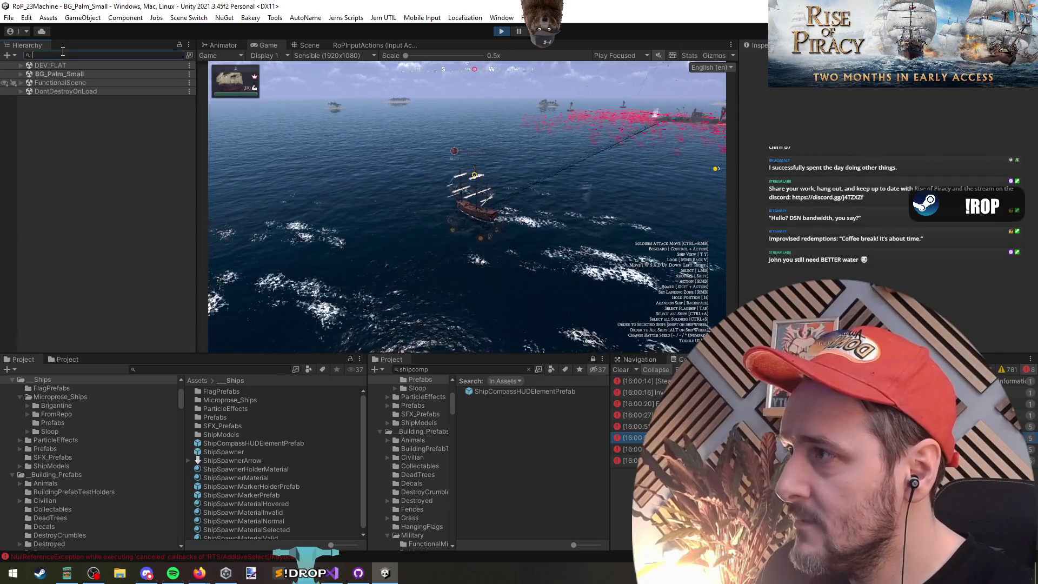
click(116, 197)
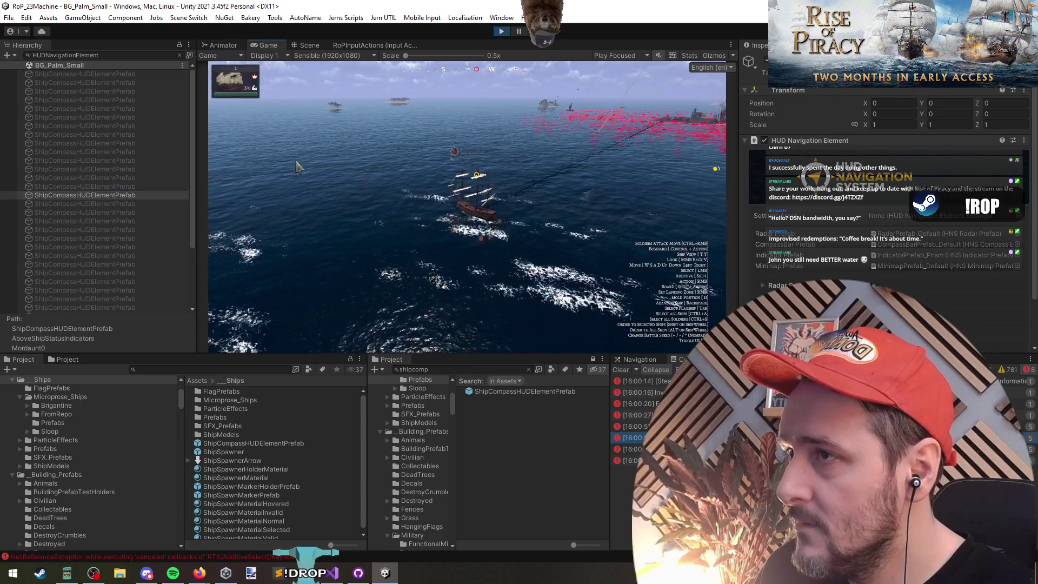
click(309, 45)
key(f)
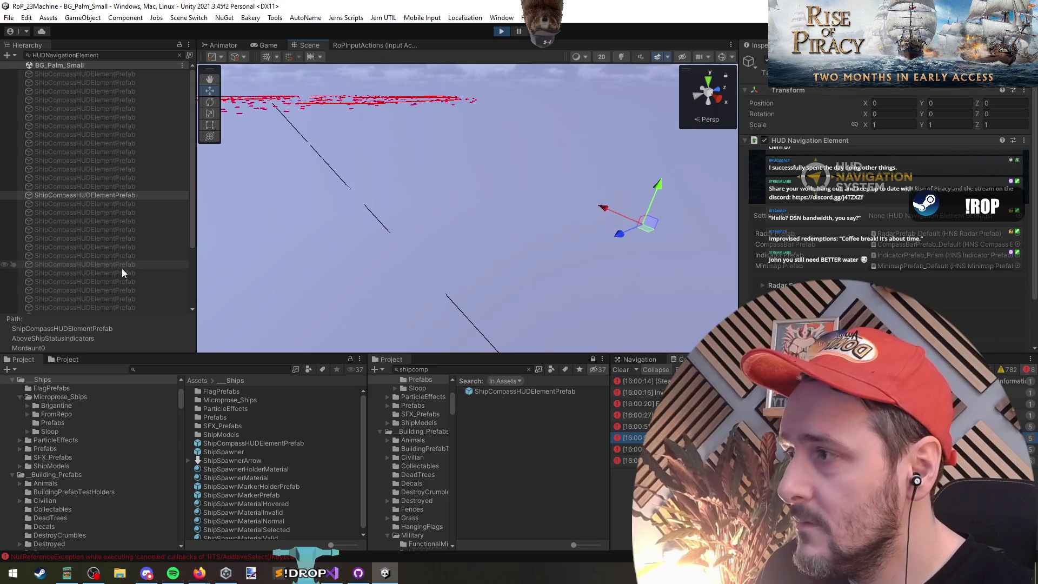
click(116, 195)
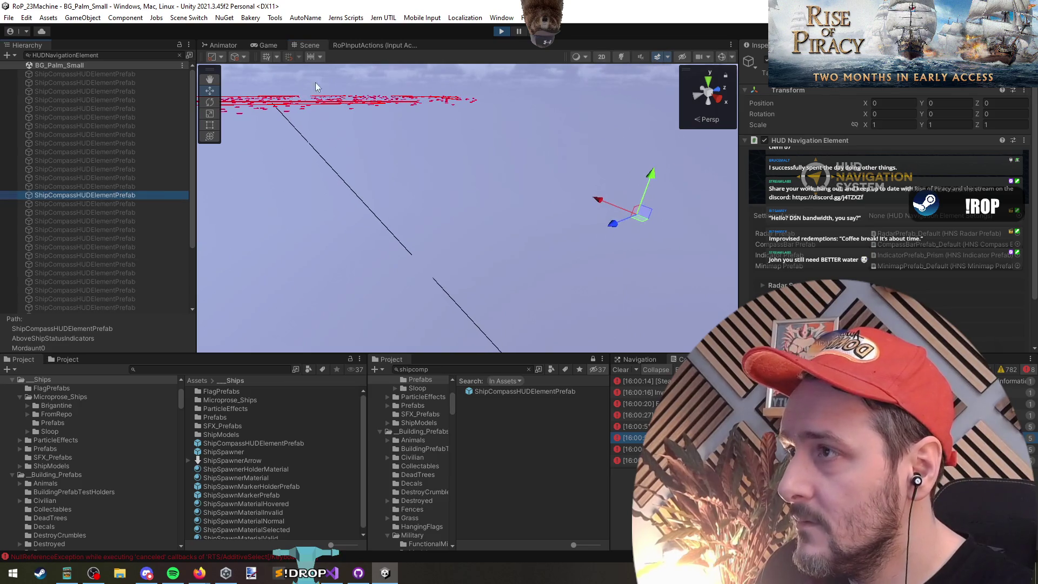
click(179, 55)
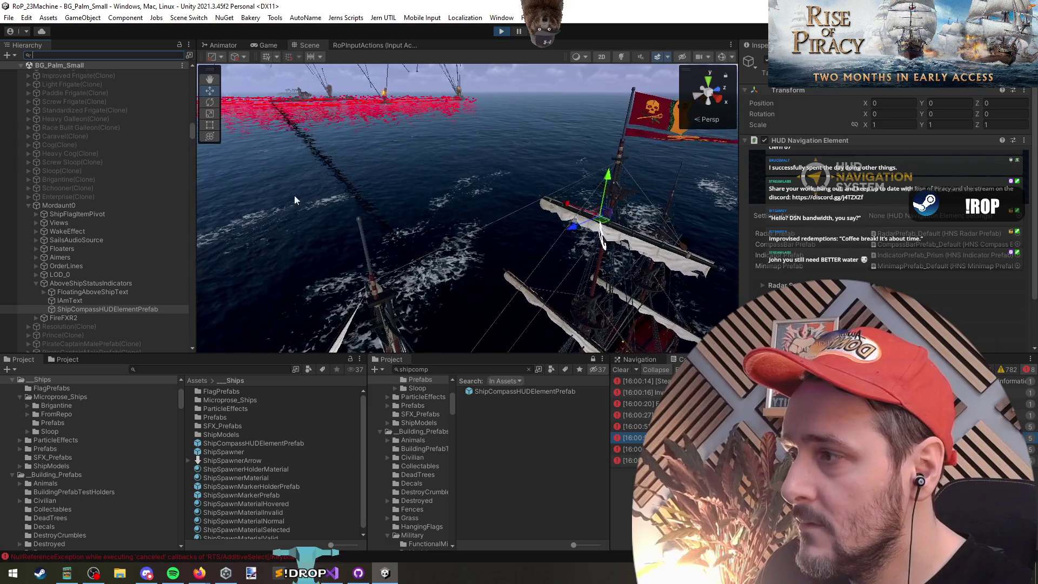
drag(400, 270, 419, 278)
key(f)
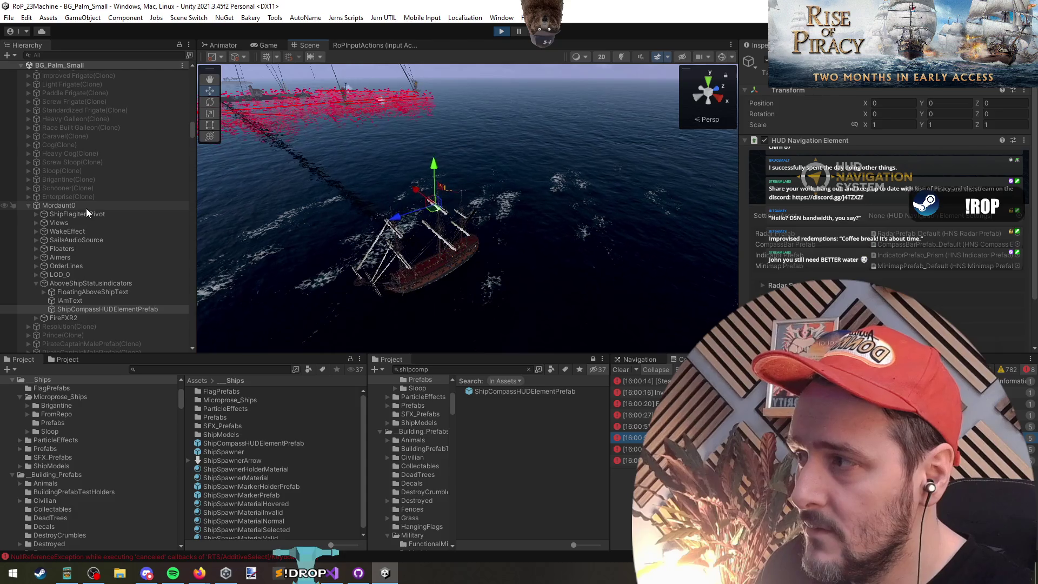
View the ship and island, then reapply the HUDNavigationElement hierarchy filter.
drag(244, 260, 638, 211)
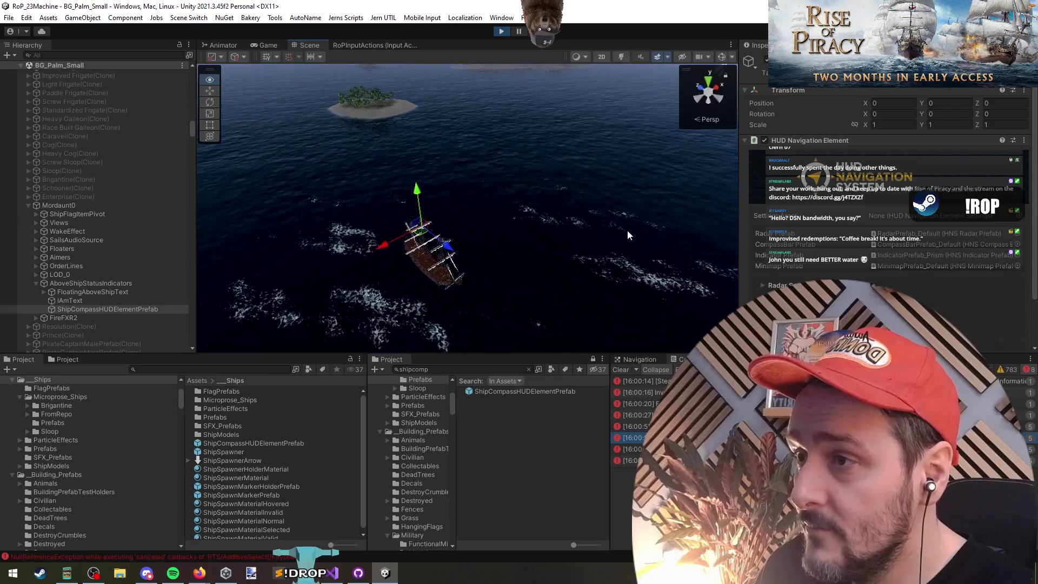
scroll(115, 303, down, 10)
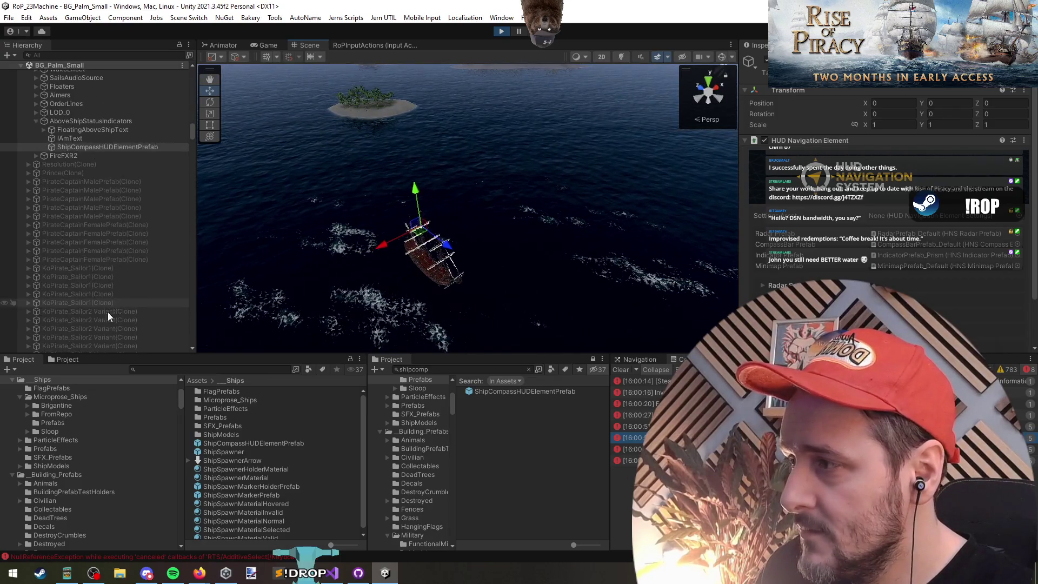
mouse_move(192, 139)
mouse_down()
mouse_move(197, 209)
mouse_move(189, 116)
mouse_up()
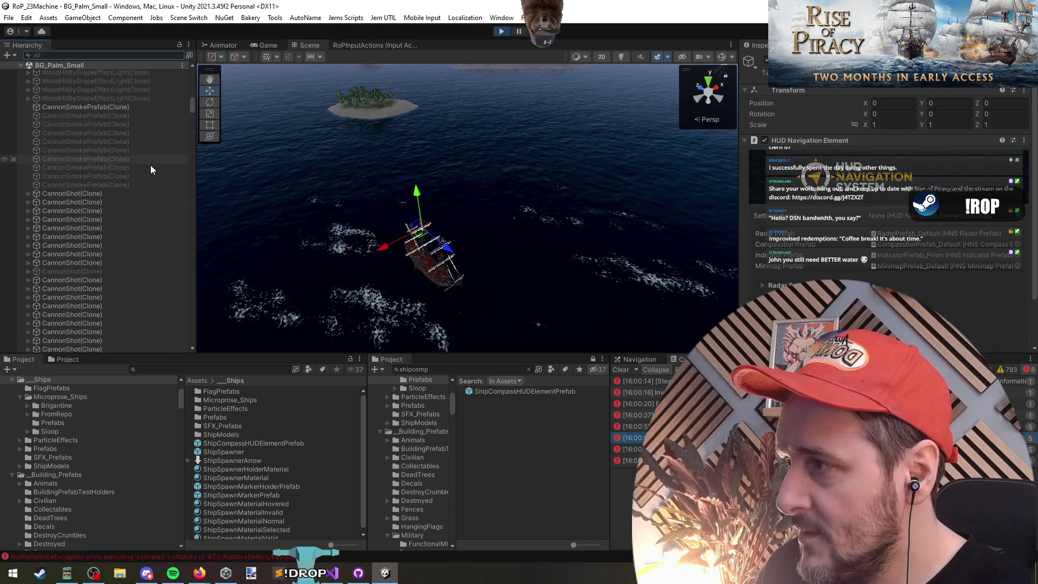
scroll(135, 178, up, 5)
scroll(122, 201, up, 5)
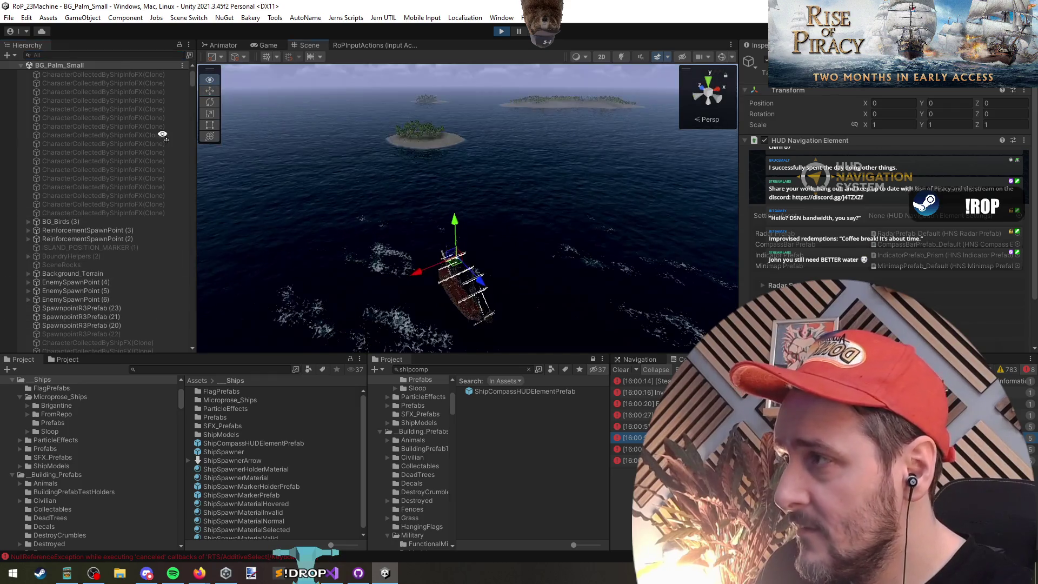
click(79, 56)
text(t:HUDNavigationElement)
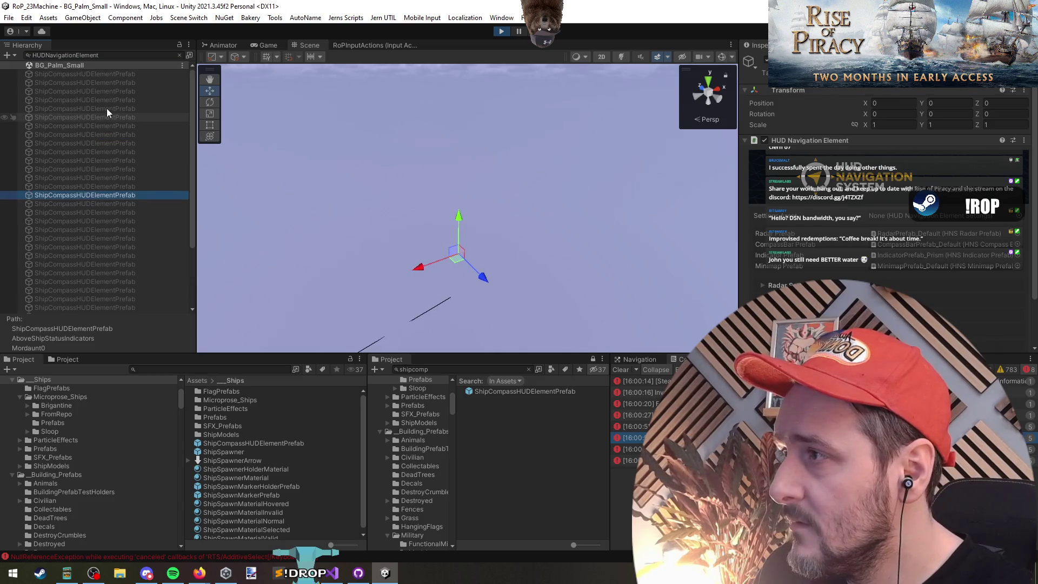
Inspect the compass element, AboveShipStatusIndicators and Mordaunt0 in the hierarchy, then stop play mode.
scroll(113, 122, down, 3)
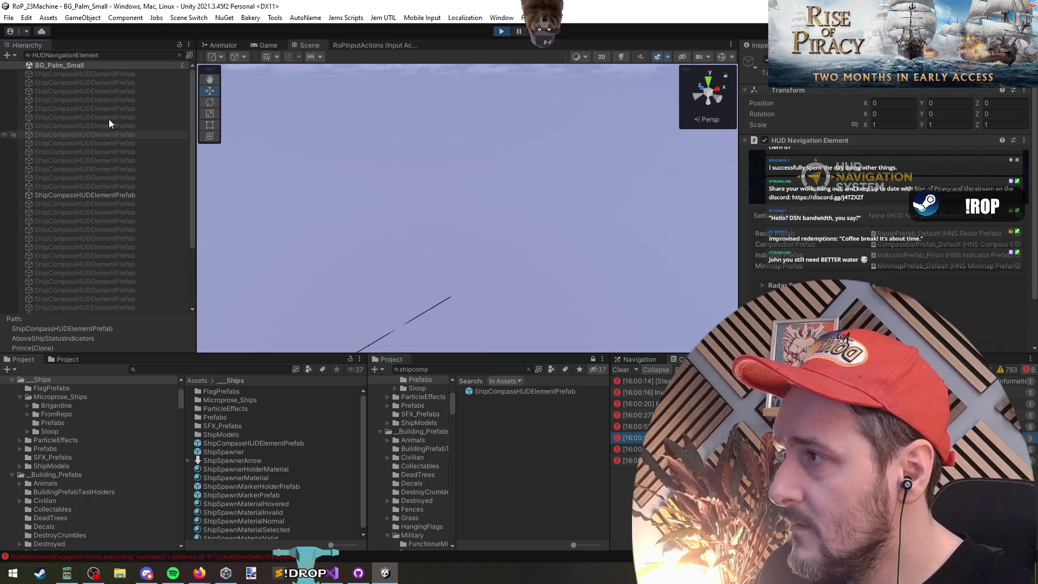
key(ctrl+a)
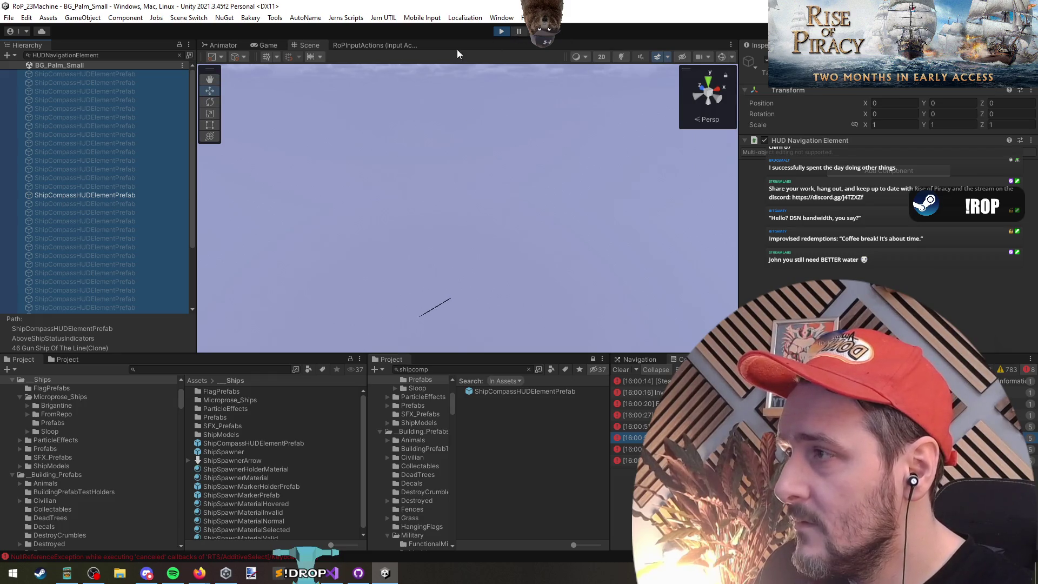
key(Escape)
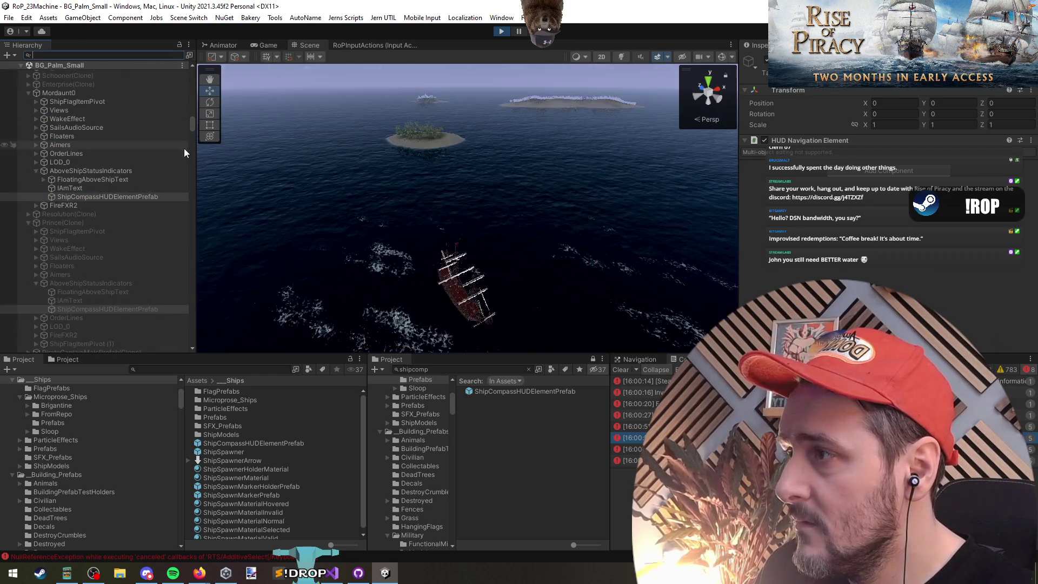
click(114, 196)
click(92, 170)
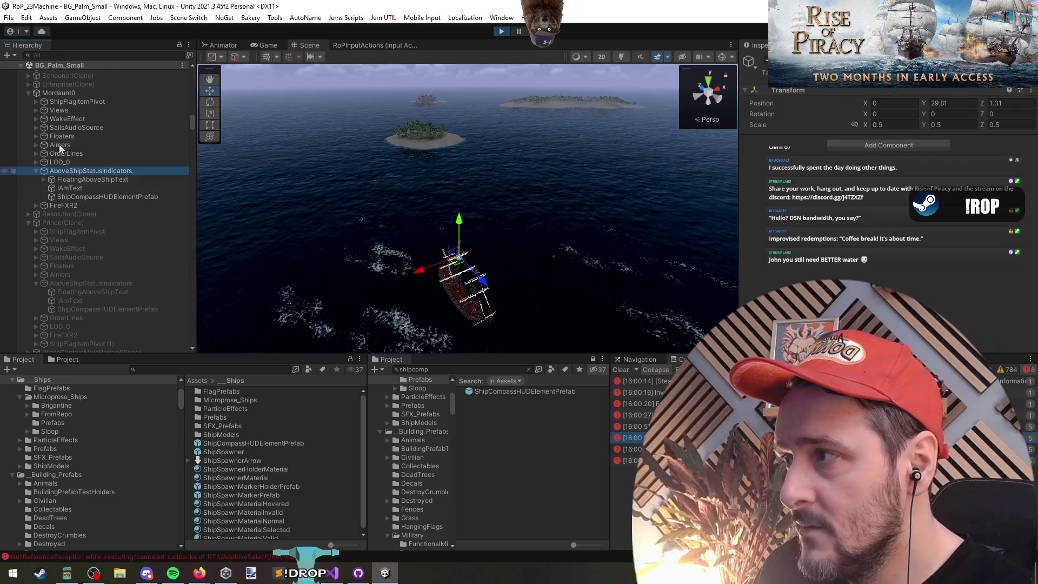
click(63, 93)
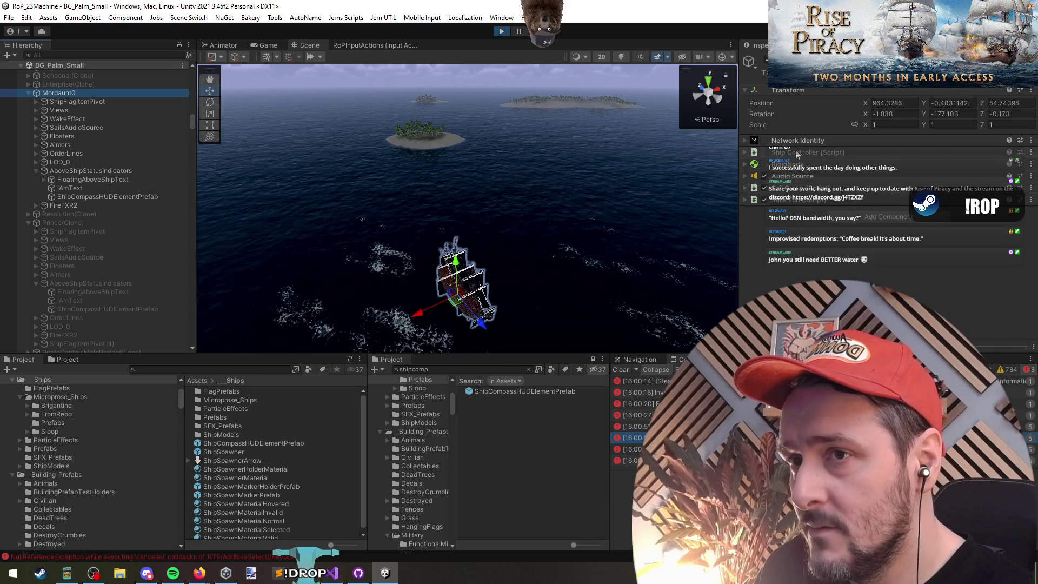
click(502, 31)
Review the shift-holding indicator code on lines 158–163 and copy the UIRTSShipIndividualCanvas class name.
click(331, 572)
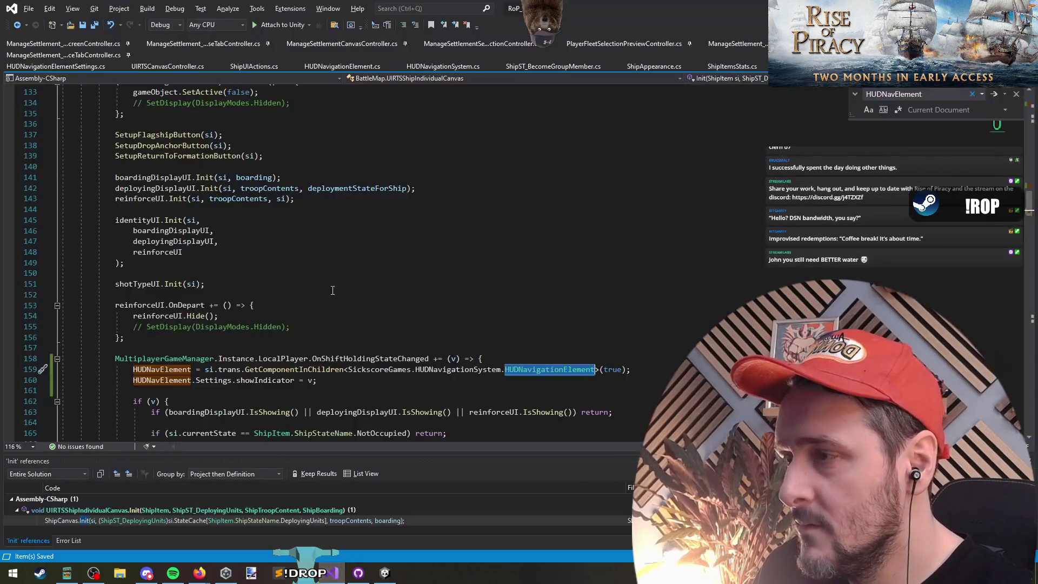
scroll(346, 324, down, 1)
click(349, 326)
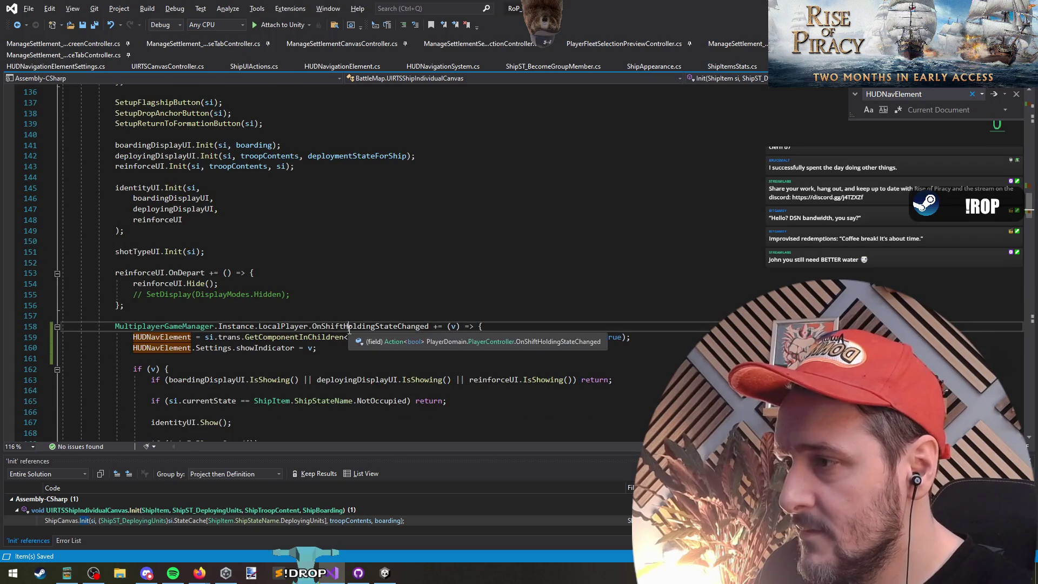
click(233, 336)
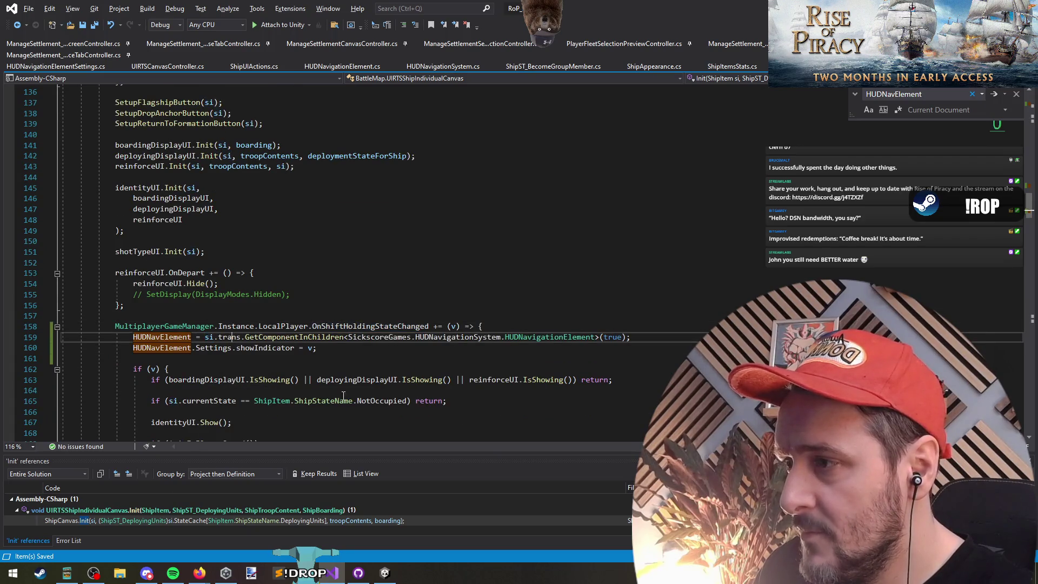
click(586, 337)
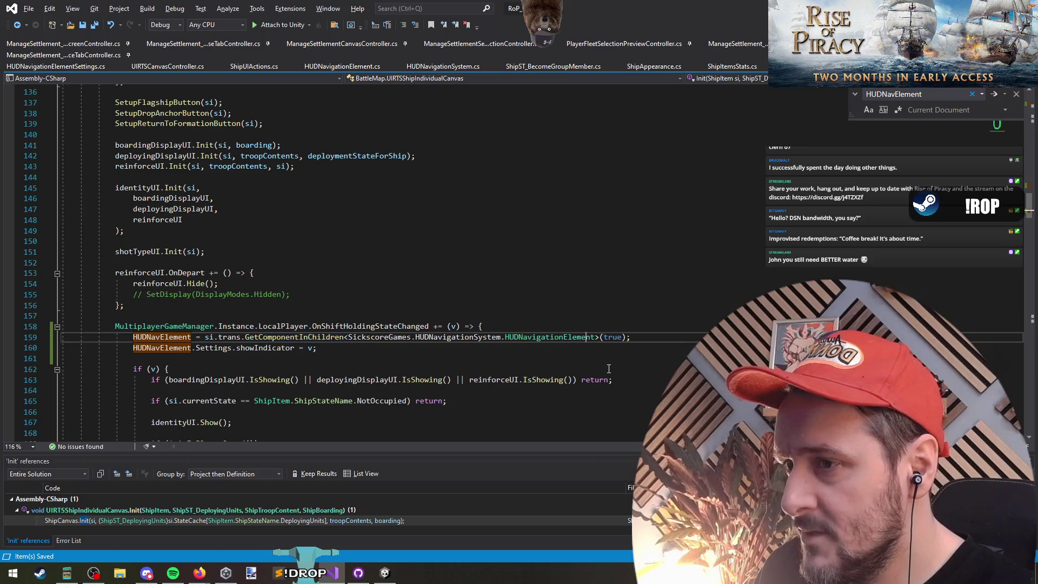
double_click(546, 338)
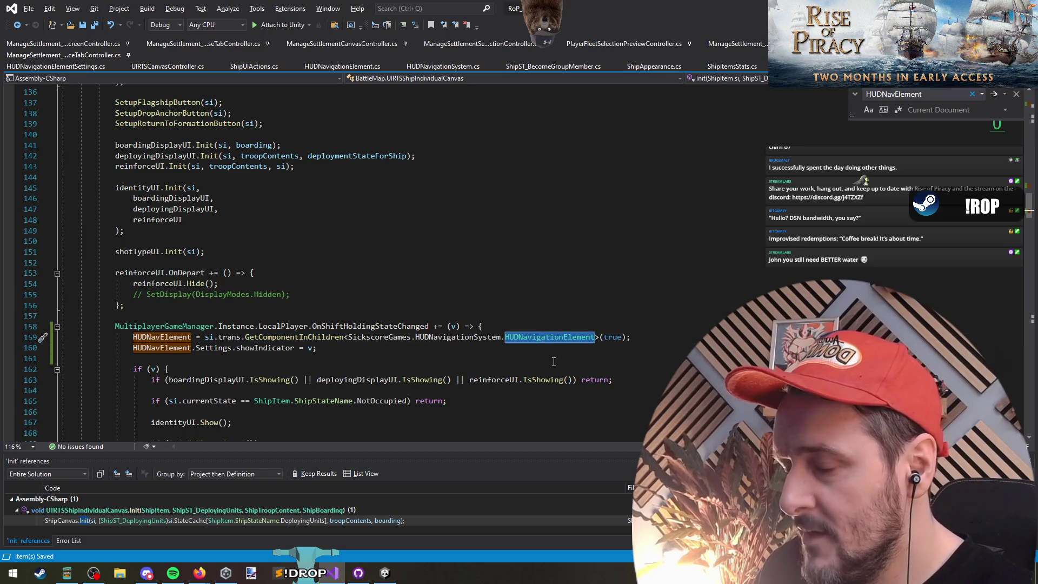
click(264, 348)
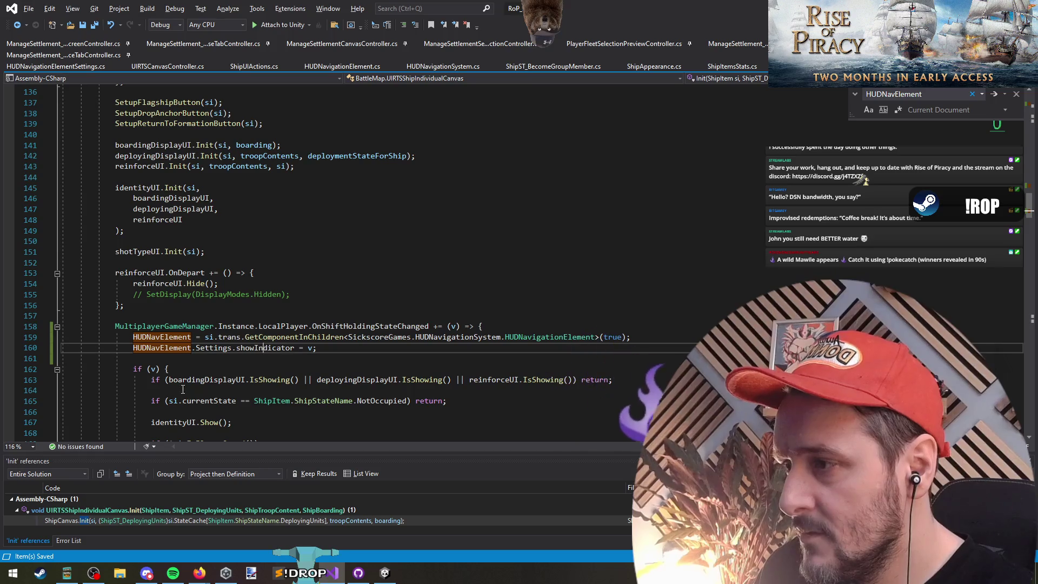
click(186, 379)
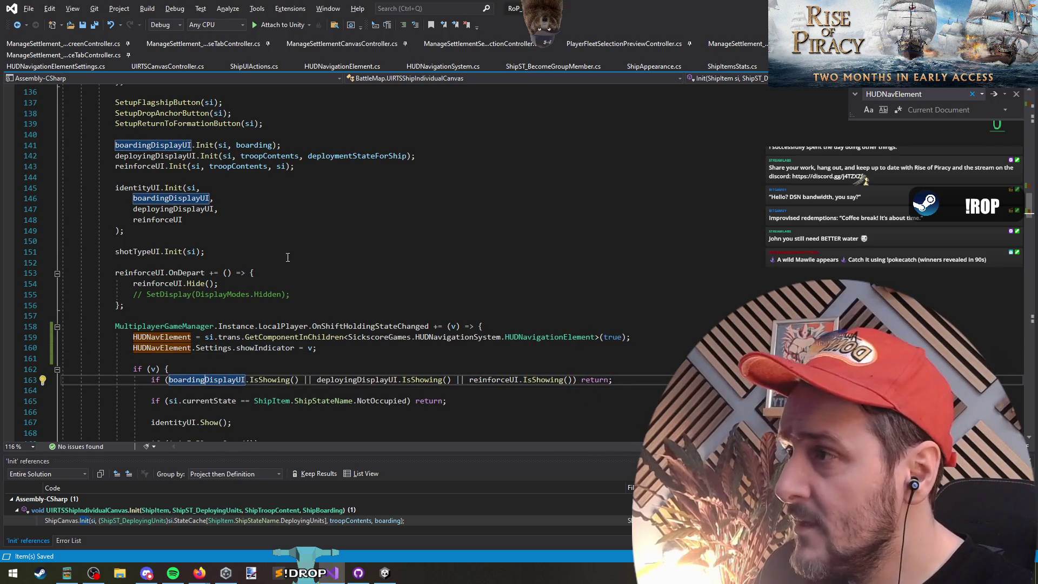
scroll(288, 257, up, 20)
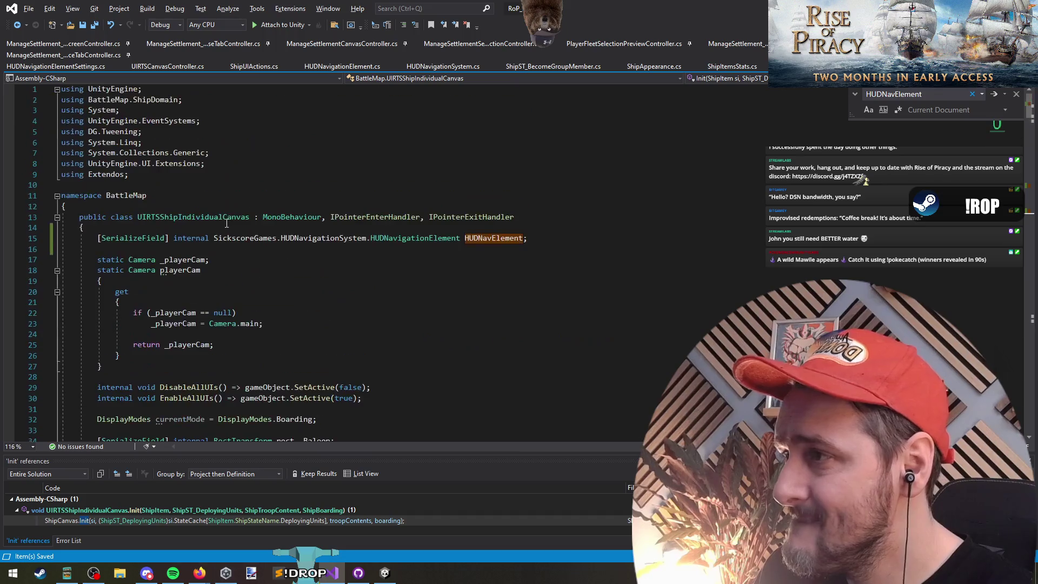
double_click(226, 218)
key(ctrl+c)
key(alt+Tab)
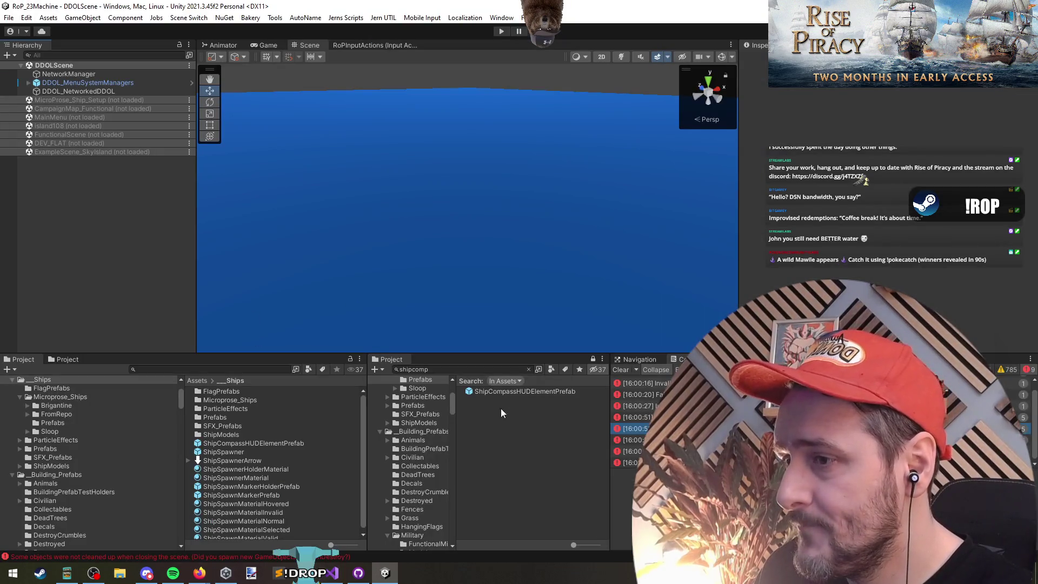
Search the project for 'individua' and open RTS_ShipIndividualUIPrefab in Prefab Mode.
click(482, 366)
key(ctrl+v)
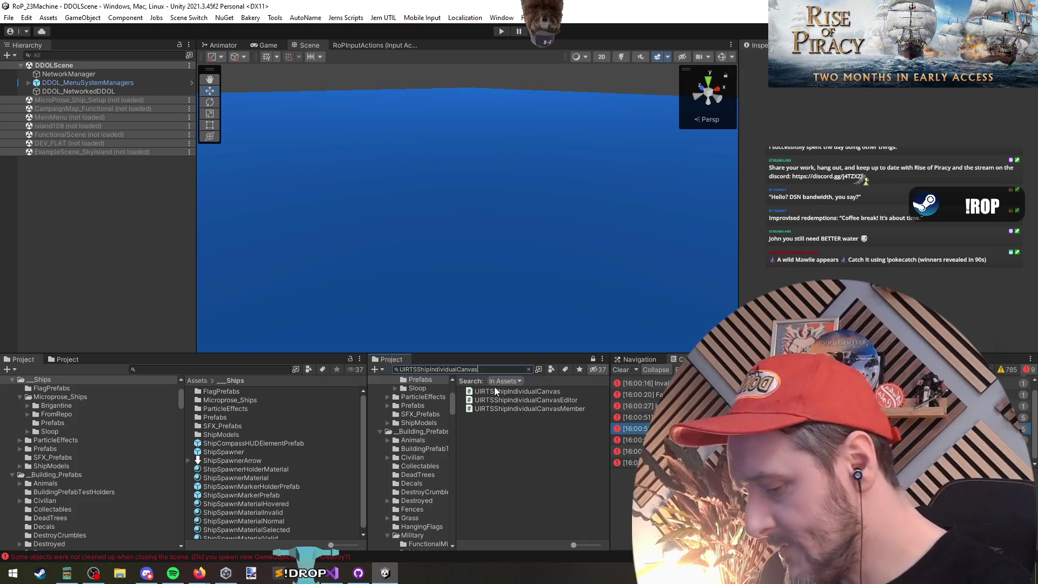
key(ctrl+a)
text(individua)
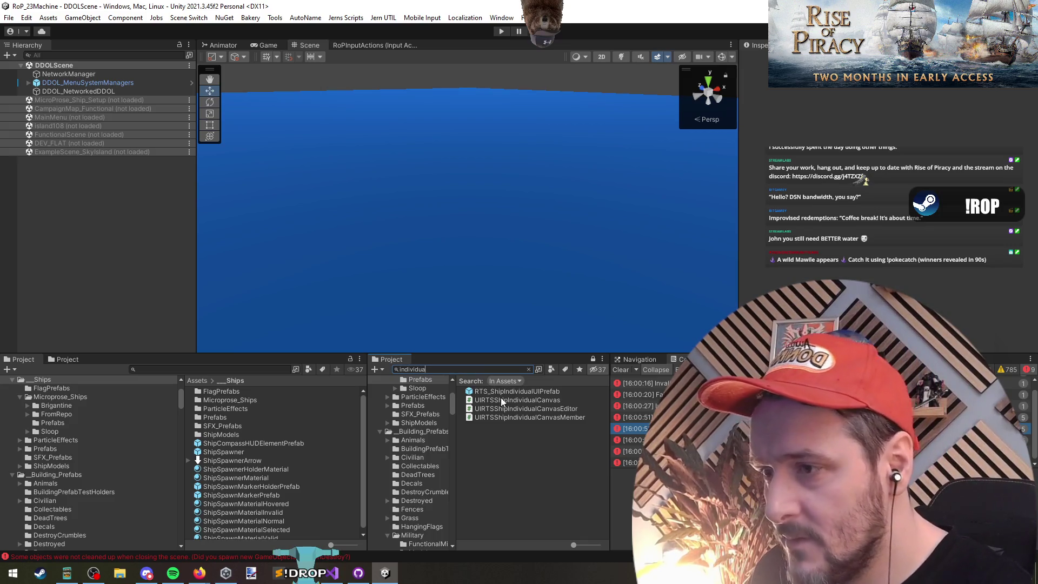
double_click(494, 391)
scroll(427, 235, down, 5)
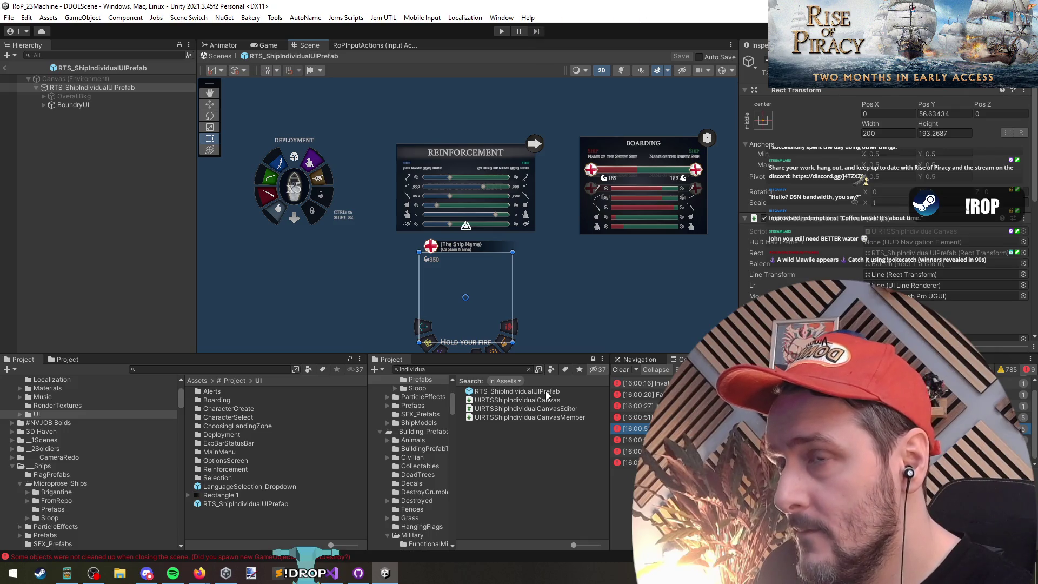
Add ShipCompassHUDElementPrefab from Ships under the prefab root and assign it as HUD Nav Element.
click(97, 142)
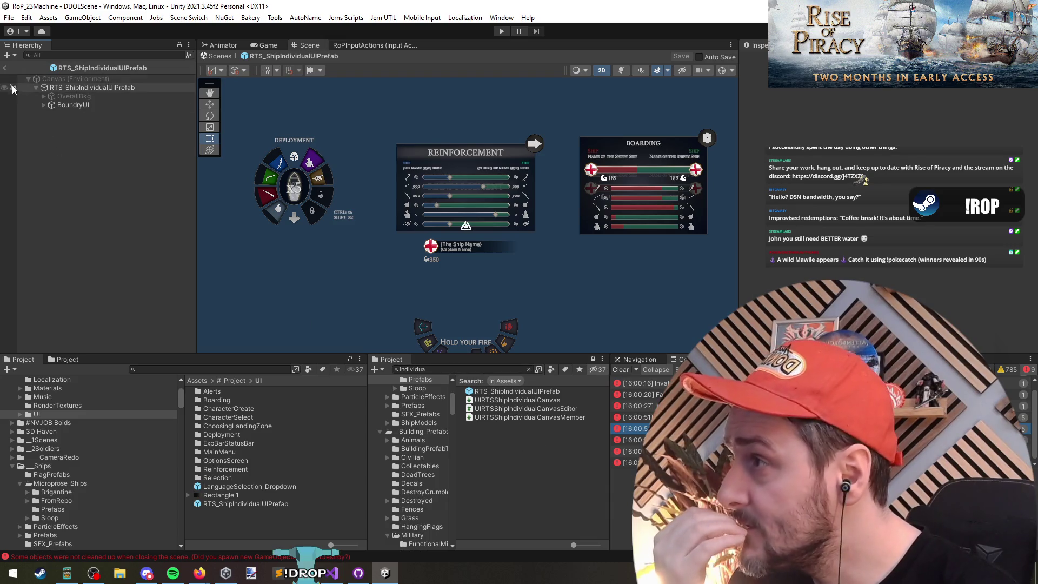
click(70, 88)
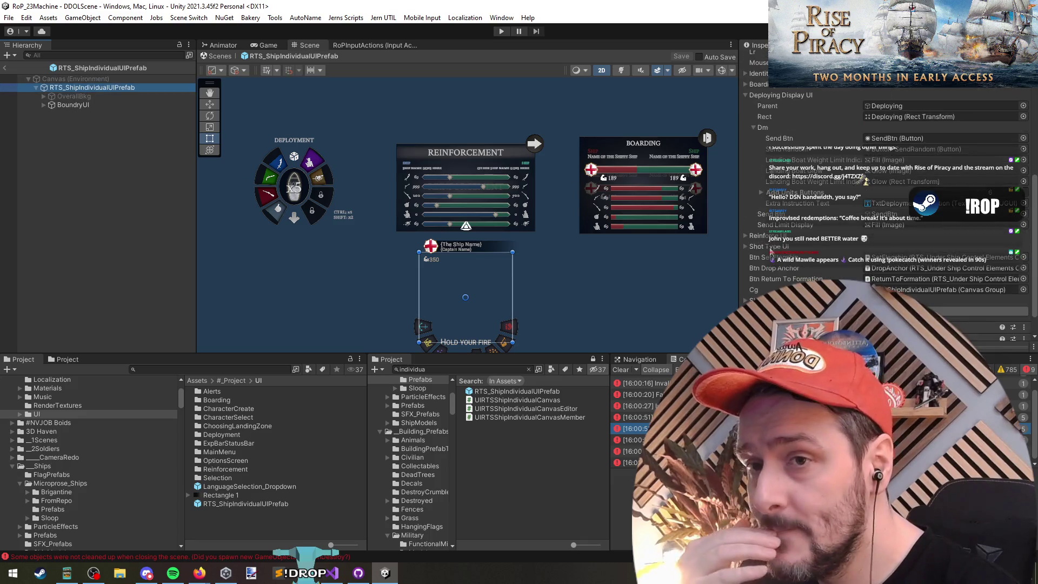
click(837, 187)
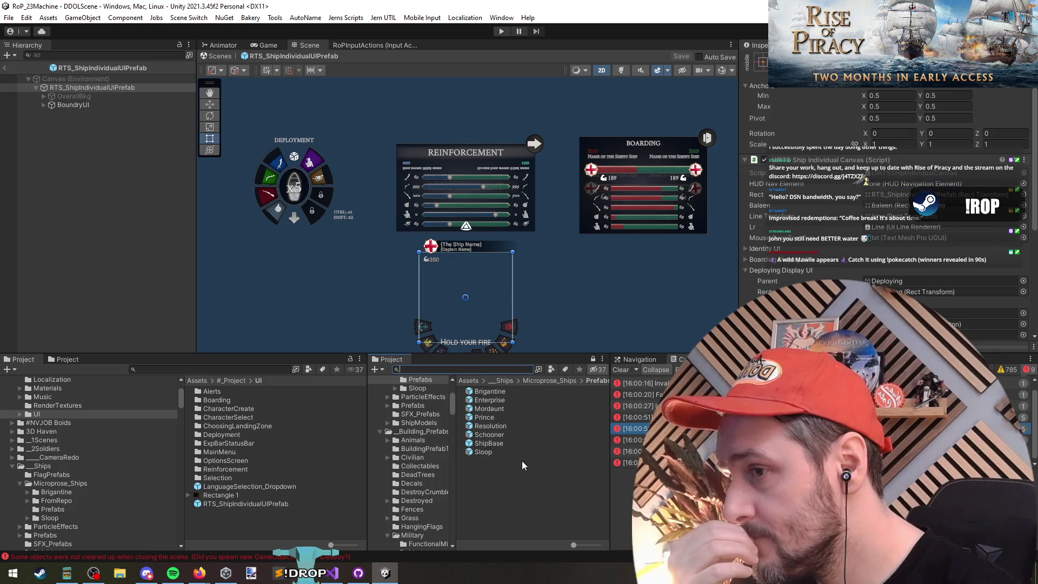
click(549, 380)
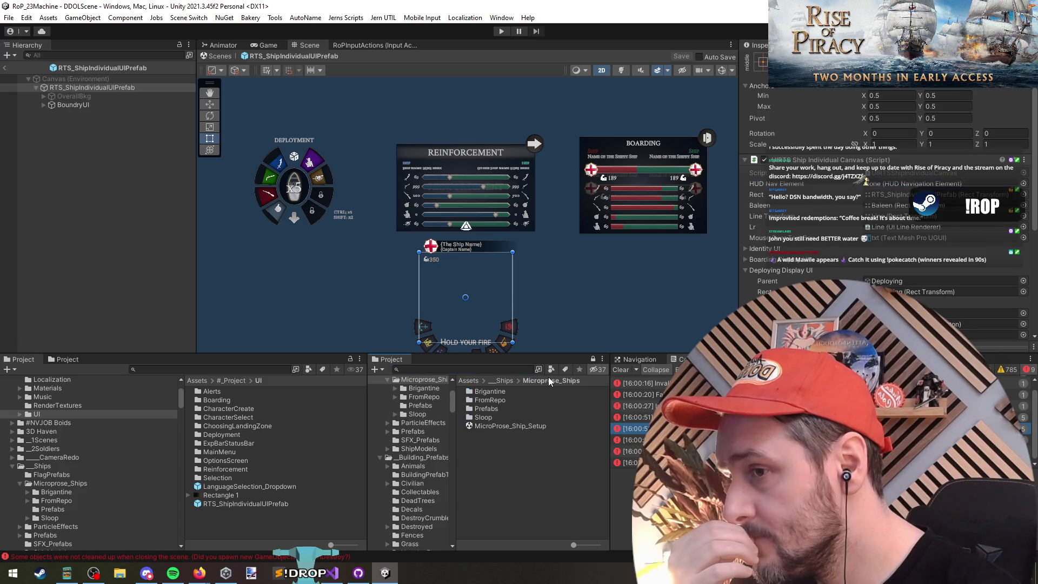
click(504, 381)
mouse_move(495, 440)
mouse_down()
mouse_move(85, 151)
mouse_move(66, 94)
mouse_move(80, 111)
mouse_up()
mouse_move(774, 253)
mouse_down()
mouse_move(878, 216)
mouse_move(889, 184)
mouse_up()
Check the compass element's Settings Asset, then exit Prefab Mode.
scroll(919, 162, up, 3)
click(951, 115)
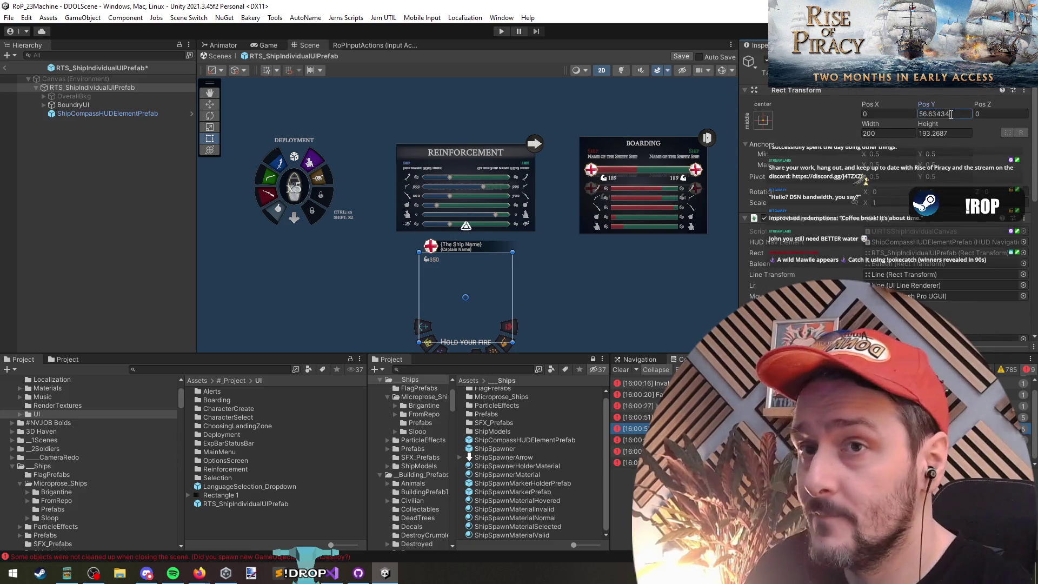
click(93, 114)
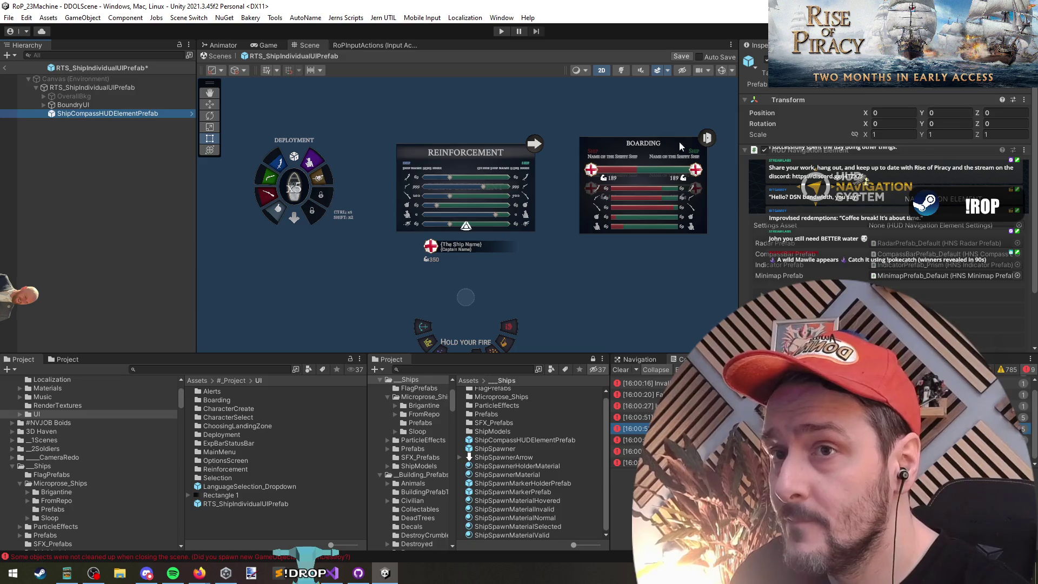
click(95, 176)
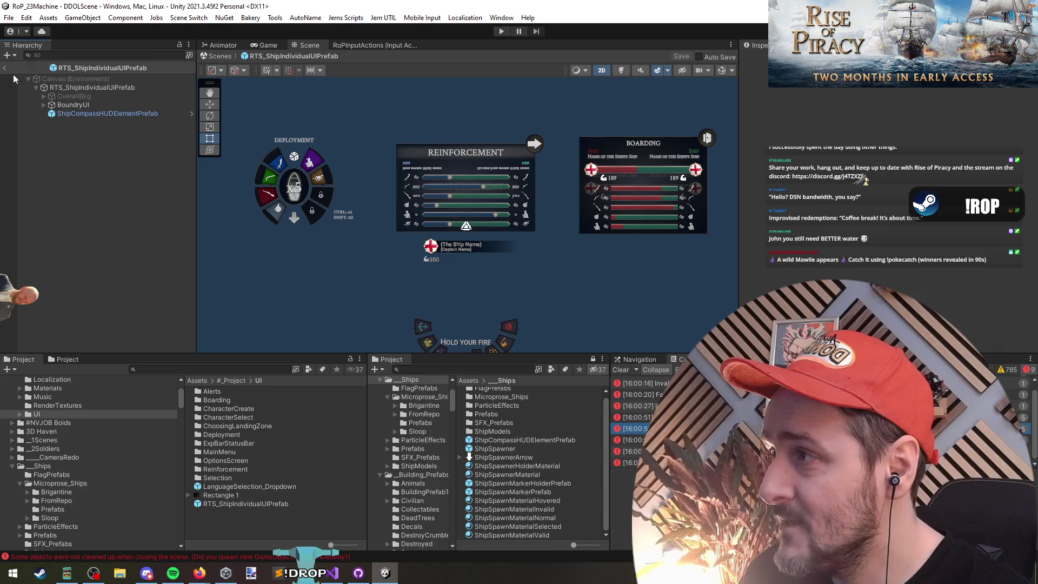
click(84, 115)
click(778, 228)
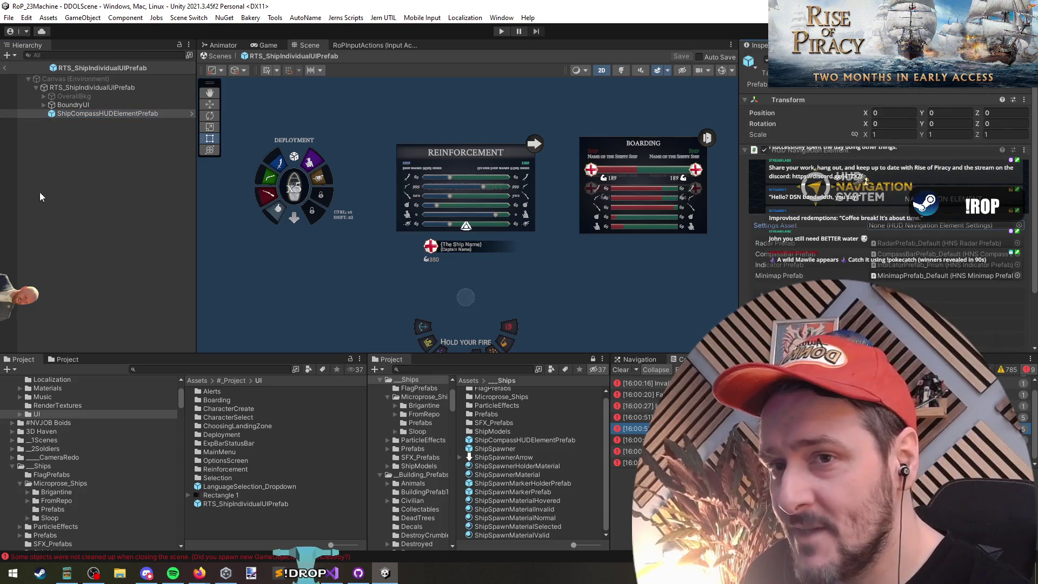
click(4, 68)
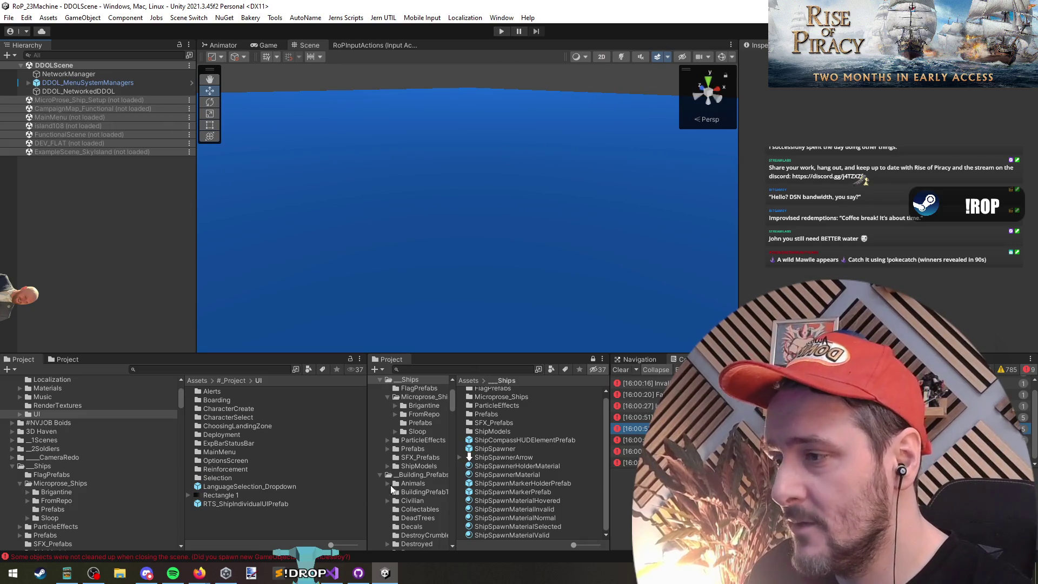
Uncomment the HUDNavElement lookup and showIndicator lines 125–126 in Init.
click(332, 573)
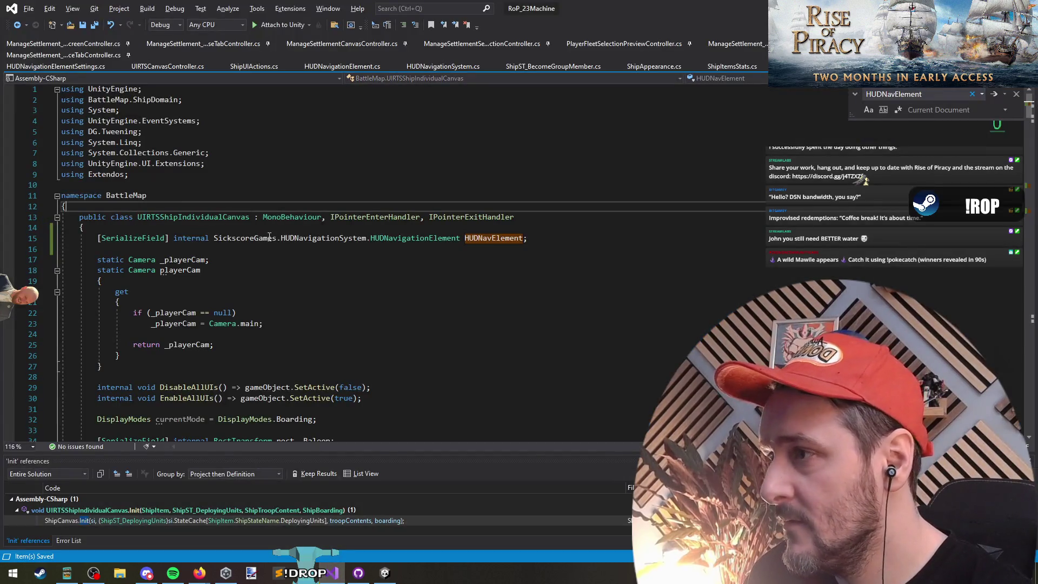
click(17, 26)
click(256, 221)
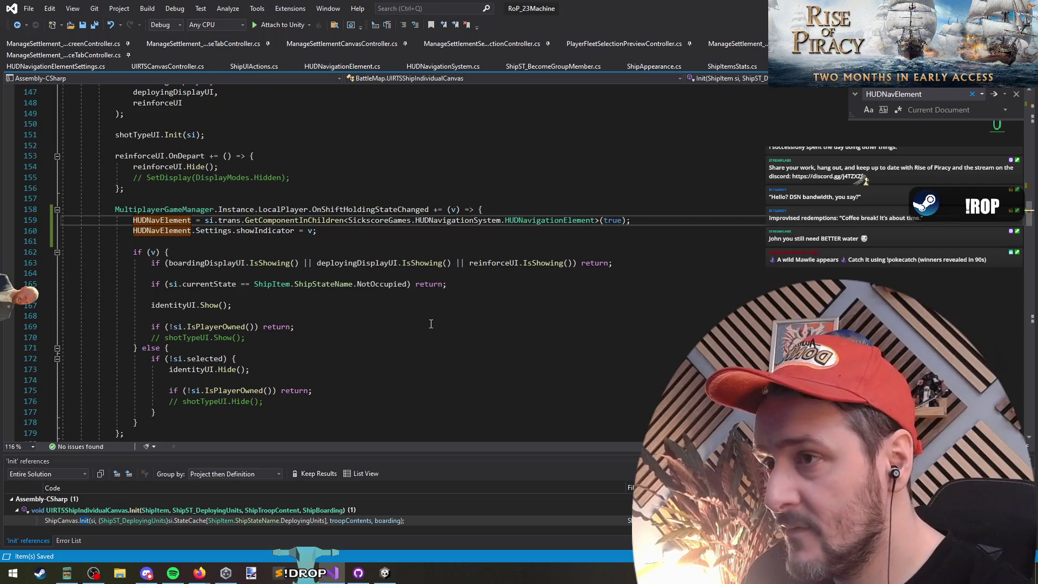
scroll(324, 259, up, 10)
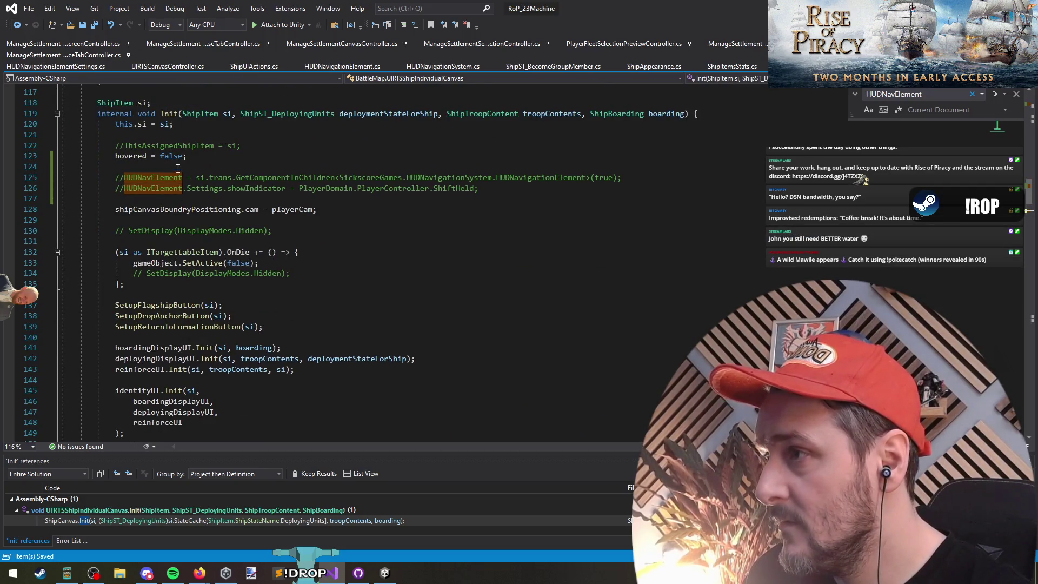
click(178, 168)
click(120, 177)
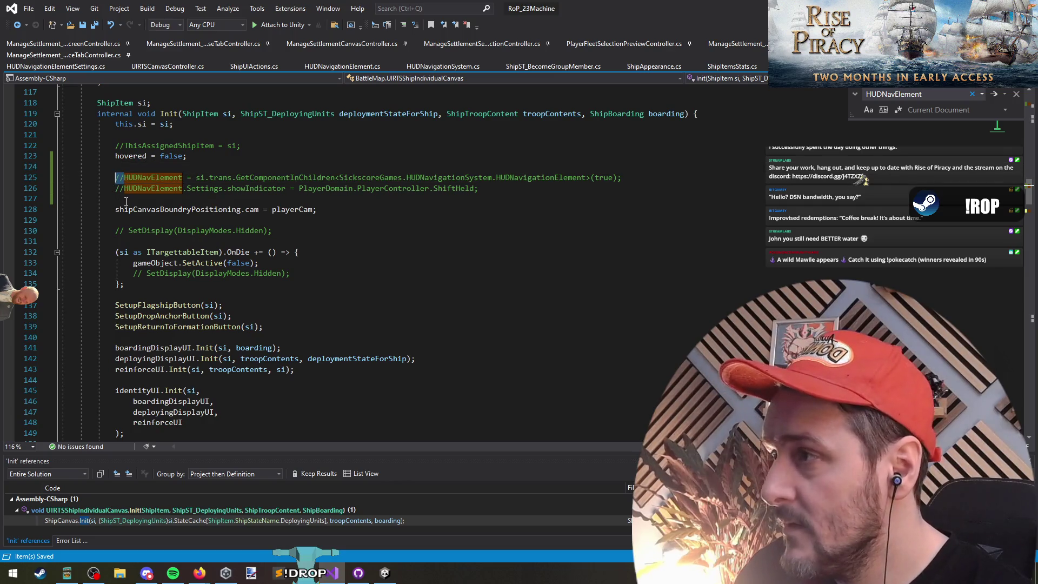
key(Delete)
key(Down)
key(Delete)
key(Delete)
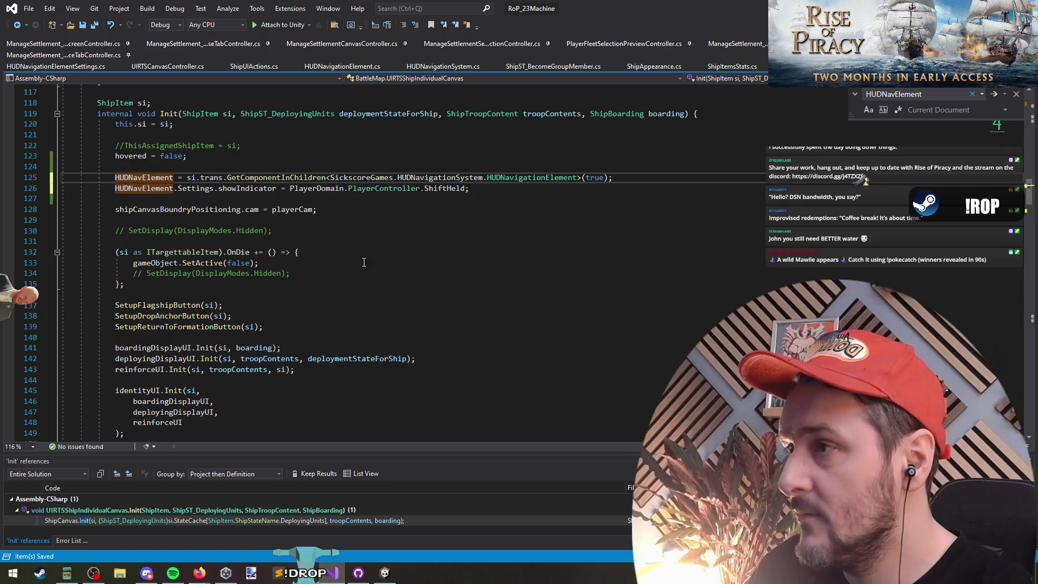
key(alt+Tab)
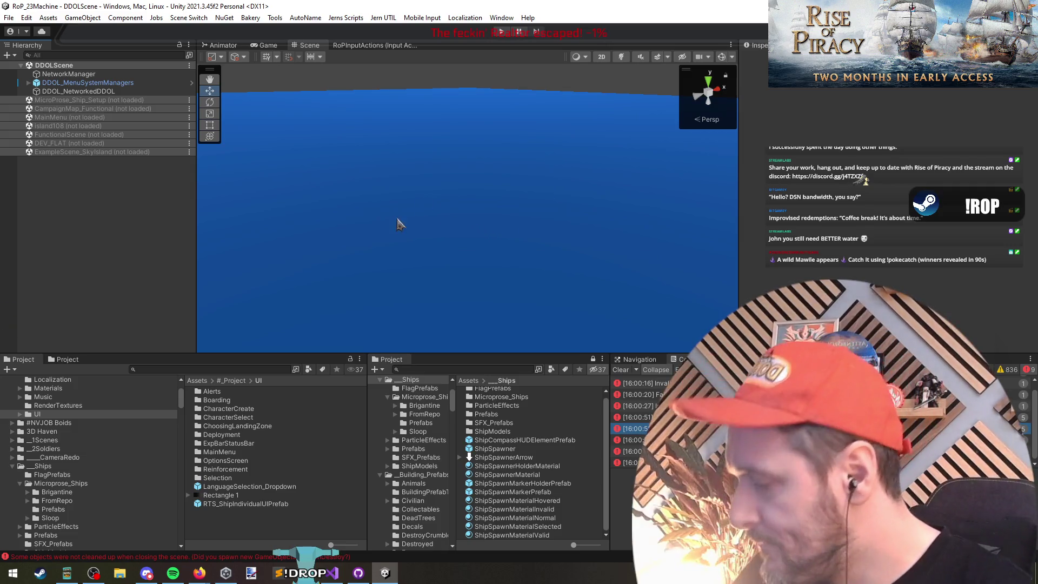
Play-test, then open the latest error's stack trace at Init line 125 in Visual Studio.
key(ctrl+p)
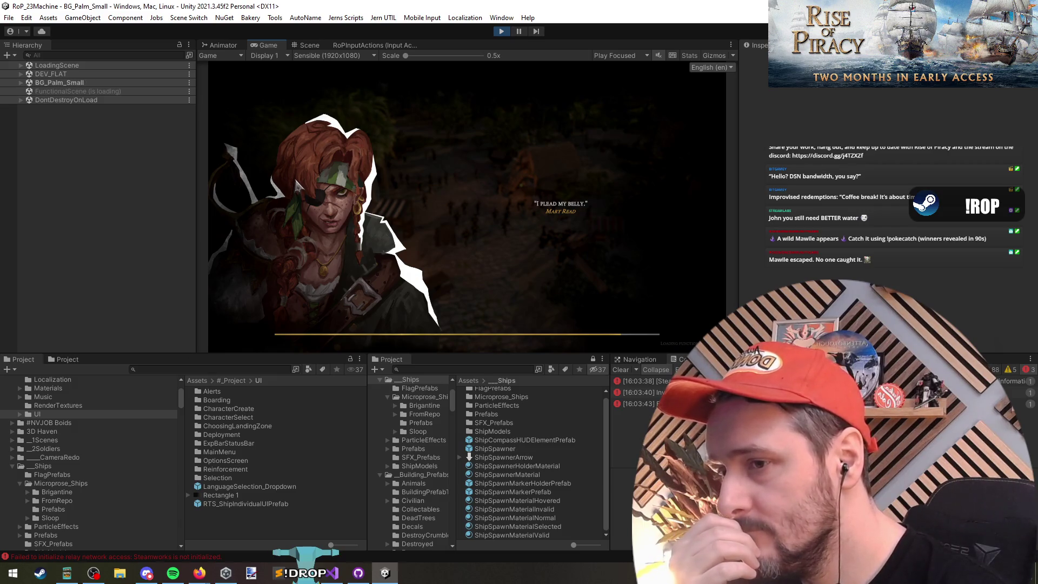
click(632, 425)
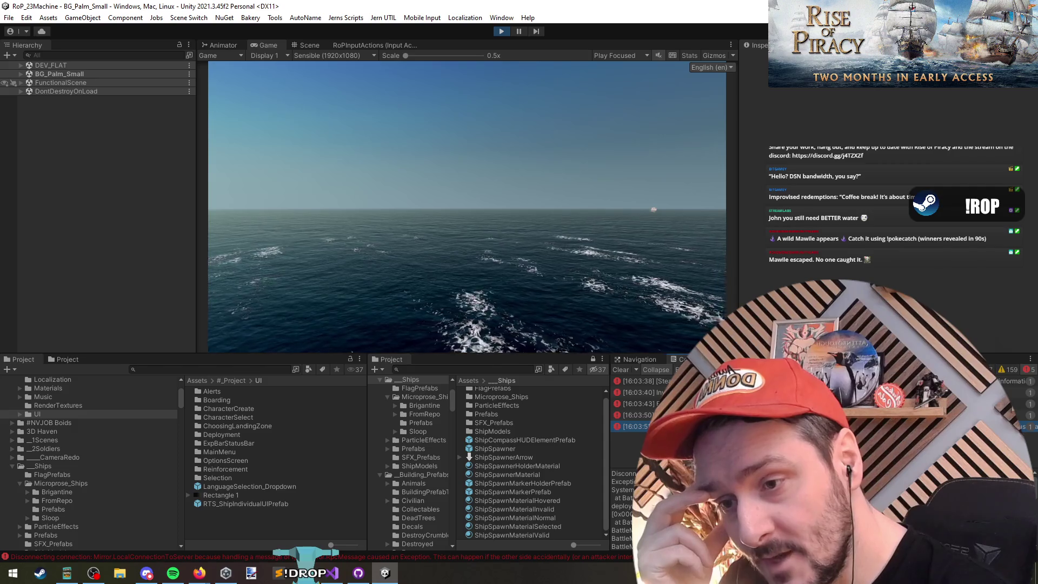
double_click(627, 498)
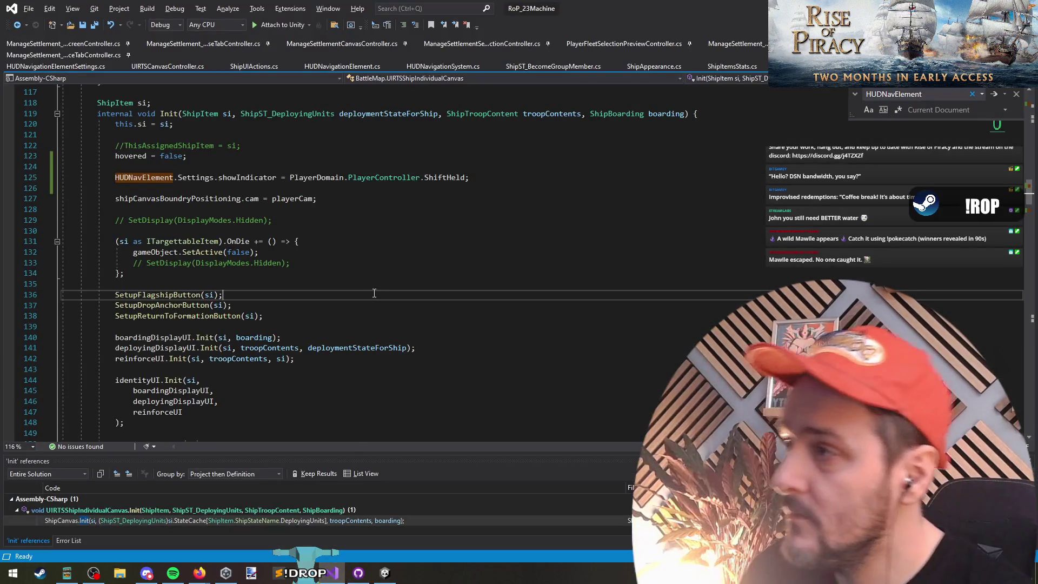
Inspect the HUDNavElement declaration and its Settings field definition from the Init code.
click(198, 177)
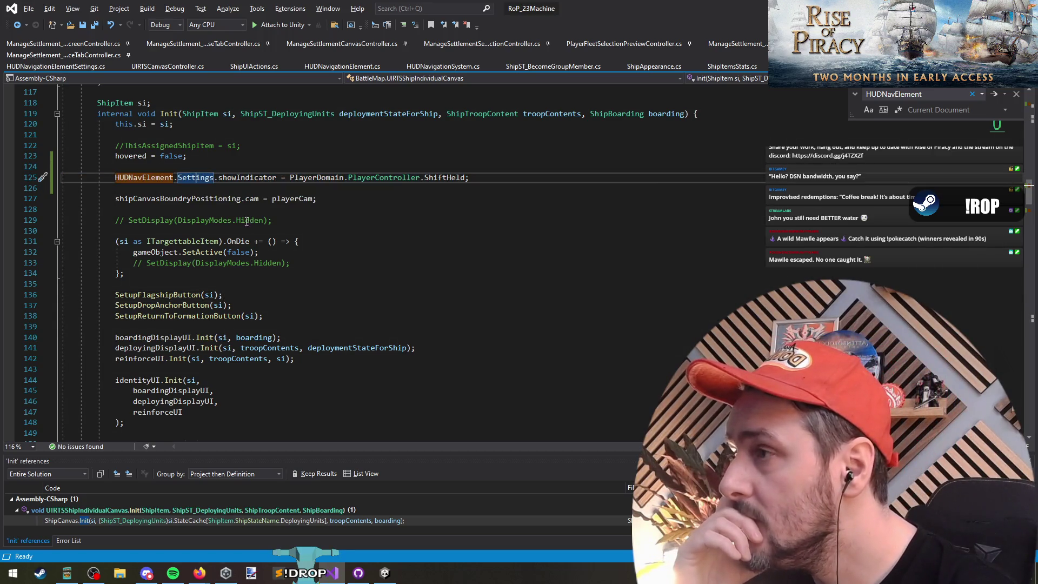
ctrl+click(152, 180)
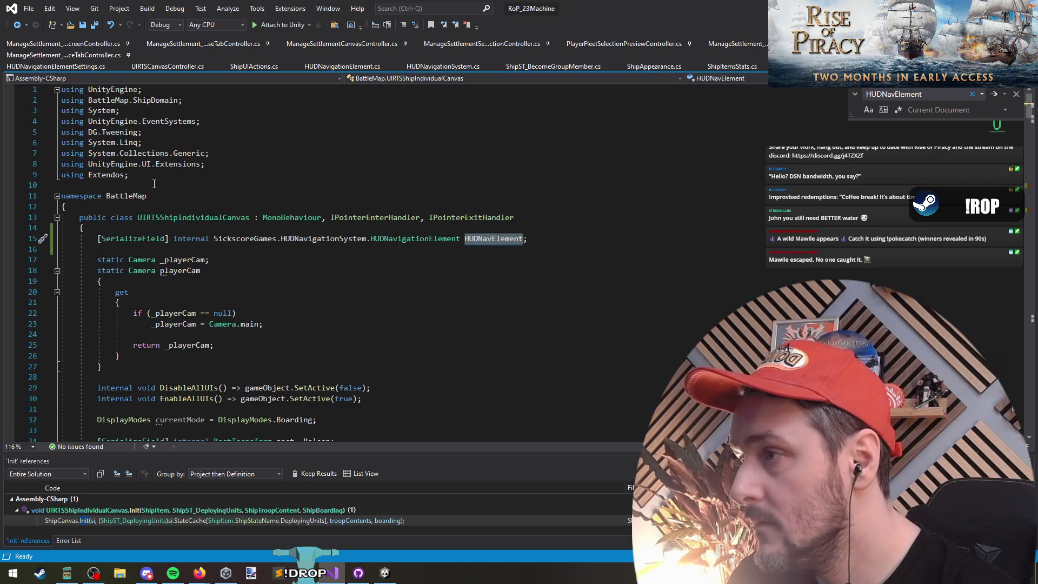
click(16, 25)
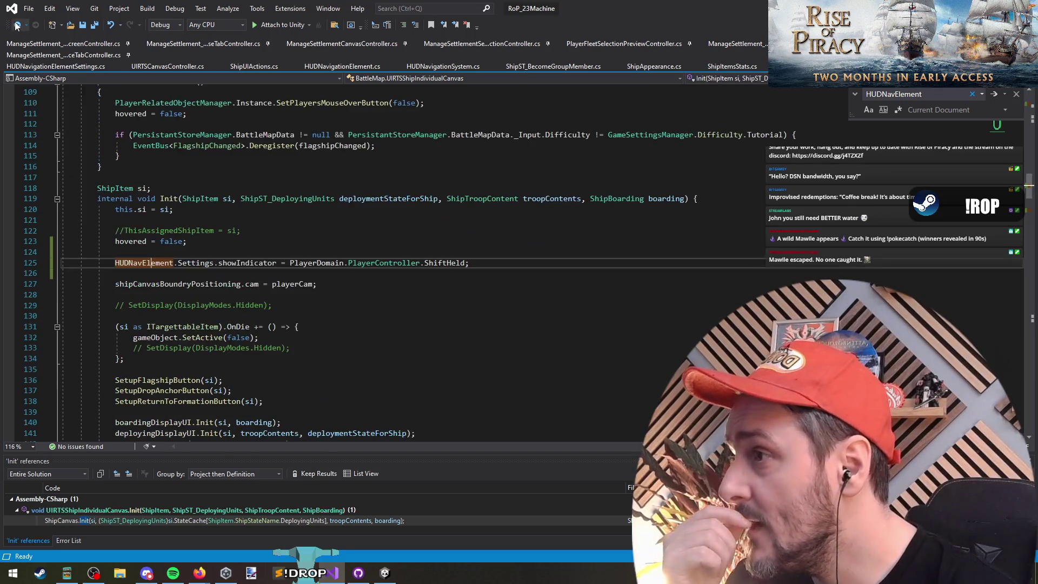
ctrl+click(196, 263)
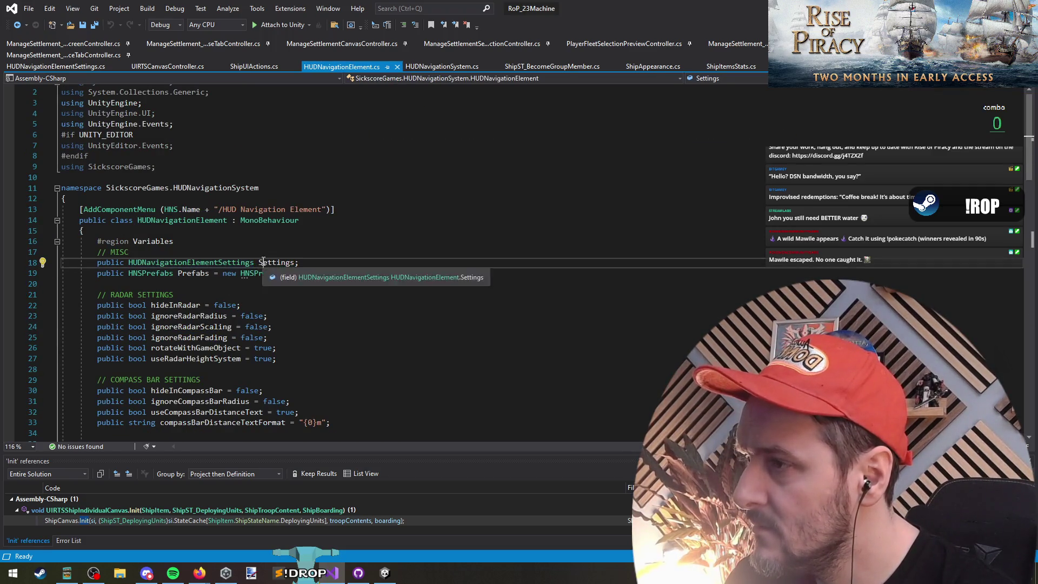
click(330, 283)
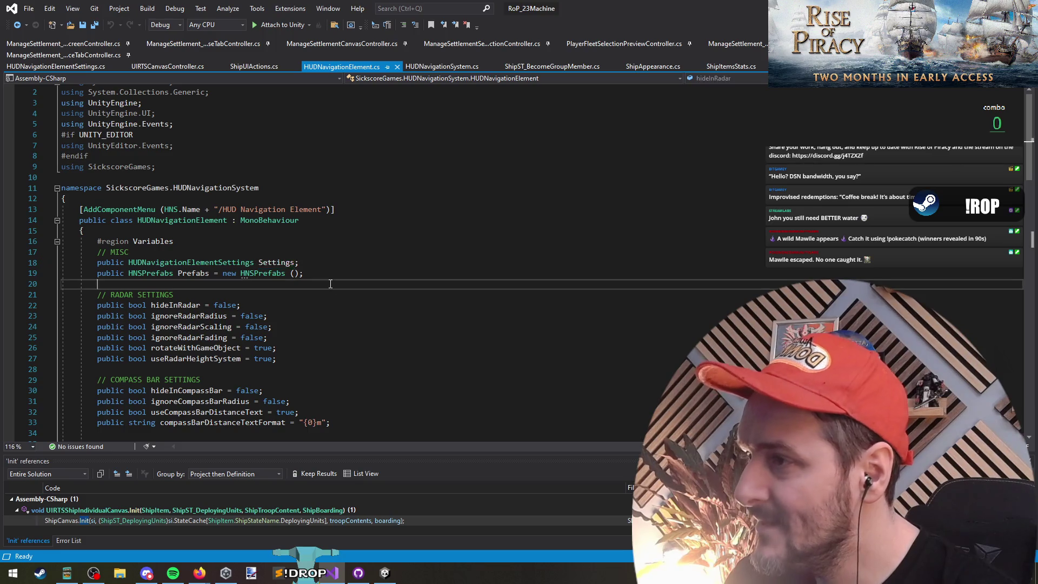
click(18, 24)
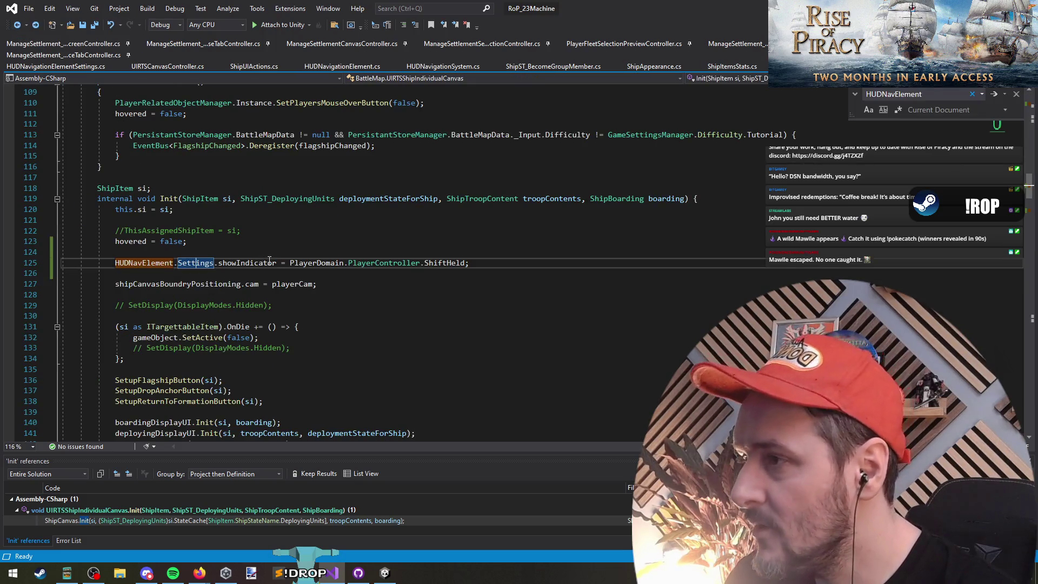
Remove 'Settings.' from the showIndicator lines 125 and 158, then return to Unity.
key(Delete)
key(Delete)
click(189, 273)
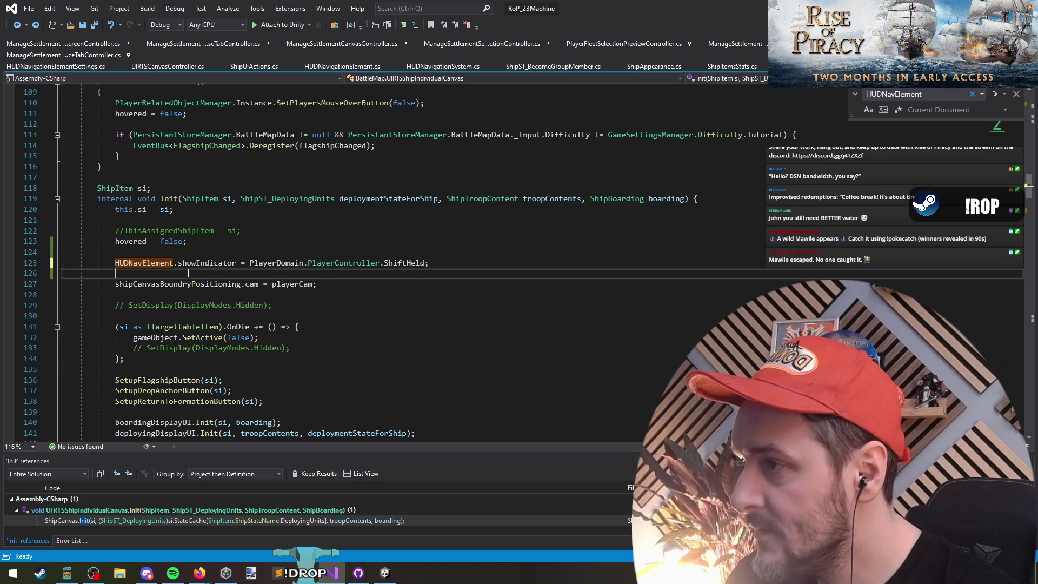
scroll(330, 338, down, 10)
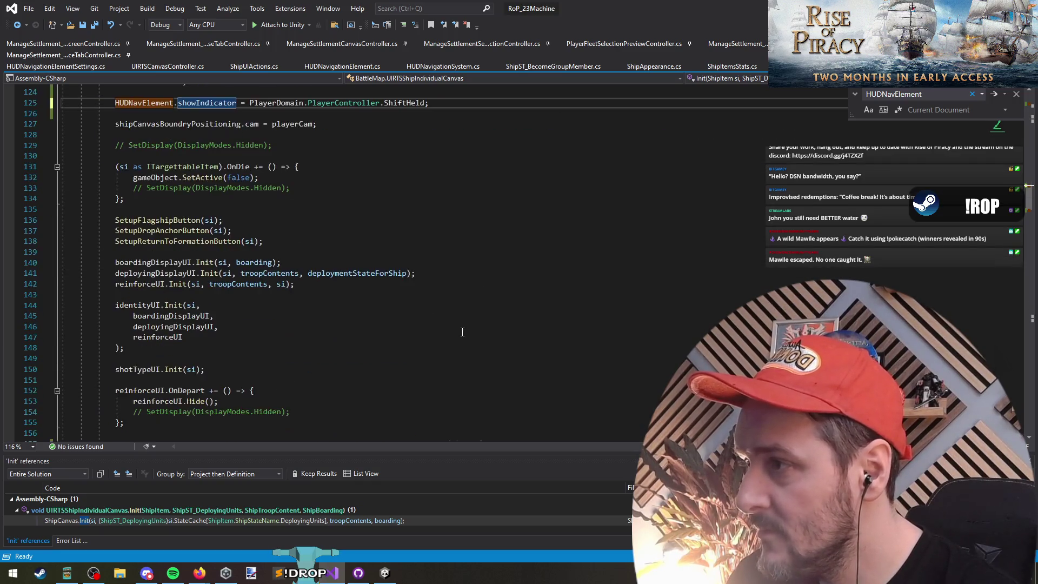
click(194, 294)
key(ctrl+Delete)
key(ctrl+Delete)
key(Down)
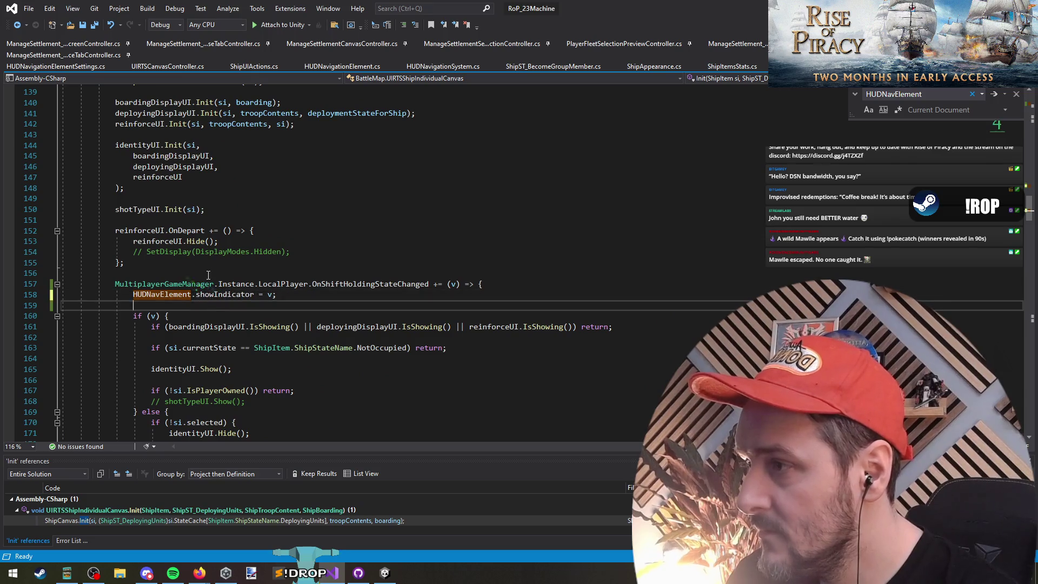
click(212, 275)
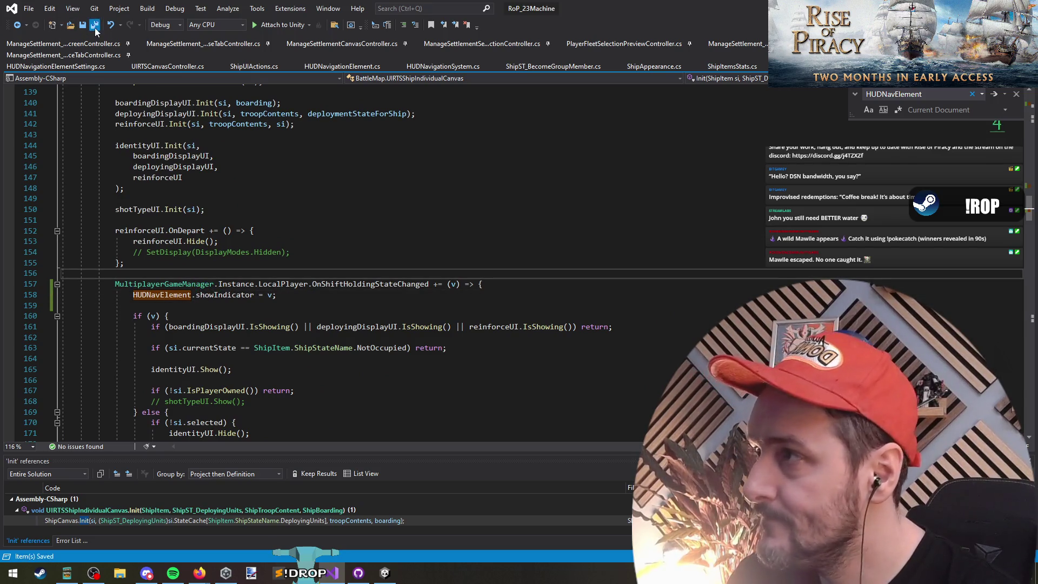
key(alt+Tab)
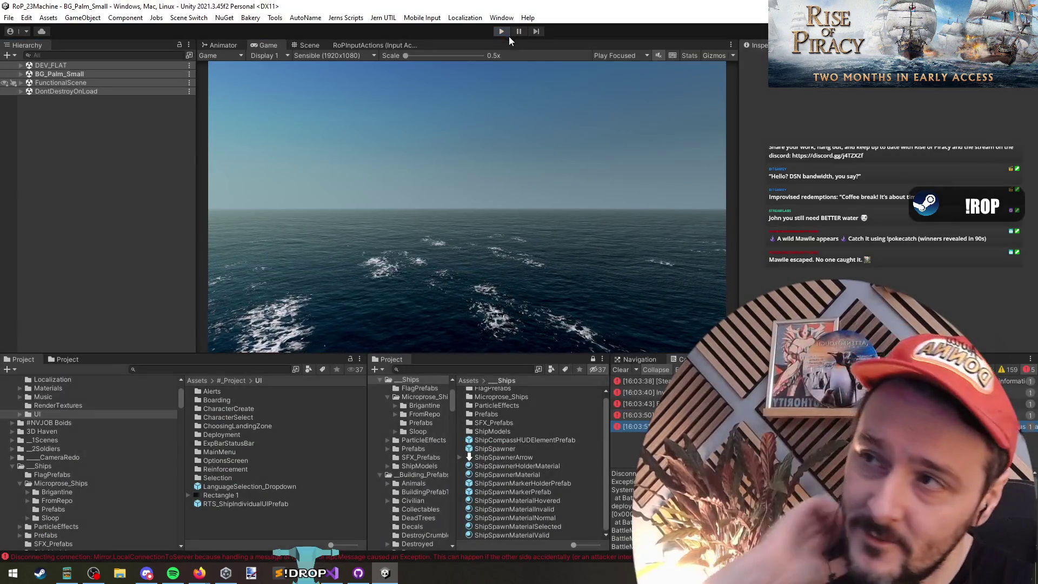
Restart the game, fly the camera from the fleet view toward the enemy ships, then stop playing.
click(503, 32)
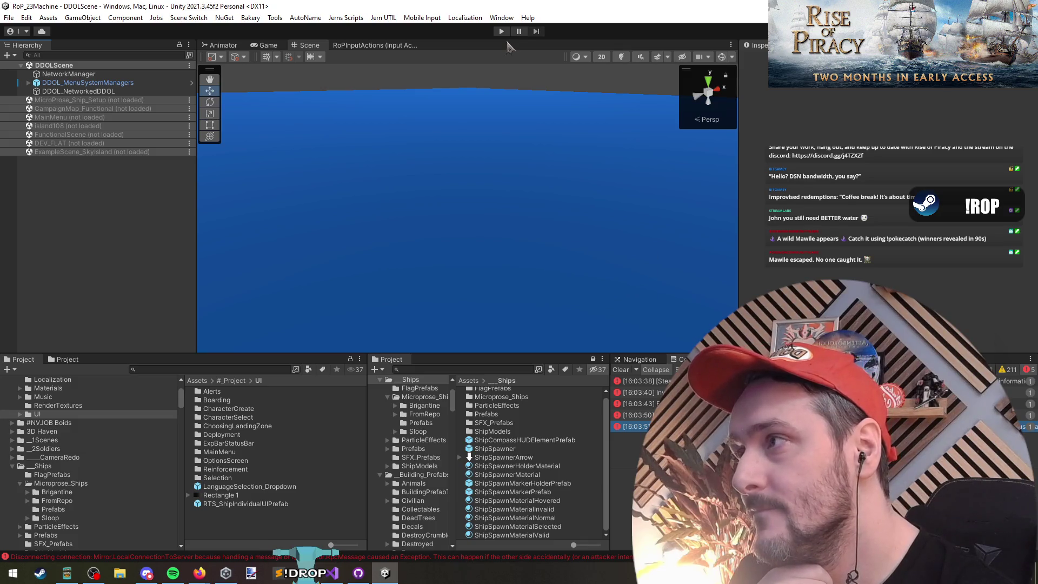
key(ctrl+p)
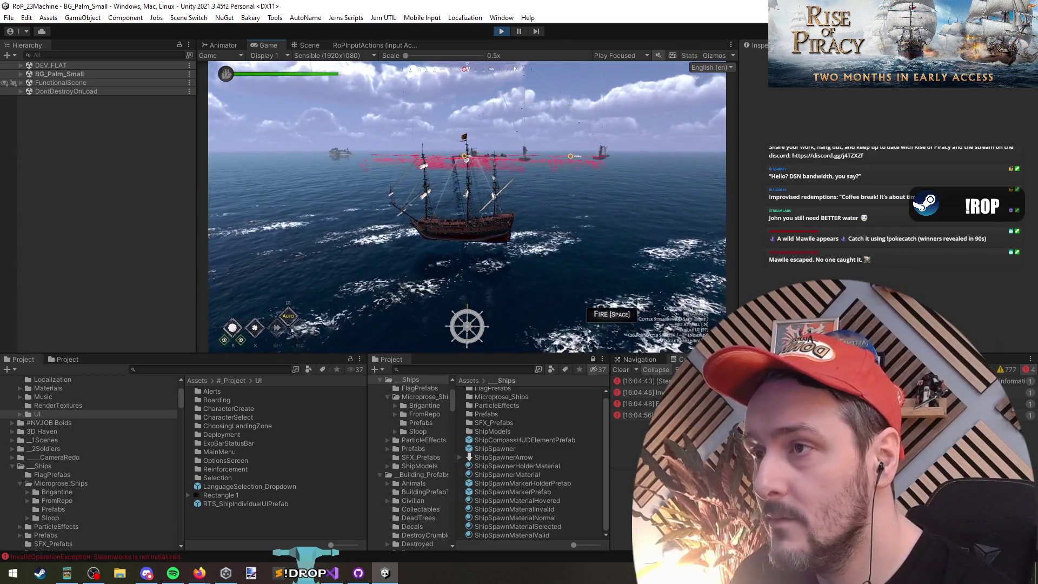
key(t)
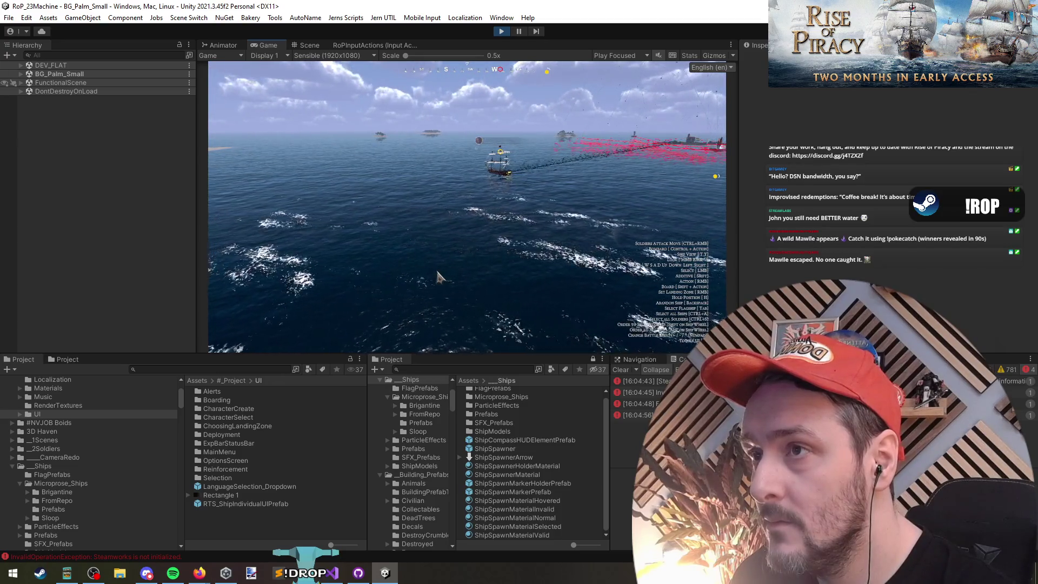
key(w)
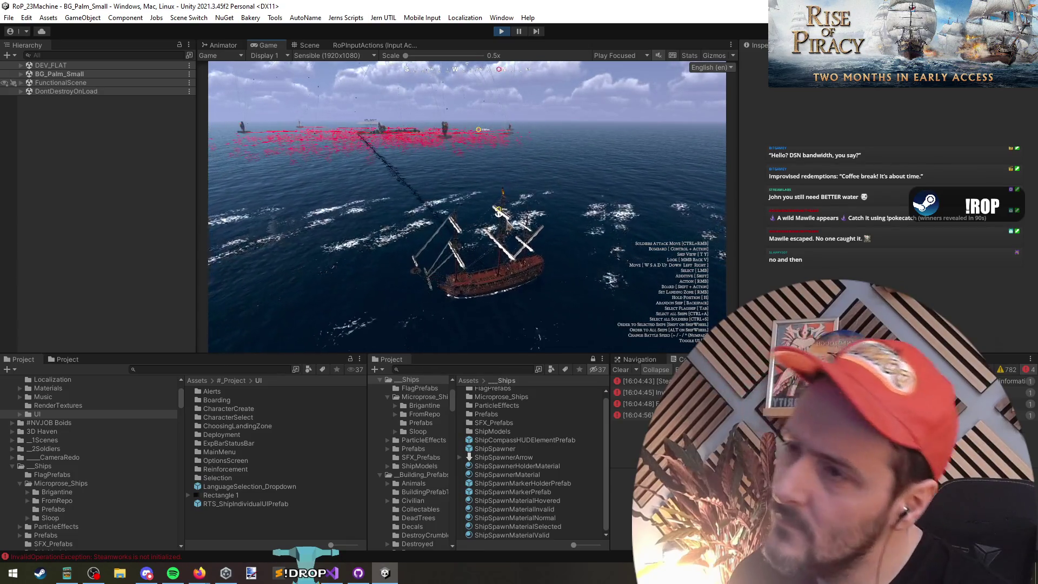
click(504, 31)
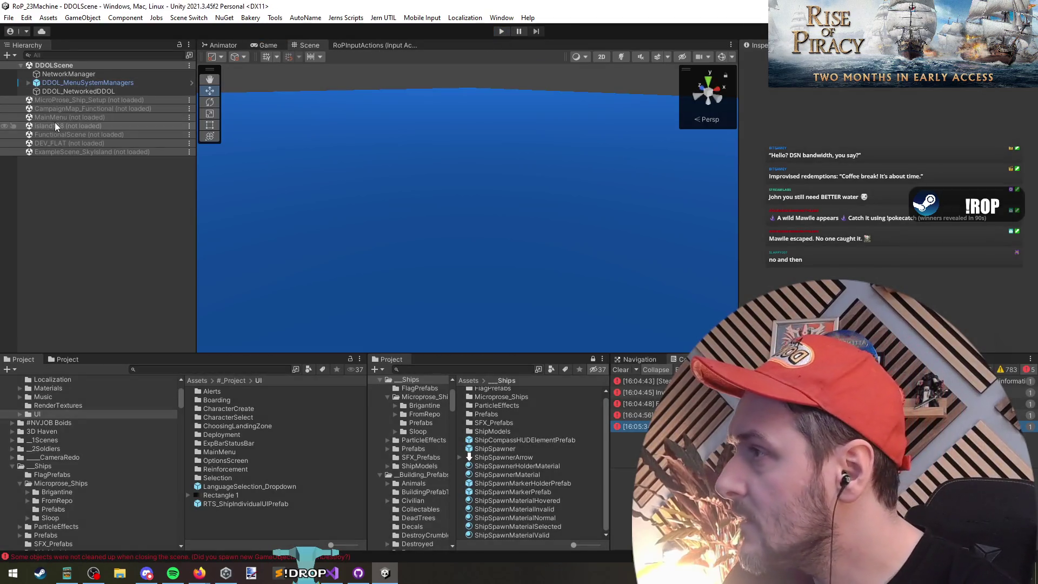
Load FunctionalScene from the Hierarchy, check the Wind Direction object, and save the scene.
click(58, 100)
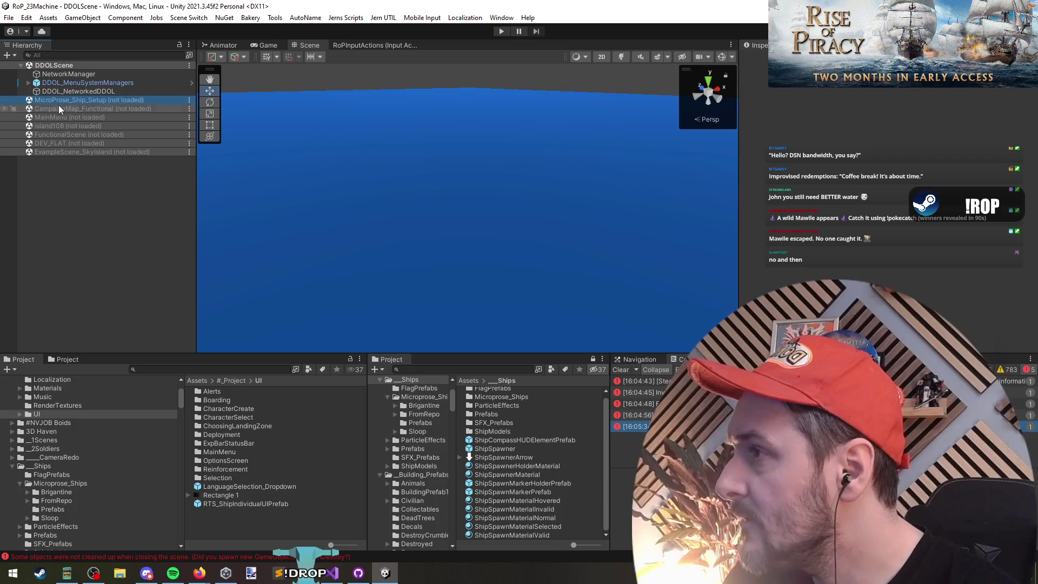
click(67, 107)
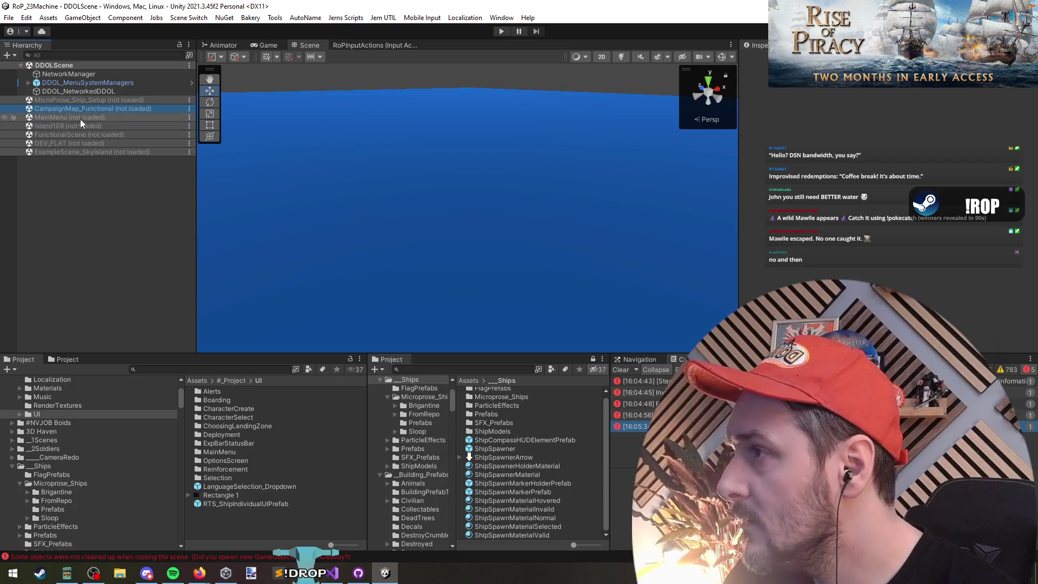
right_click(76, 134)
click(102, 141)
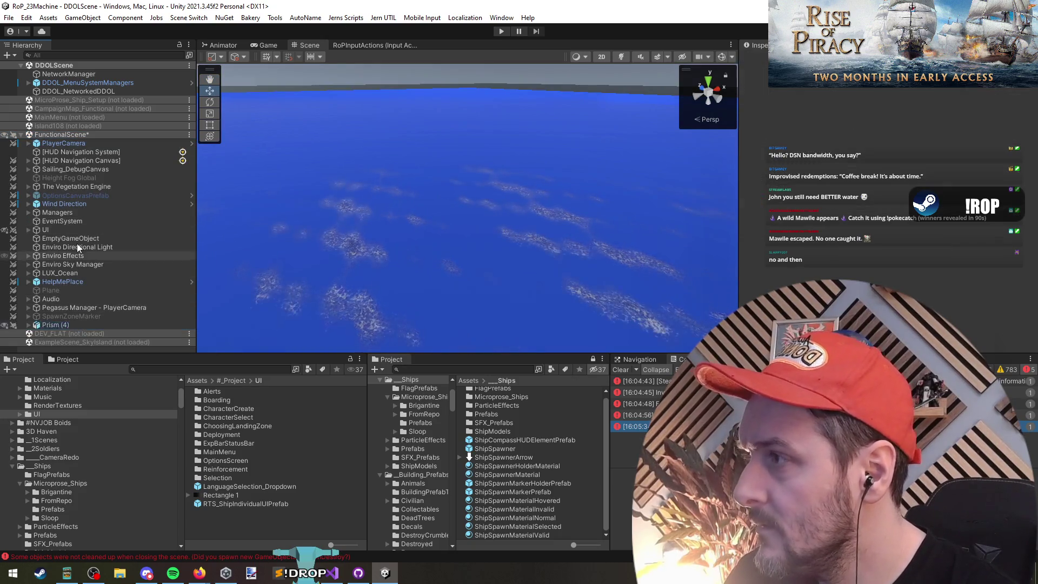
click(89, 204)
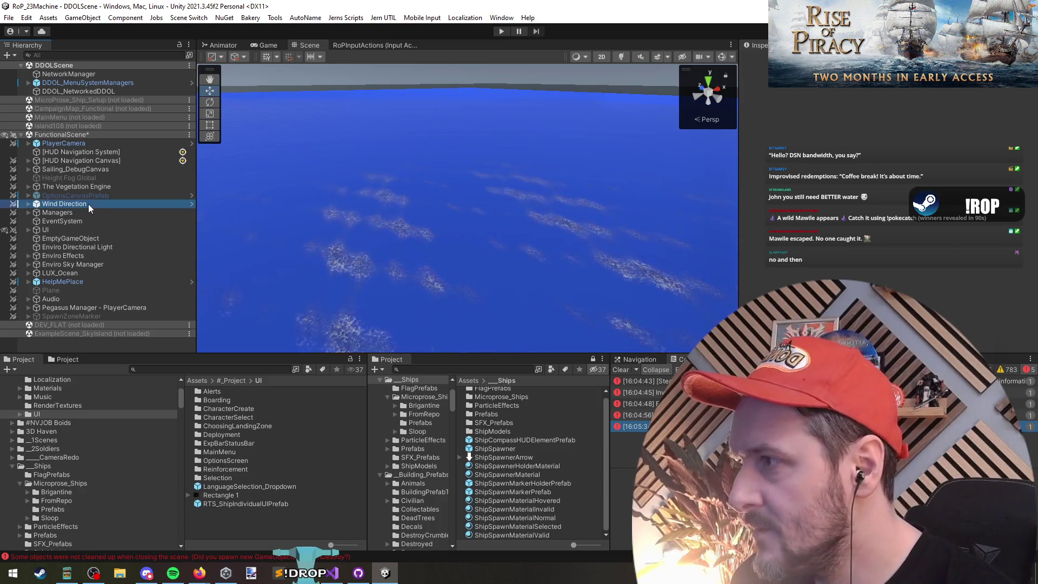
key(ctrl+s)
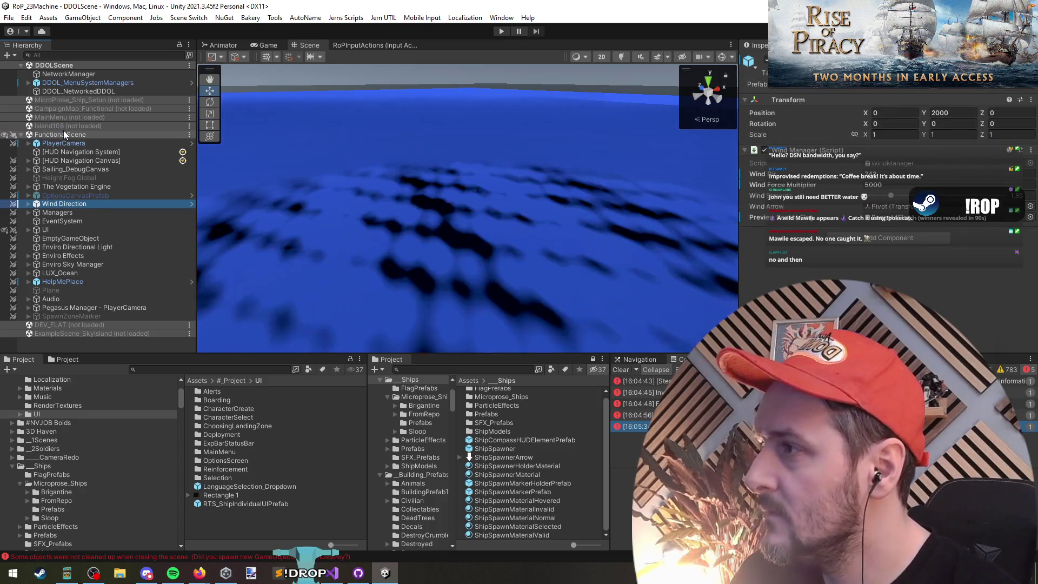
click(64, 133)
key(Left)
click(76, 213)
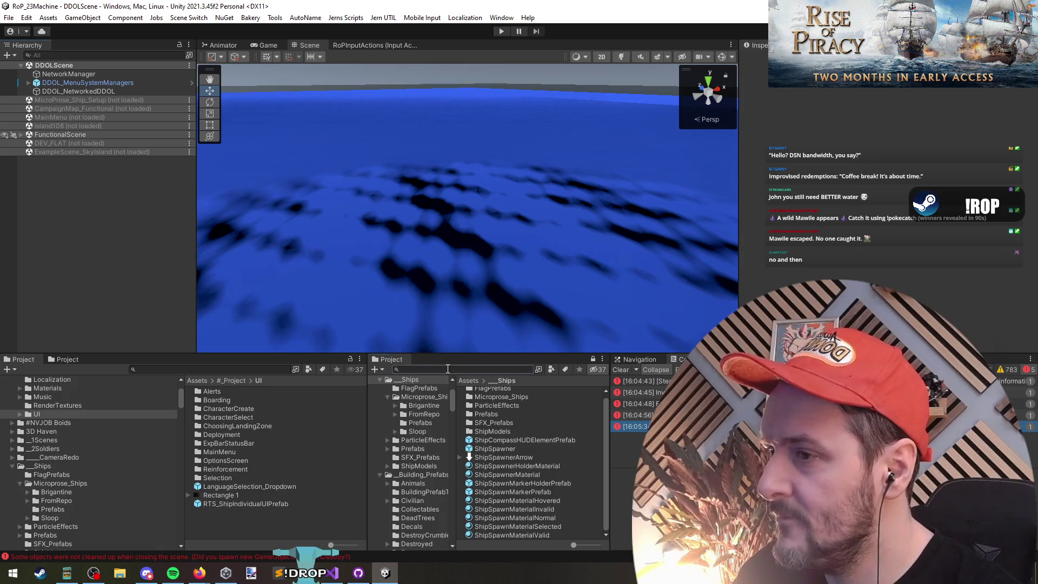
Find and open the Brigantine prefab, then check the HUDNavElement declaration in Visual Studio.
text(brig)
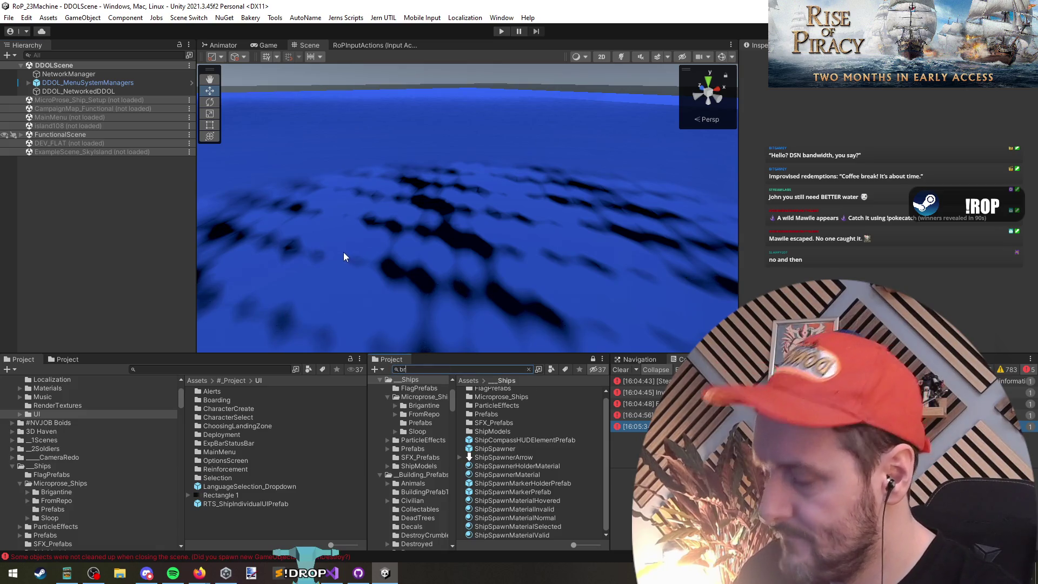
scroll(515, 482, down, 5)
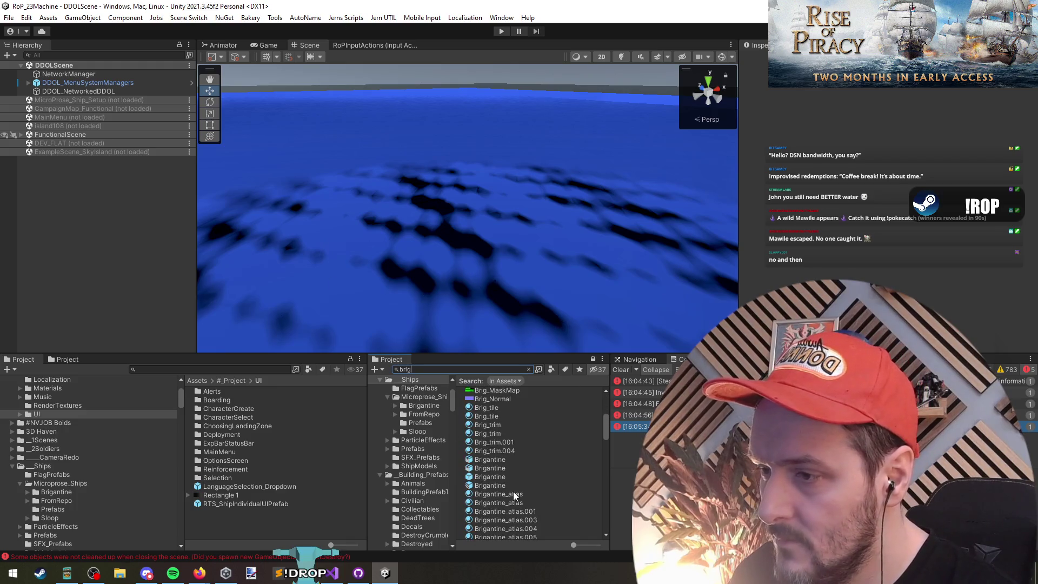
text(an)
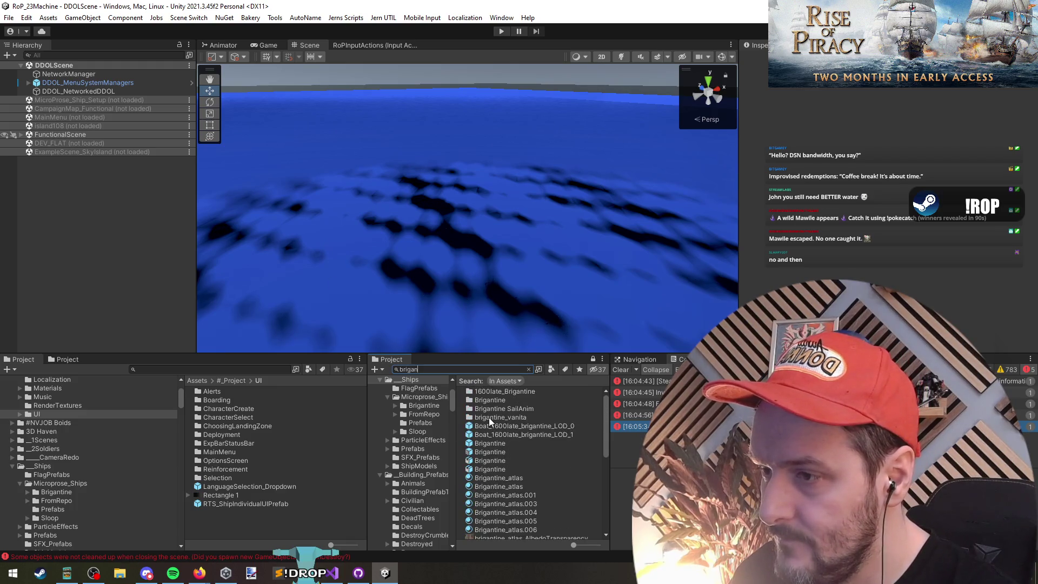
double_click(489, 450)
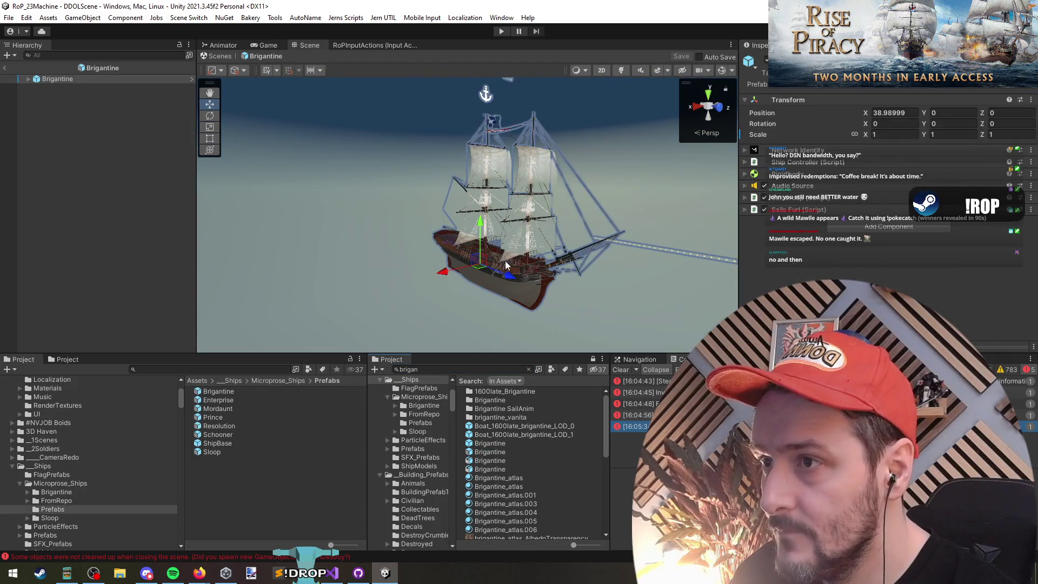
drag(505, 264, 515, 162)
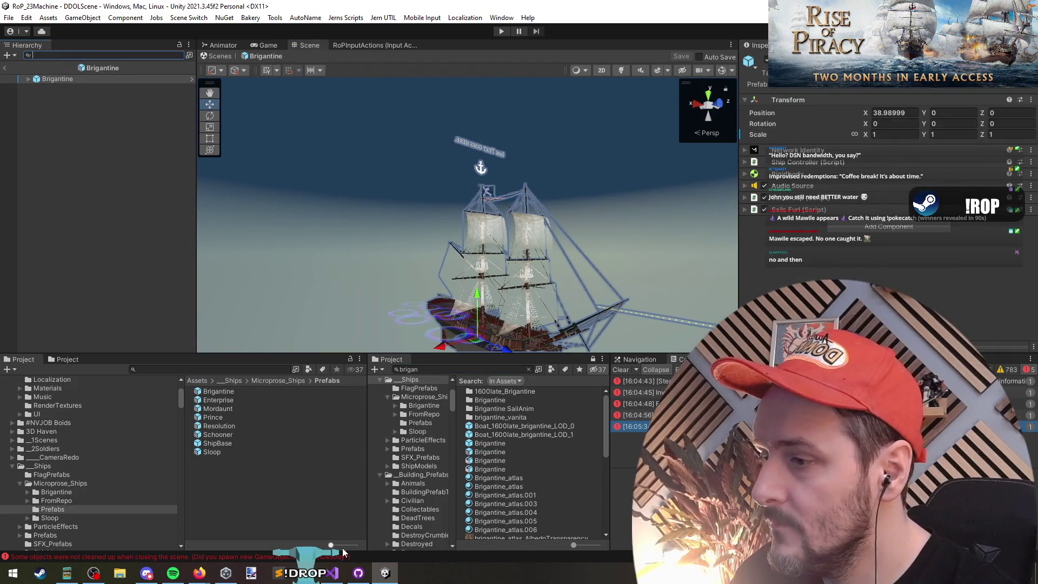
click(332, 573)
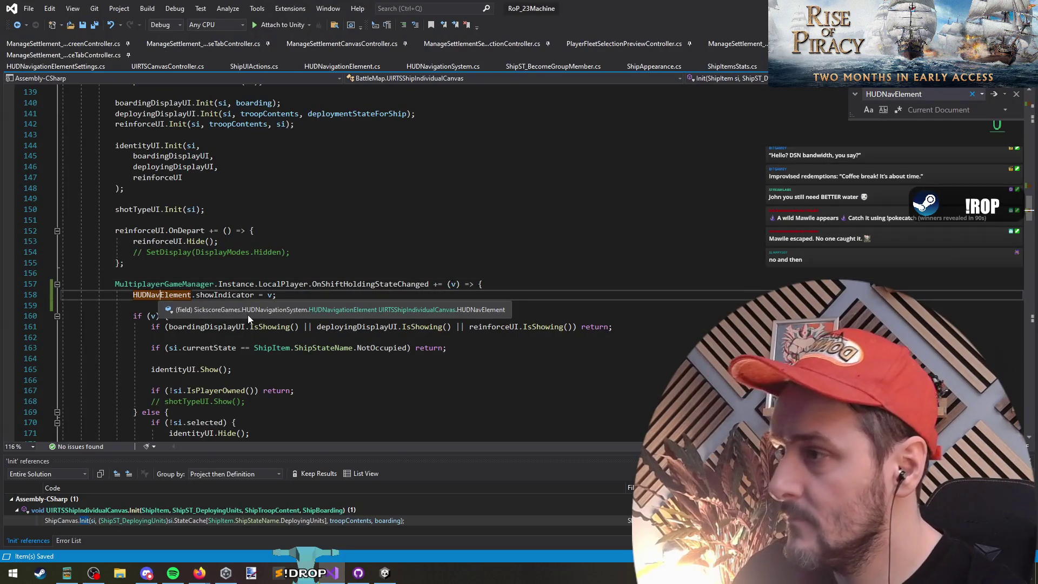
ctrl+click(174, 296)
key(alt+Tab)
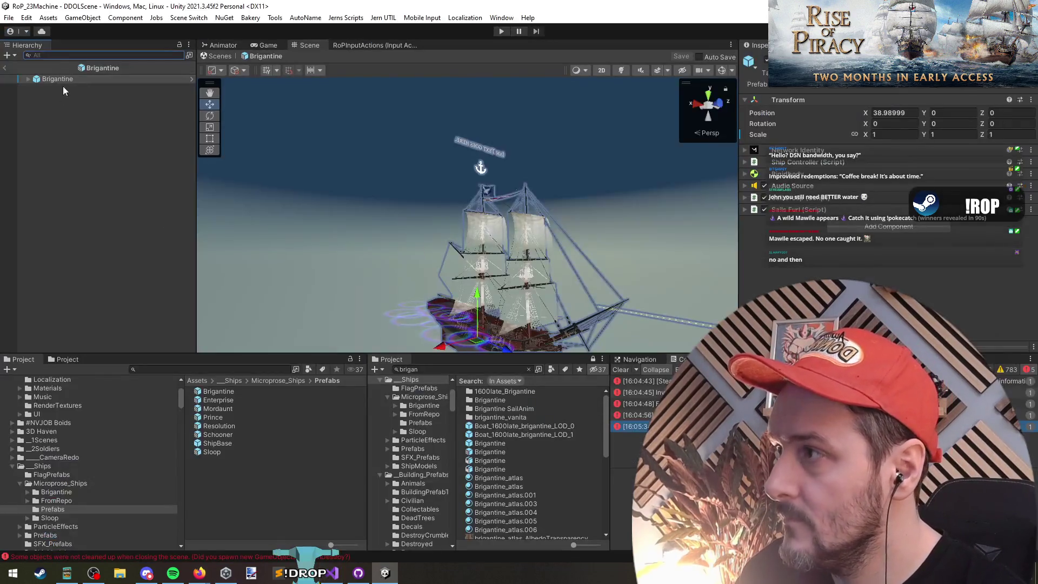
text(HUDNavigationElement)
Clear the Hierarchy filter and select ShipCompassHUDElementPrefab under AboveShipStatusIndicators.
click(143, 77)
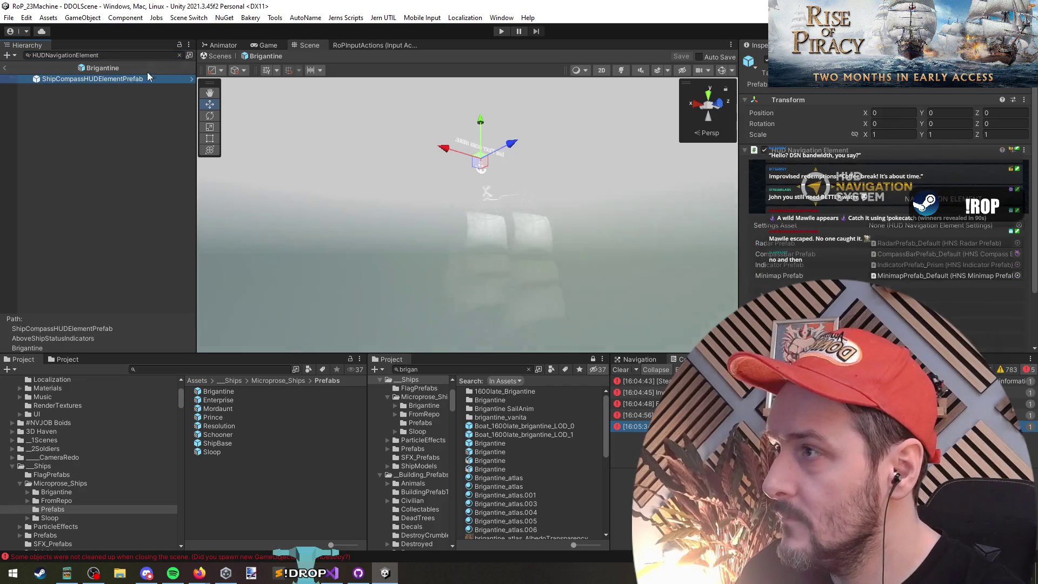
click(180, 55)
click(95, 131)
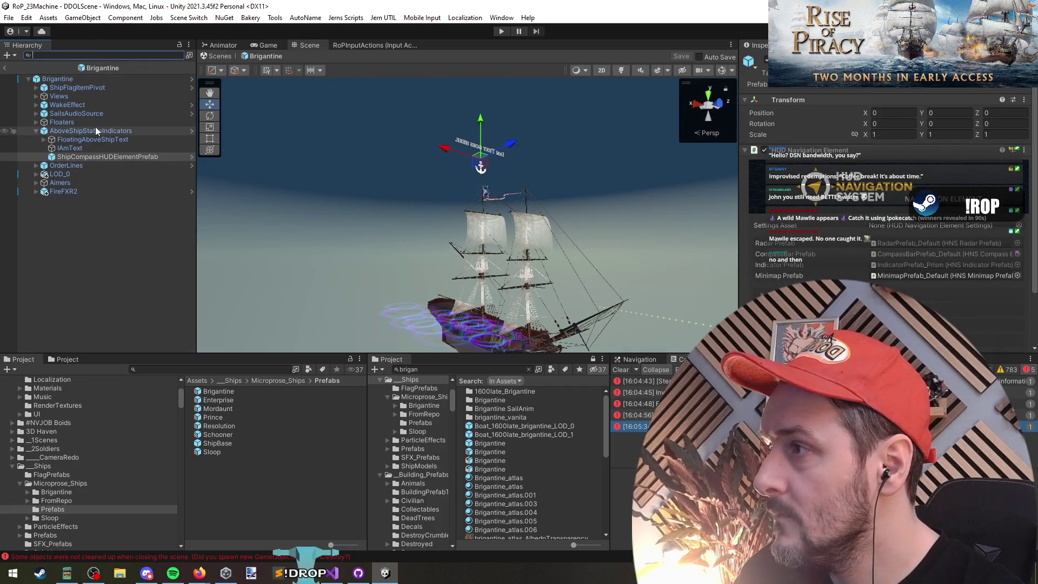
click(103, 157)
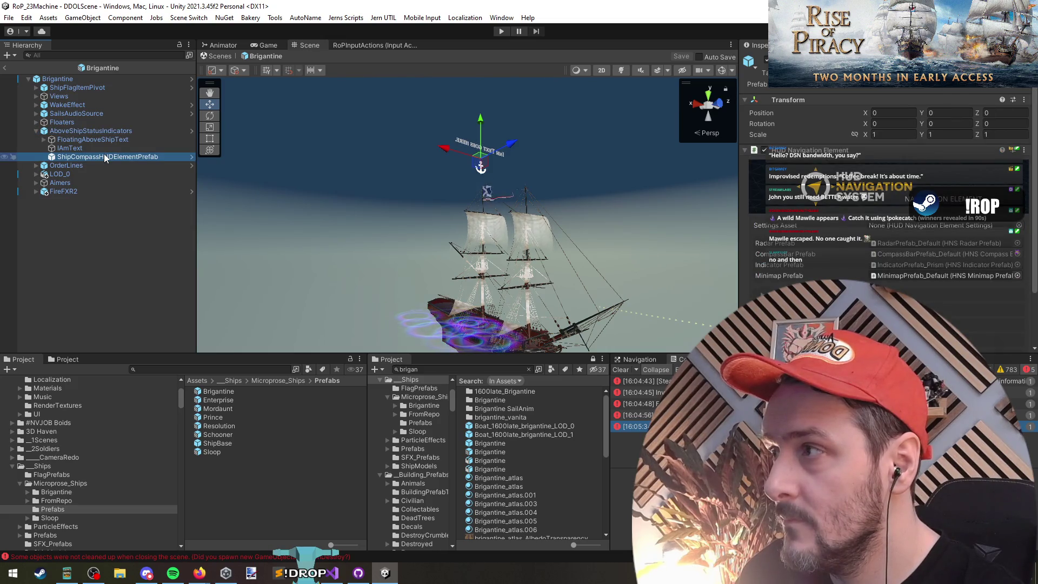
key(ctrl+f)
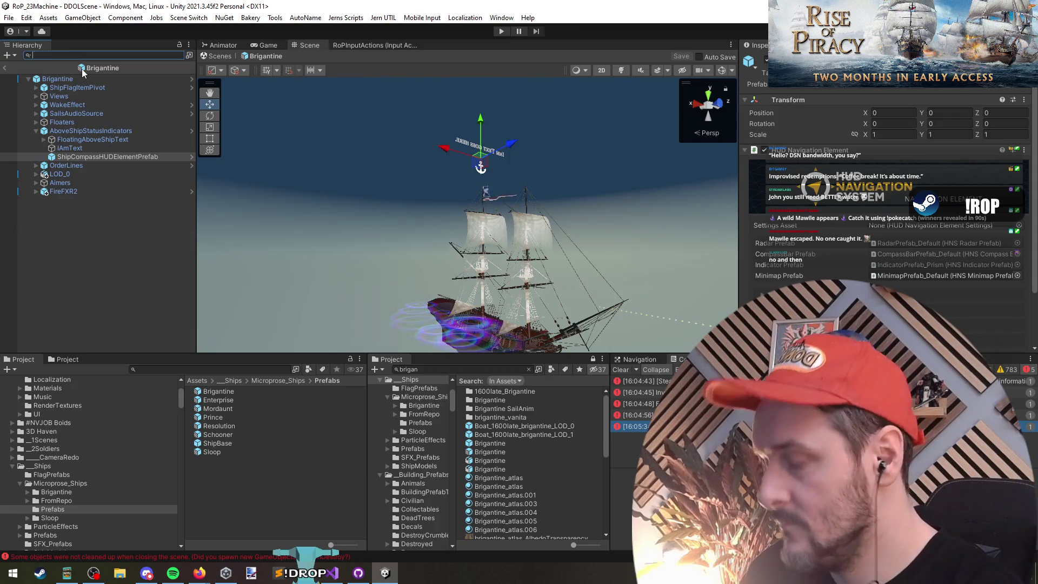
text(indivd)
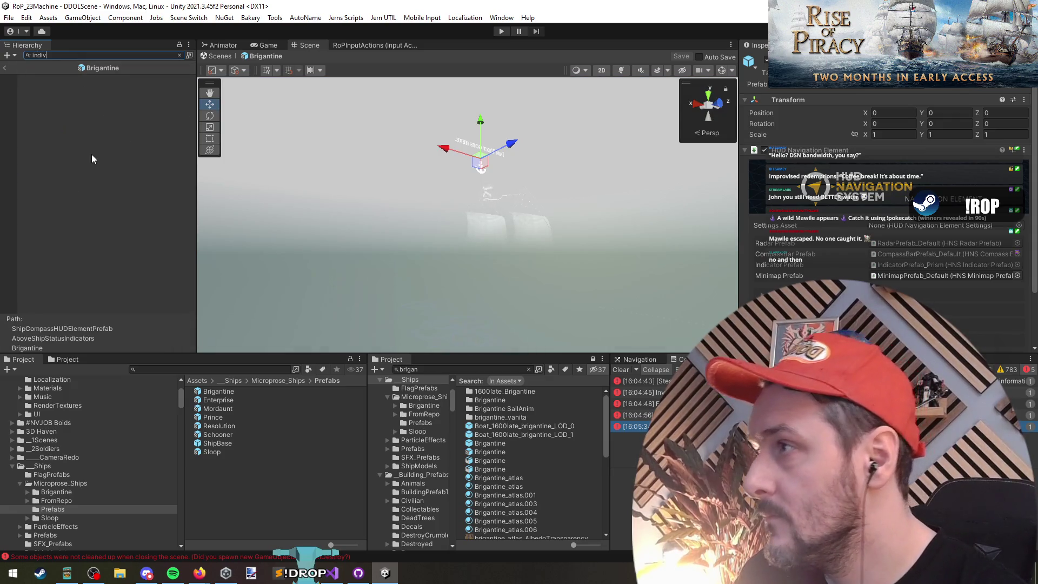
key(Escape)
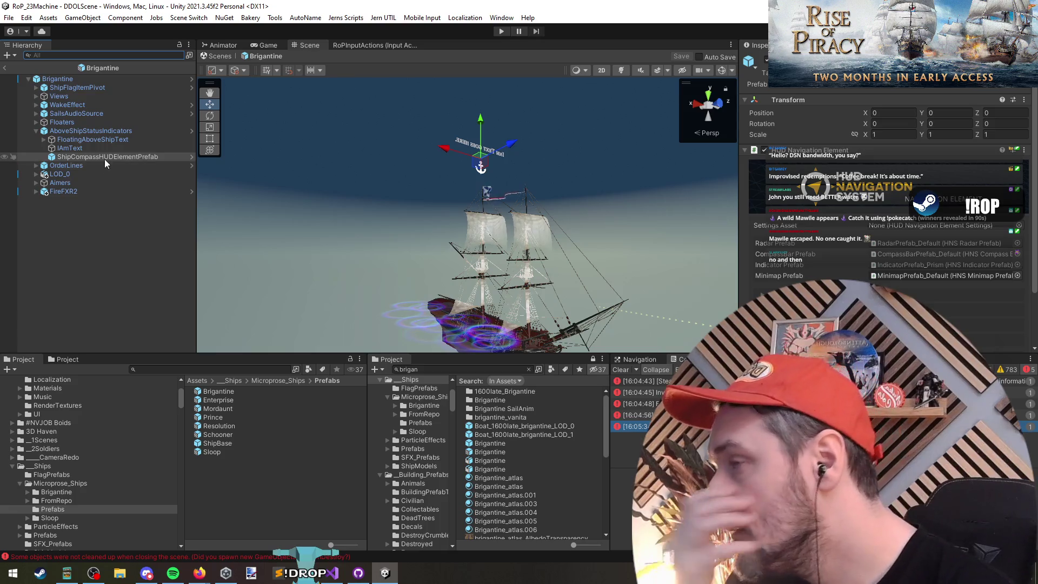
click(96, 221)
click(108, 156)
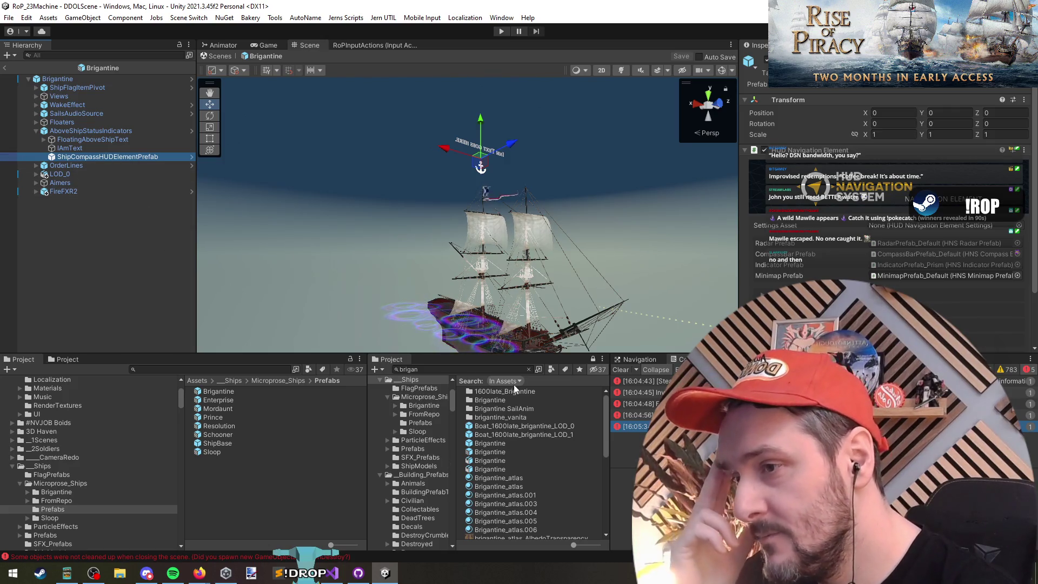
click(468, 368)
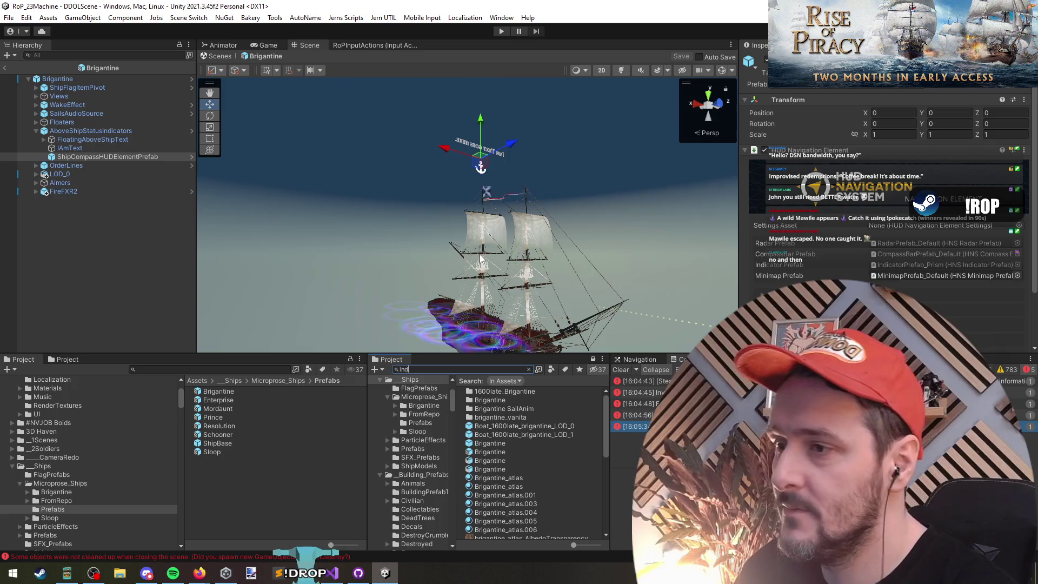
Delete ShipCompassHUDElementPrefab from RTS_ShipIndividualUIPrefab and save the prefab.
text(individ)
double_click(549, 391)
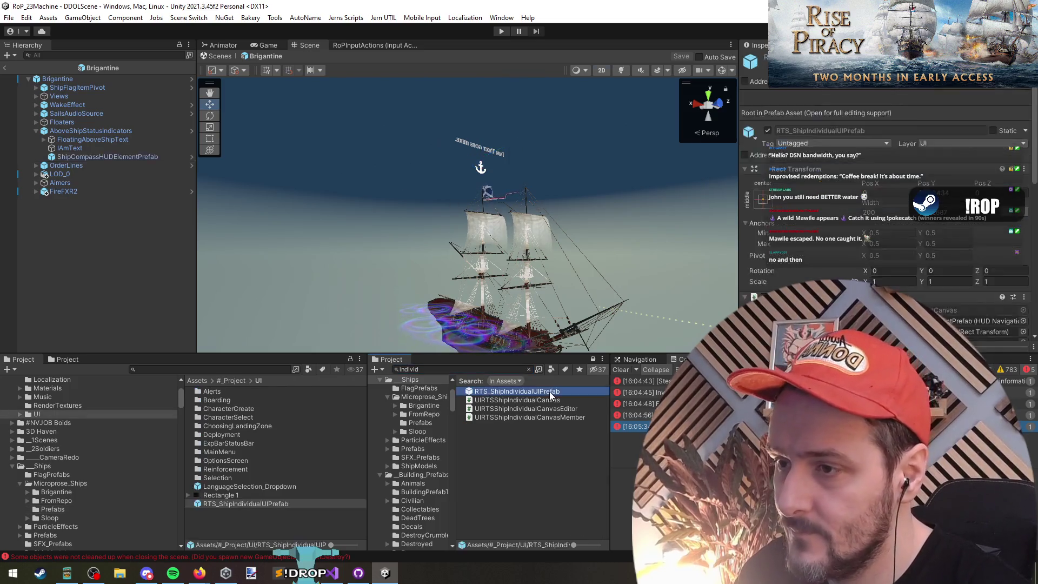
click(100, 116)
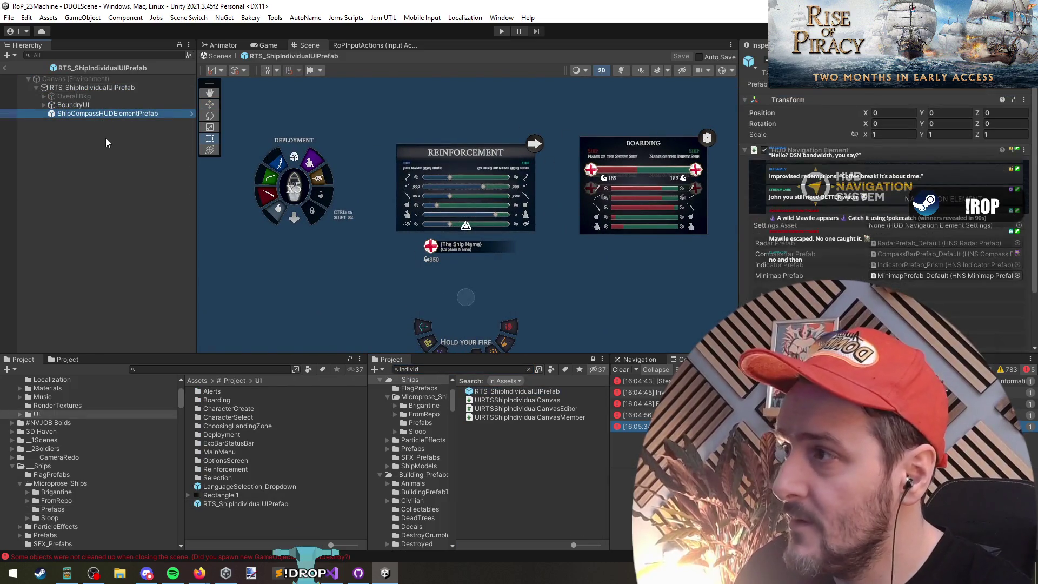
key(Delete)
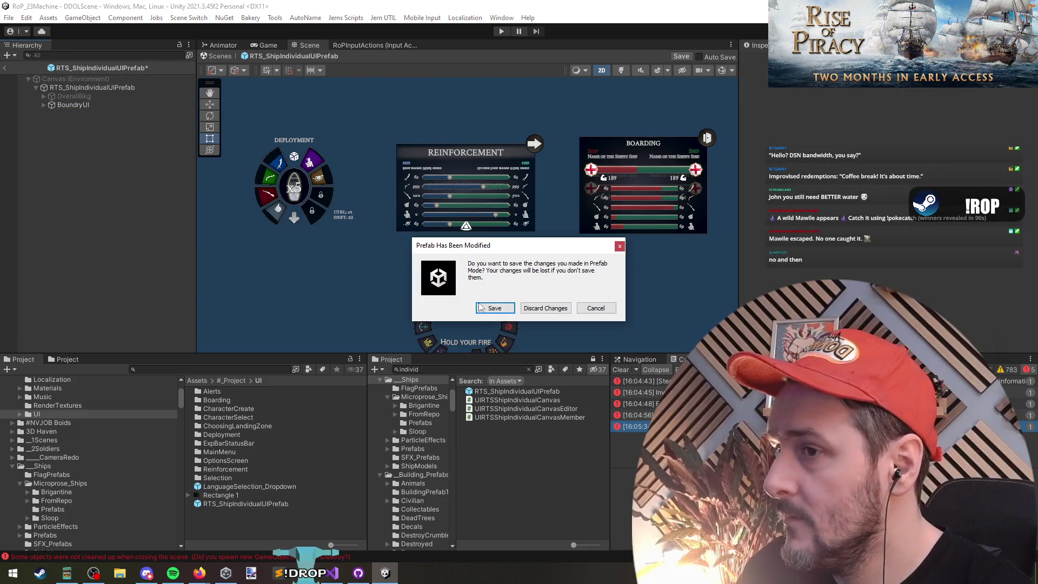
key(Return)
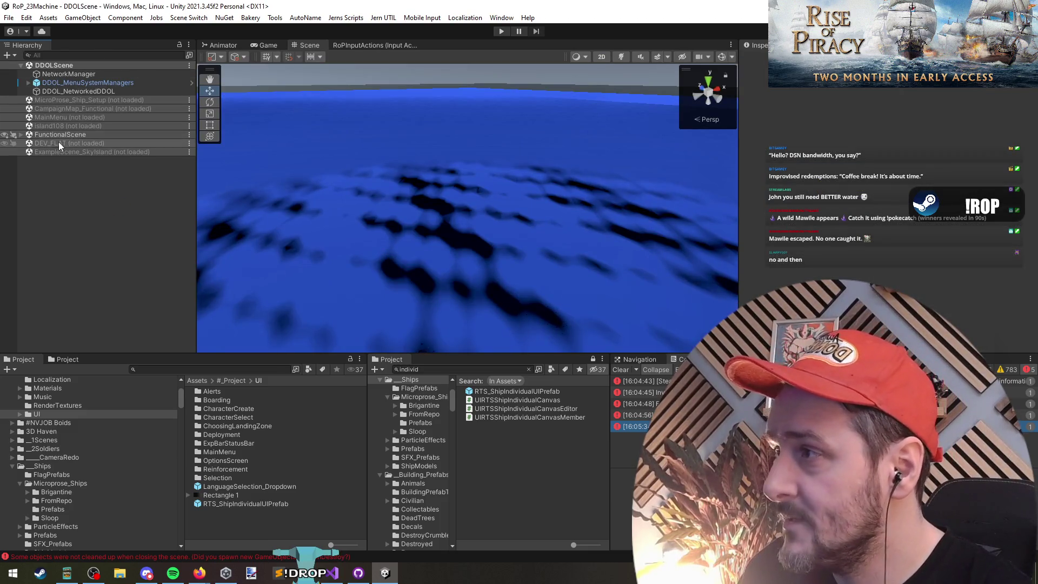
Unload FunctionalScene from the Hierarchy.
right_click(71, 134)
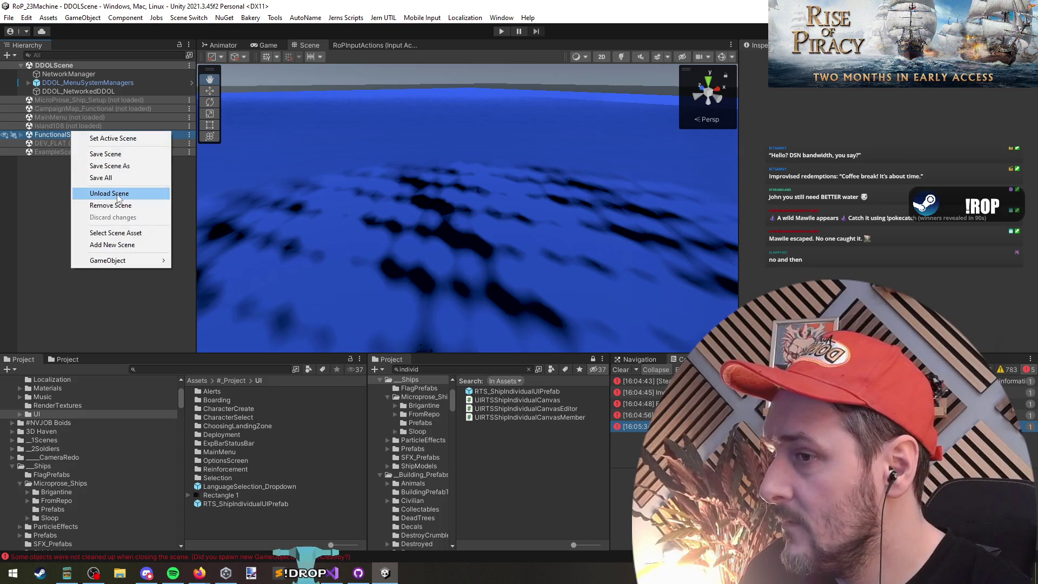
click(118, 195)
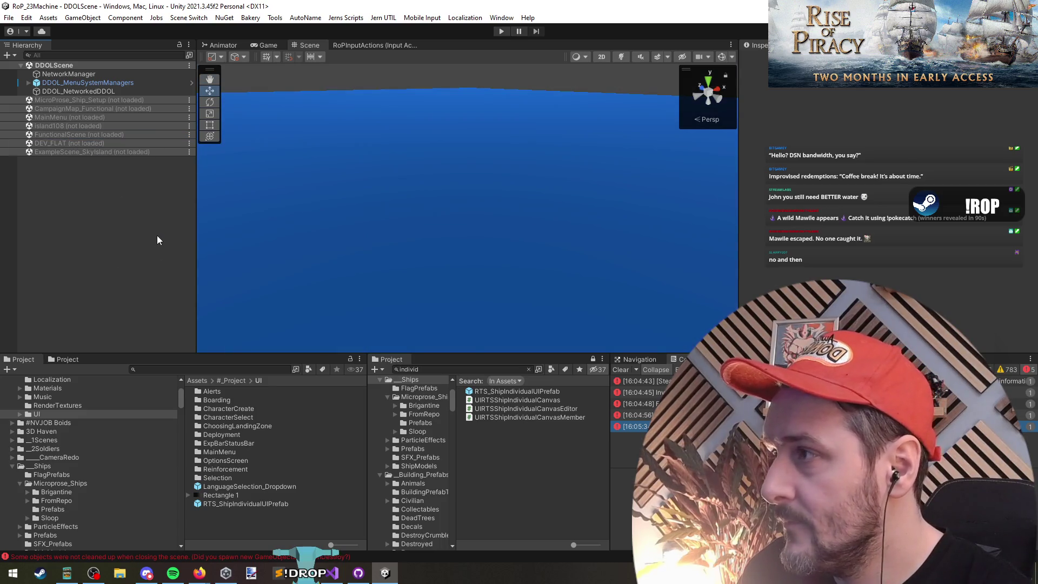
click(339, 578)
click(225, 252)
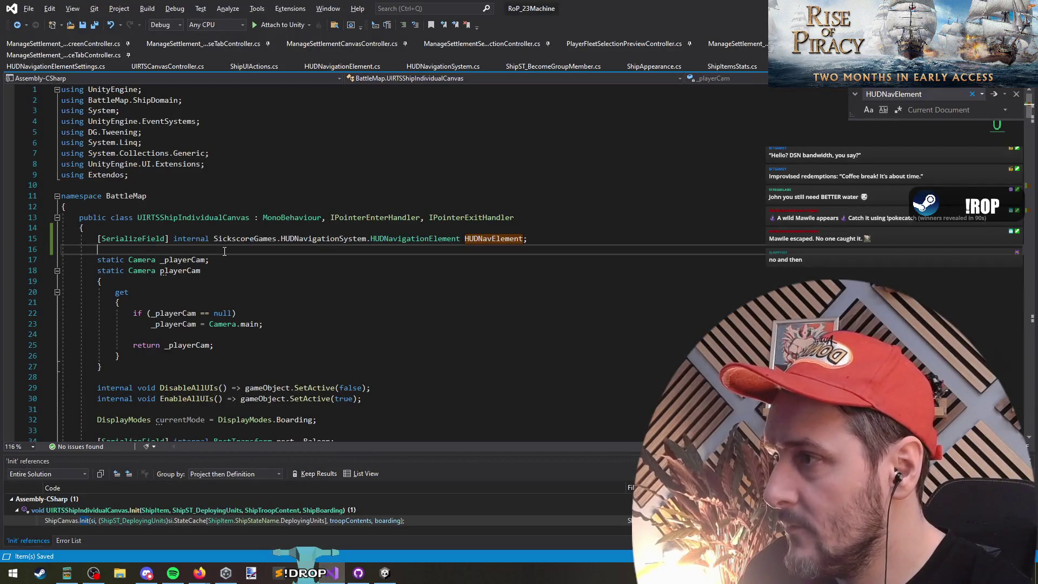
key(alt+Tab)
Load DEV_FLAT and delete MortarPrefab (2), then MortarPrefab (3) through (5).
right_click(73, 144)
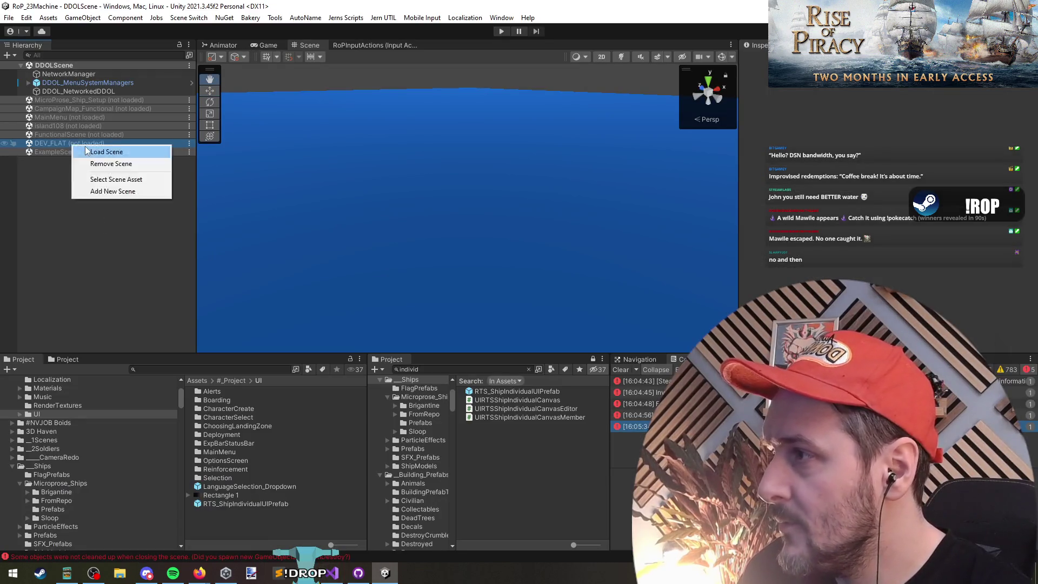
click(78, 171)
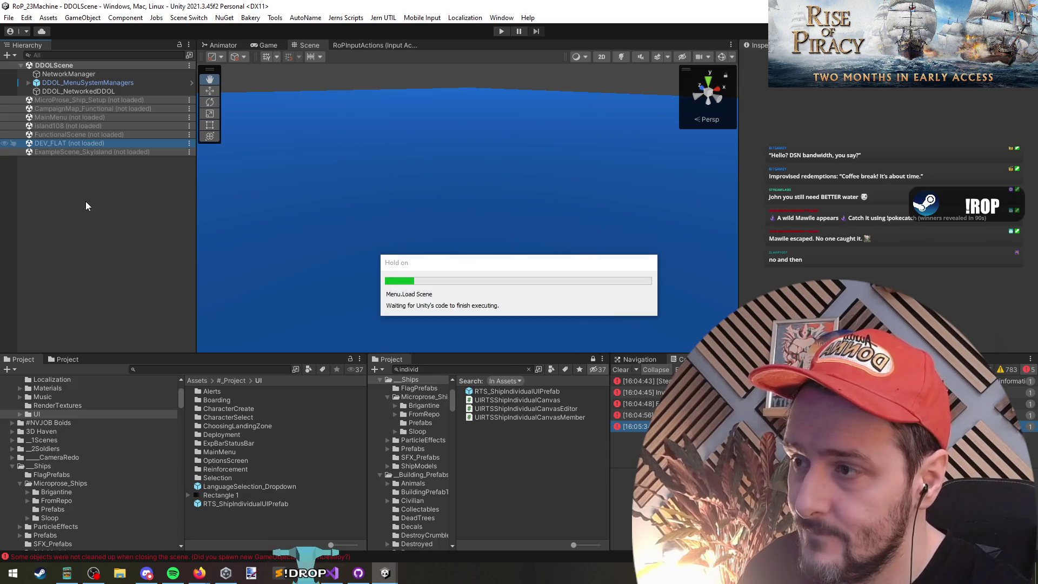
click(79, 246)
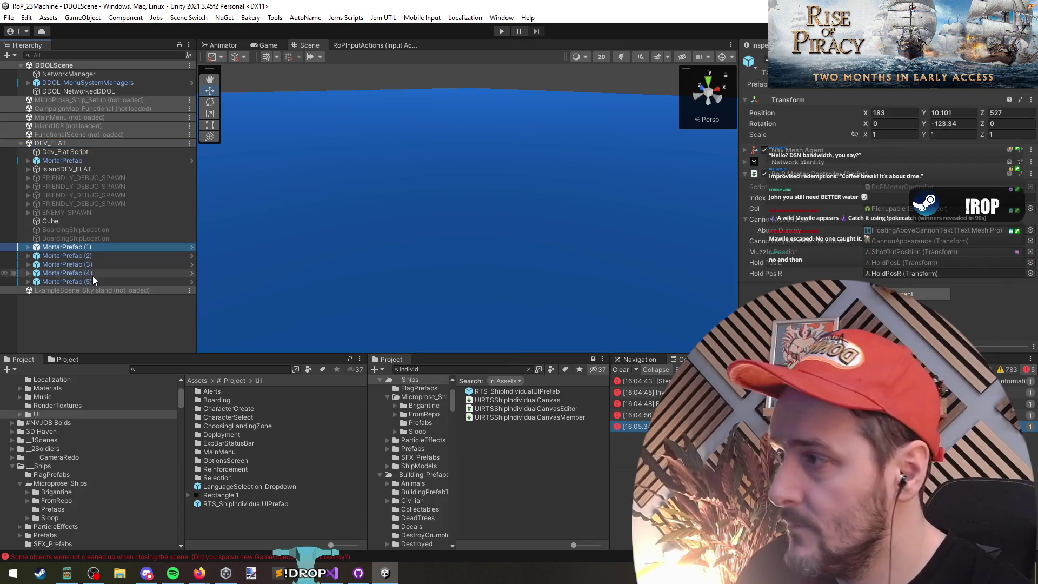
click(89, 256)
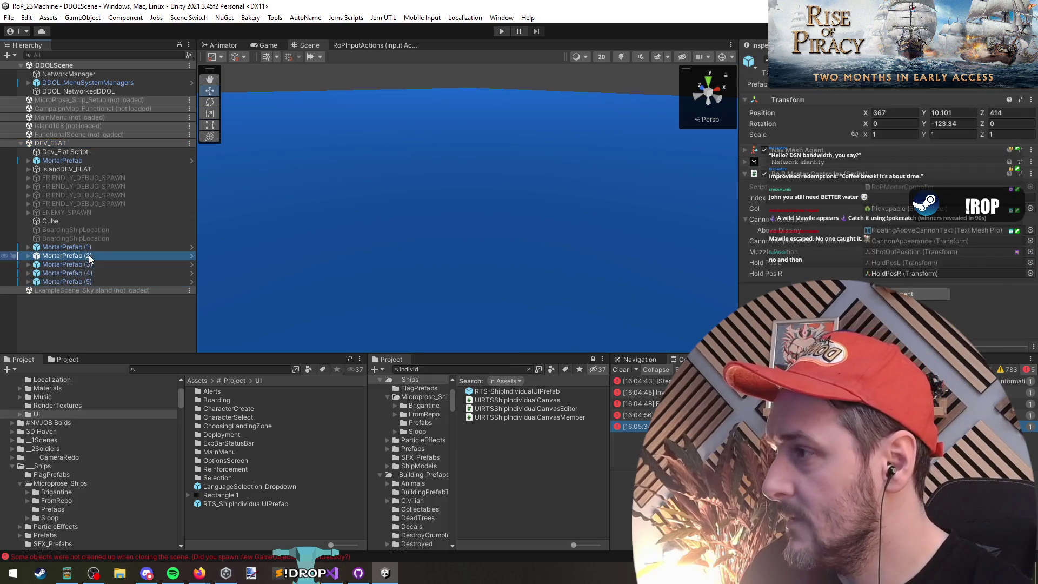
key(Delete)
click(80, 256)
shift+click(92, 270)
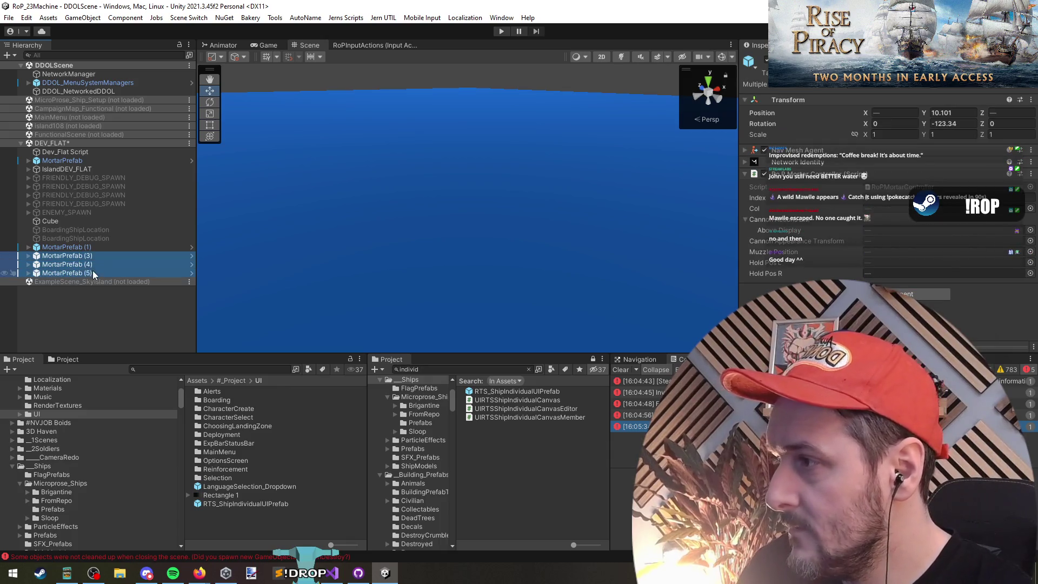
key(Delete)
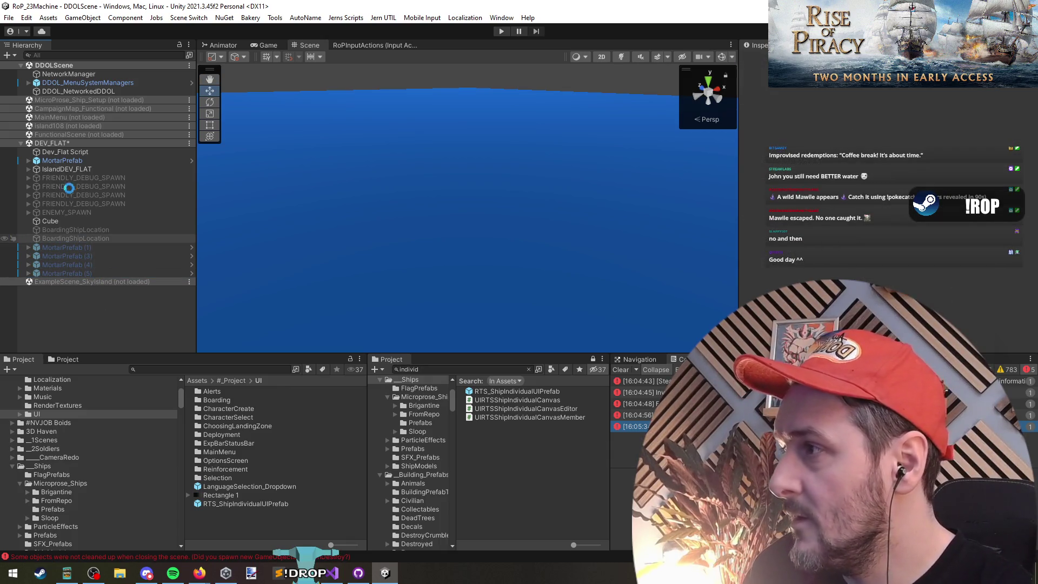
Unload DEV_FLAT and switch back to the ship canvas code.
right_click(54, 144)
click(93, 203)
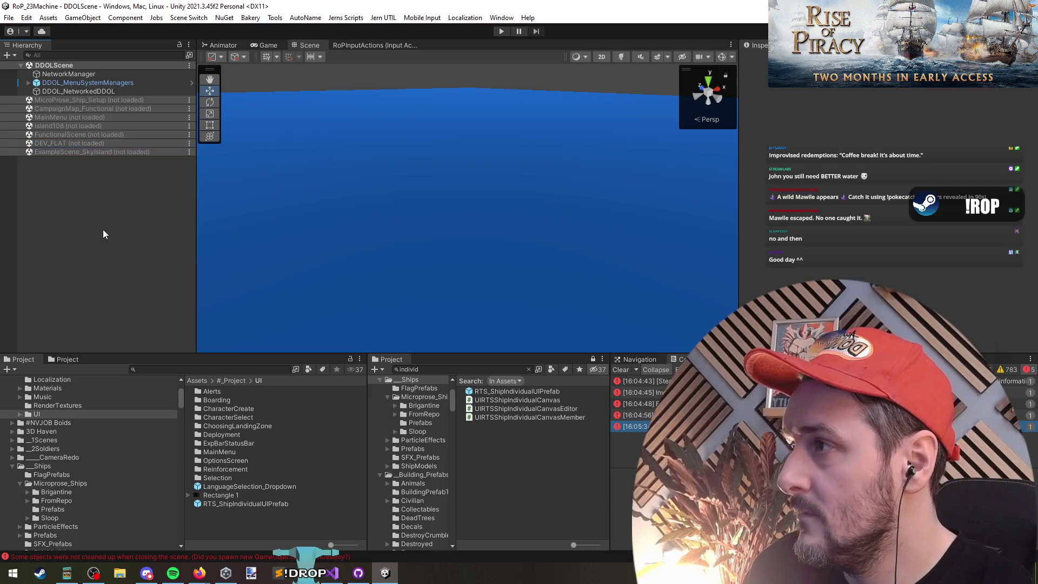
key(alt+Tab)
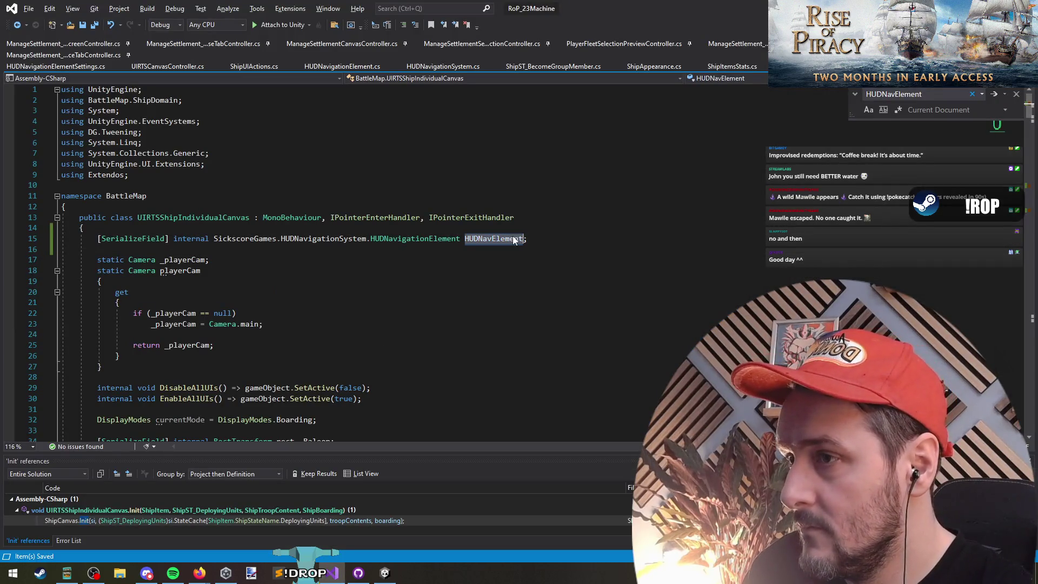
Locate the HUDNavElement lines and undo the stray blank-line and line 159 edits.
key(ctrl+f)
key(Return)
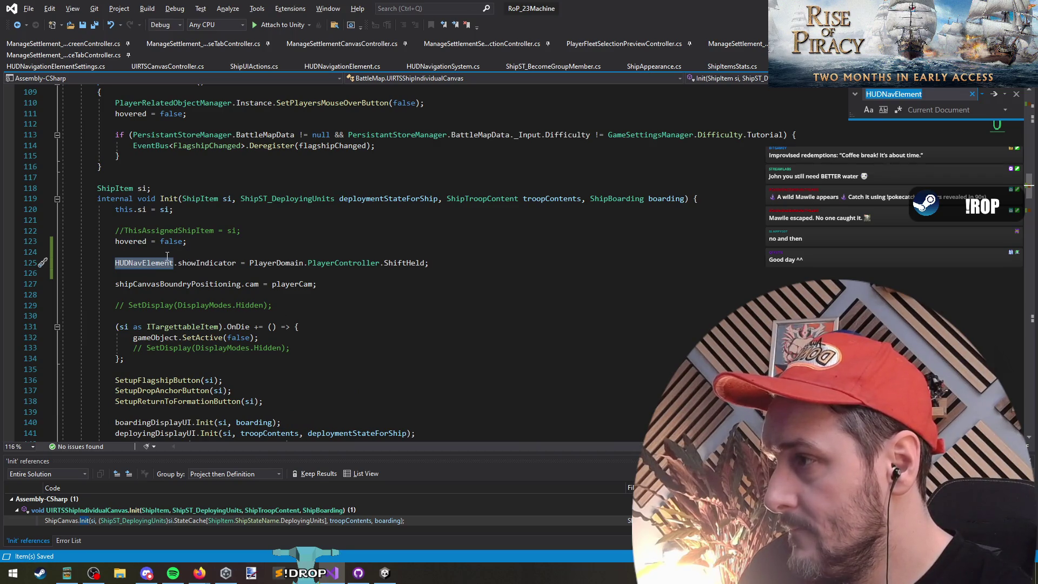
click(167, 255)
key(Return)
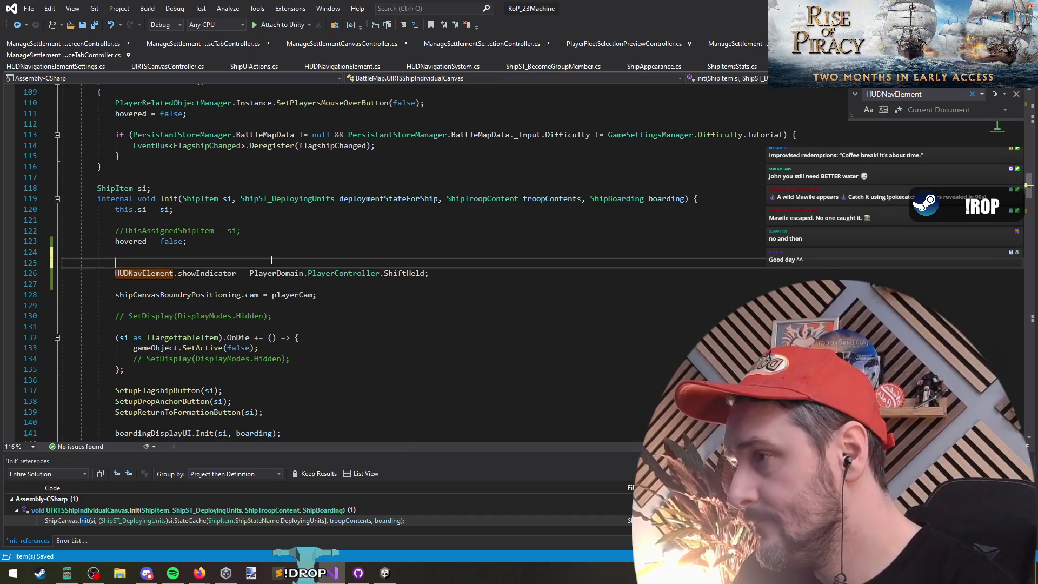
scroll(272, 260, down, 5)
key(ctrl+z)
text(.)
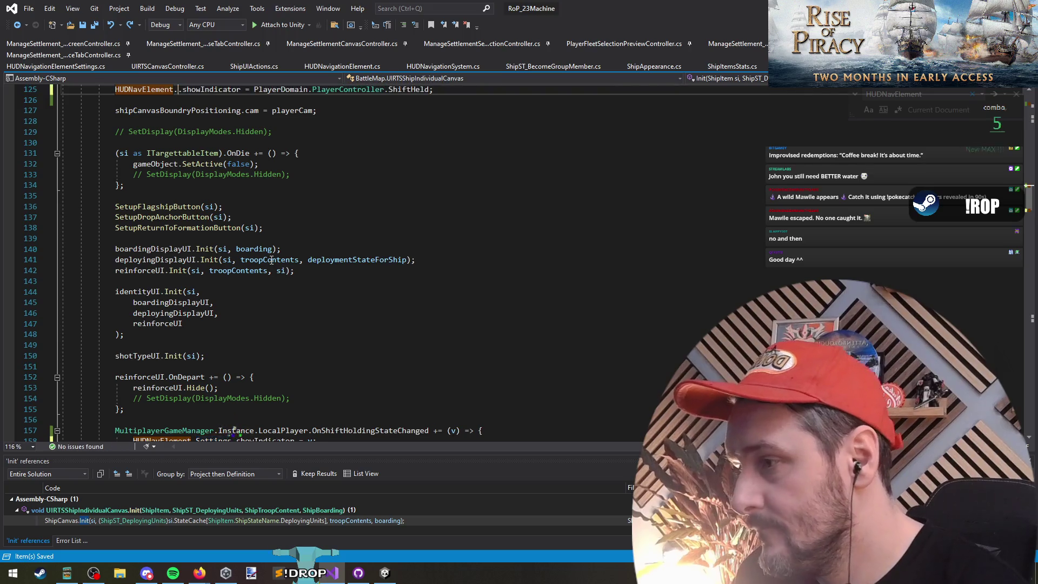
key(ctrl+z)
key(ctrl+z)
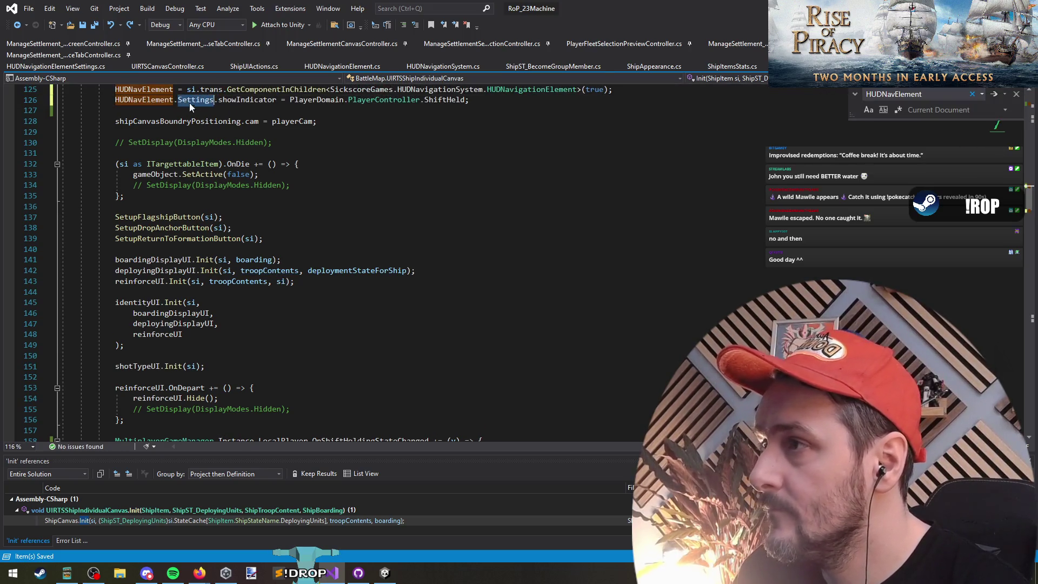
key(ctrl+y)
key(ctrl+y)
key(ctrl+y)
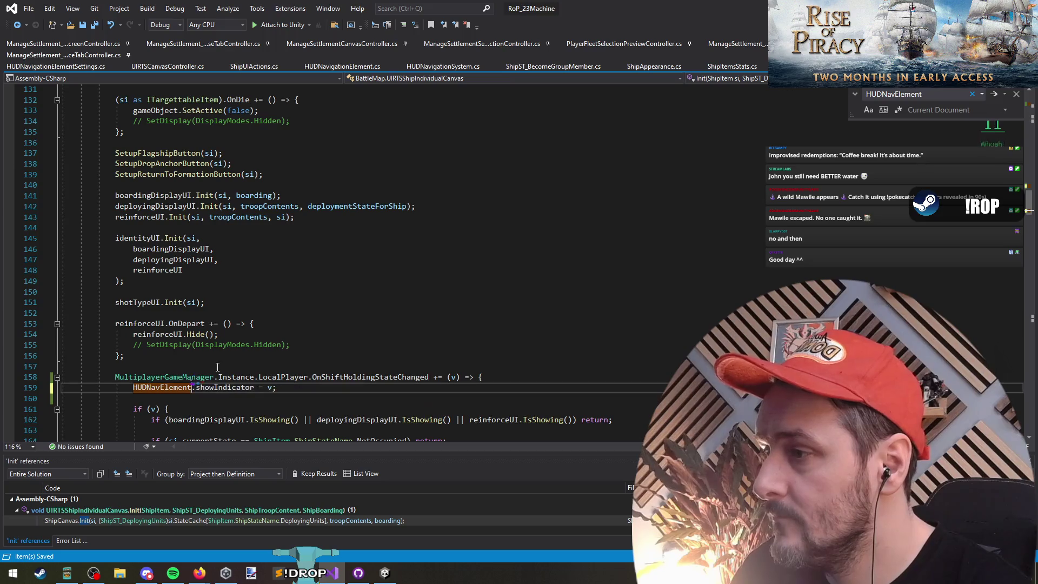
key(ctrl+z)
key(ctrl+z)
key(ctrl+z)
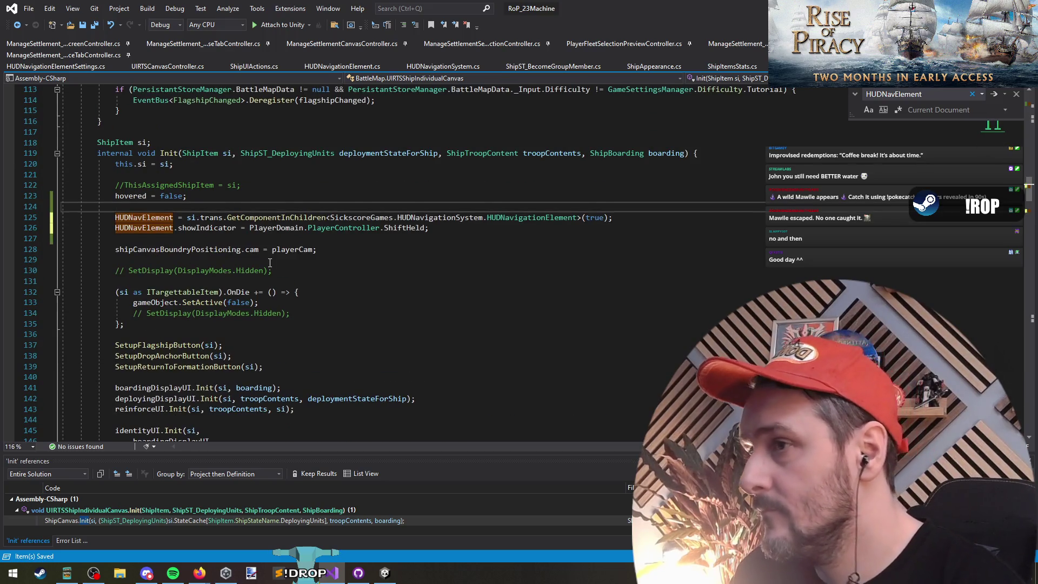
key(ctrl+z)
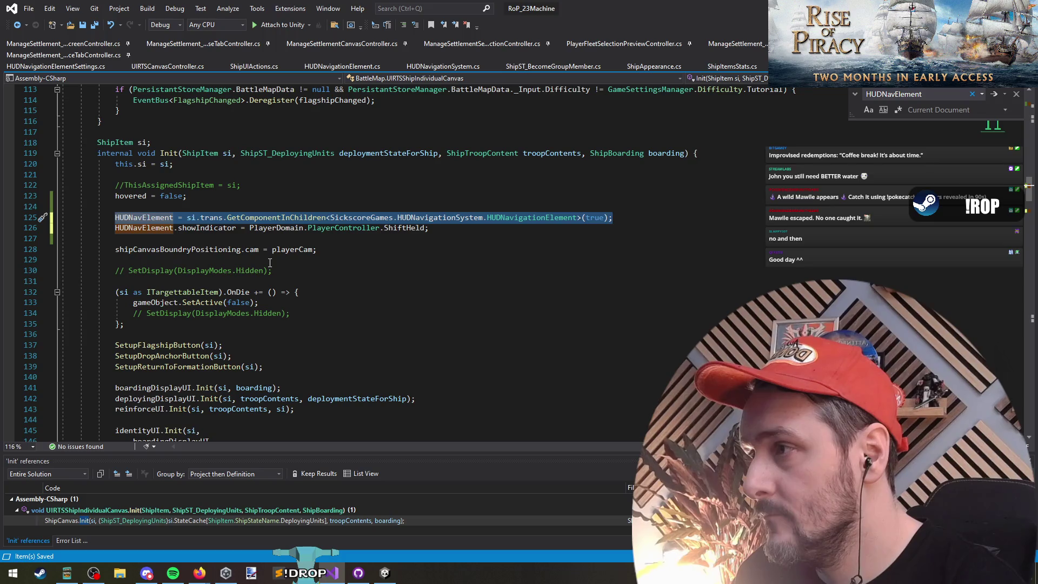
click(98, 28)
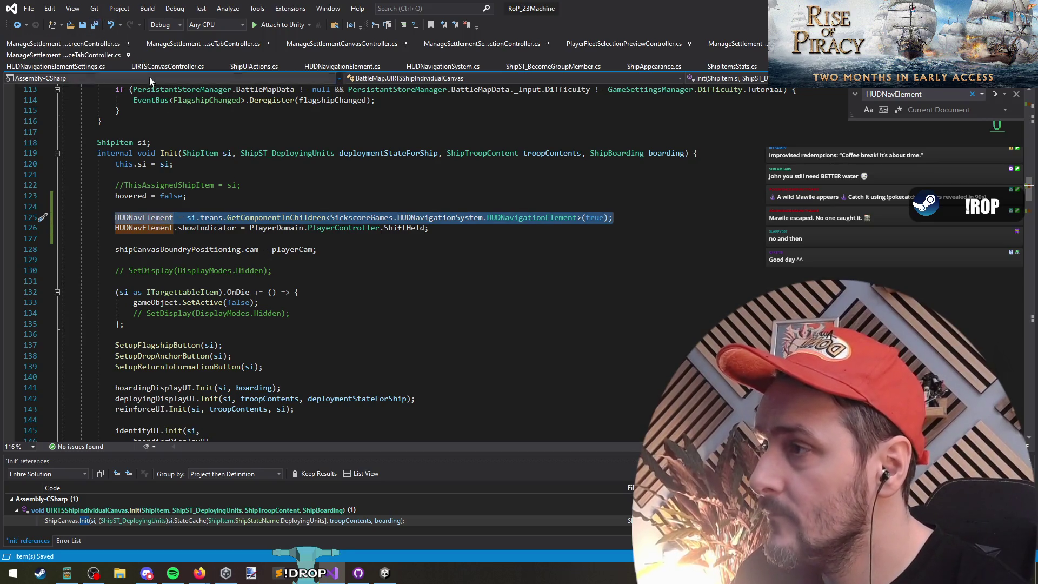
key(ctrl+f)
key(BackSpace)
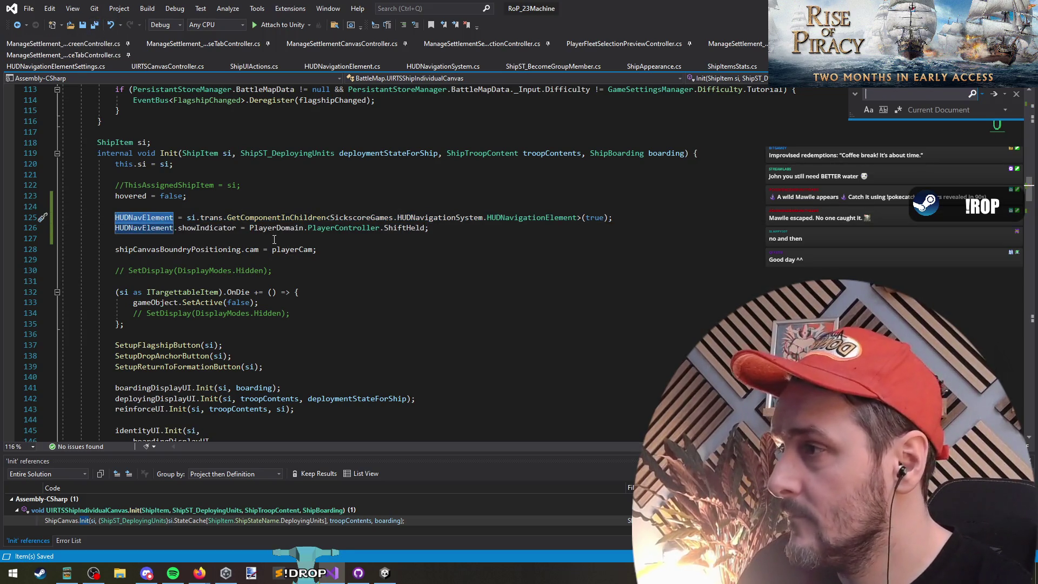
Change the HUDNavElement declaration from '[SerializeField] internal' to 'private' and return to Unity.
ctrl+click(124, 225)
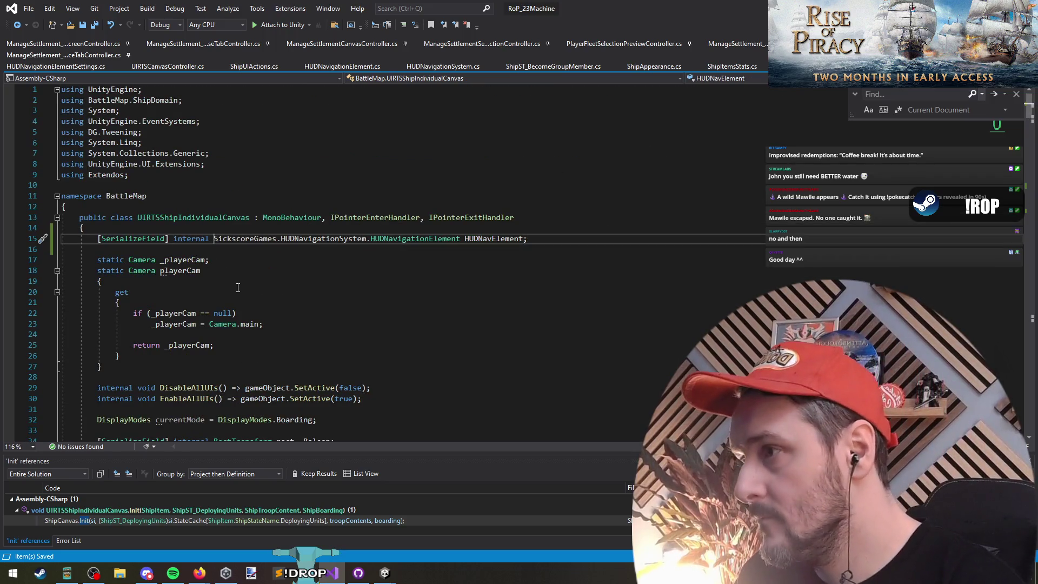
key(shift+Home)
text(private)
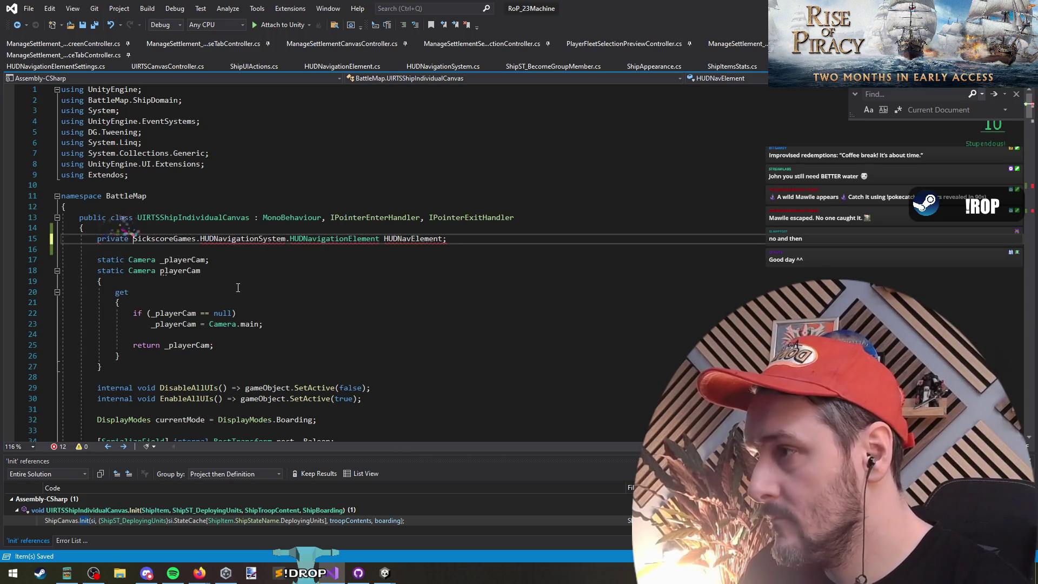
key(Down)
double_click(439, 238)
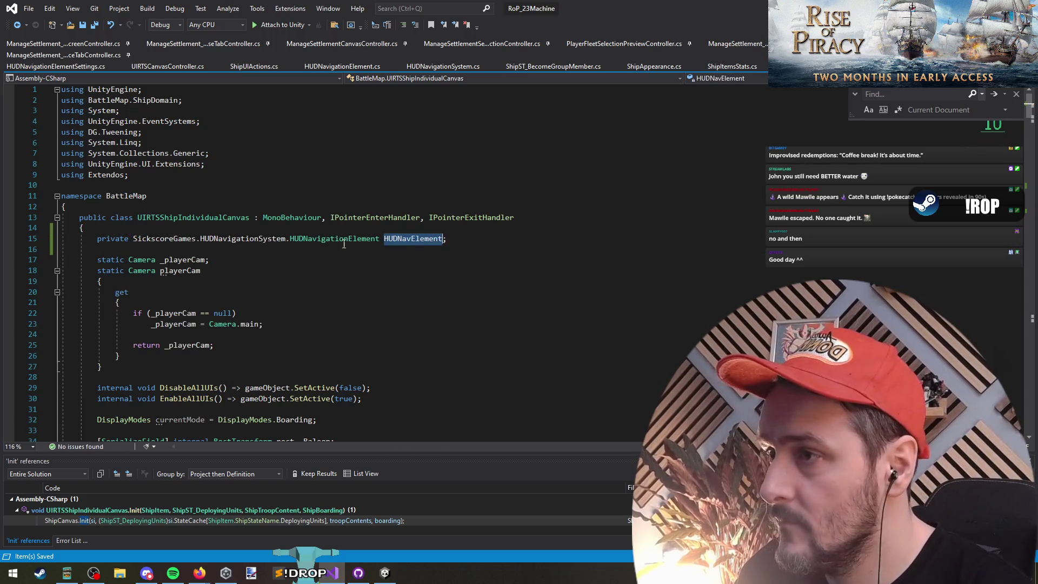
click(326, 255)
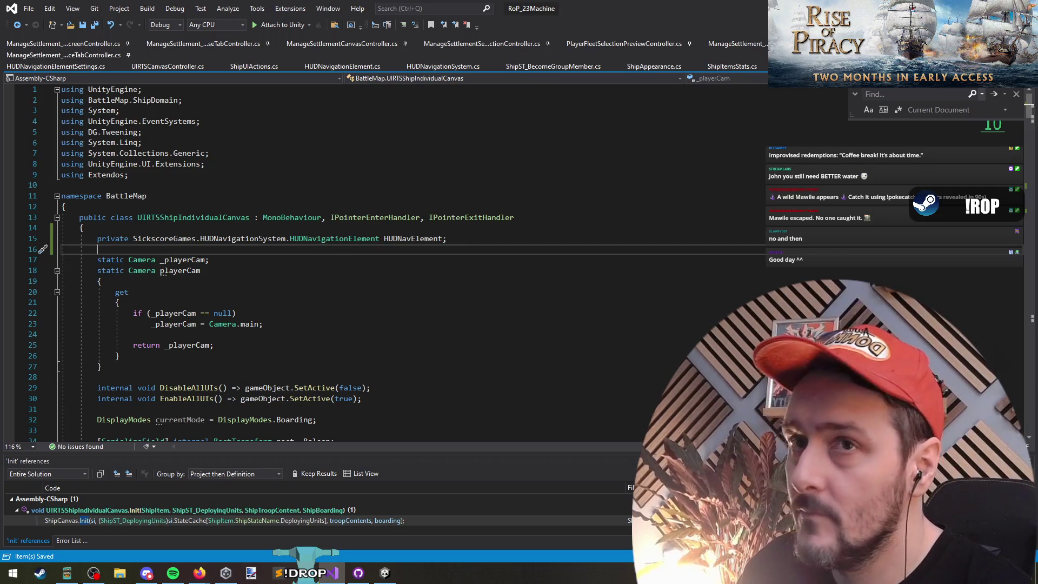
key(alt+Tab)
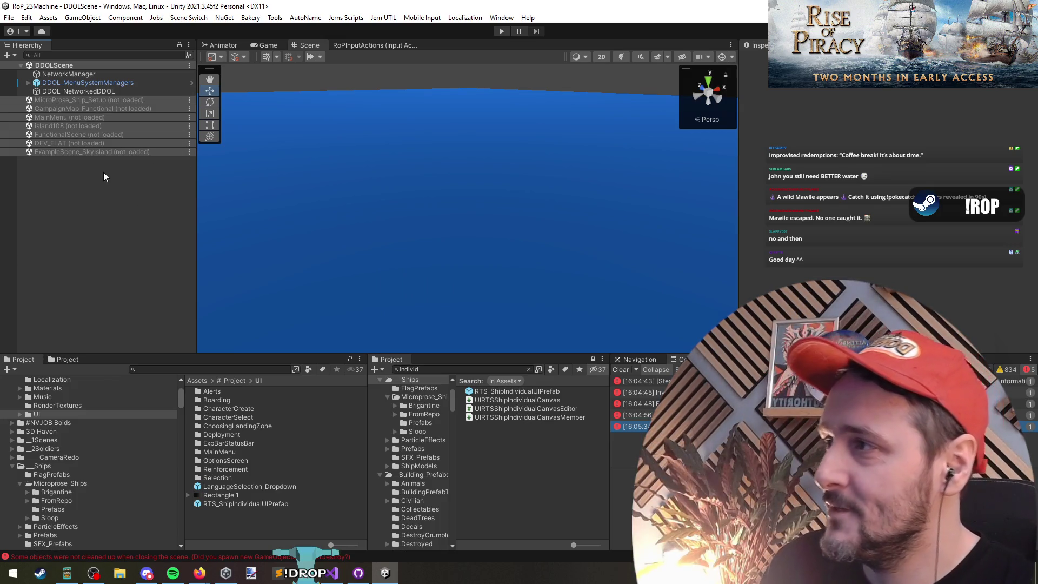
Start Play mode and pan the game camera around the island and nearby ships.
click(501, 31)
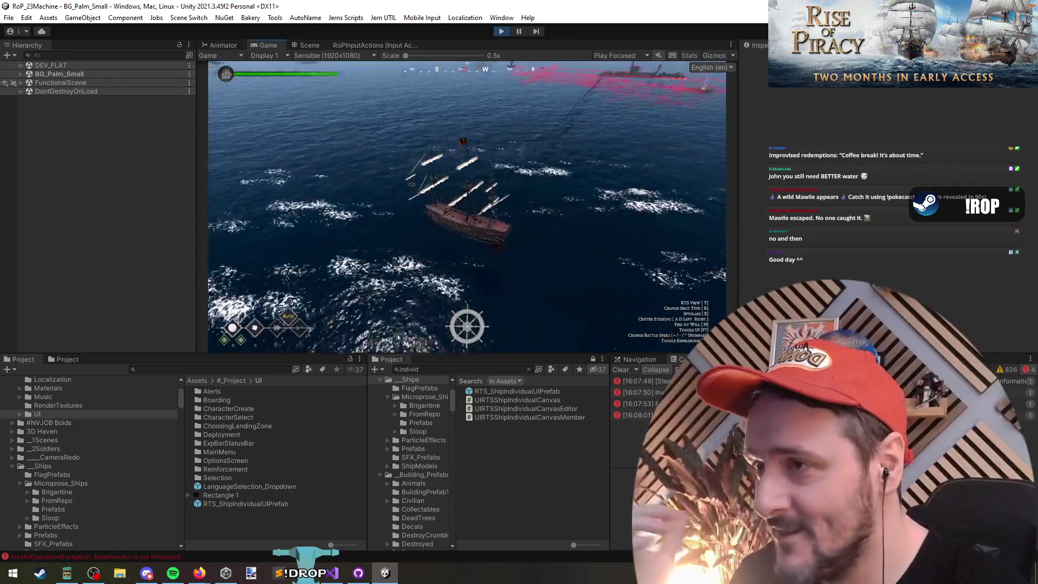
scroll(614, 184, down, 5)
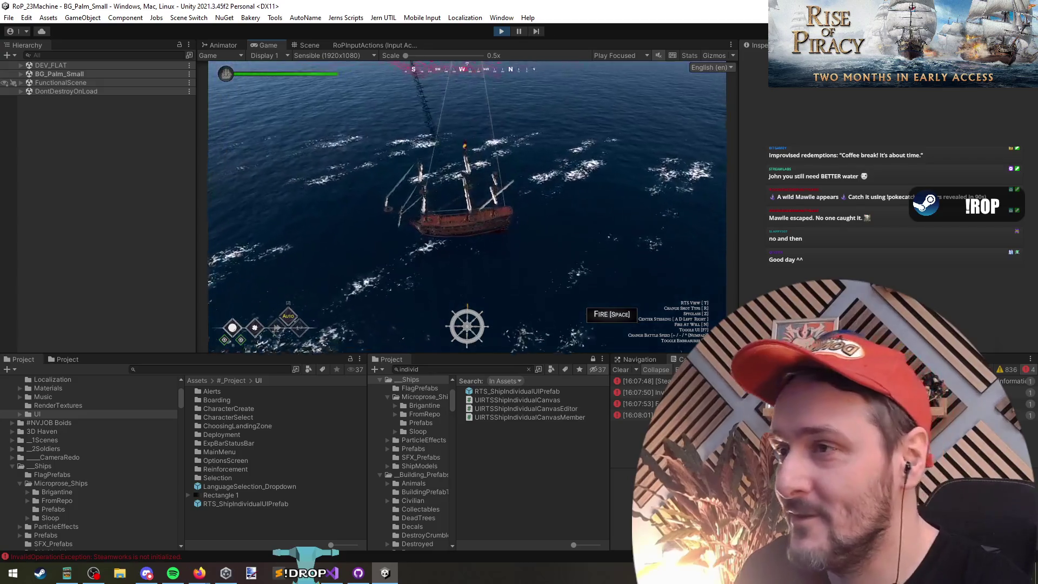
scroll(541, 200, up, 5)
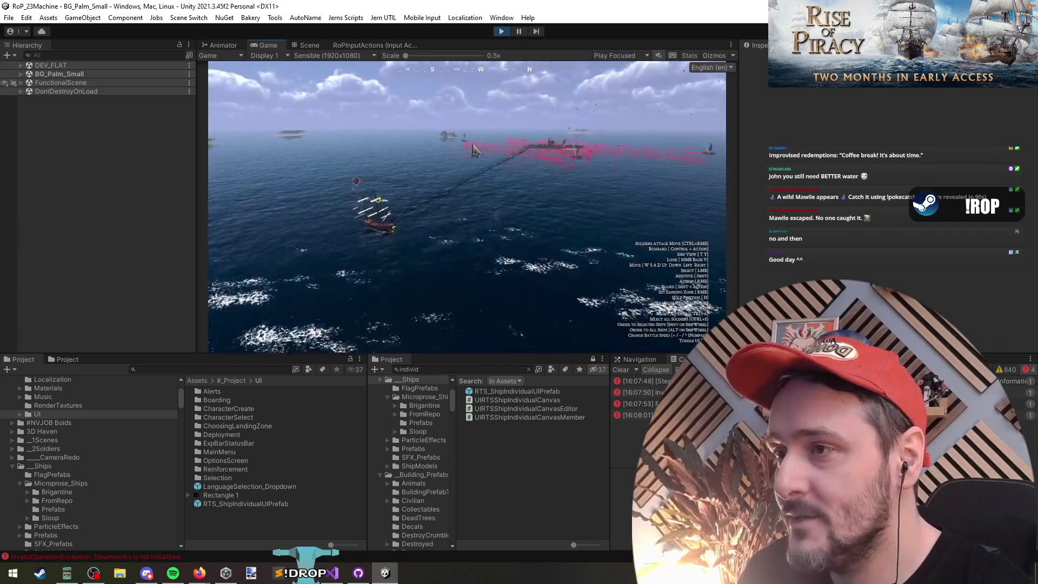
key(s)
key(d)
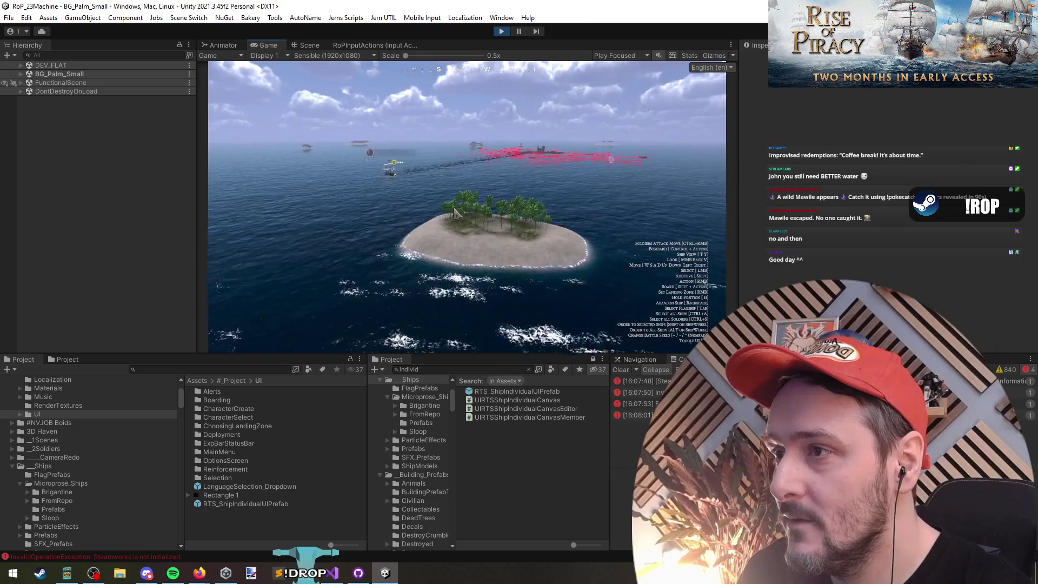
key(a)
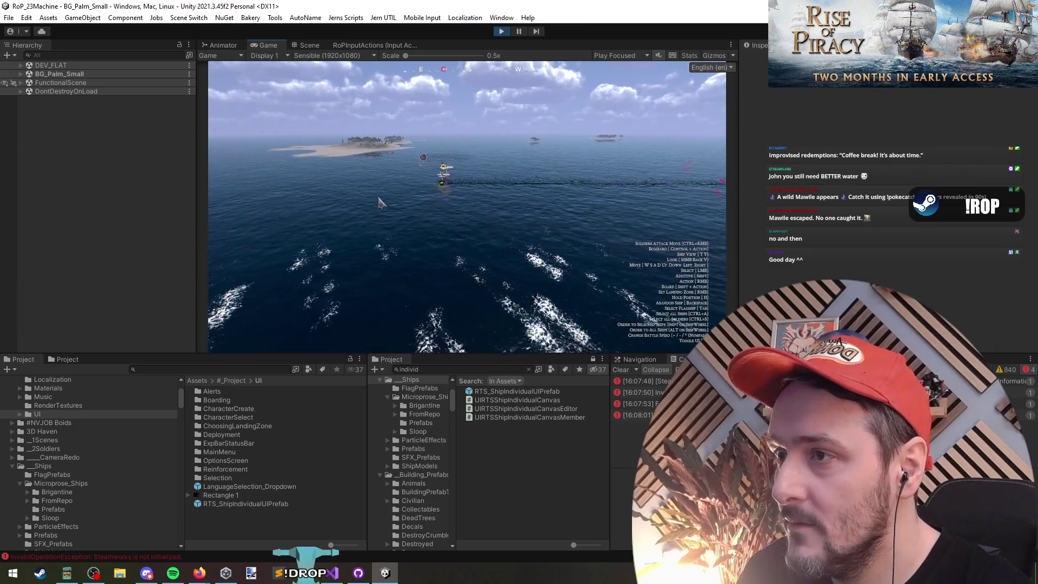
key(d)
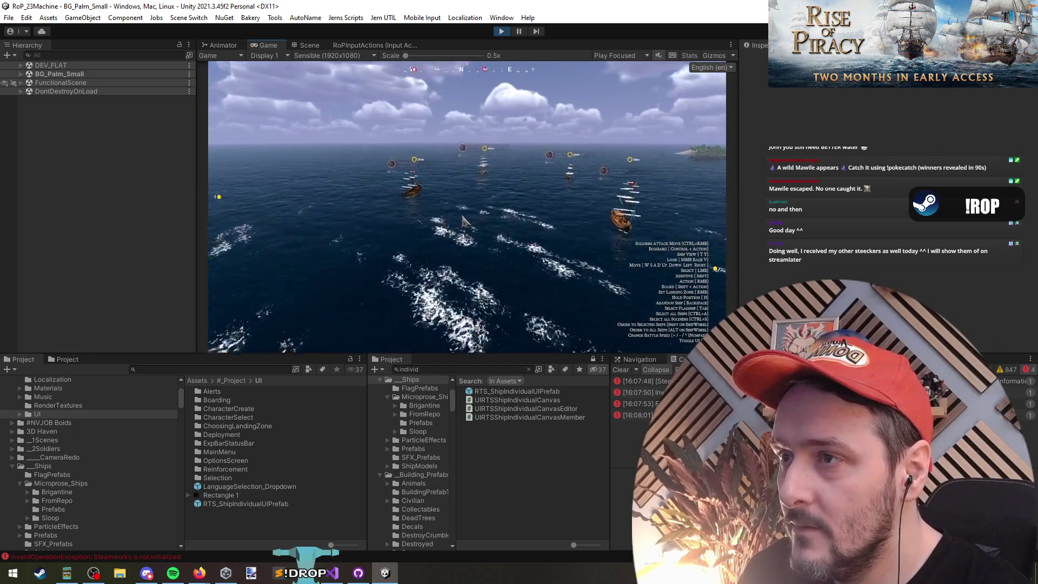
Switch the Game view to Play Maximized, stop play mode, and go back to Visual Studio.
click(616, 55)
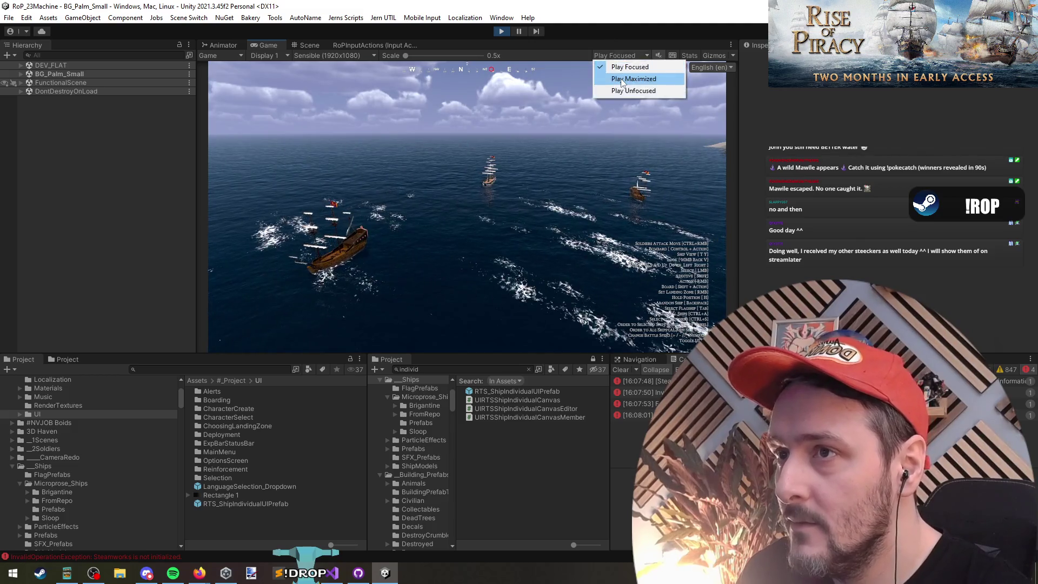
click(622, 80)
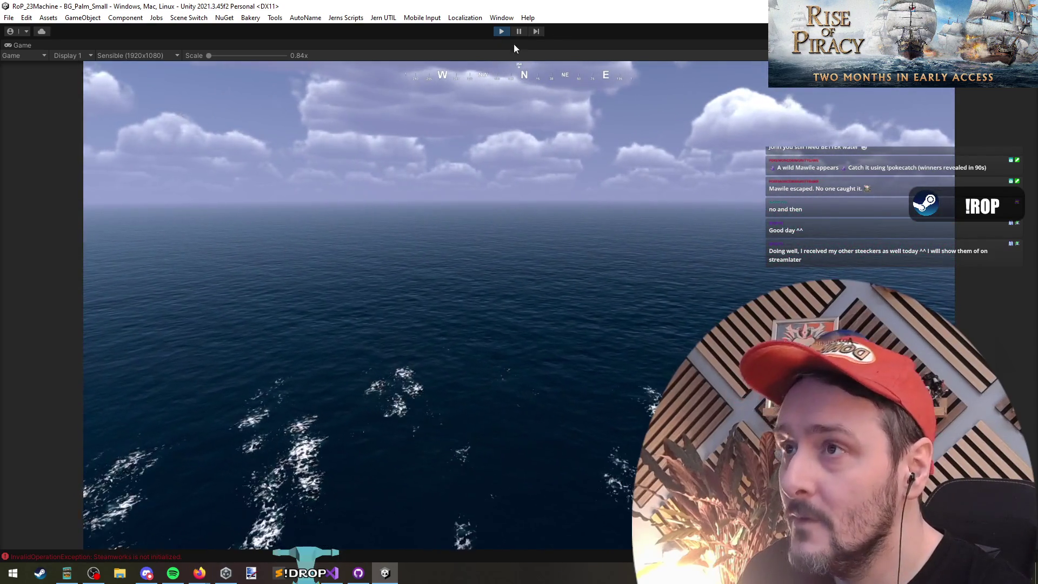
click(501, 31)
key(alt+Tab)
Search the file for HUDNavElement to reach its usage in Init.
double_click(413, 239)
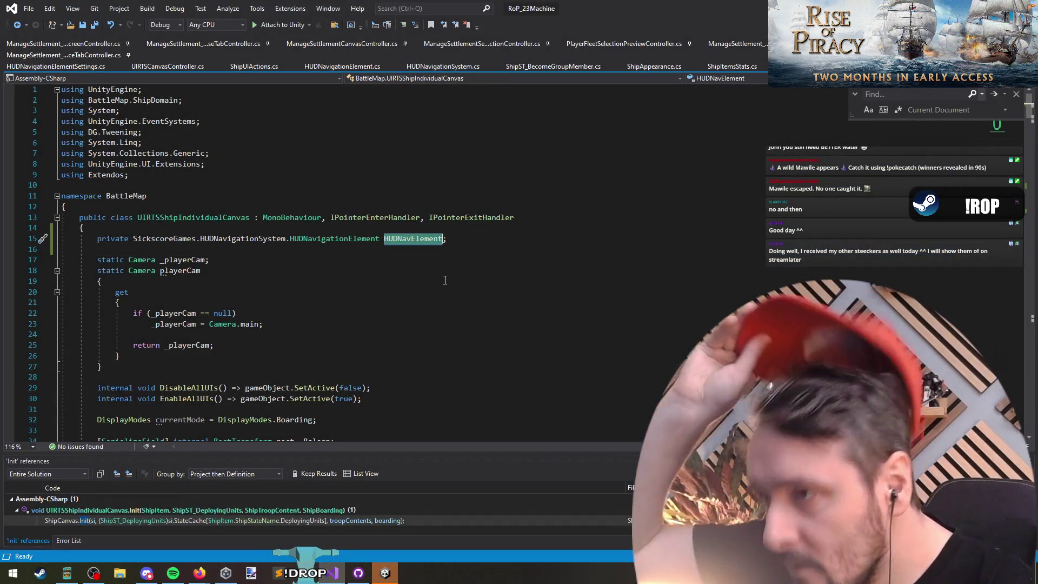
key(ctrl+f)
key(Return)
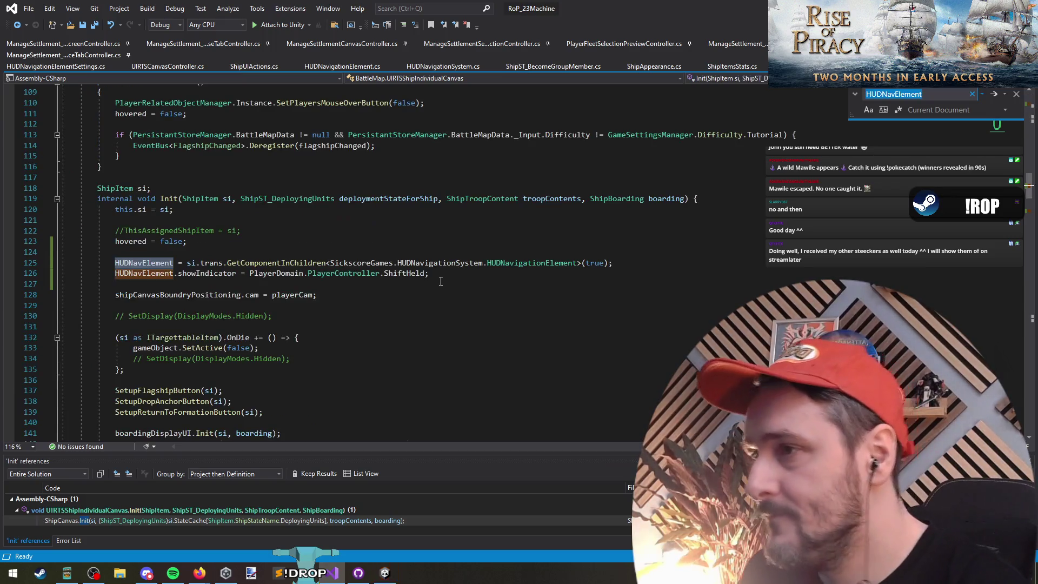
click(250, 286)
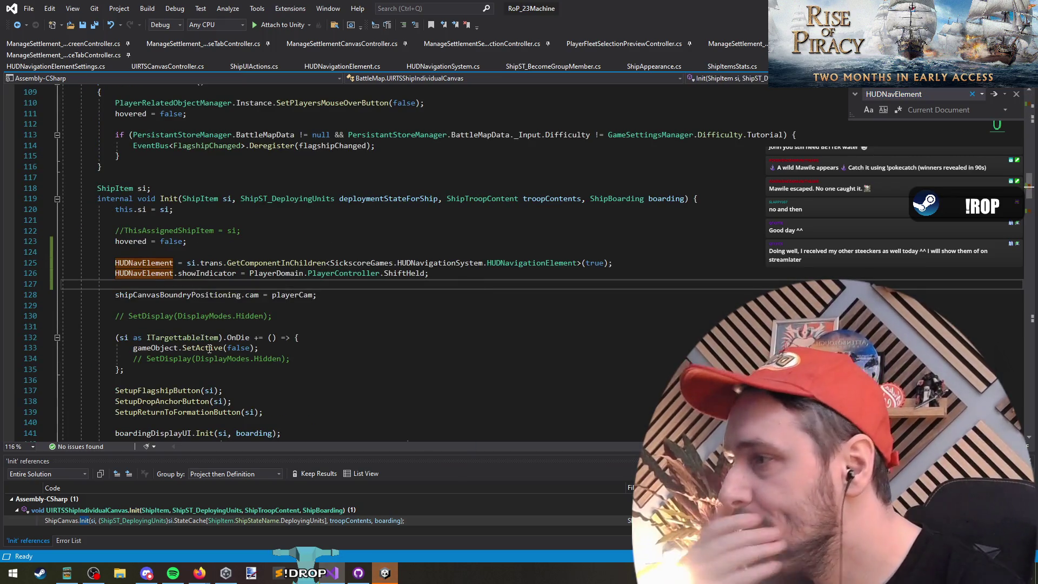
Add 'HUDNavElement.CompassBar.ChangeIconColor(Color.grey);' inside the OnDie death handler.
click(295, 351)
key(Return)
text(H)
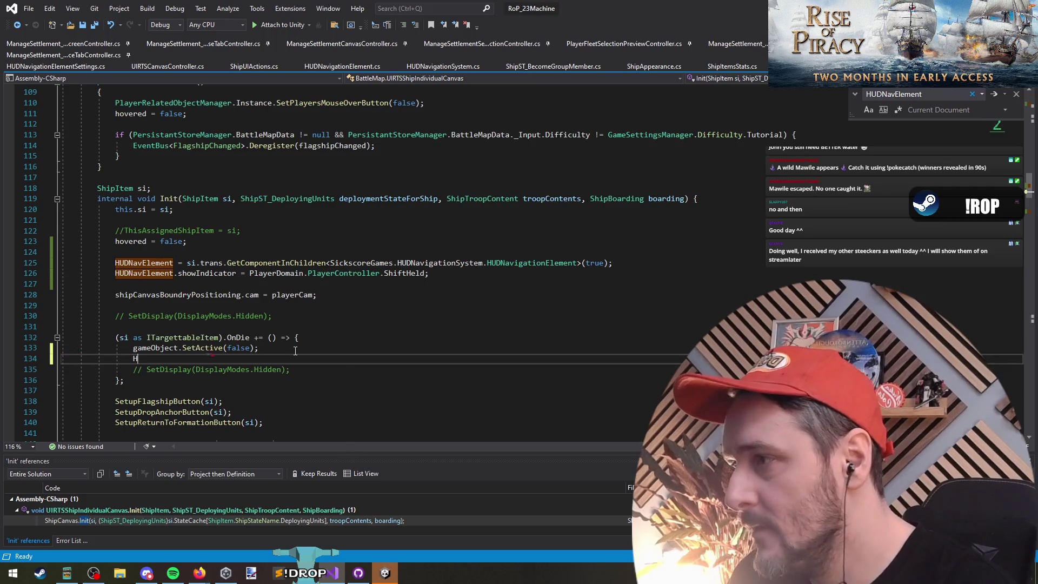
text(UDNavElement.color)
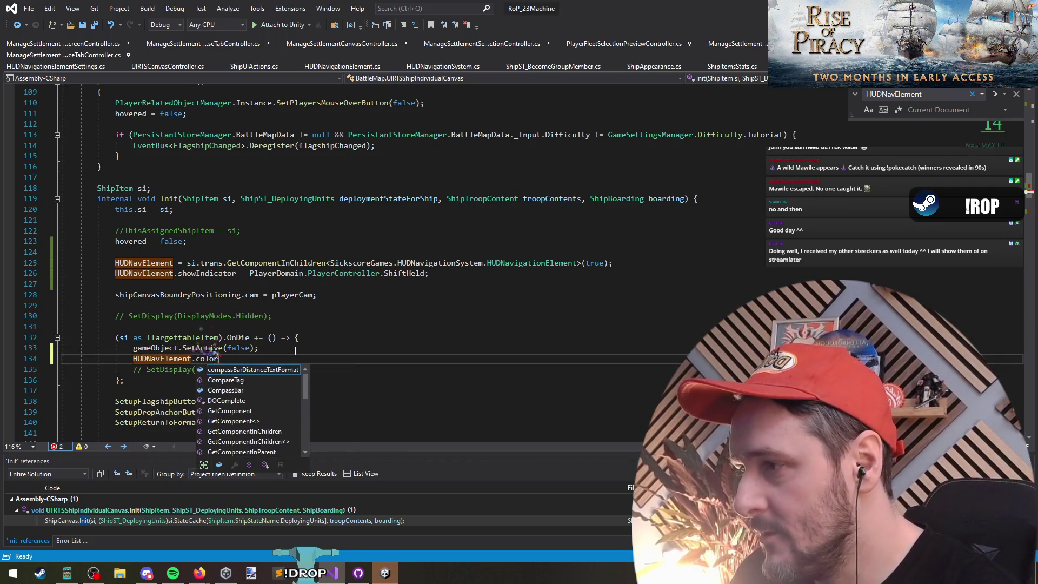
key(ctrl+shift+Left)
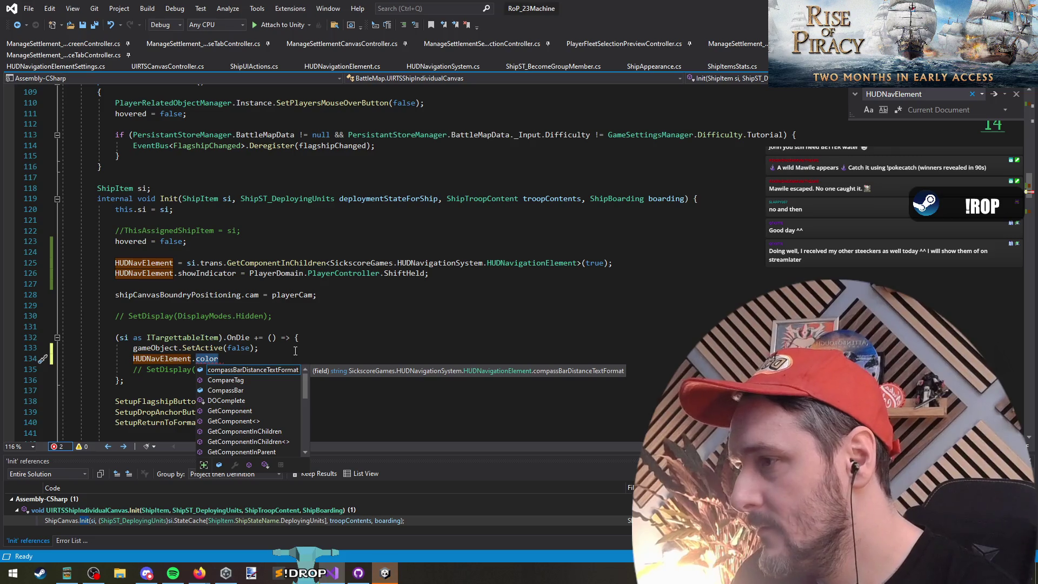
text(com)
text(as)
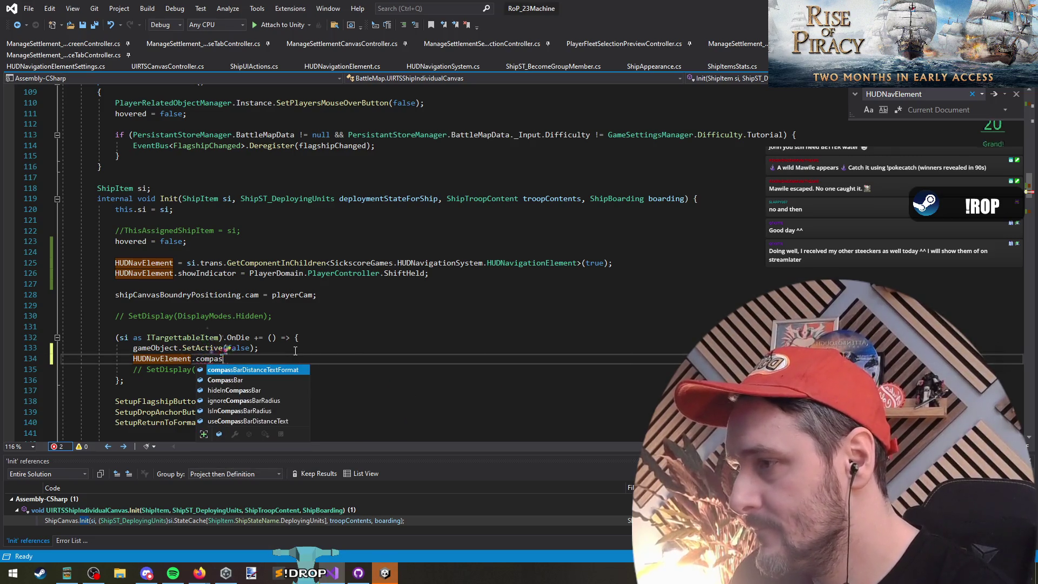
text(.icon)
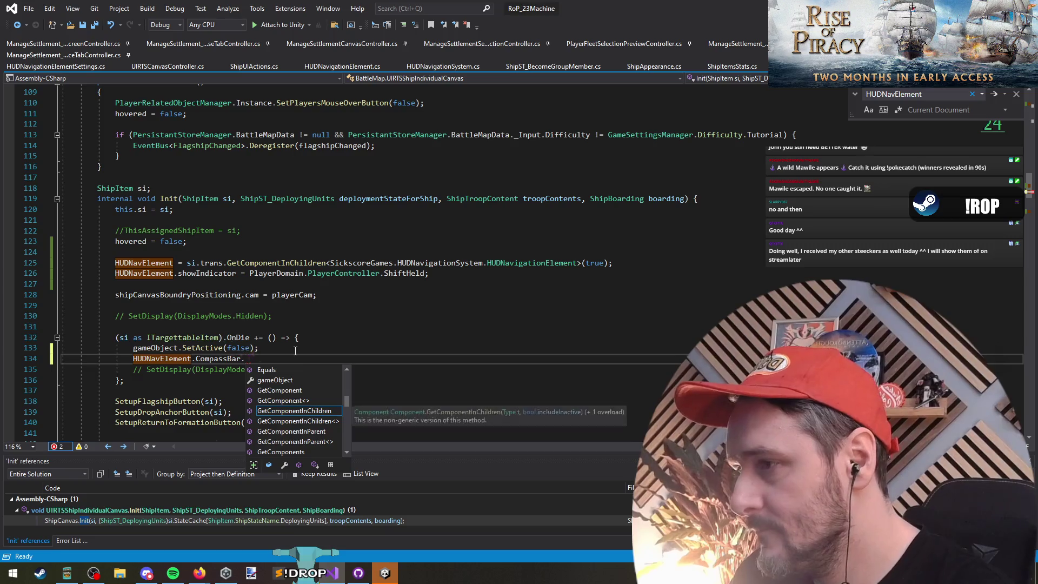
key(BackSpace)
key(BackSpace)
key(BackSpace)
text(I)
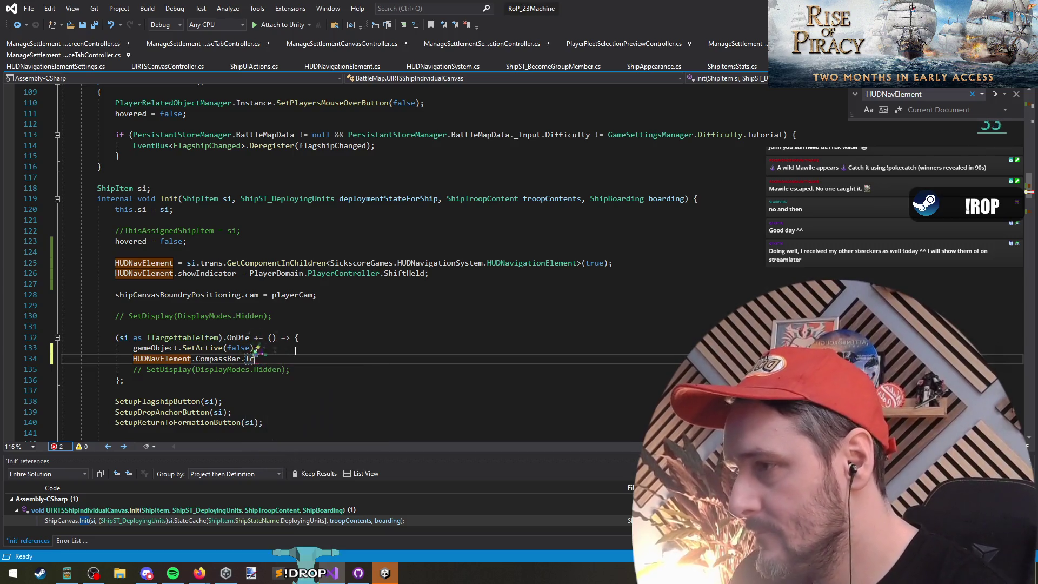
text(cha()
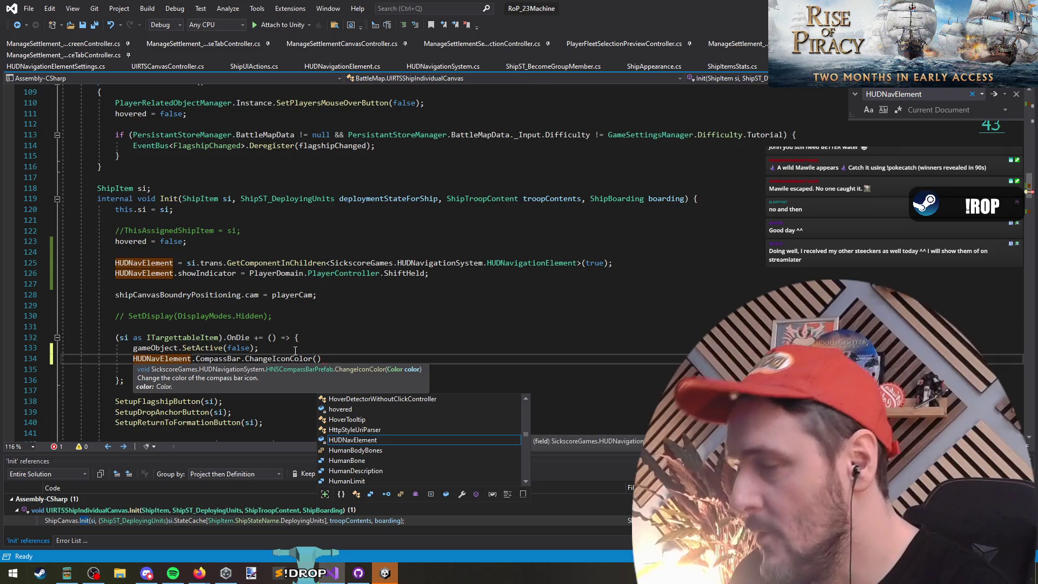
text(Color.grey))
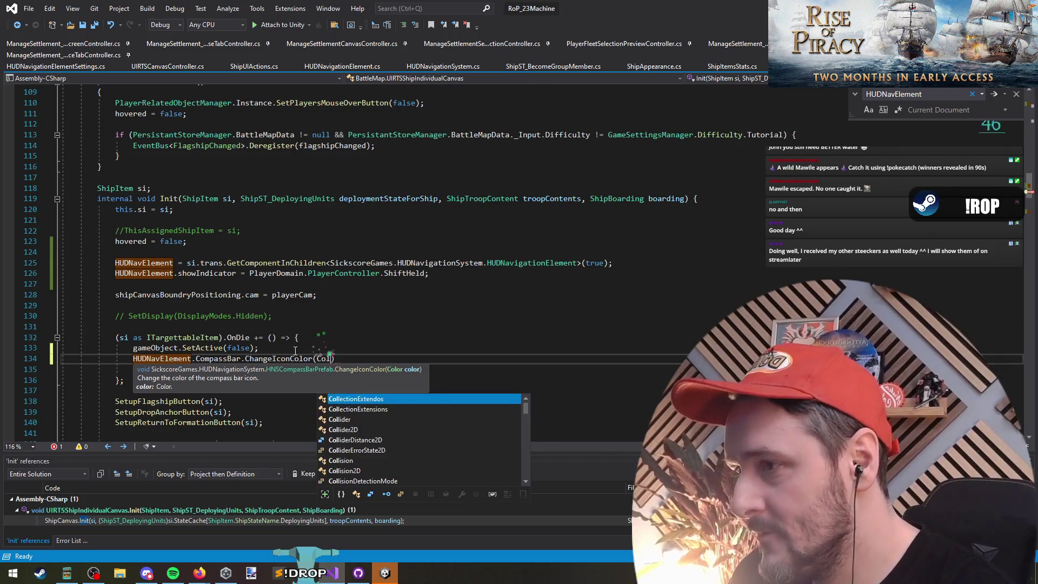
Copy the grey icon-colour statement onto the empty line 127 in Init.
key(shift+Home)
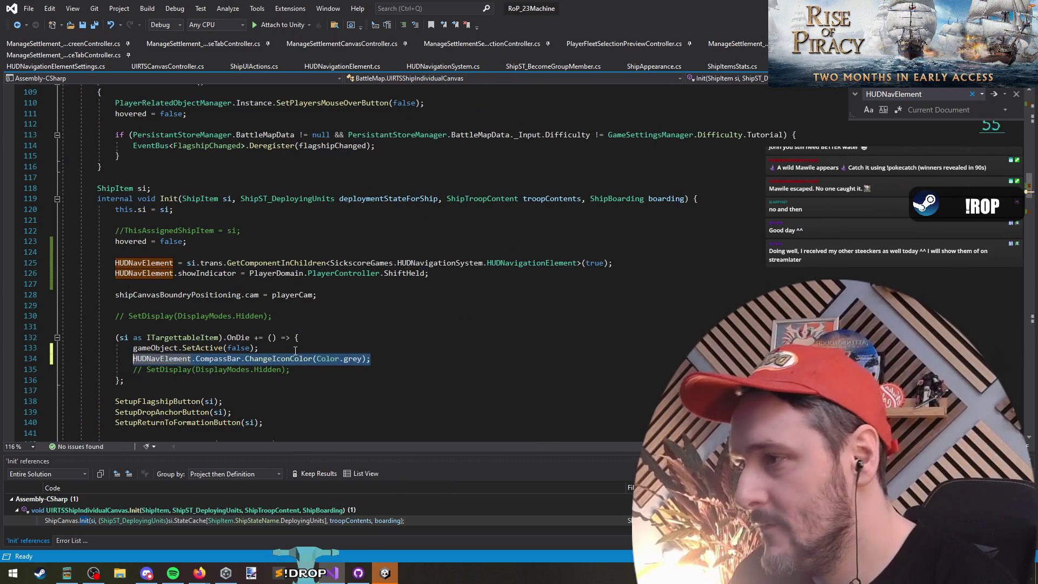
click(213, 283)
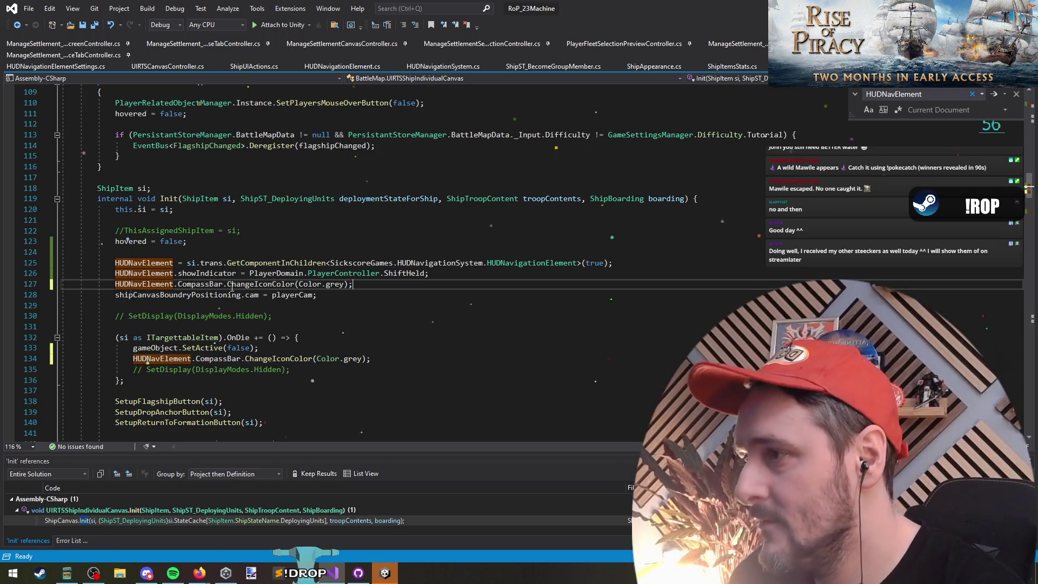
key(Escape)
Replace line 127's colour argument with si.IsPlayerOwned() ? Color.green : Color.red.
key(Left)
key(Left)
key(ctrl+shift+Left)
key(ctrl+shift+Left)
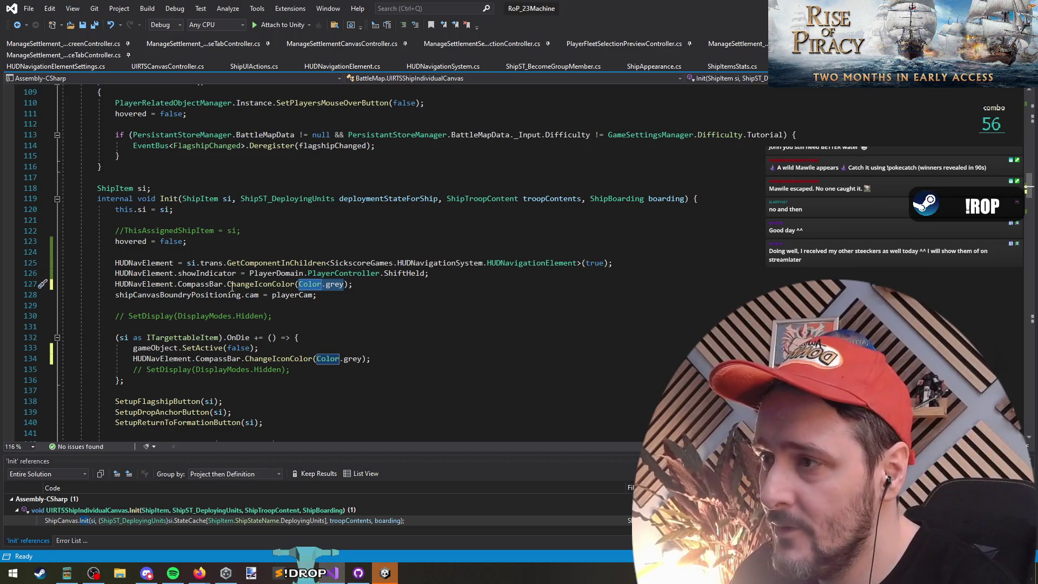
text(si.playero)
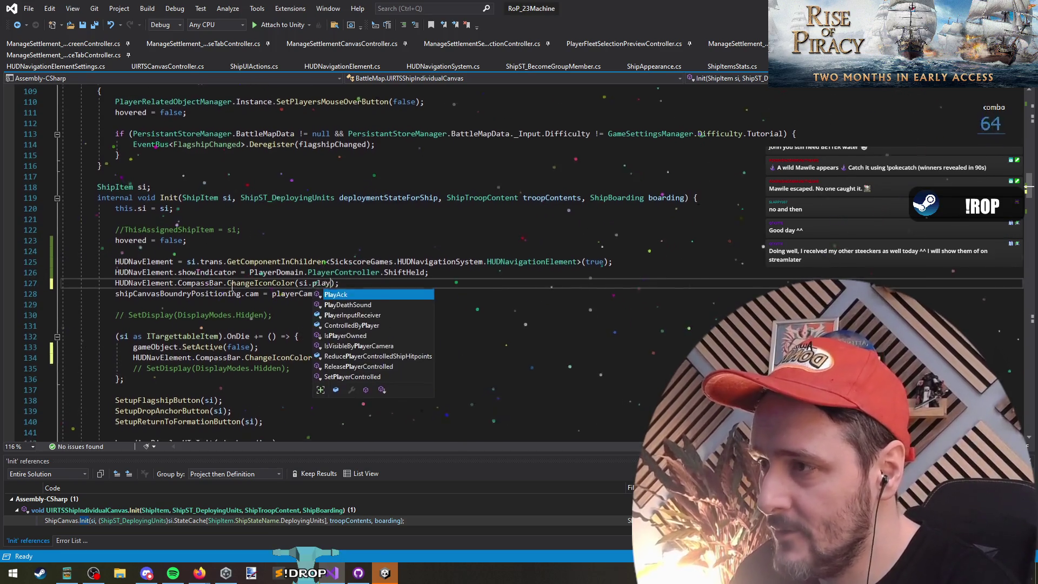
key(Tab)
text(() ? )
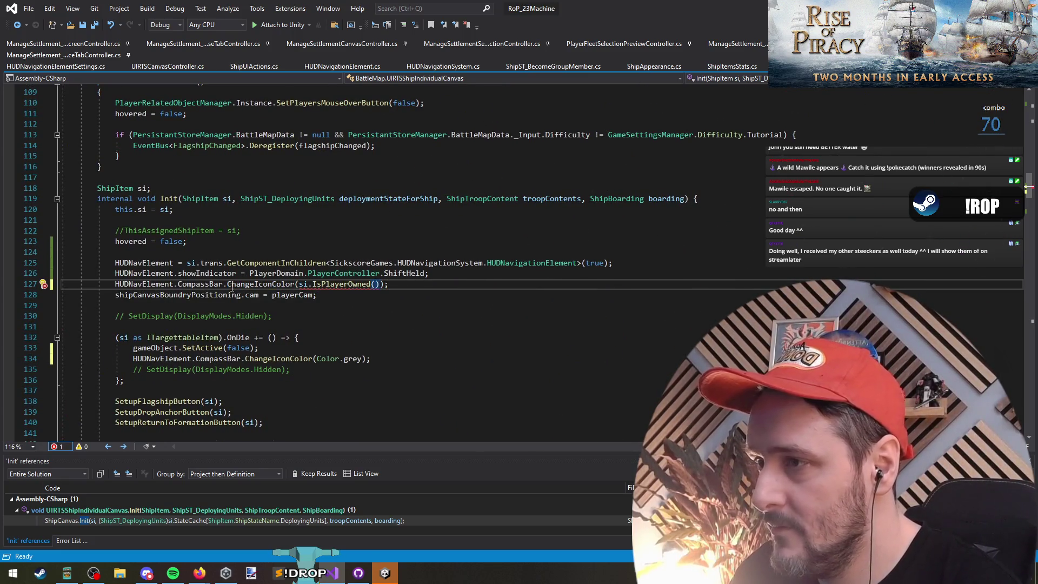
text(Color.green : )
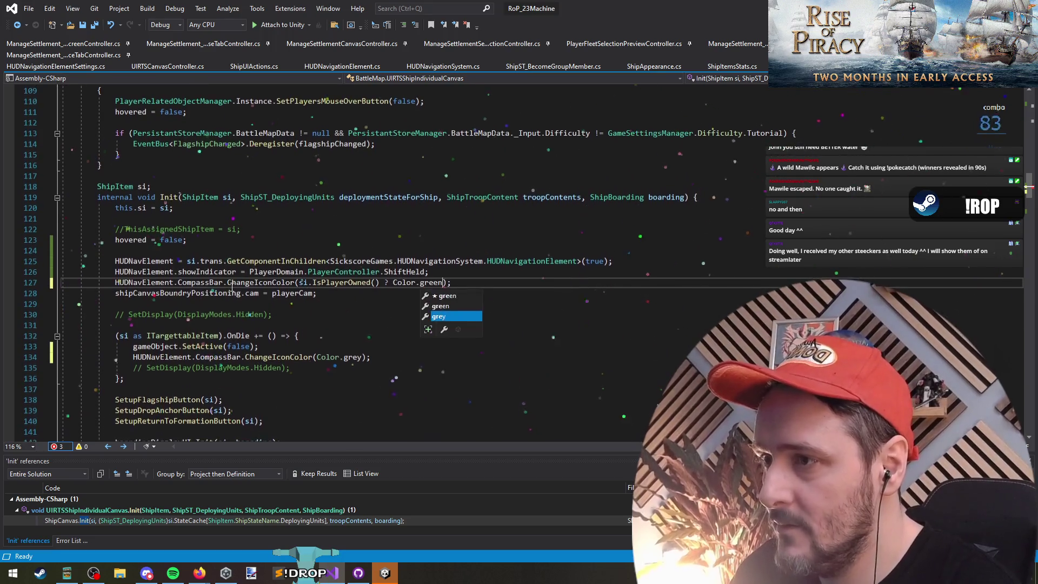
text(Color.red)
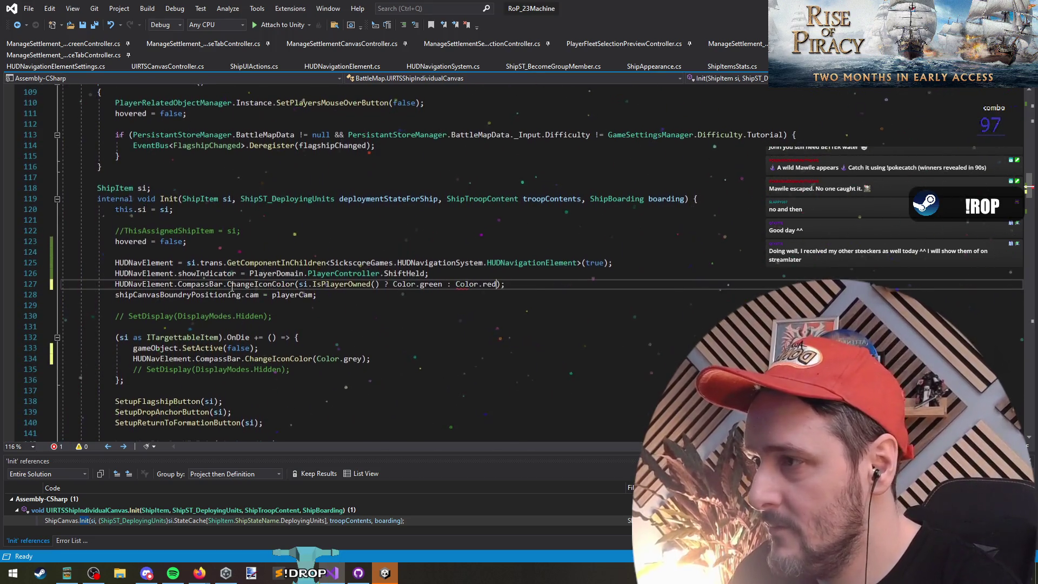
Try duplicating the icon colour line below, then undo the duplicate.
key(Return)
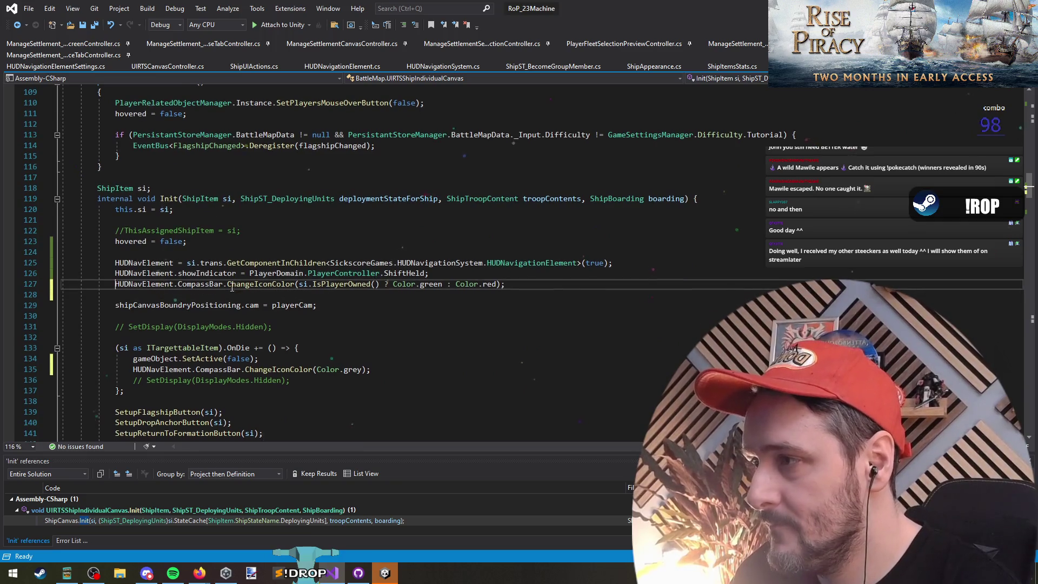
key(shift+Up)
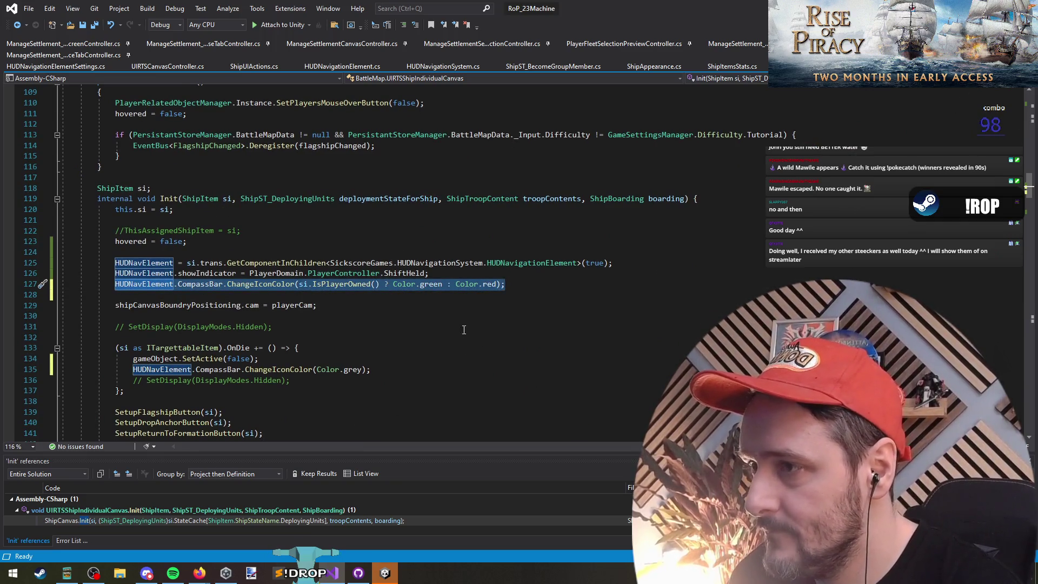
triple_click(519, 284)
key(ctrl+c)
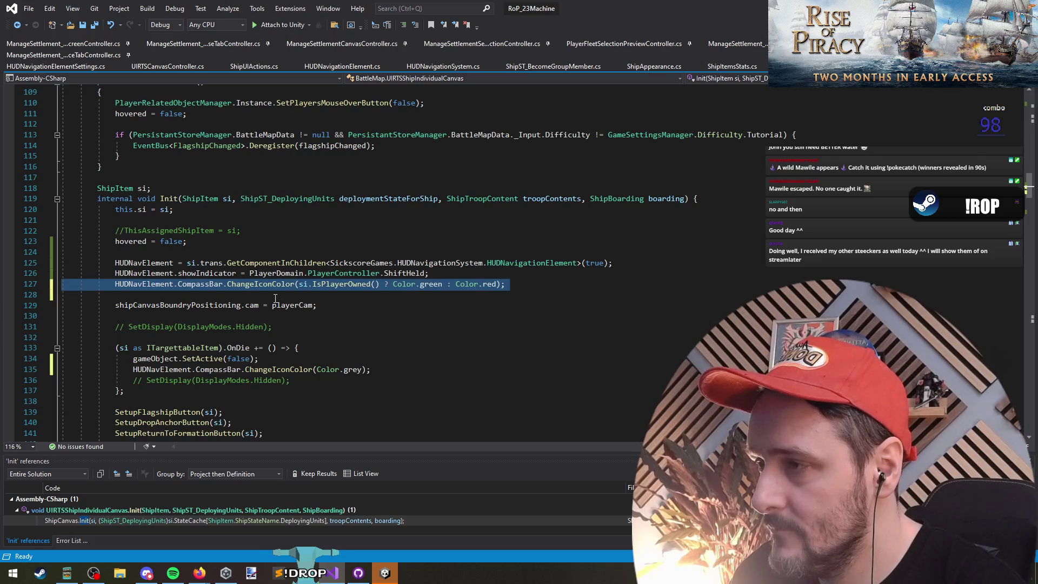
click(275, 299)
key(ctrl+v)
click(310, 295)
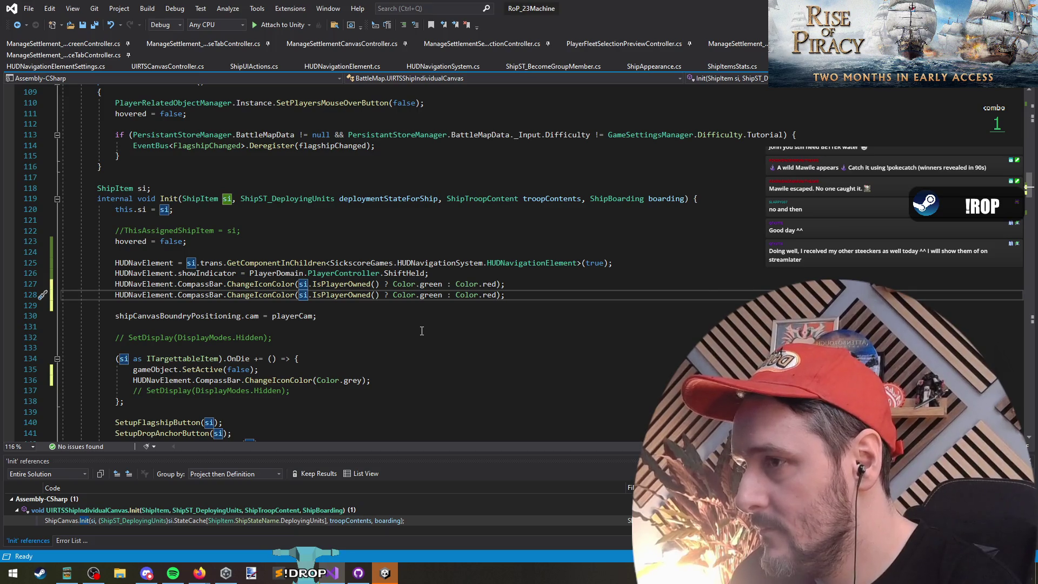
key(ctrl+z)
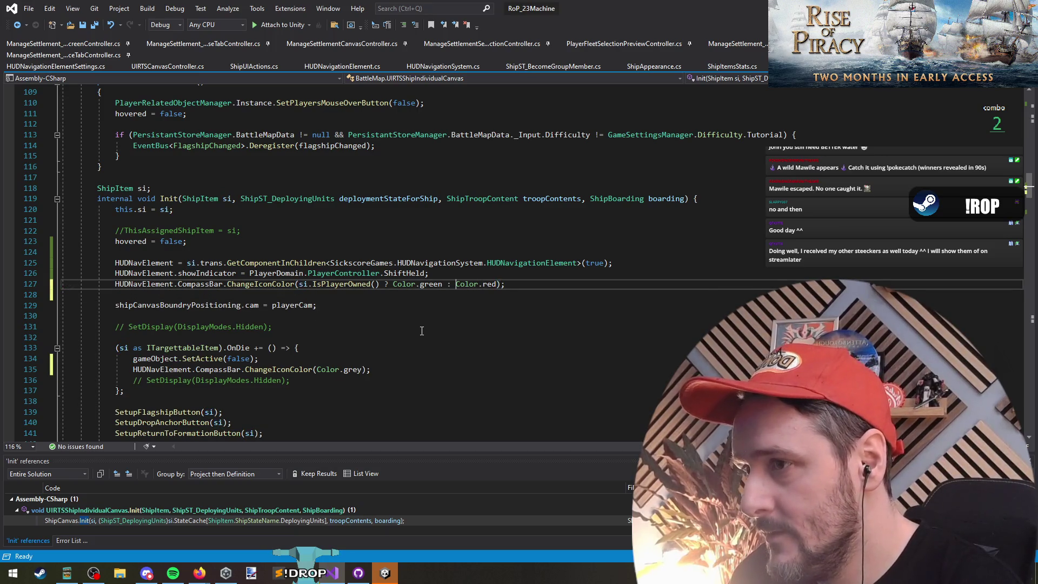
Nest si.IsUnoccupied() ? Color.white : Color.red as the false branch, kept on one line.
key(Return)
key(Return)
key(Up)
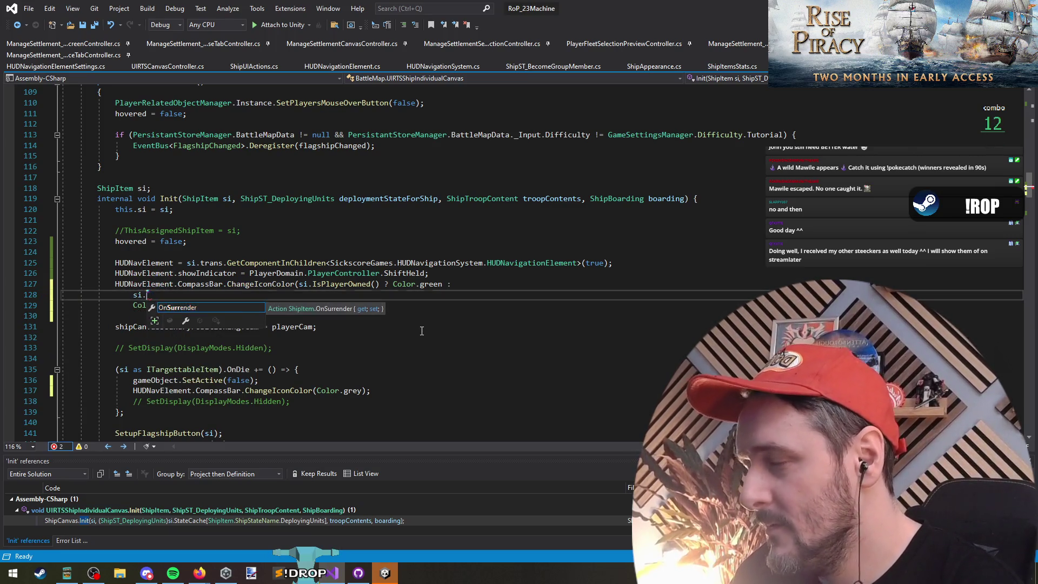
key(Escape)
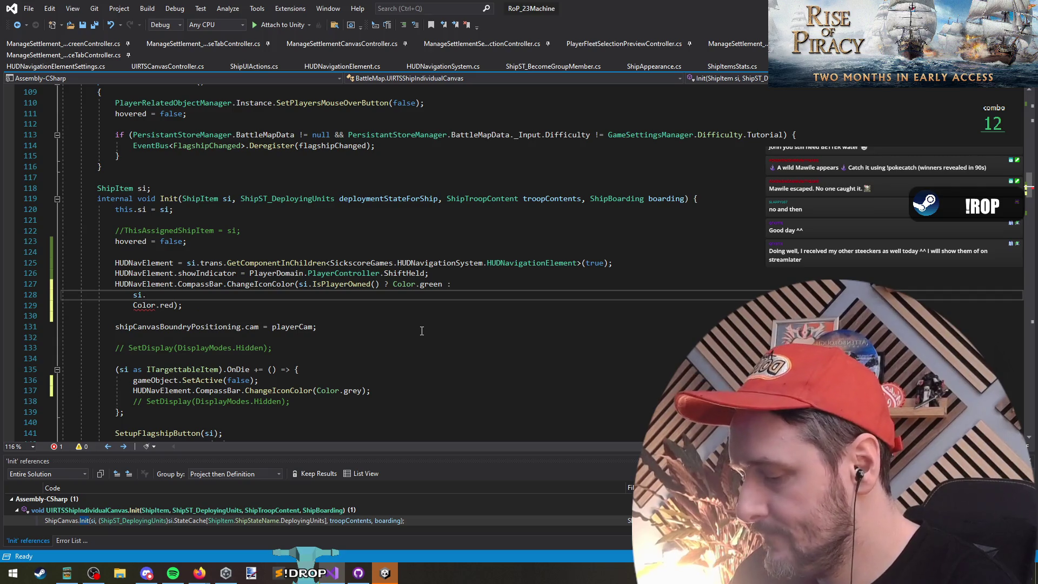
text(occu)
key(Tab)
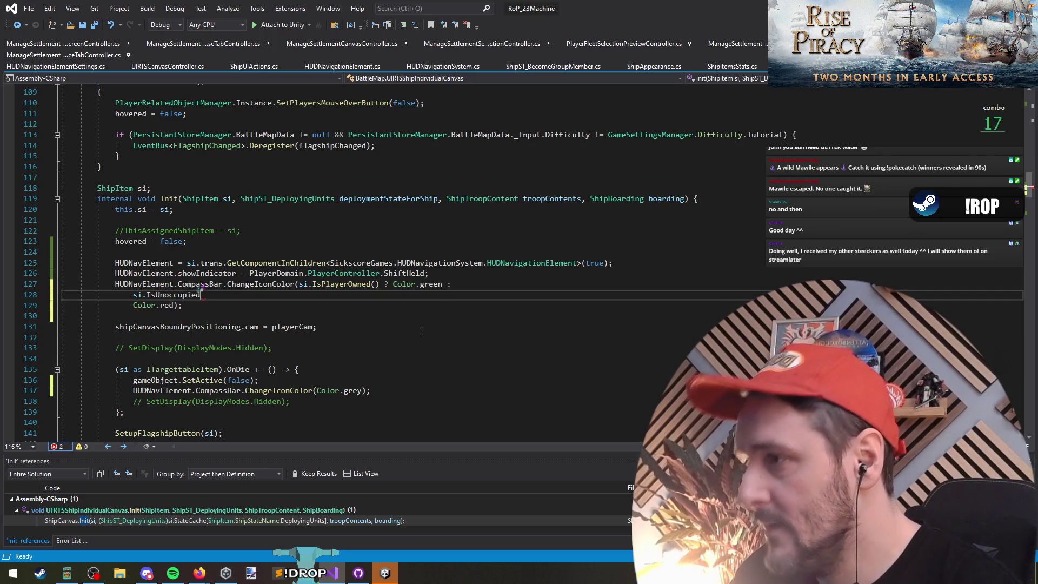
text(())
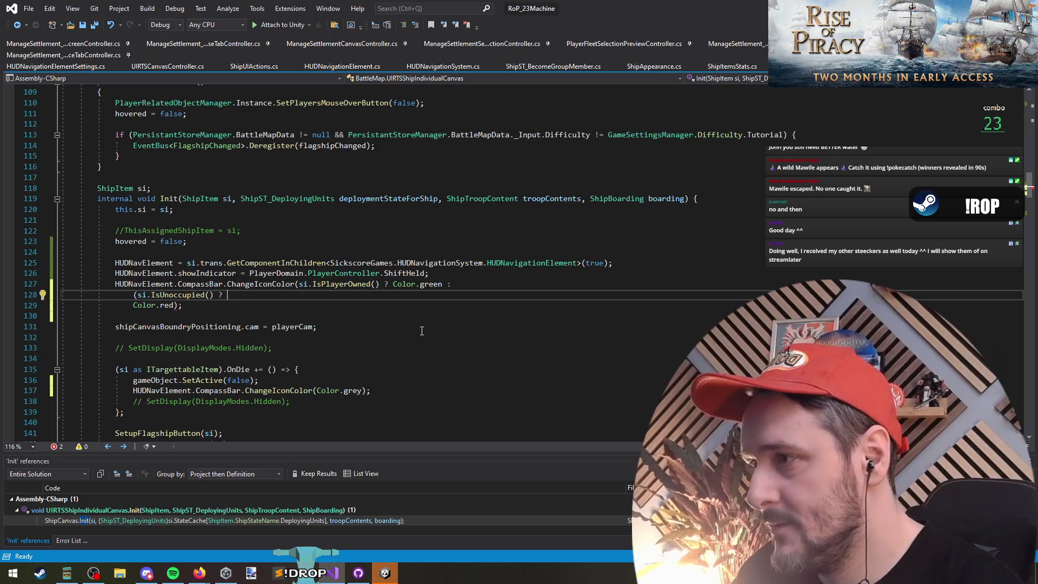
text( ? Color.white :)
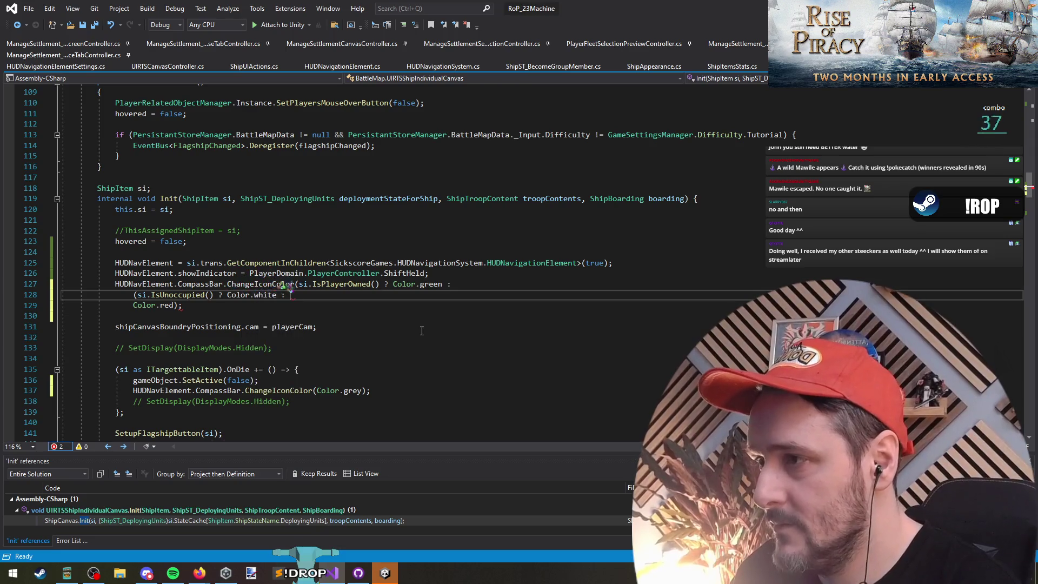
key(ctrl+Delete)
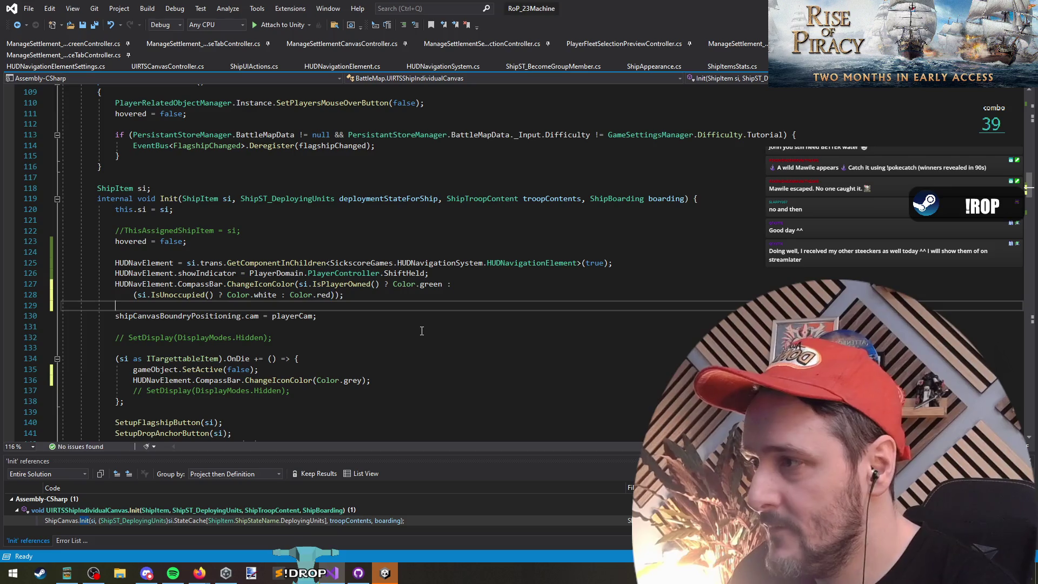
key(Up)
key(End)
key(ctrl+Delete)
key(Down)
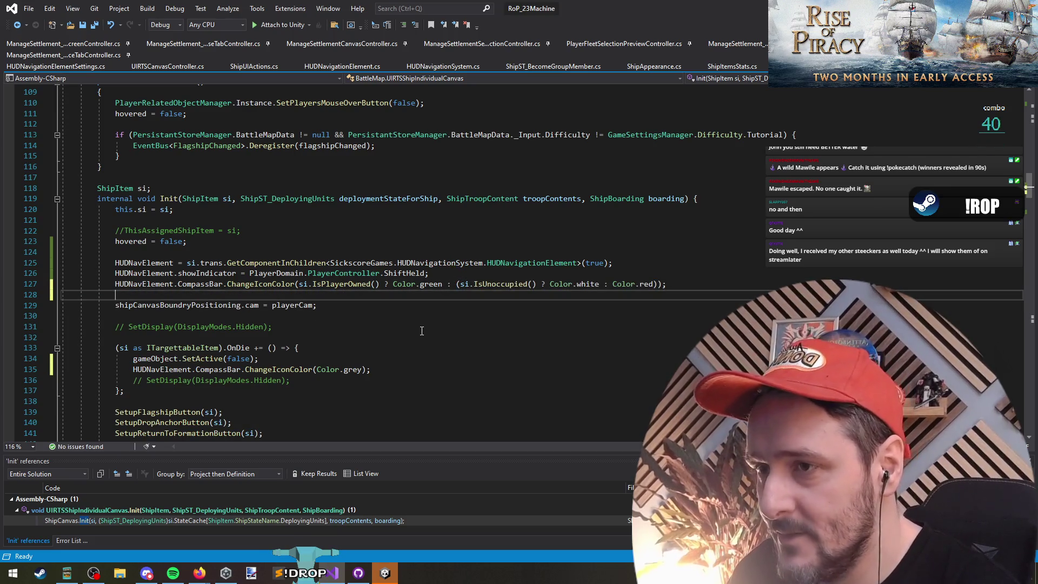
Select the finished ChangeIconColor line for copying.
triple_click(247, 285)
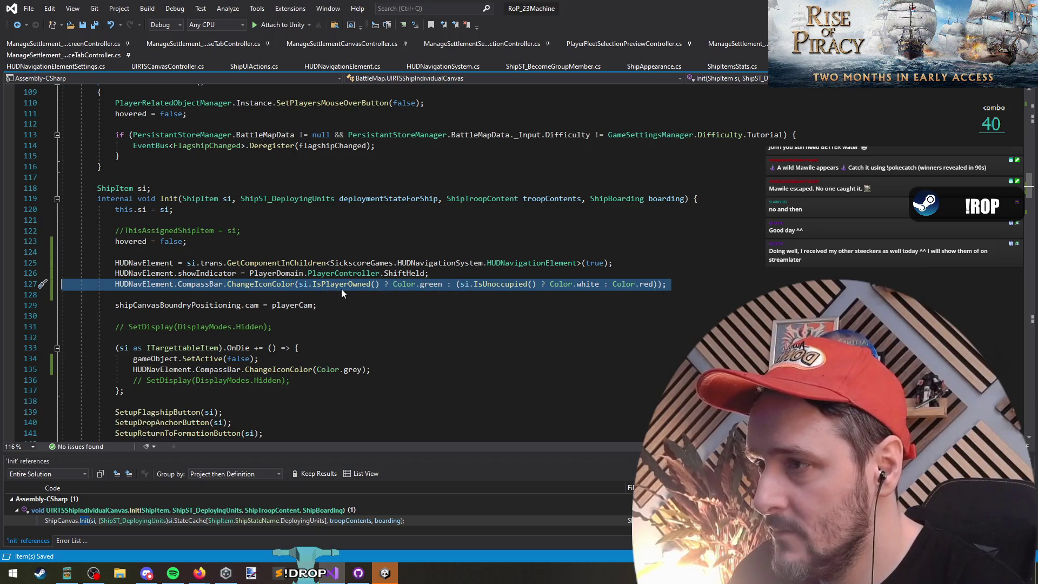
click(281, 295)
scroll(274, 354, down, 4)
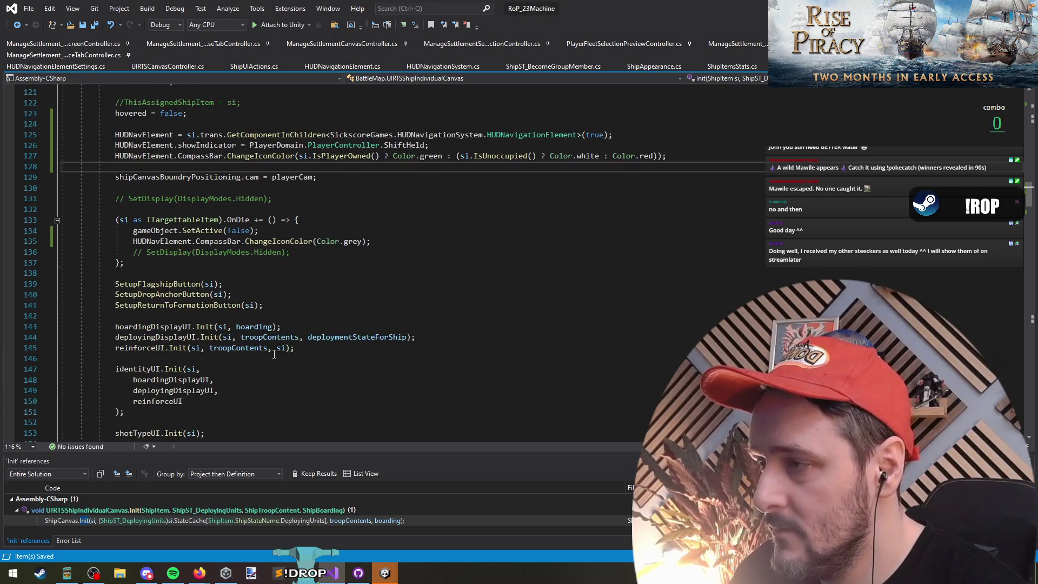
triple_click(235, 156)
key(ctrl+c)
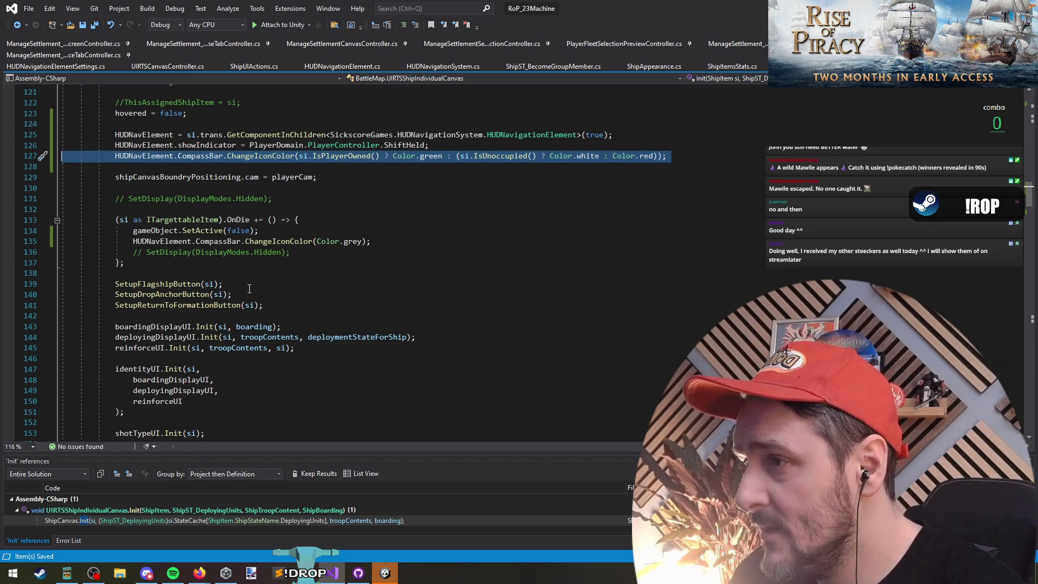
Add blank lines after the OnDie death handler block.
click(241, 219)
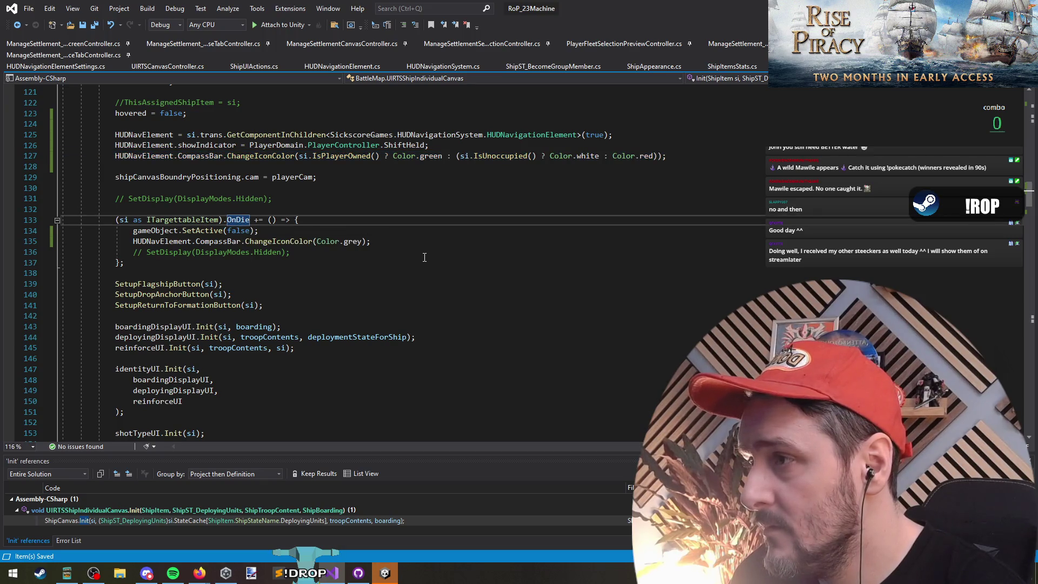
scroll(424, 257, down, 7)
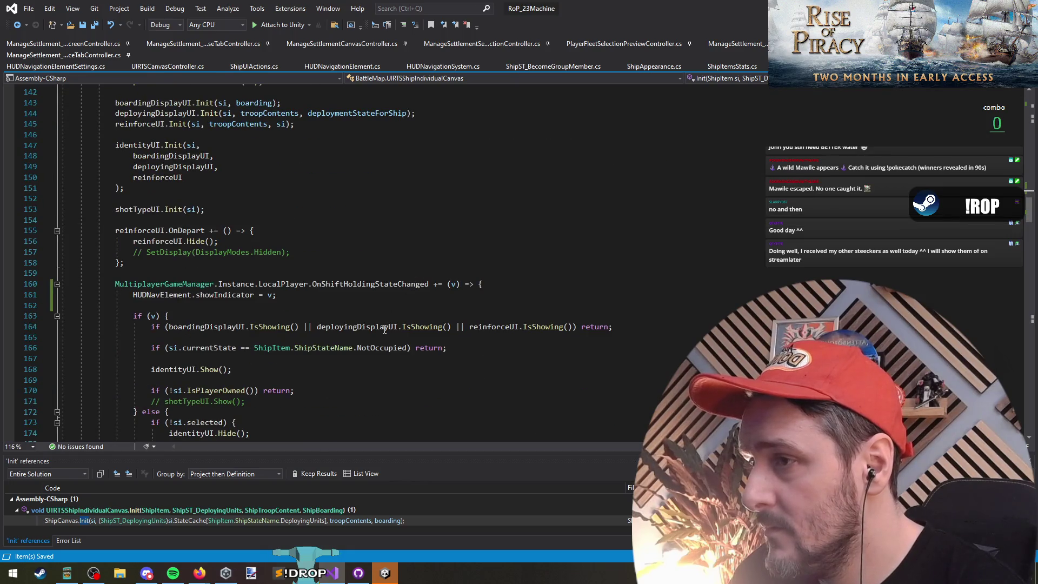
scroll(334, 308, up, 9)
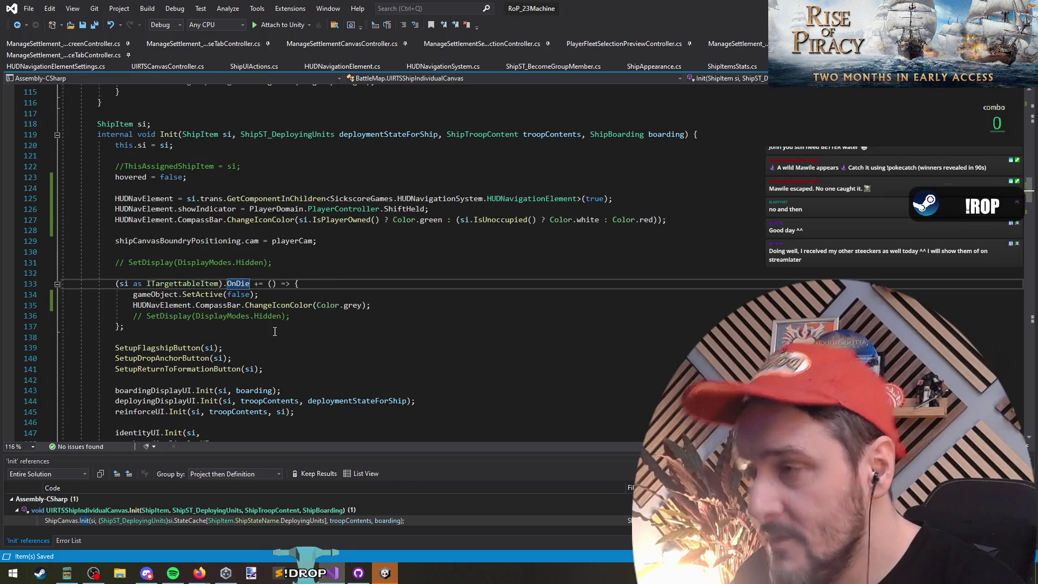
click(269, 339)
key(Return)
key(Return)
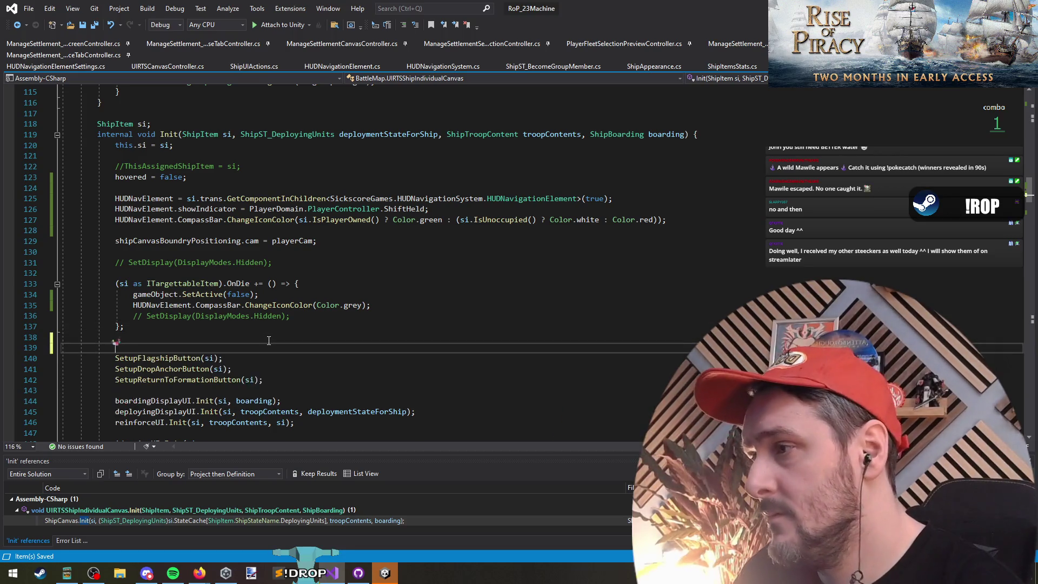
key(Up)
Paste the ChangeIconColor line into the OnShiftHoldingStateChanged lambda after showIndicator.
scroll(247, 329, down, 20)
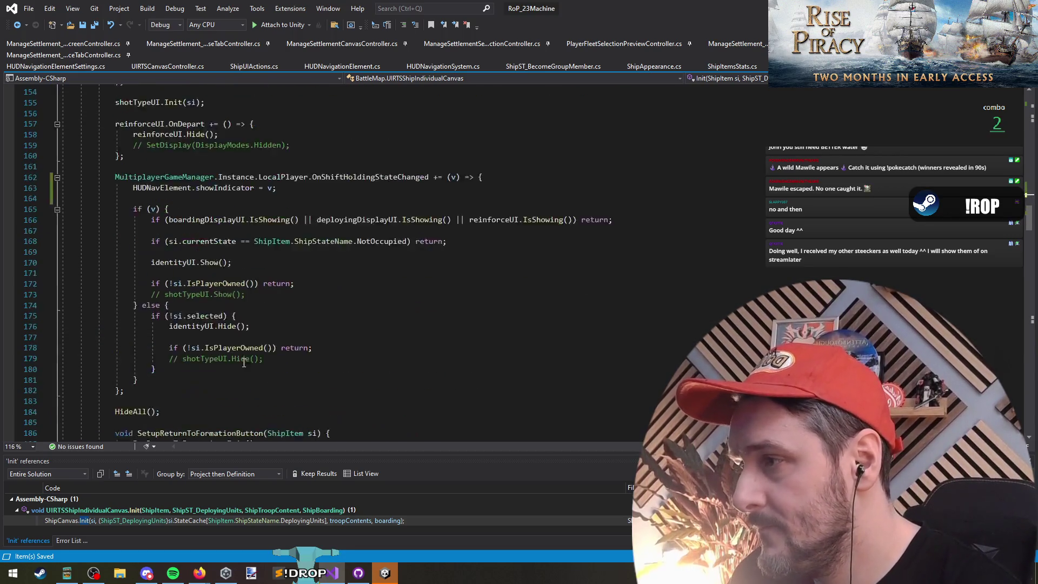
scroll(242, 401, down, 3)
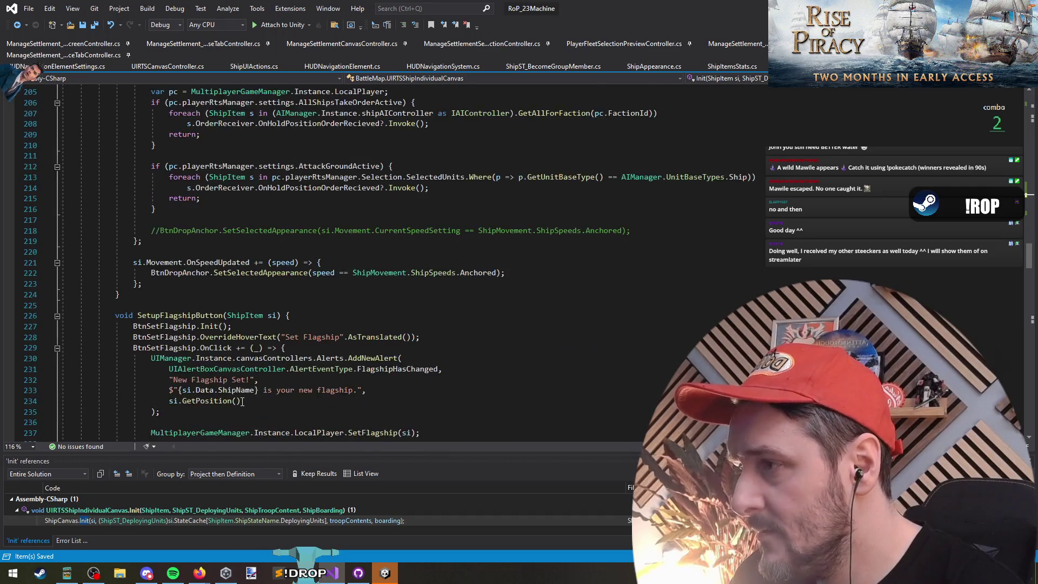
scroll(235, 324, up, 17)
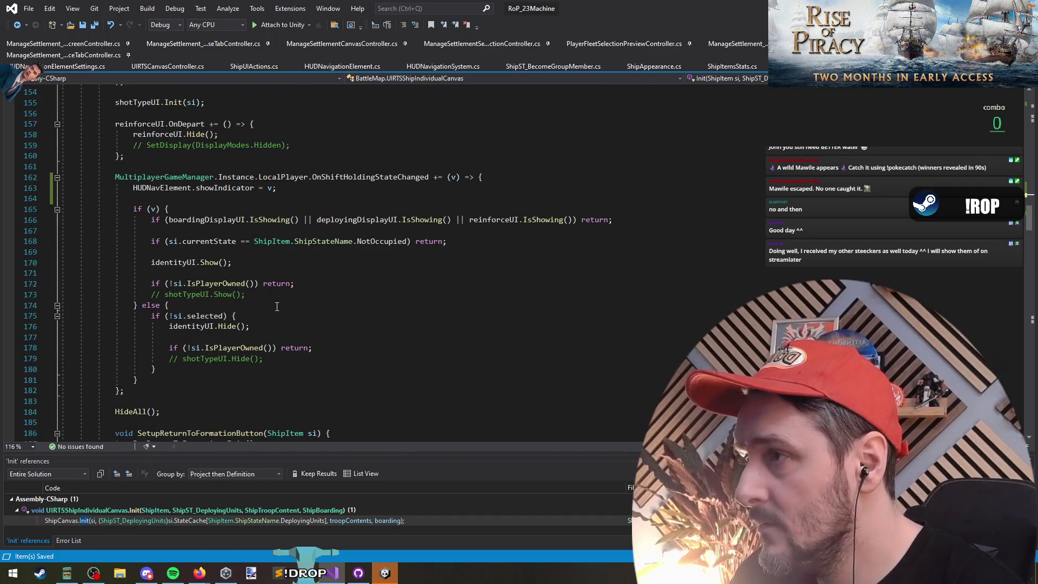
key(ctrl+v)
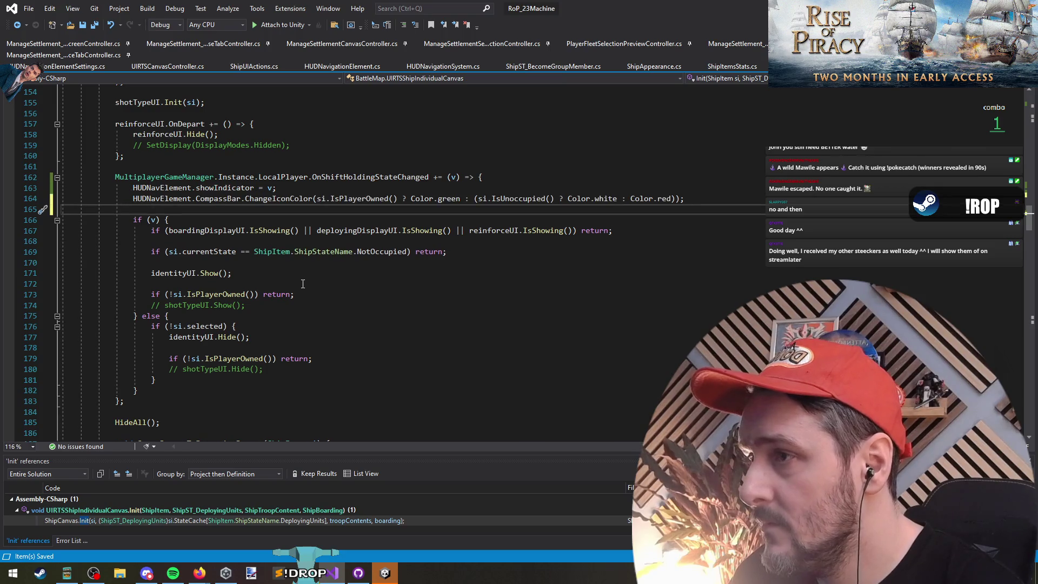
Remove the stray blank lines left after the OnDie block.
scroll(301, 283, up, 3)
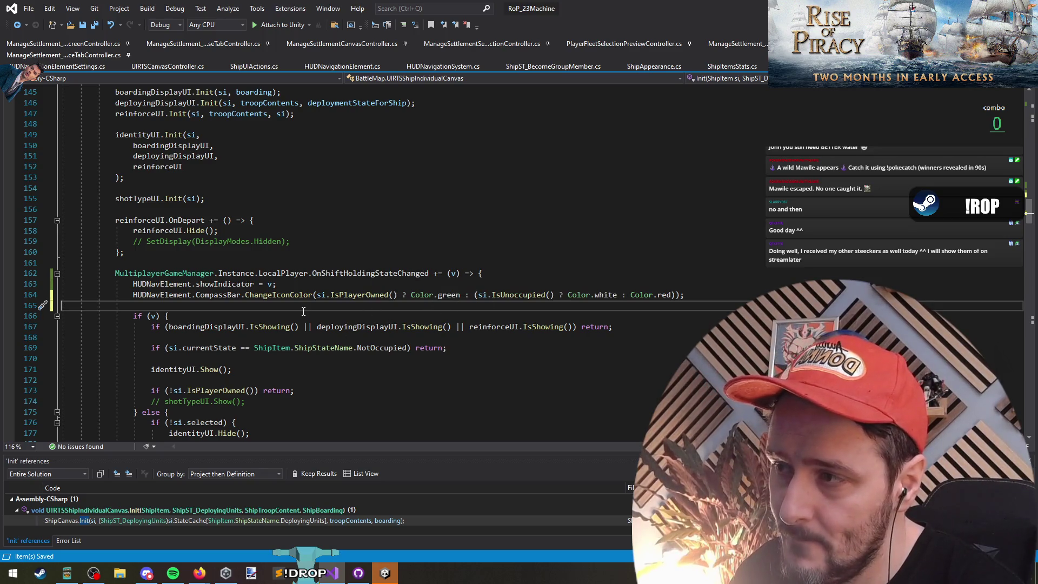
scroll(271, 306, up, 3)
click(187, 315)
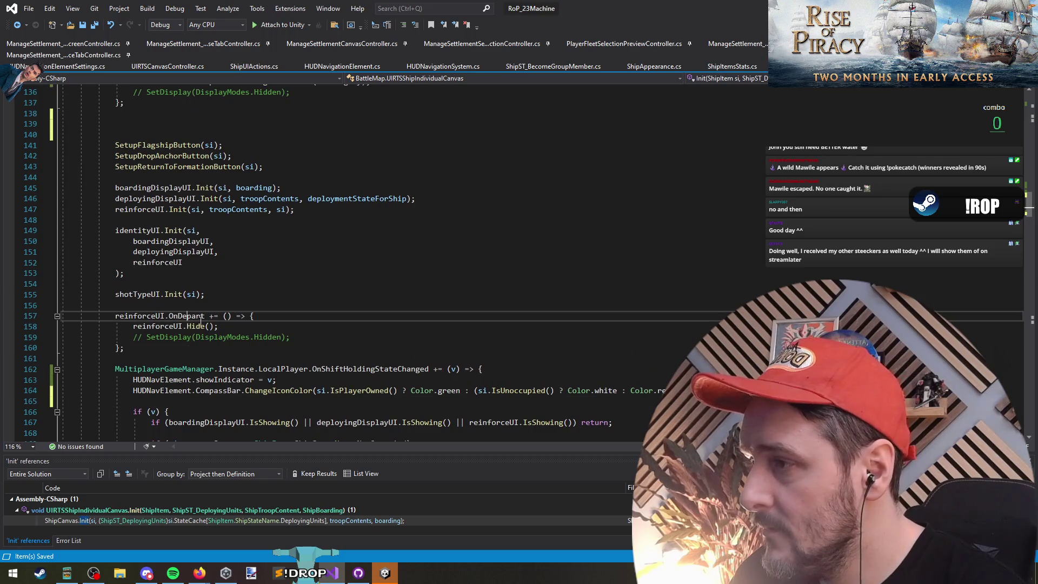
scroll(328, 327, up, 6)
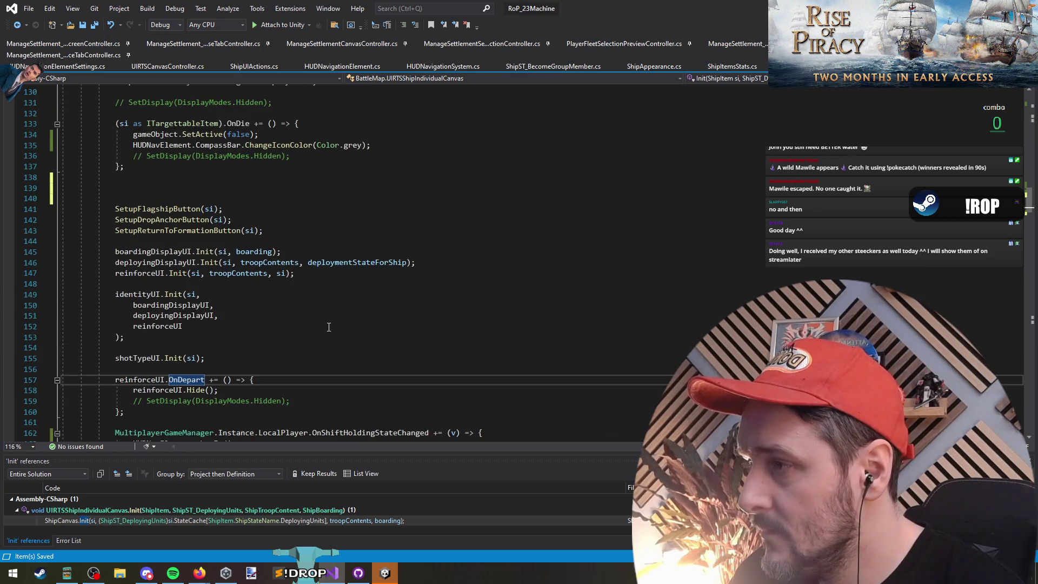
scroll(328, 327, up, 1)
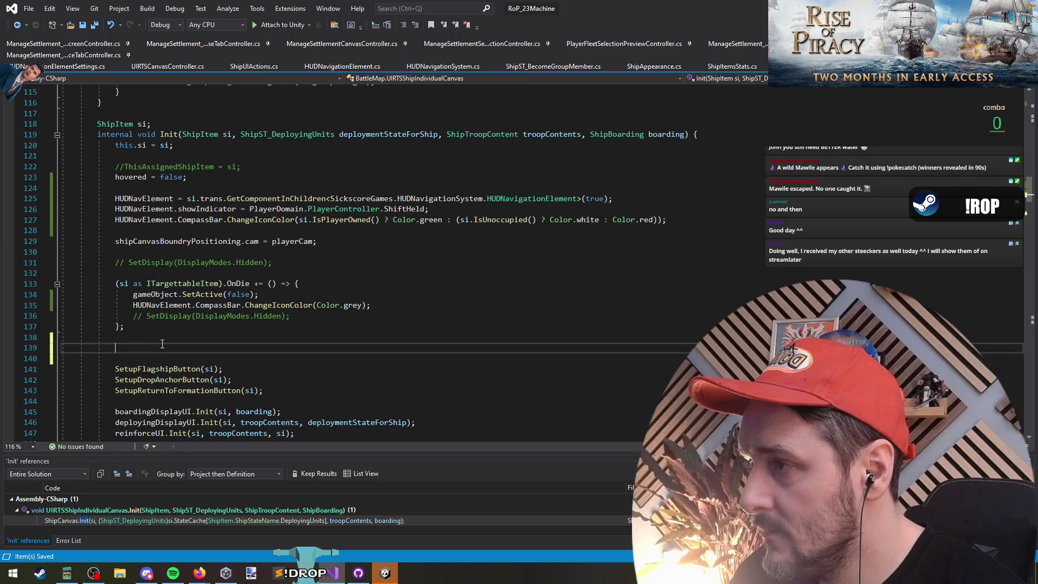
click(162, 341)
key(Delete)
key(Delete)
Duplicate the OnDie handler block directly below itself.
drag(143, 271, 117, 337)
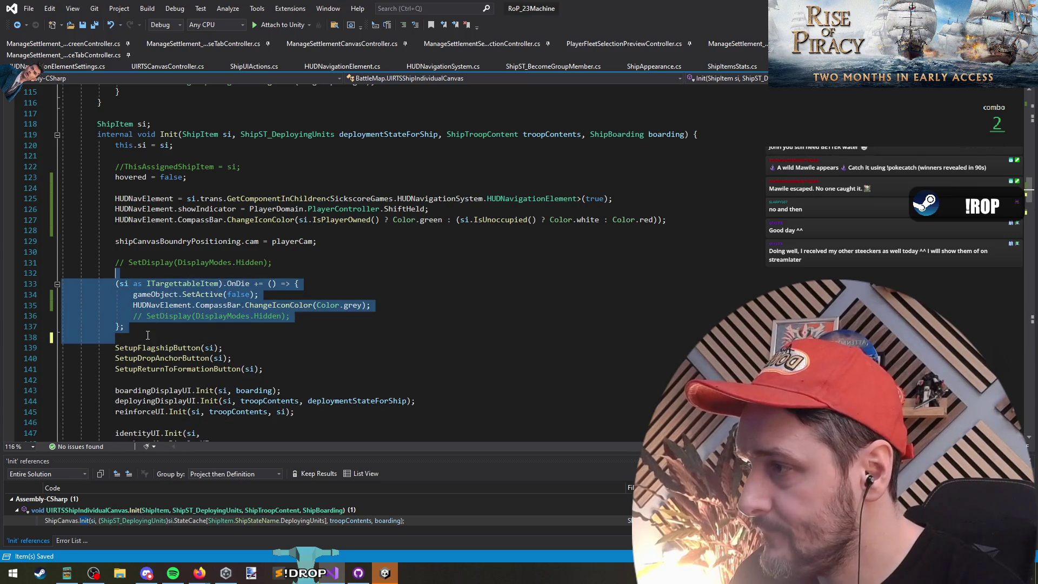
key(ctrl+c)
click(162, 337)
key(ctrl+v)
Rewrite the copied block's subscription as si.OnSurrender.
click(243, 349)
double_click(242, 349)
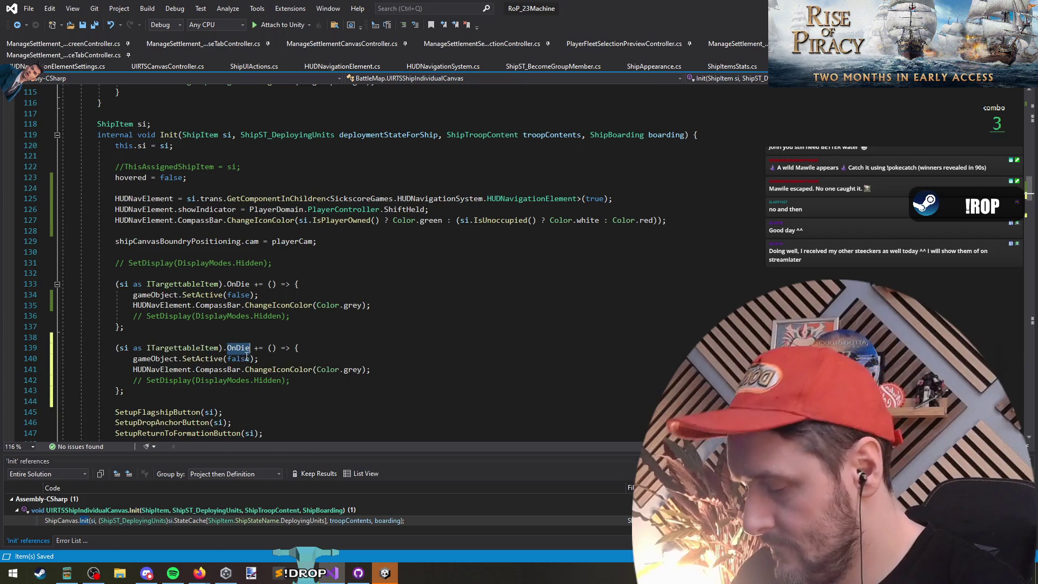
text(surr)
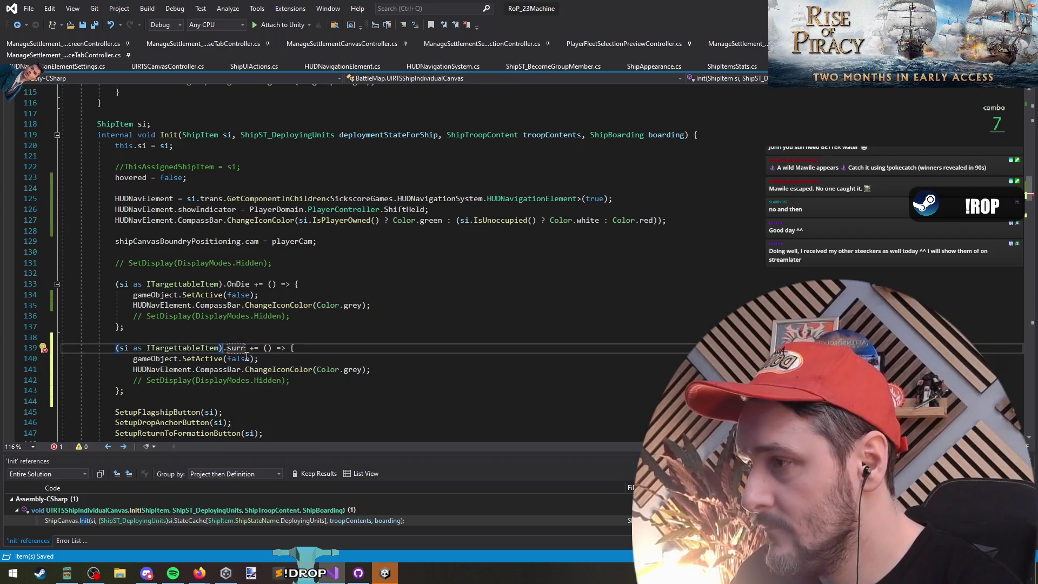
key(shift+Home)
text(si.OnS)
key(Tab)
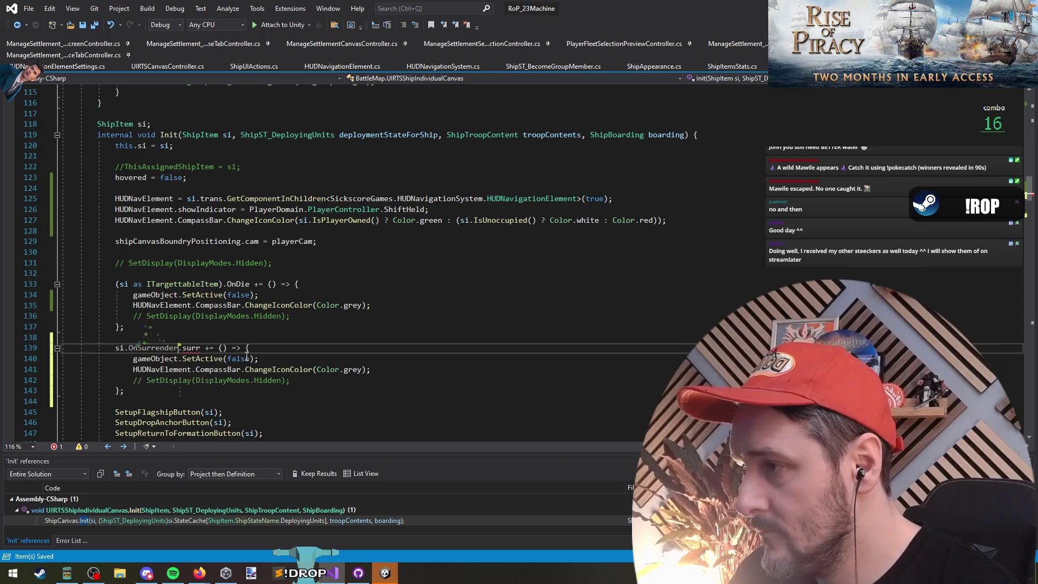
key(ctrl+Delete)
key(ctrl+Delete)
In the surrender handler, drop SetActive(false) and change Color.grey to Color.white.
click(246, 357)
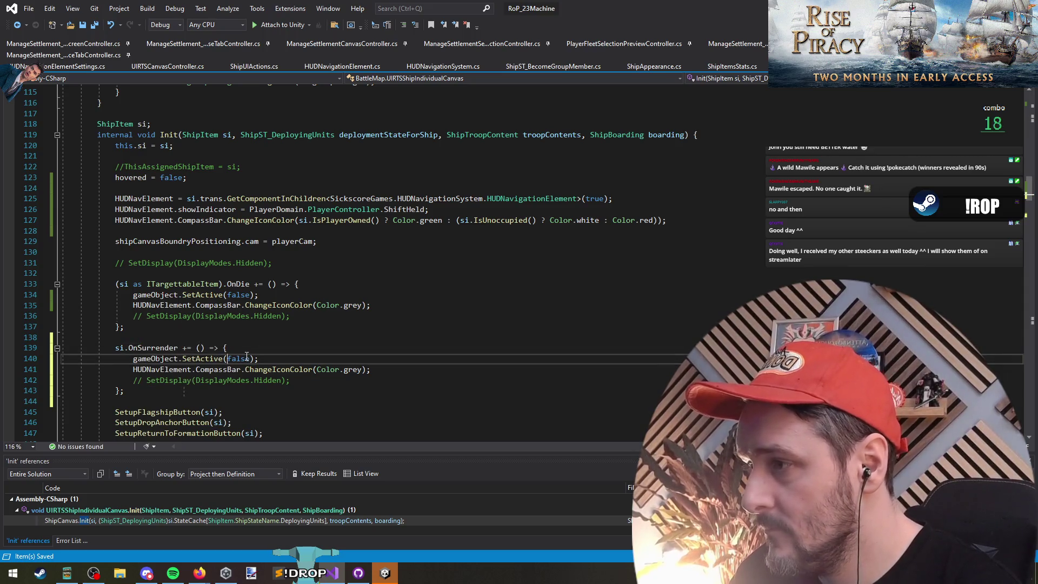
key(ctrl+x)
key(ctrl+shift+Left)
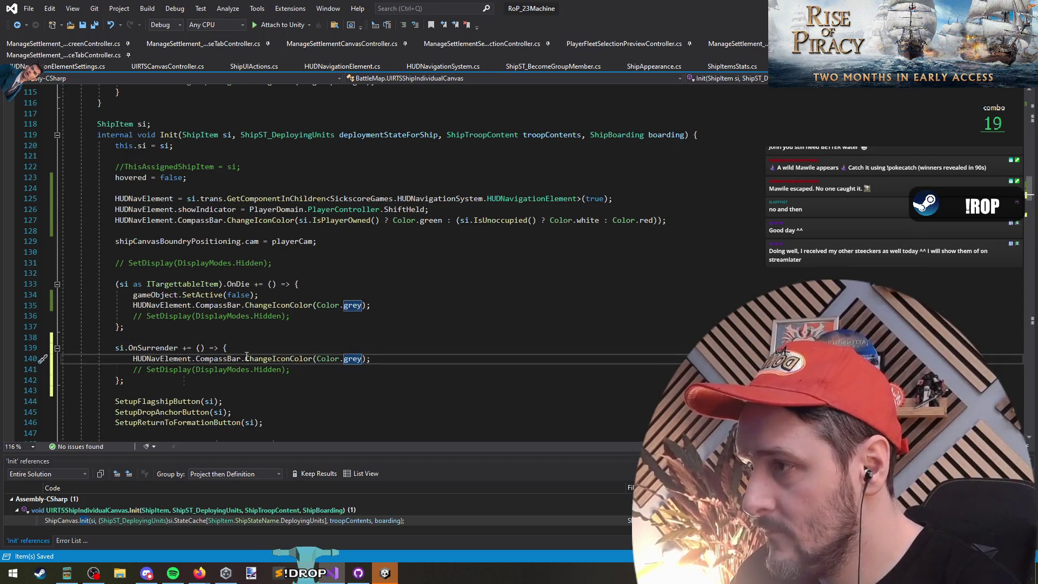
text(wjhiote)
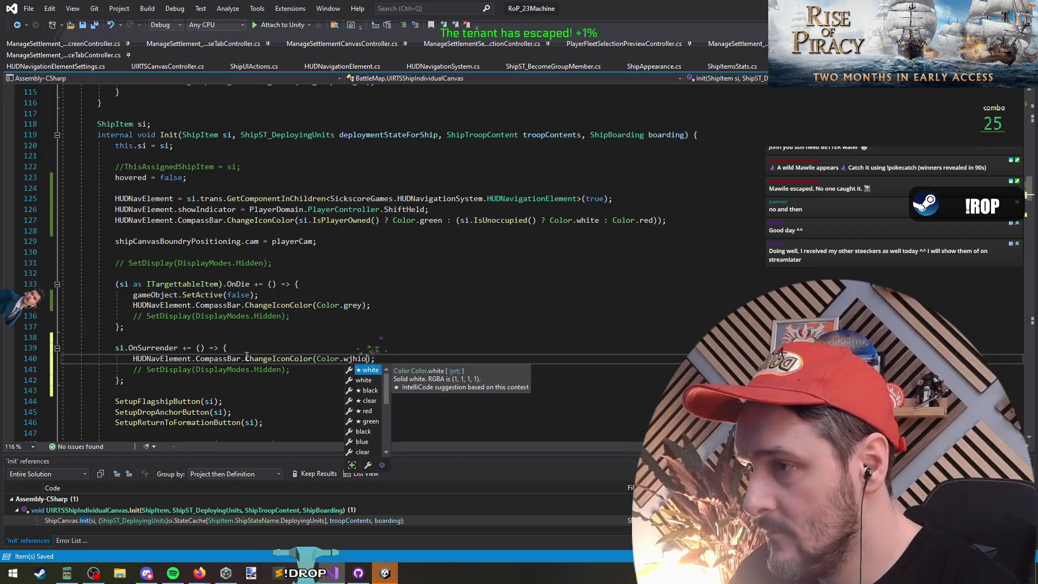
key(Tab)
Delete the commented SetDisplay lines and the extra blank line before the OnDie handler.
key(Down)
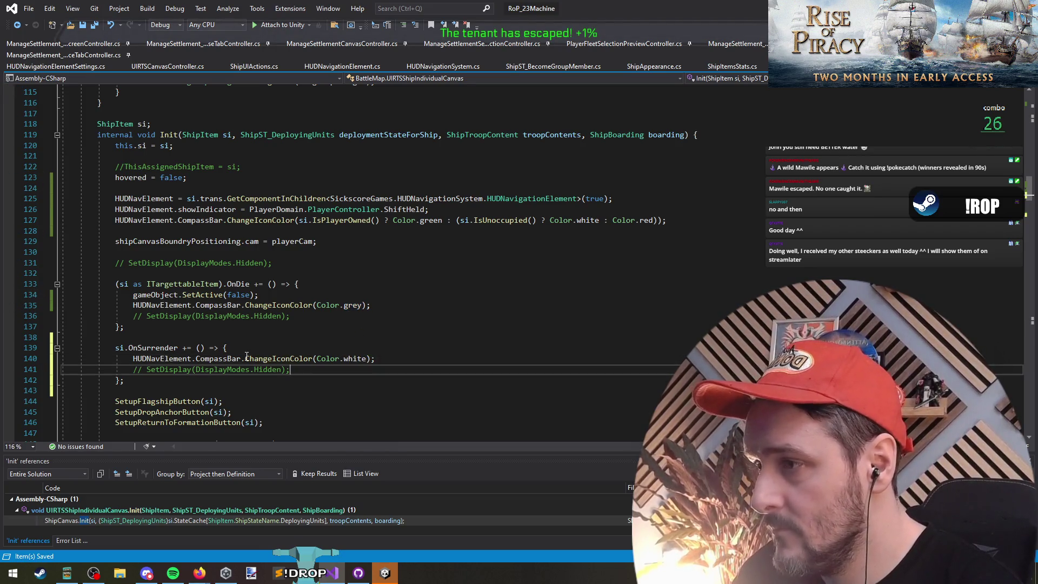
key(ctrl+x)
key(Up)
key(Up)
key(Up)
key(ctrl+x)
key(Down)
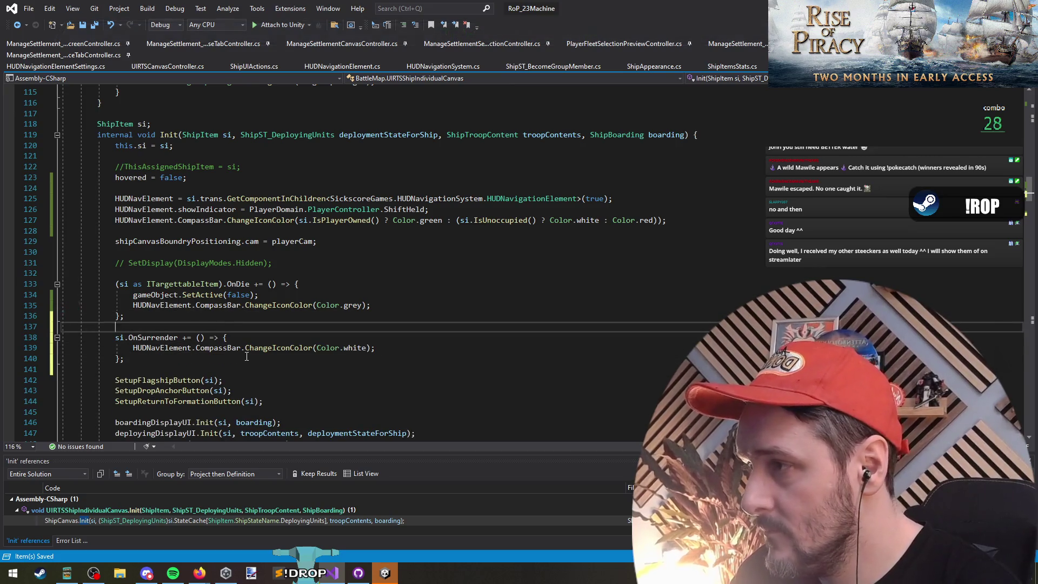
key(Up)
key(Up)
key(Up)
key(ctrl+x)
key(Up)
key(ctrl+x)
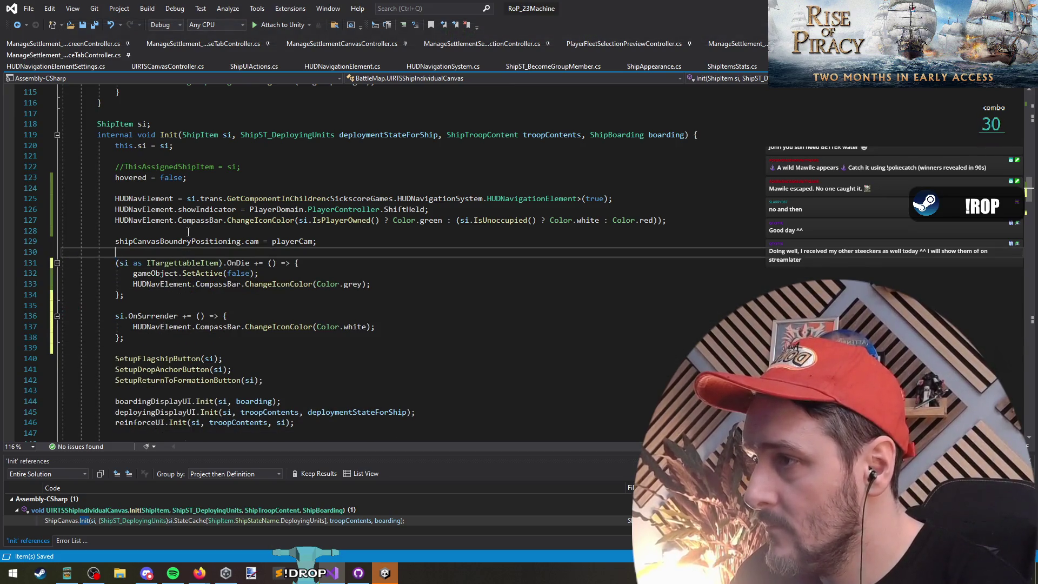
key(Up)
key(Up)
key(Up)
key(Up)
key(Up)
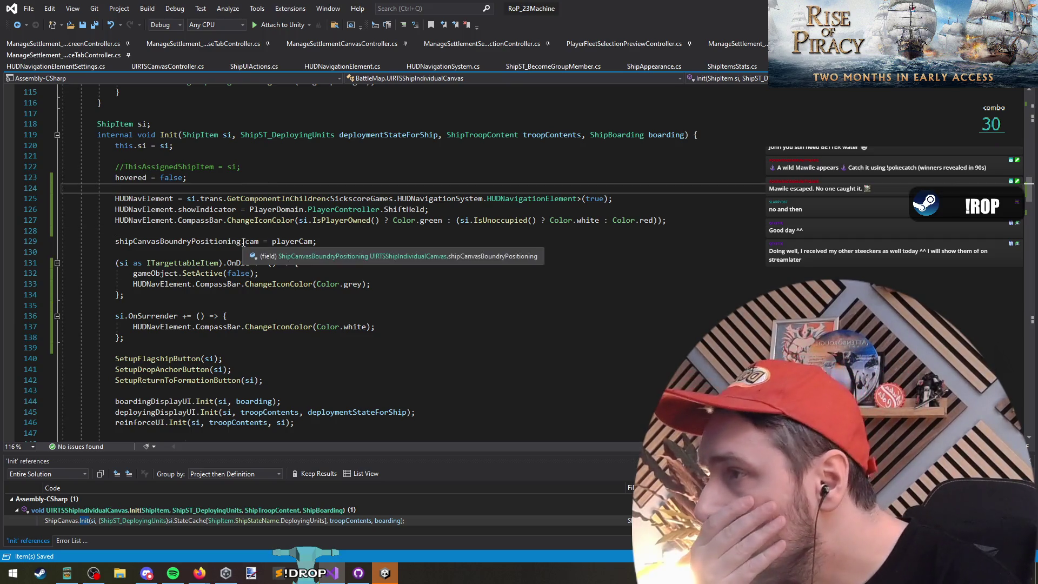
Add a blank line after the HUDNavElement lookup and check CompassBar's usages.
key(Down)
key(Down)
key(Return)
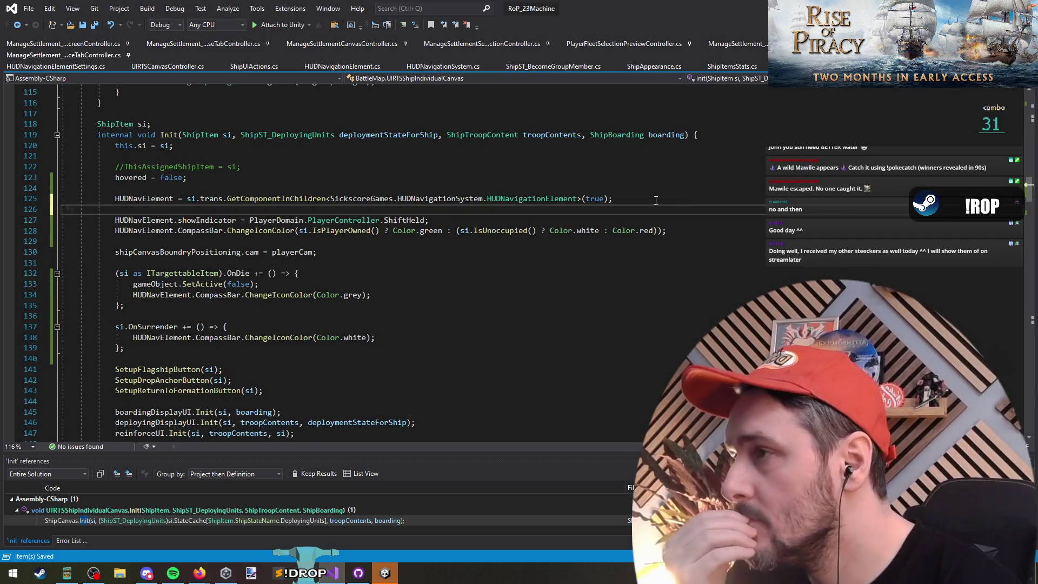
click(262, 164)
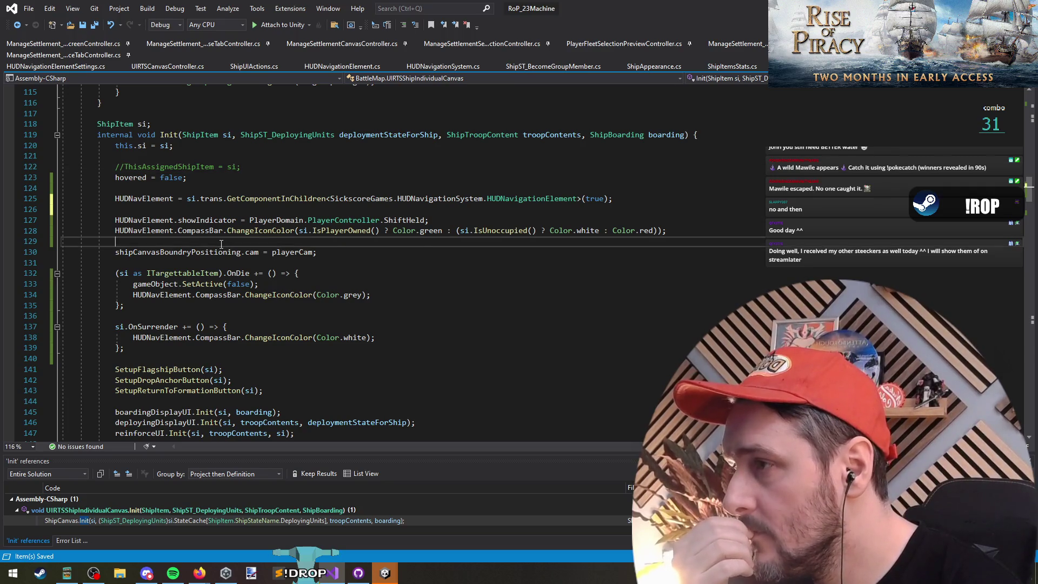
click(215, 220)
click(214, 231)
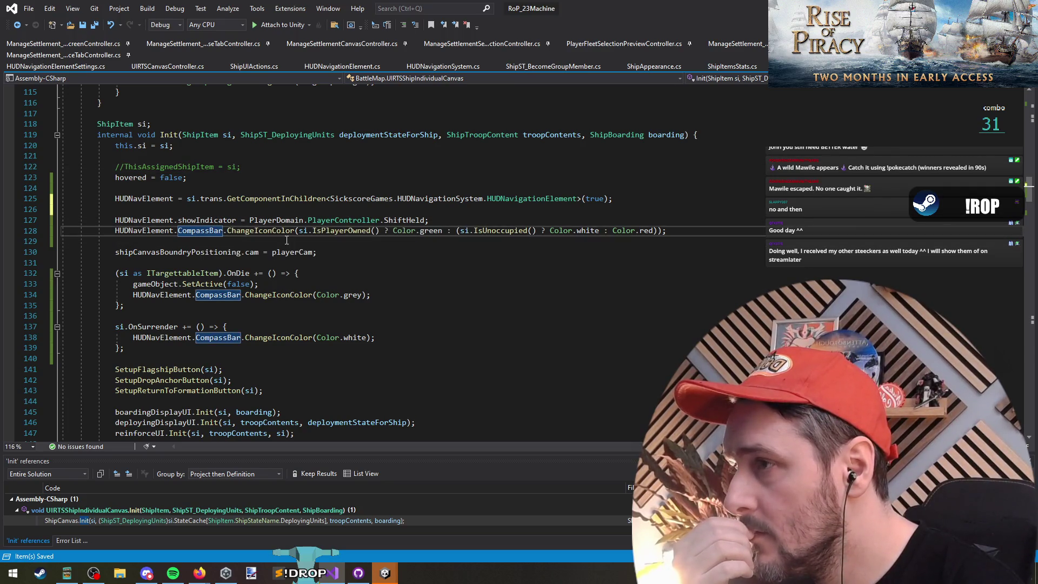
click(293, 163)
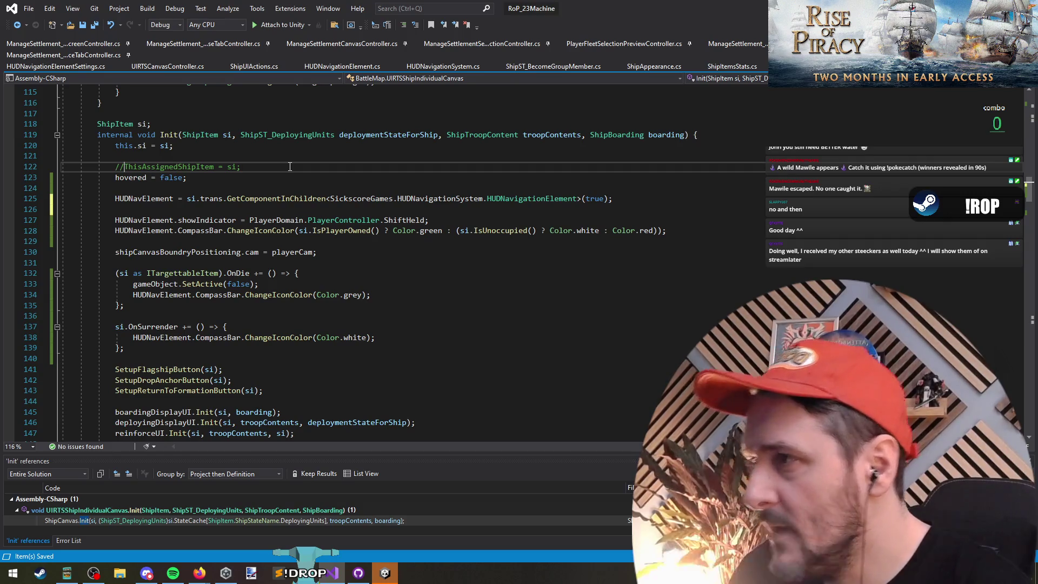
Find ThisAssignedShipItem and delete its commented assignment line.
key(ctrl+Left)
key(ctrl+Left)
key(ctrl+Left)
key(ctrl+shift+Right)
key(ctrl+f)
key(Return)
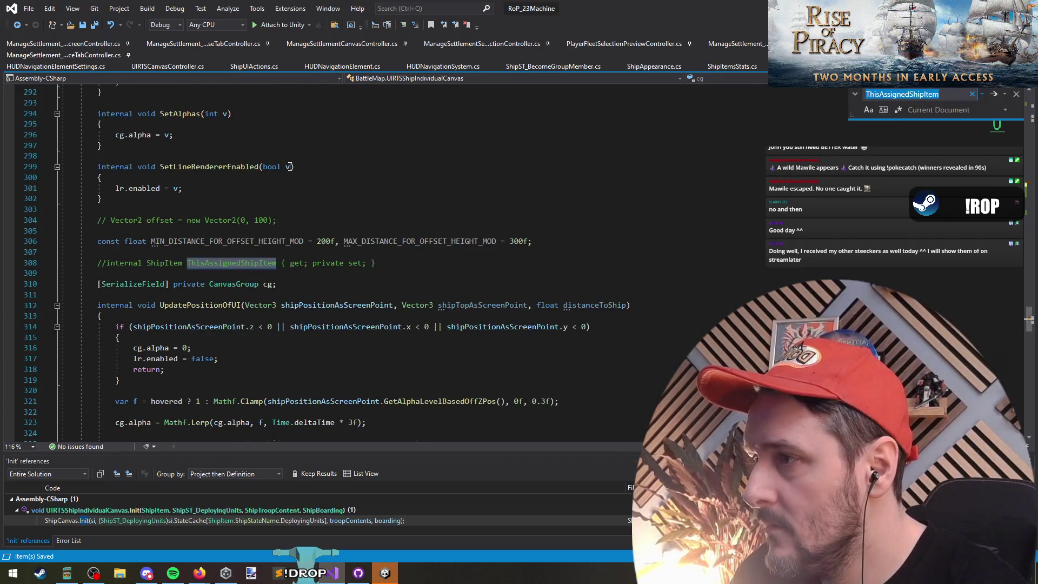
key(shift+Return)
key(Escape)
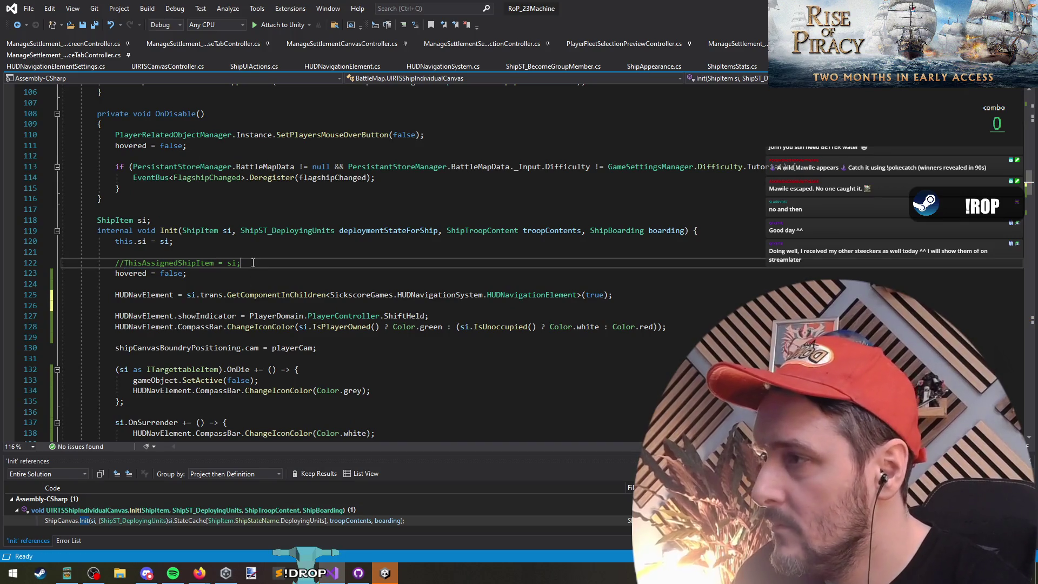
key(ctrl+x)
Delete the commented ThisAssignedShipItem property, the Vector2 comment and the distance constants line.
key(ctrl+f)
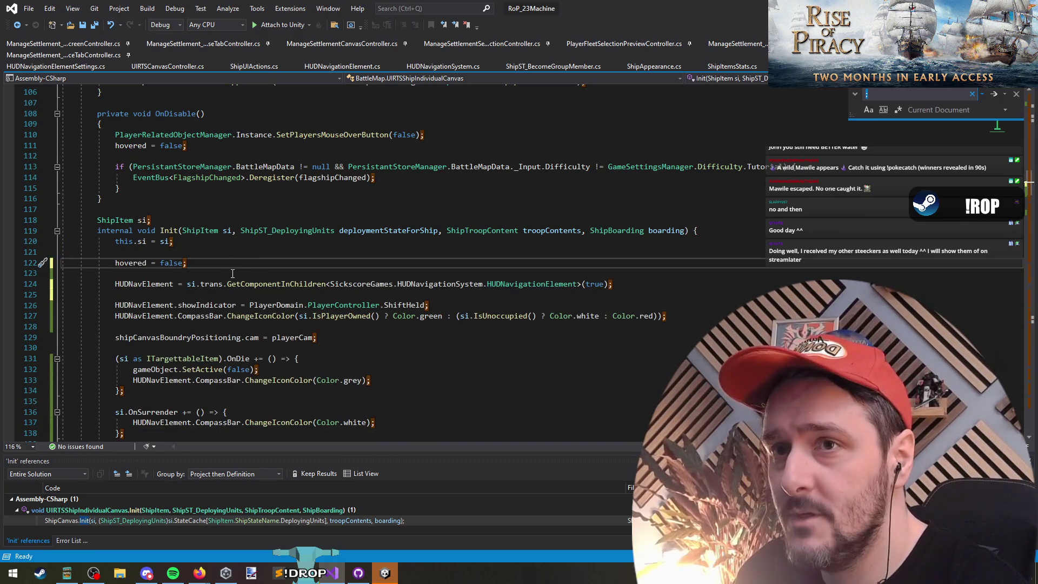
key(alt+Down)
key(Down)
key(Return)
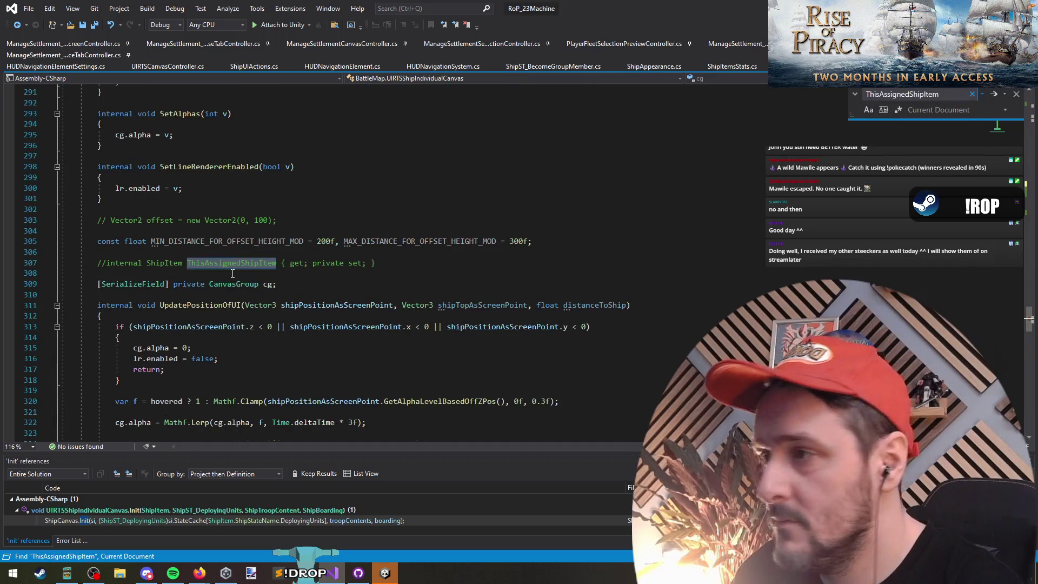
click(232, 263)
key(ctrl+x)
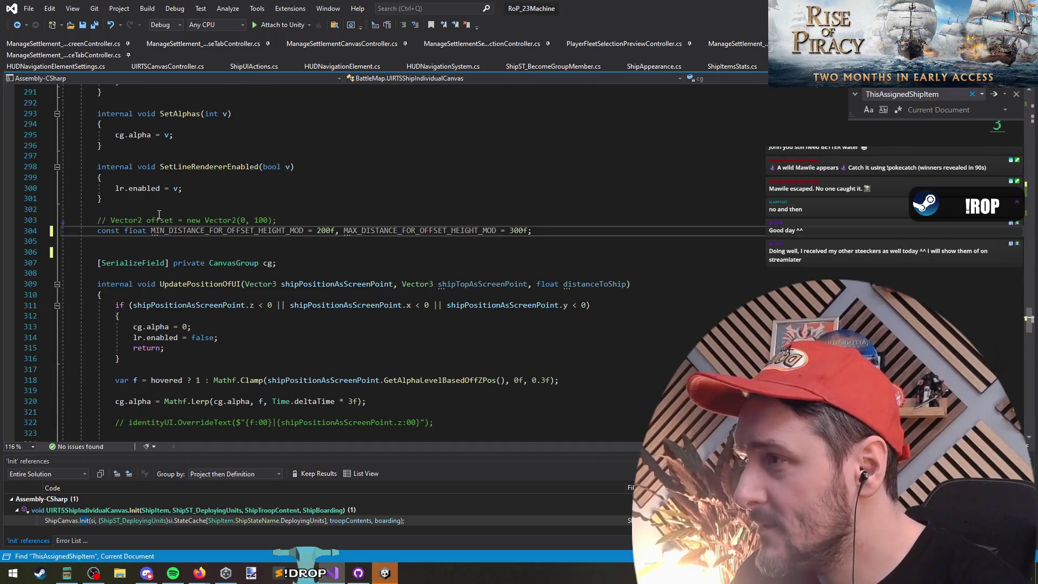
key(ctrl+x)
key(Delete)
key(Up)
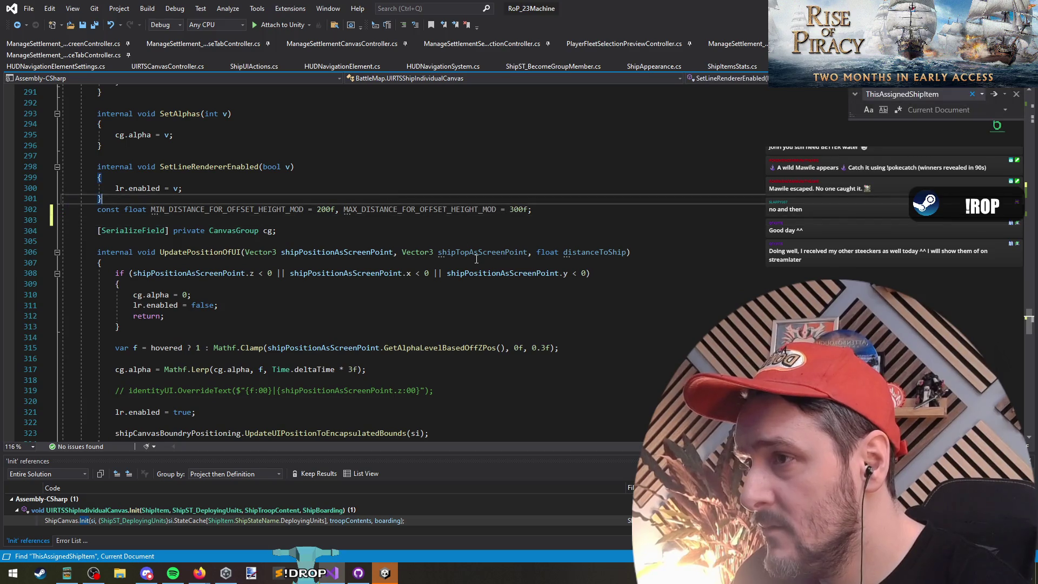
key(Down)
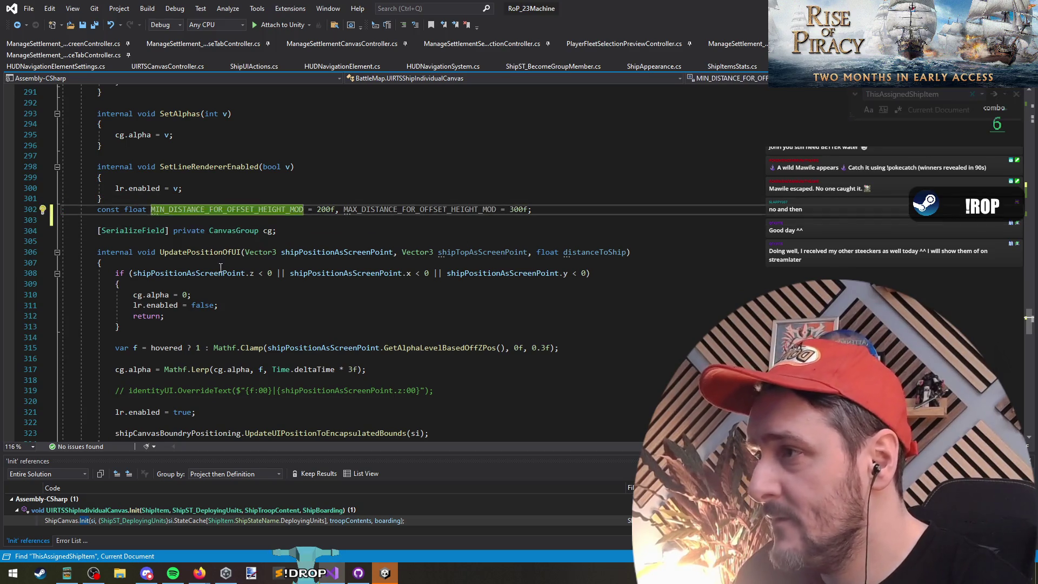
key(ctrl+x)
Convert SetLineRendererEnabled to a one-line => expression-bodied method.
key(Up)
key(Up)
key(Up)
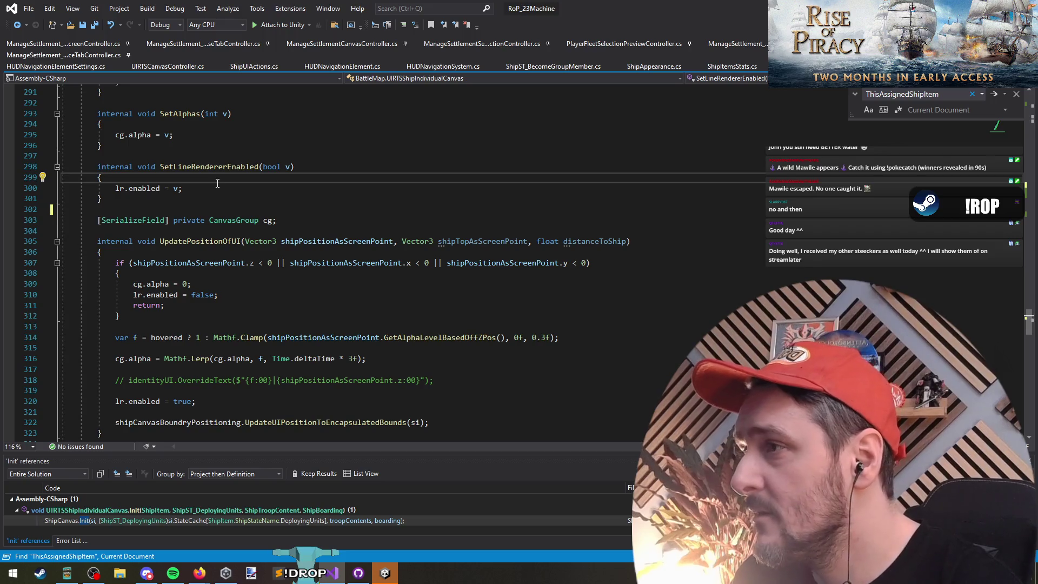
key(ctrl+x)
key(Down)
key(ctrl+x)
key(Up)
key(Up)
key(End)
text(=)
scroll(218, 183, up, 1)
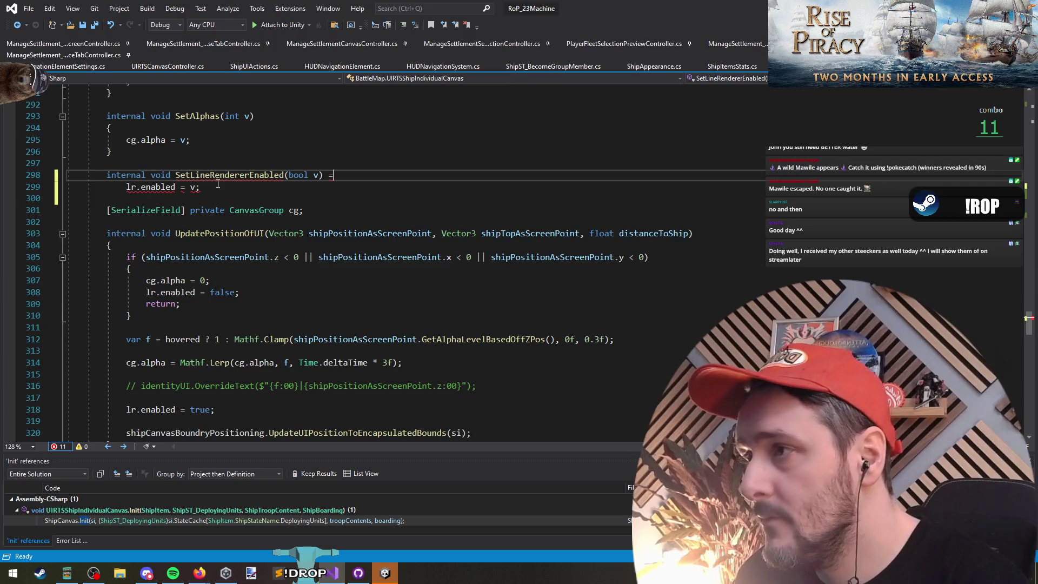
scroll(218, 183, down, 1)
text(>)
key(Delete)
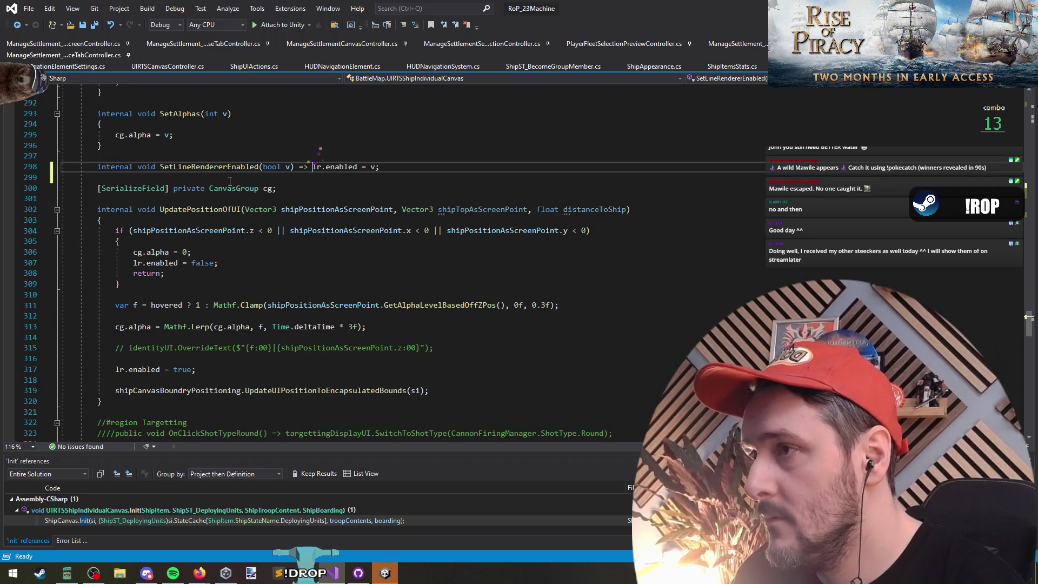
key(End)
Convert SetAlphas to a one-line => expression body and drop the blank line after it.
key(Up)
key(Up)
key(ctrl+x)
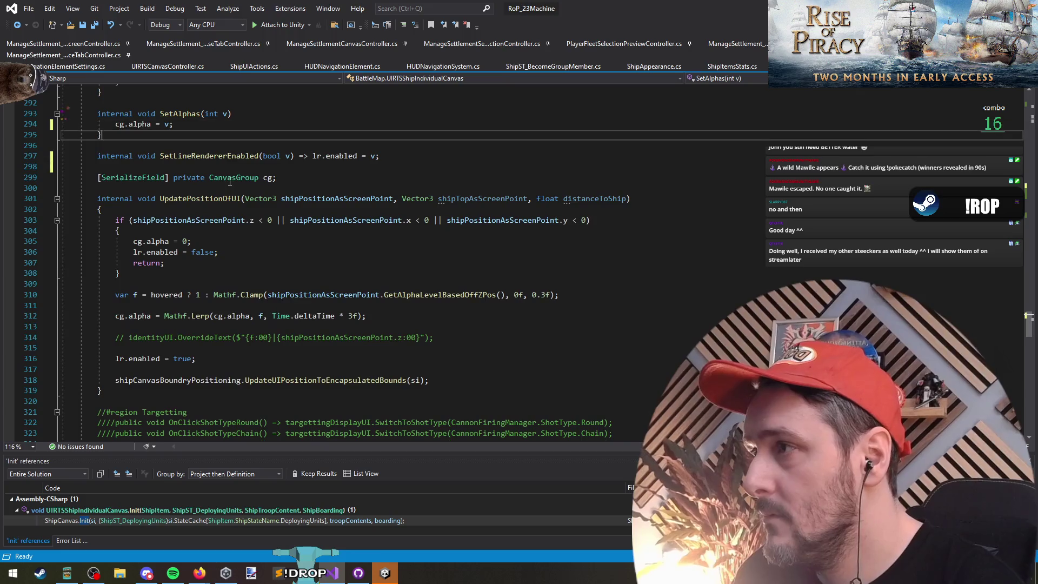
key(Up)
key(Up)
key(ctrl+x)
key(Up)
key(End)
text(=>)
key(Delete)
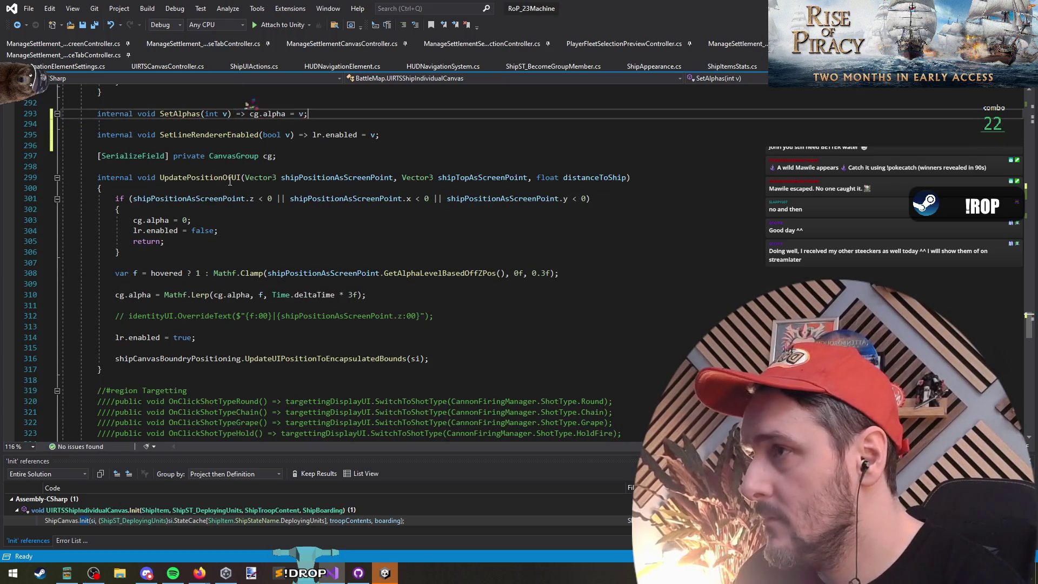
key(End)
key(Delete)
Delete the commented Targetting region and the commented identityUI line.
scroll(229, 180, down, 2)
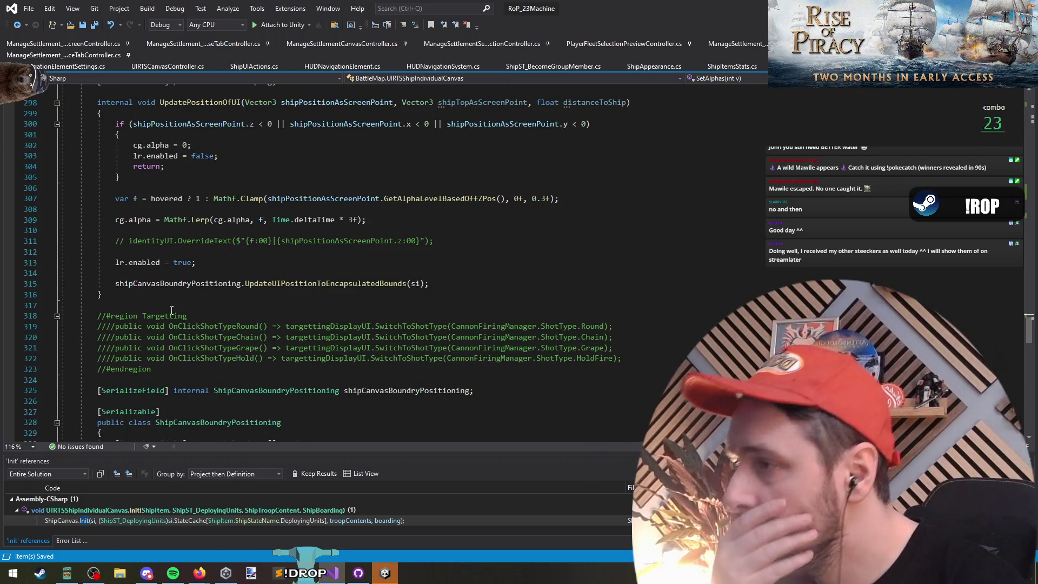
drag(98, 306, 190, 373)
key(Delete)
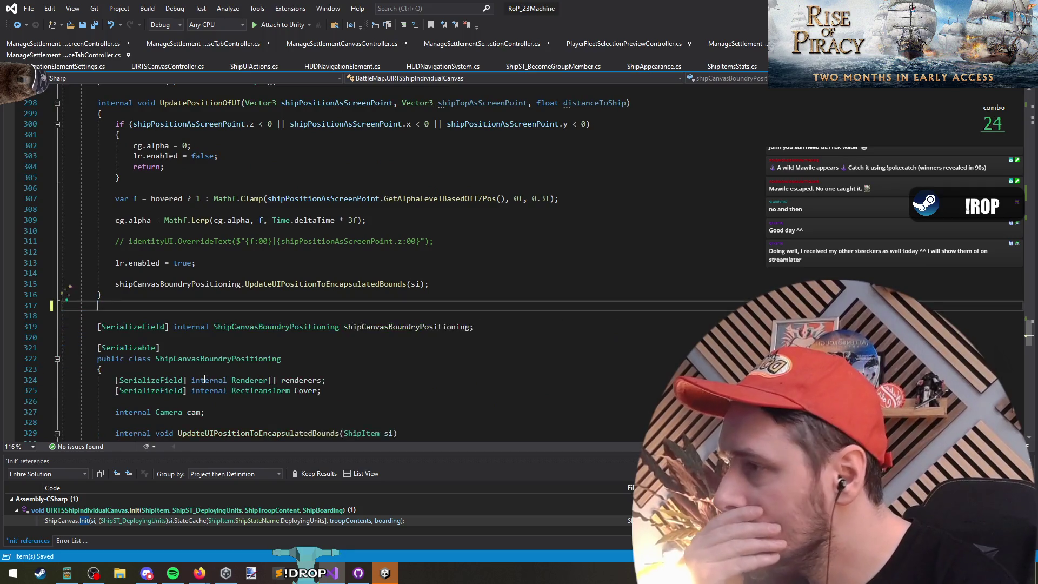
key(Delete)
key(Up)
key(Up)
key(Up)
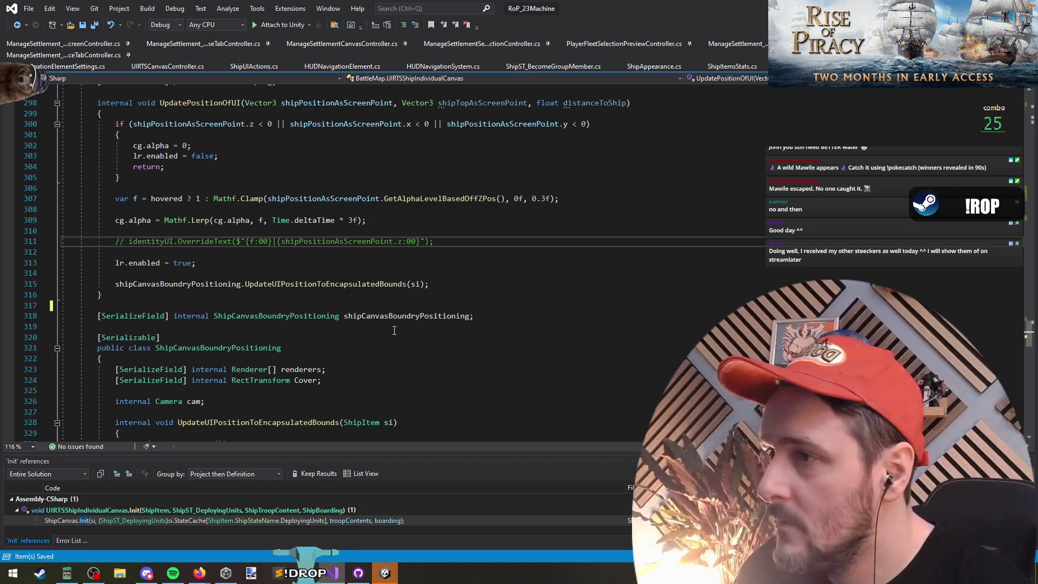
key(ctrl+shift+l)
key(ctrl+shift+l)
scroll(212, 312, down, 5)
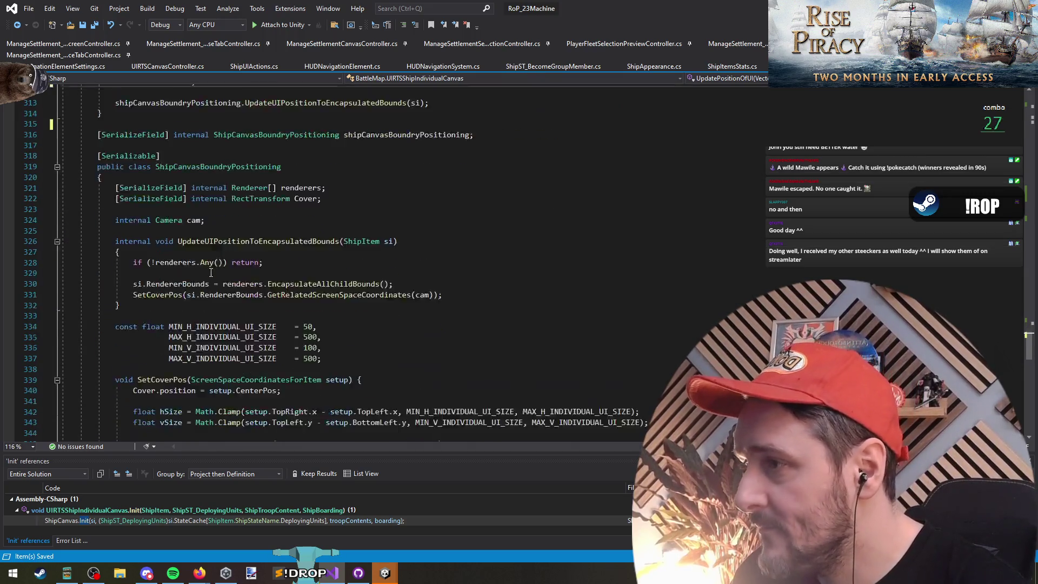